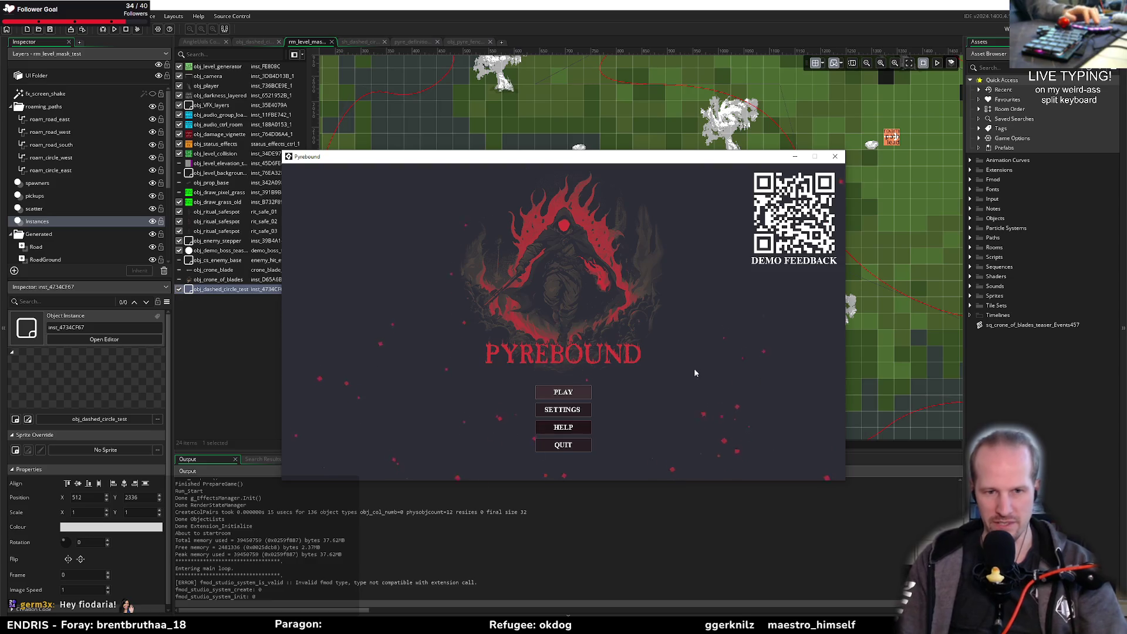
Step: Start the game from the title screen, tether to a corpse and dismiss the ability wheel
{"action": "left_click", "coordinate": [565, 396]}
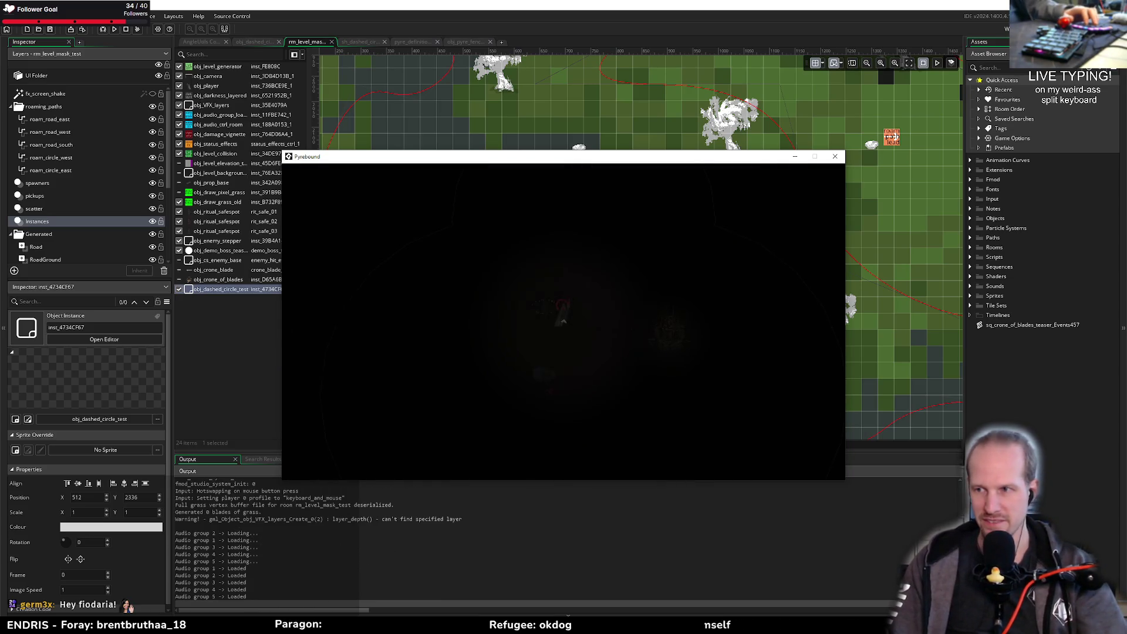
{"action": "key", "text": "e"}
{"action": "key", "text": "e"}
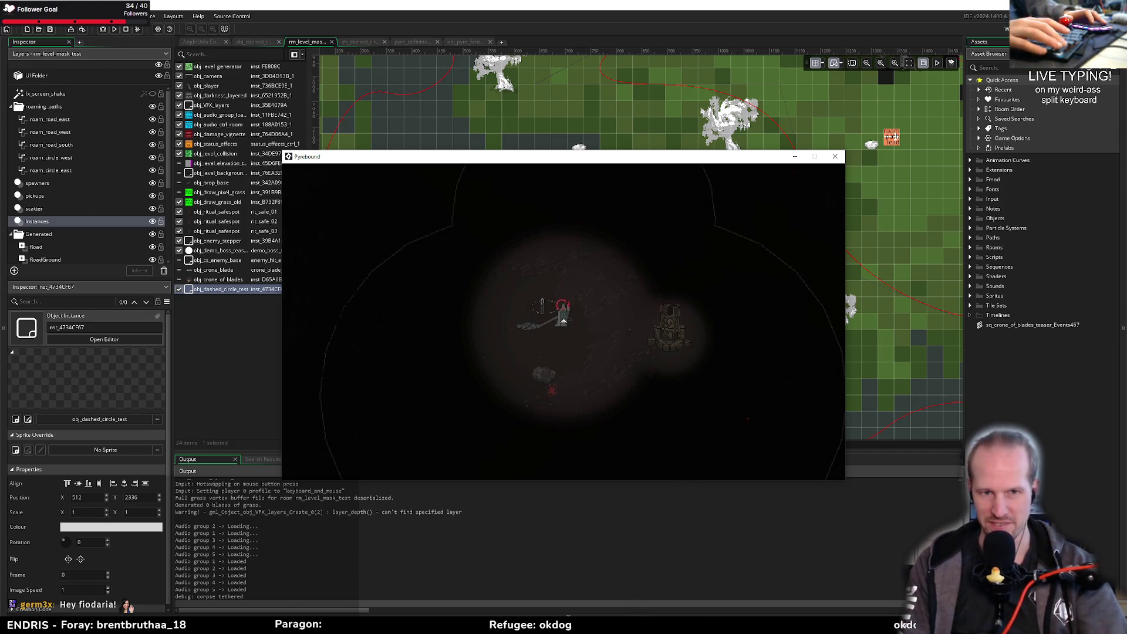
{"action": "key", "text": "s"}
{"action": "key", "text": "d"}
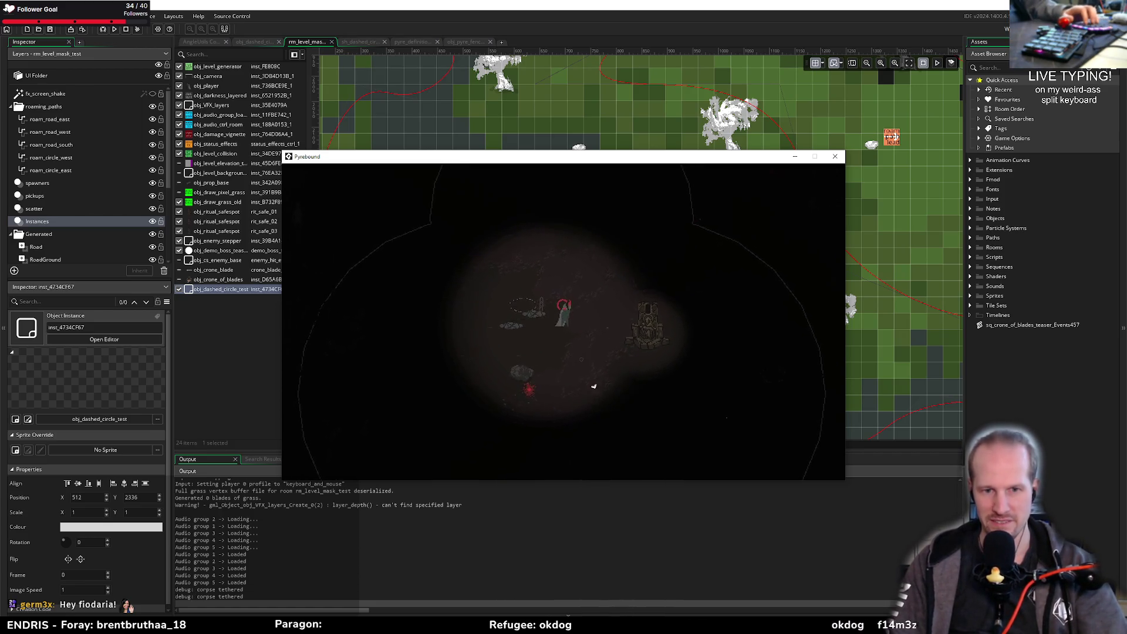
{"action": "left_click", "coordinate": [584, 292]}
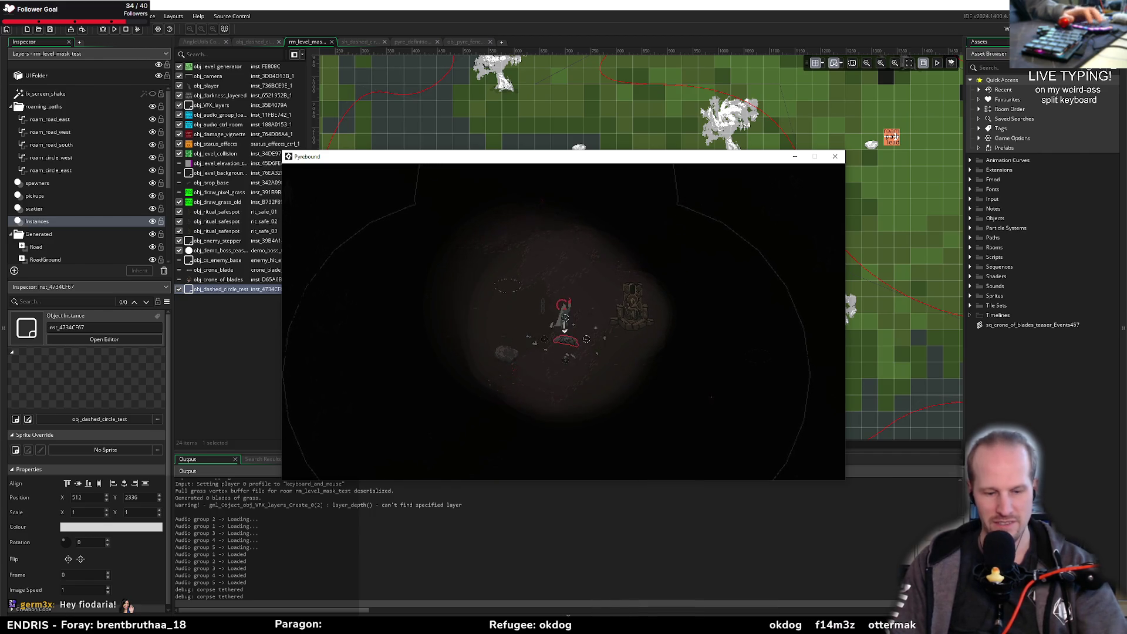
Step: Walk the player around the arena outline with WASD, then pause and quit to desktop
{"action": "key", "text": "w"}
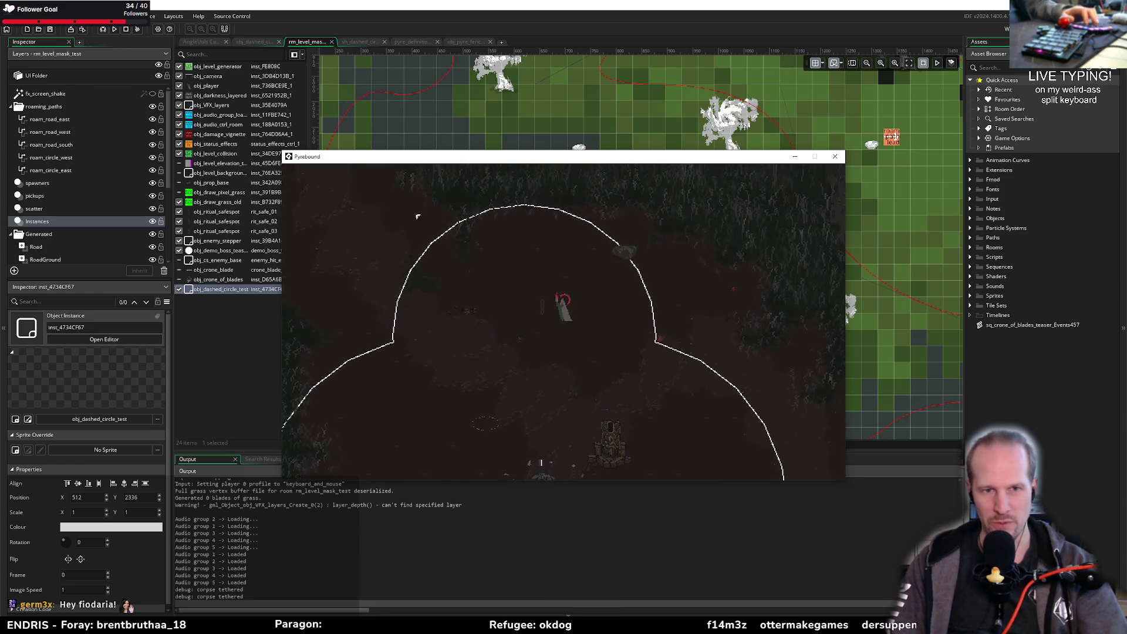
{"action": "key", "text": "a"}
{"action": "key", "text": "s"}
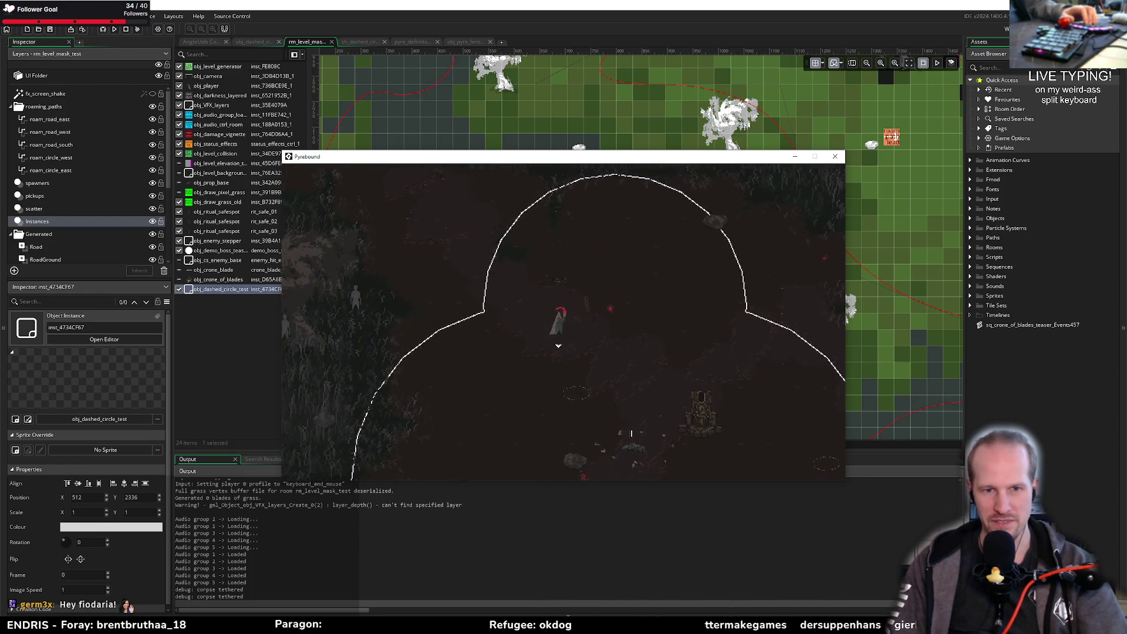
{"action": "key", "text": "s"}
{"action": "key", "text": "d"}
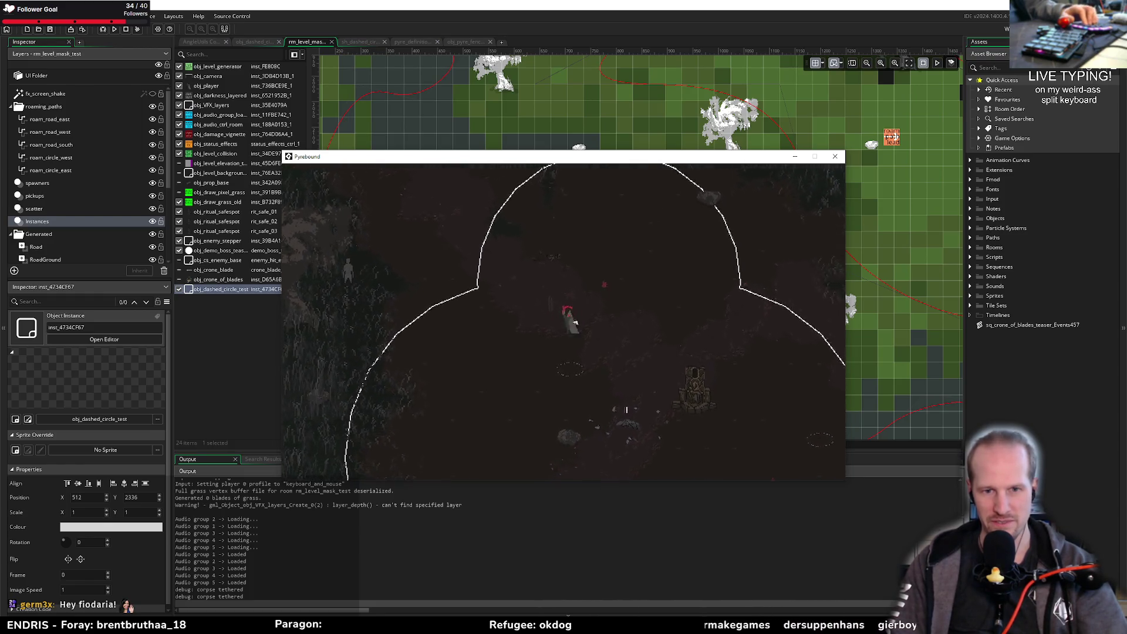
{"action": "key", "text": "w"}
{"action": "key", "text": "a"}
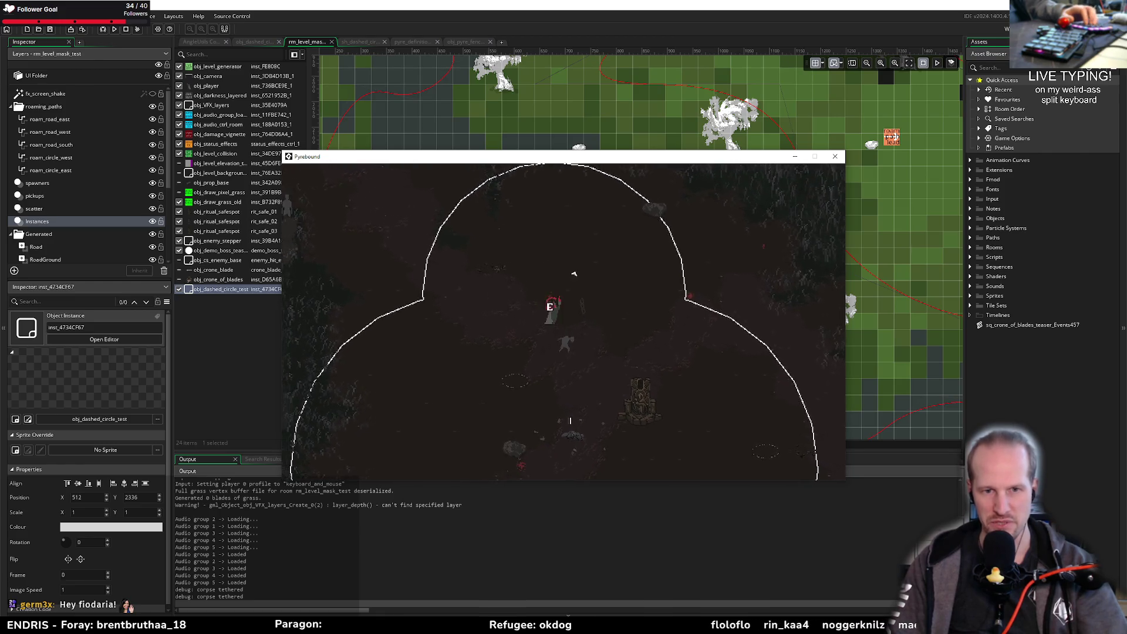
{"action": "key", "text": "s"}
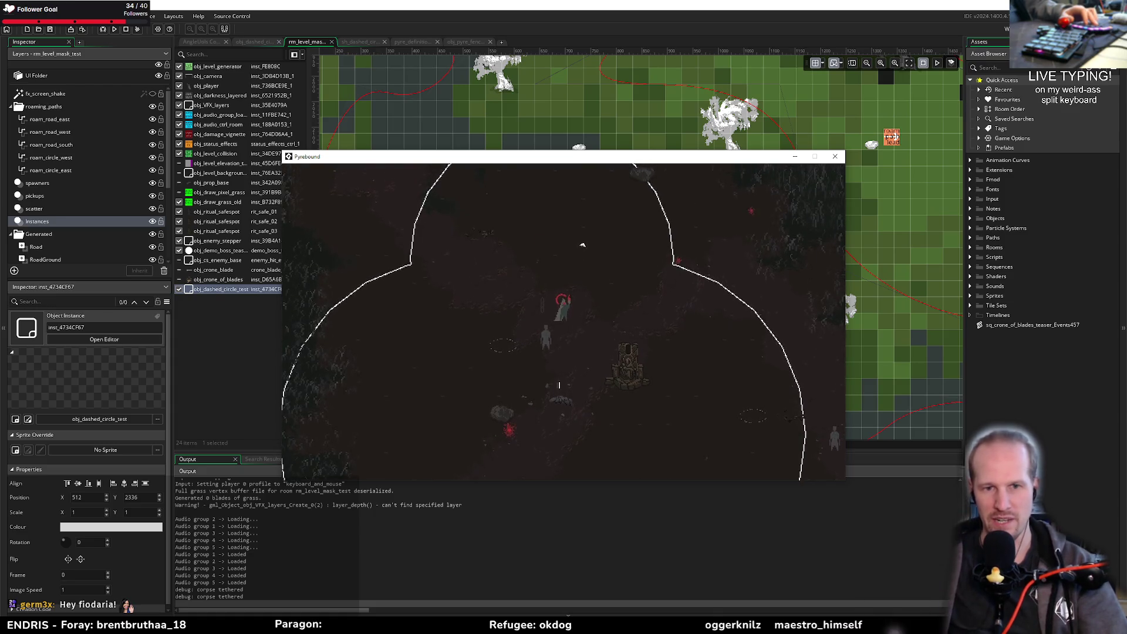
{"action": "key", "text": "w"}
{"action": "key", "text": "s"}
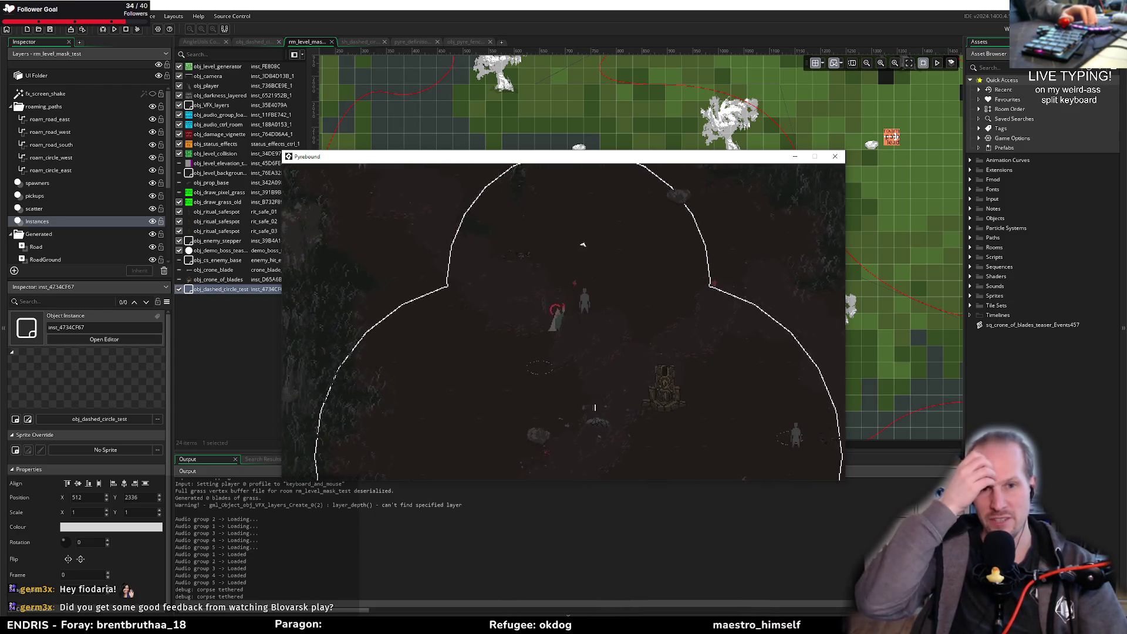
{"action": "key", "text": "w"}
{"action": "key", "text": "d"}
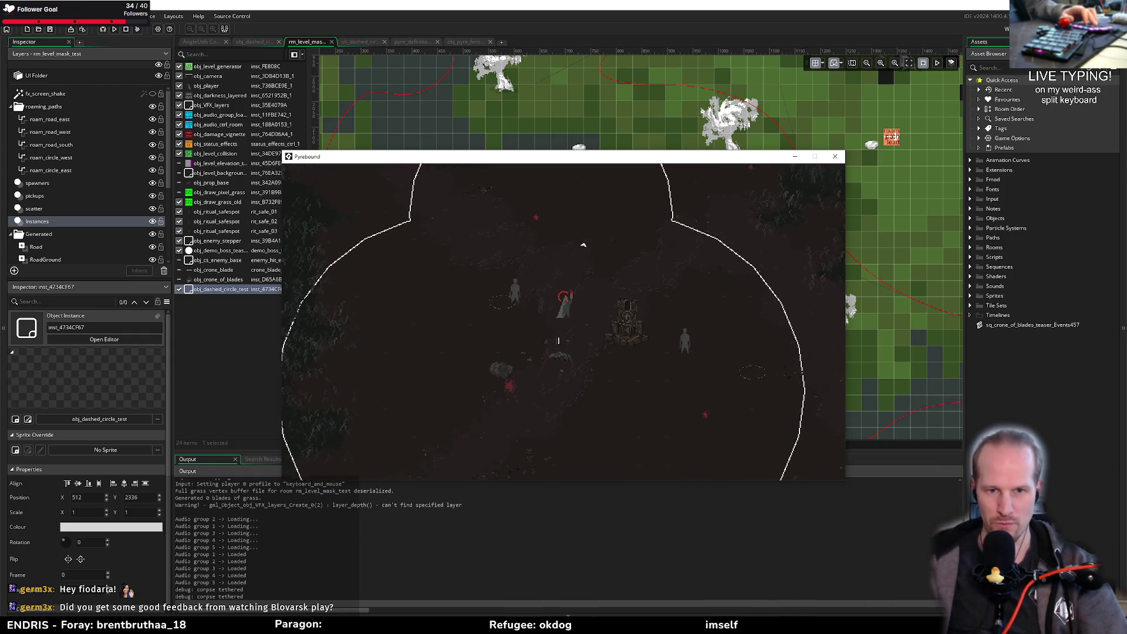
{"action": "key", "text": "a"}
{"action": "key", "text": "s"}
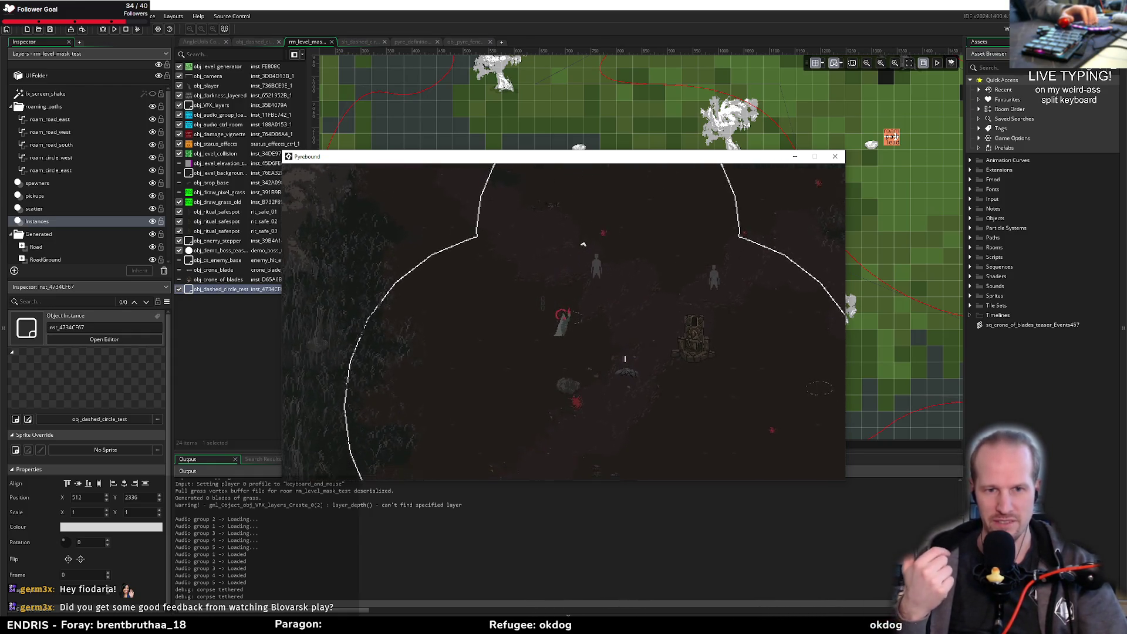
{"action": "key", "text": "d"}
{"action": "key", "text": "s"}
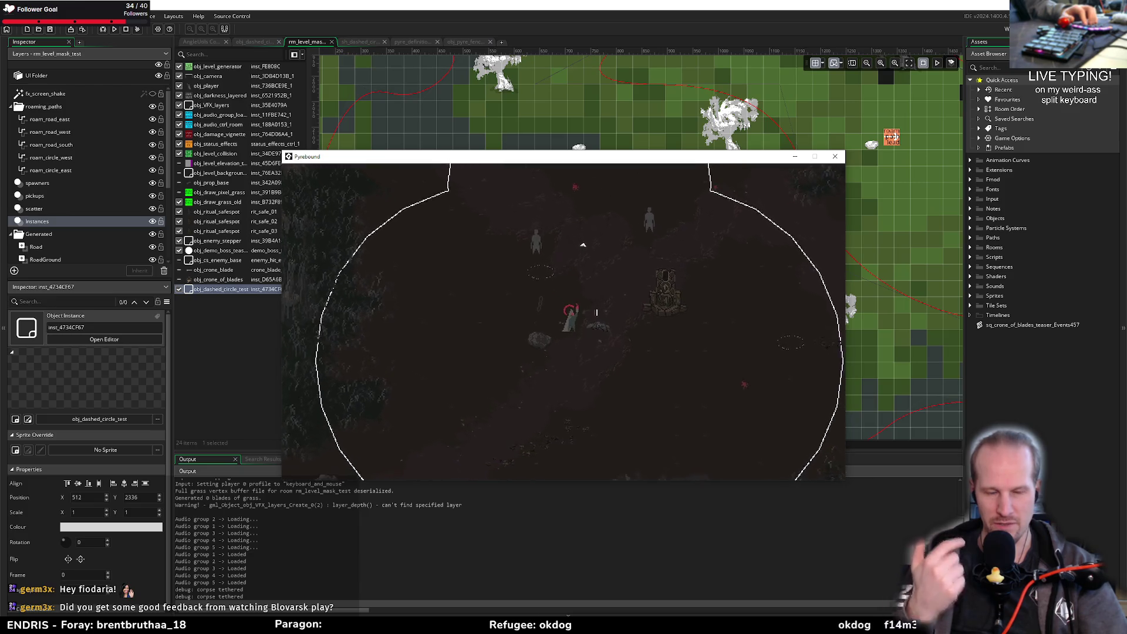
{"action": "key", "text": "w"}
{"action": "key", "text": "d"}
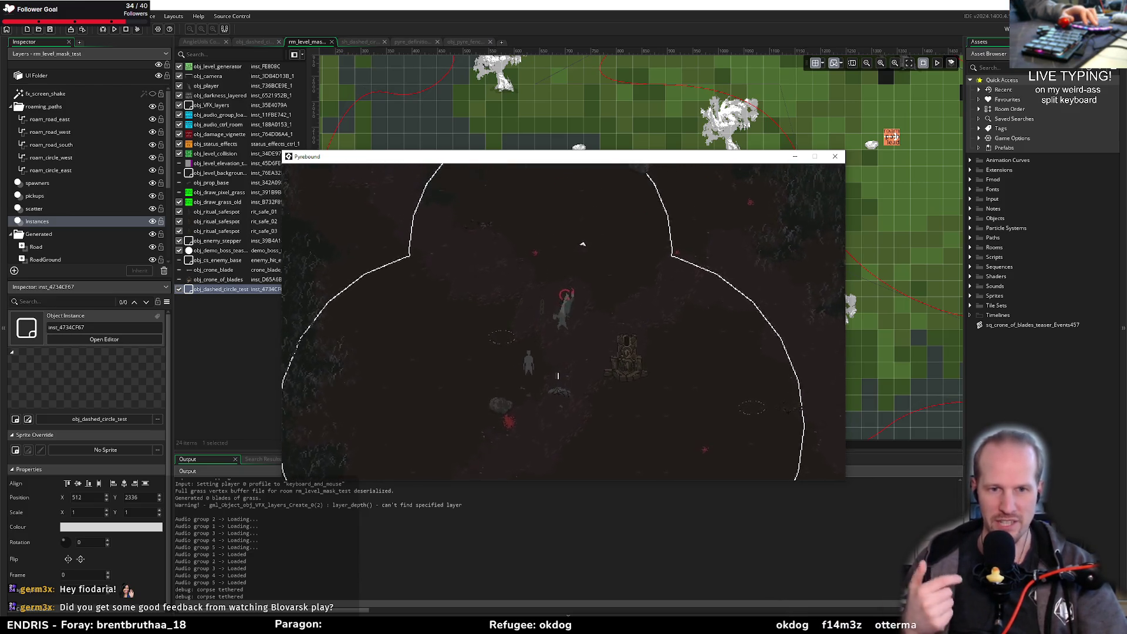
{"action": "key", "text": "s"}
{"action": "key", "text": "d"}
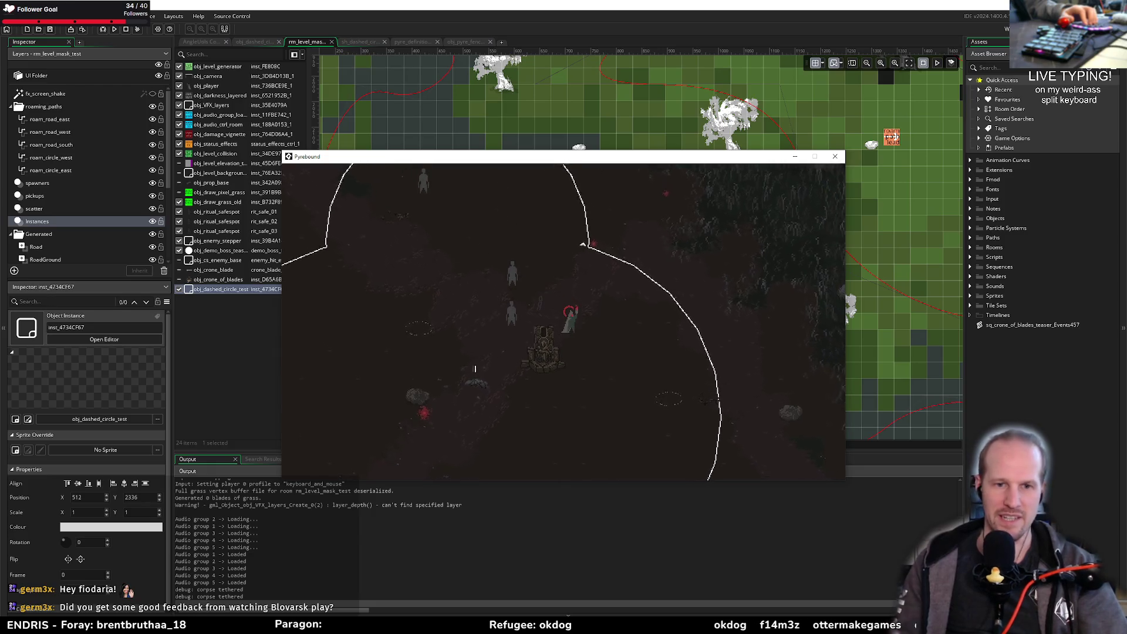
{"action": "key", "text": "a"}
{"action": "key", "text": "s"}
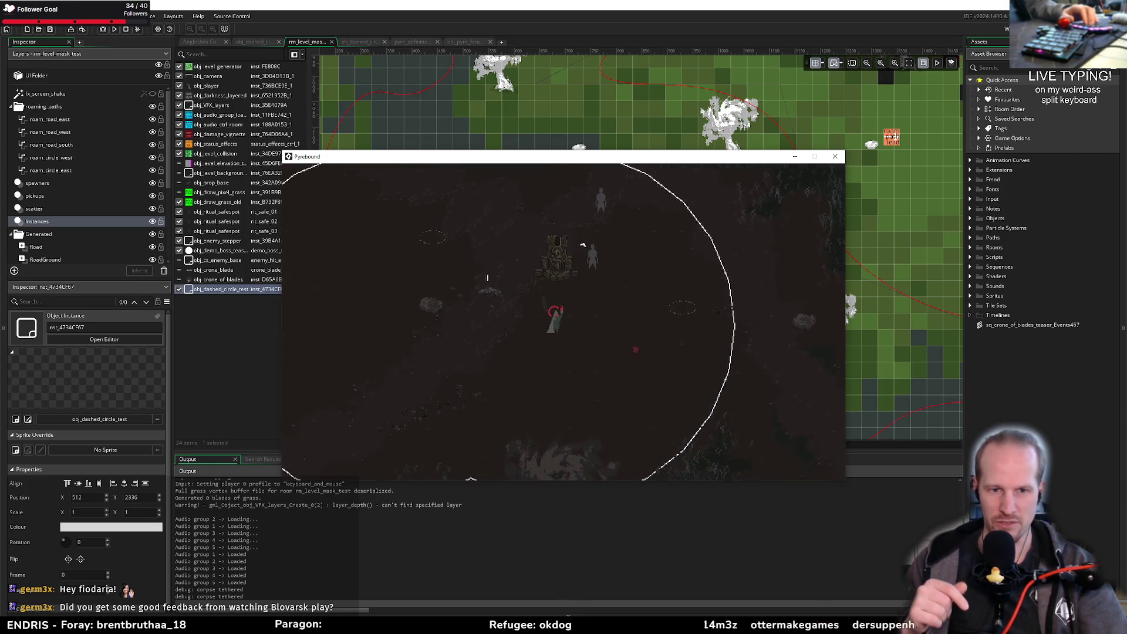
{"action": "key", "text": "w"}
{"action": "key", "text": "a"}
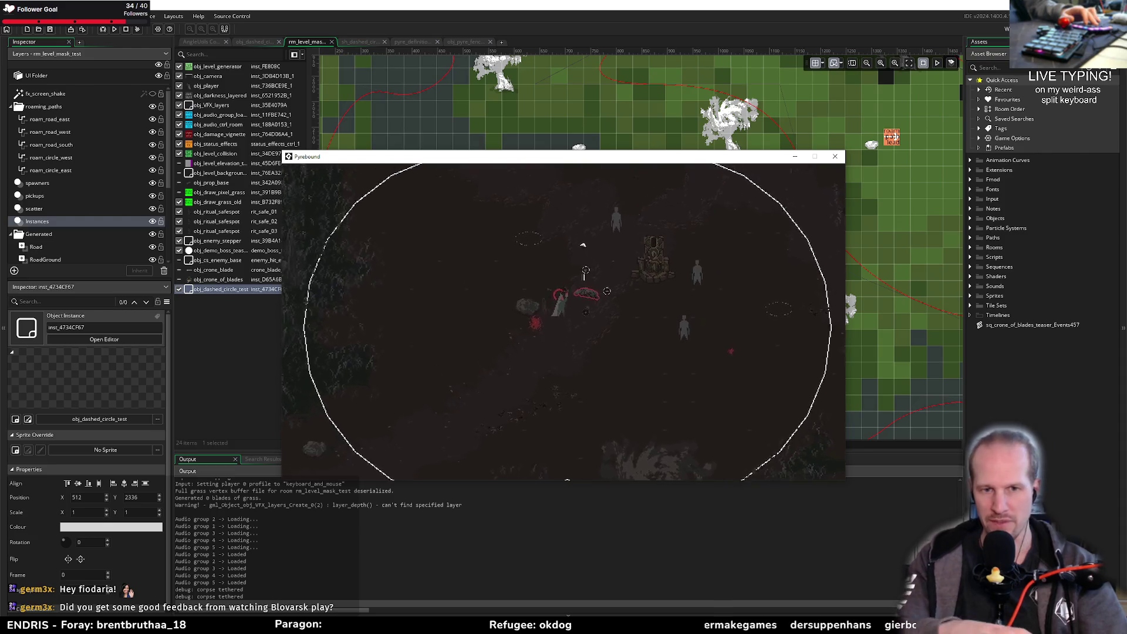
{"action": "key", "text": "w"}
{"action": "key", "text": "d"}
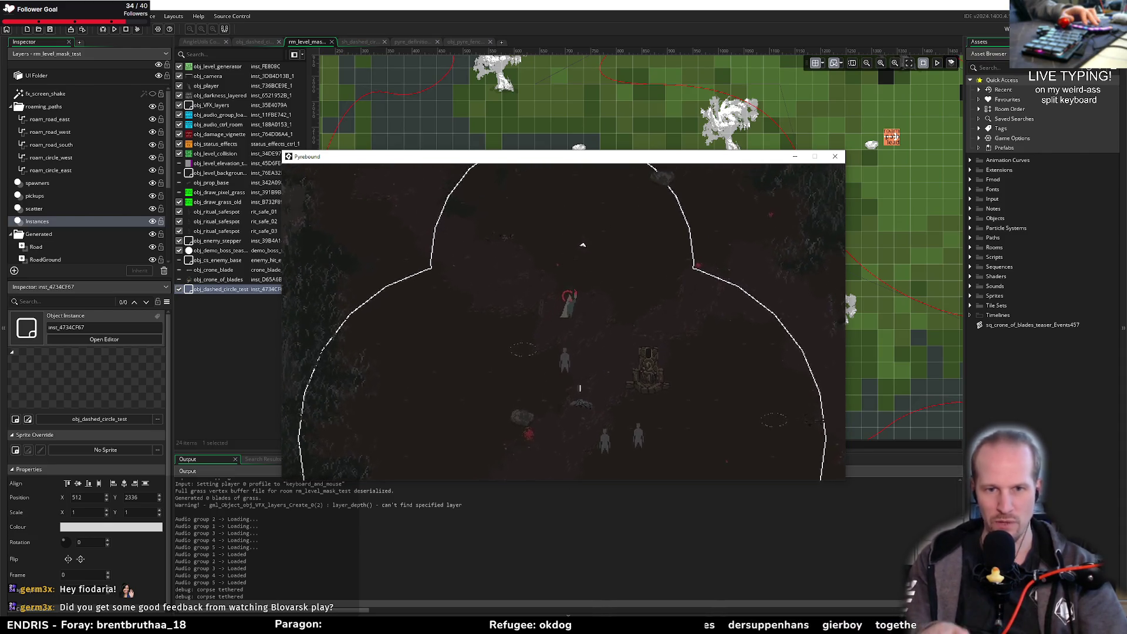
{"action": "key", "text": "d"}
{"action": "key", "text": "s"}
{"action": "key", "text": "a"}
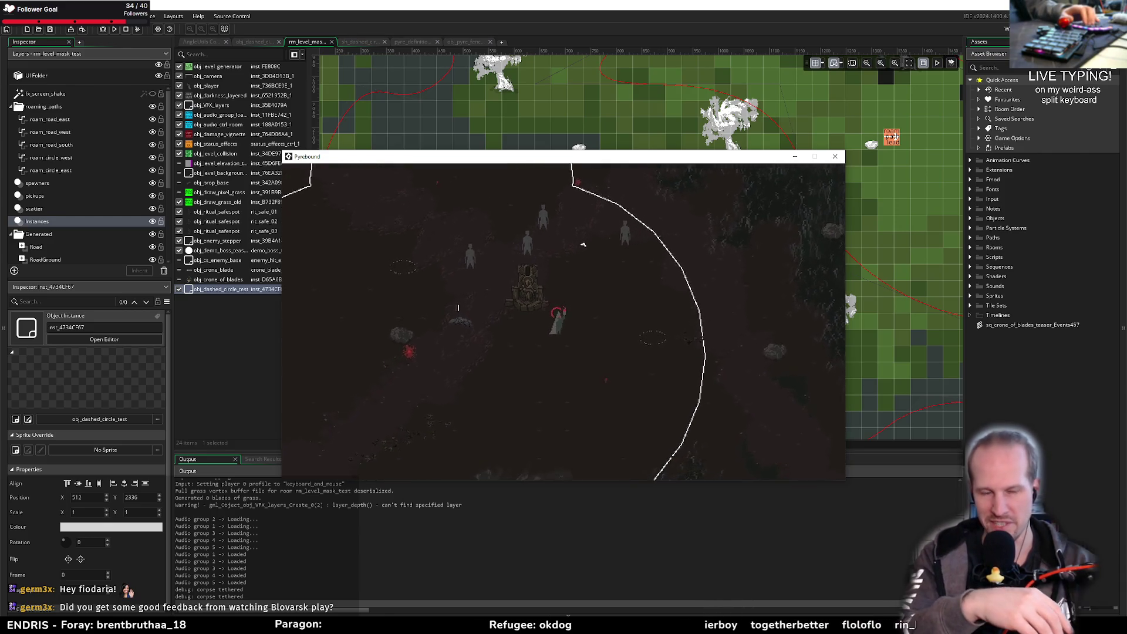
{"action": "key", "text": "a"}
{"action": "key", "text": "w"}
{"action": "key", "text": "w"}
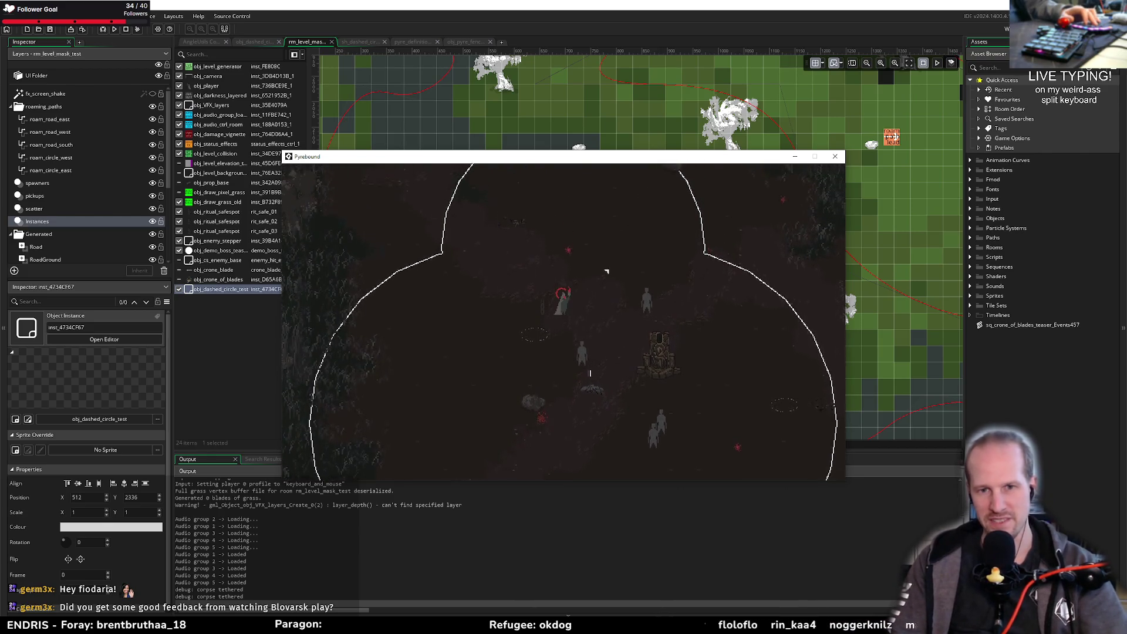
{"action": "key", "text": "Escape"}
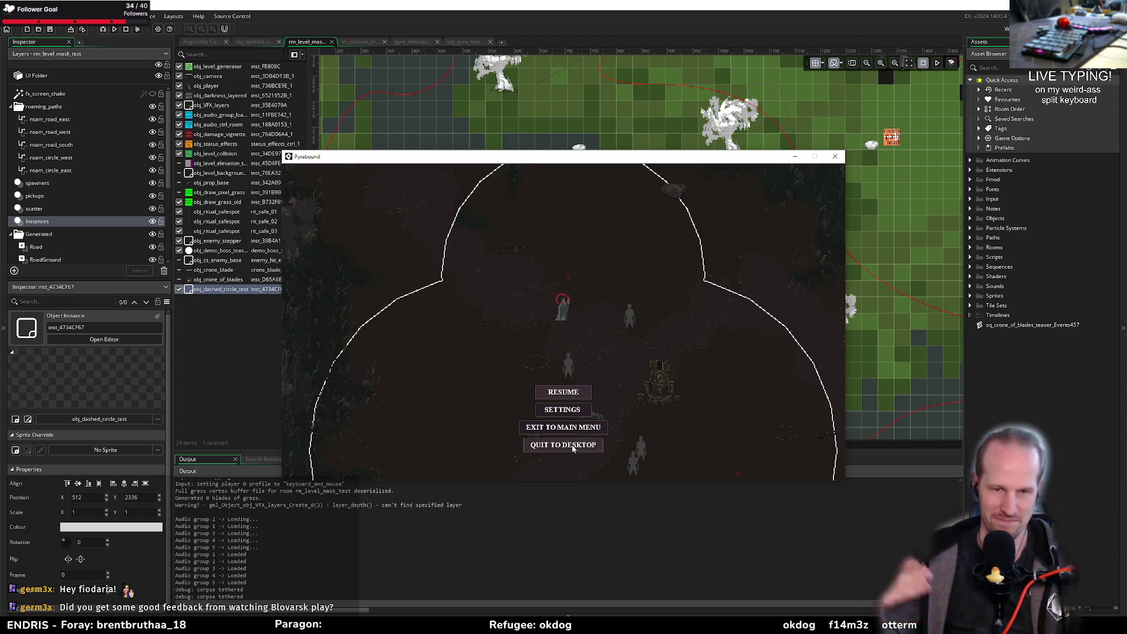
{"action": "left_click", "coordinate": [573, 447]}
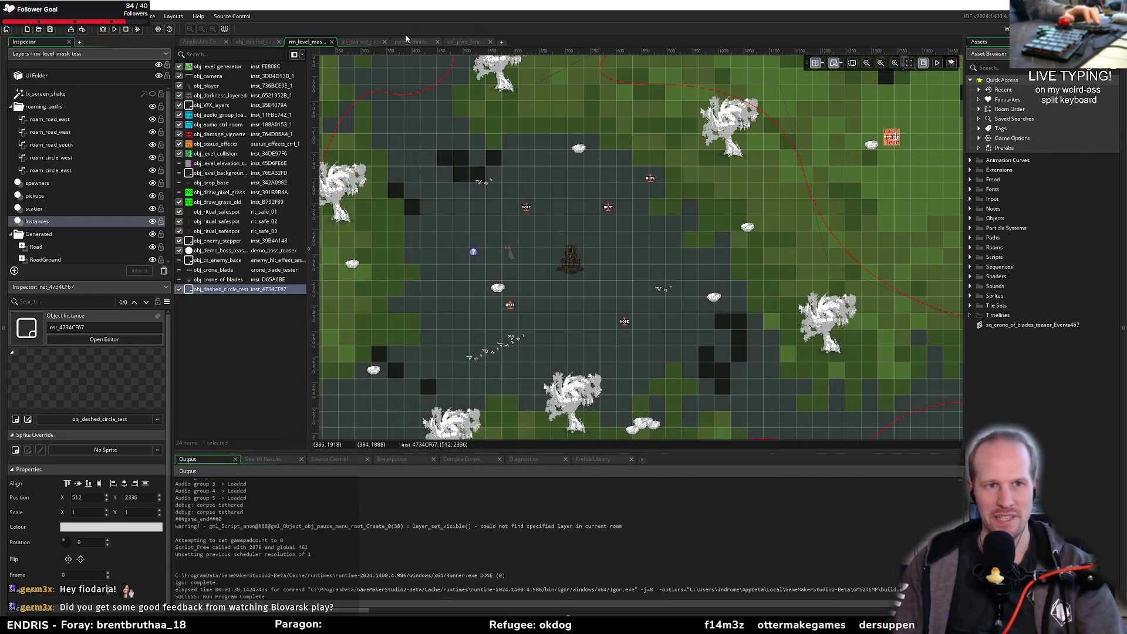
{"action": "left_click", "coordinate": [262, 45]}
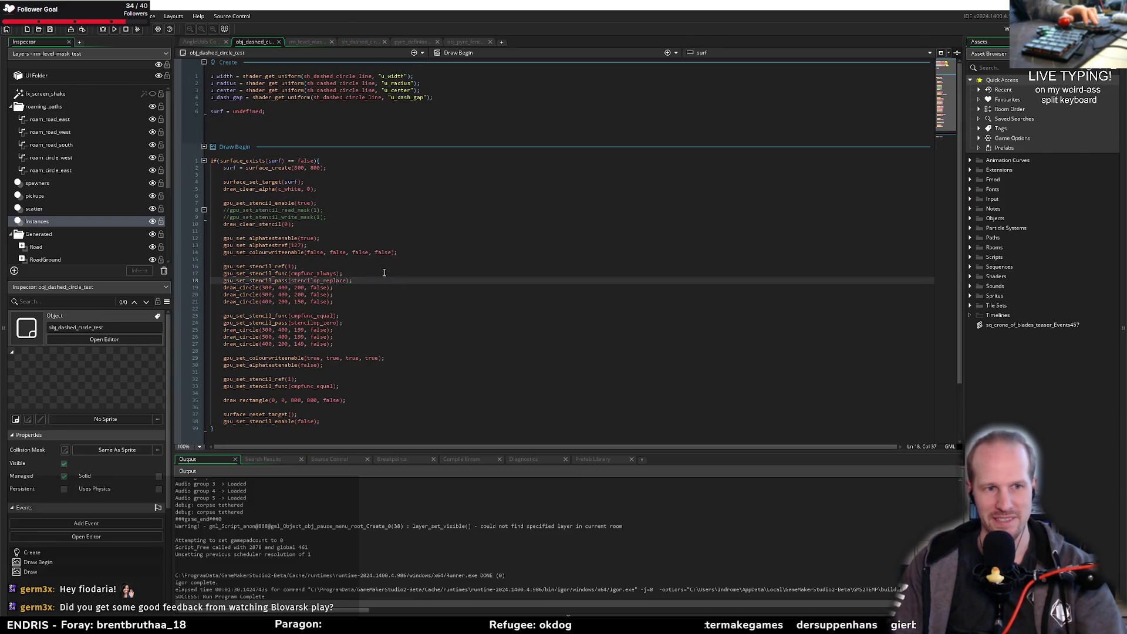
{"action": "mouse_move", "coordinate": [231, 216]}
{"action": "left_mouse_down"}
{"action": "mouse_move", "coordinate": [306, 226]}
{"action": "mouse_move", "coordinate": [304, 365]}
{"action": "left_mouse_up"}
{"action": "left_click", "coordinate": [313, 281]}
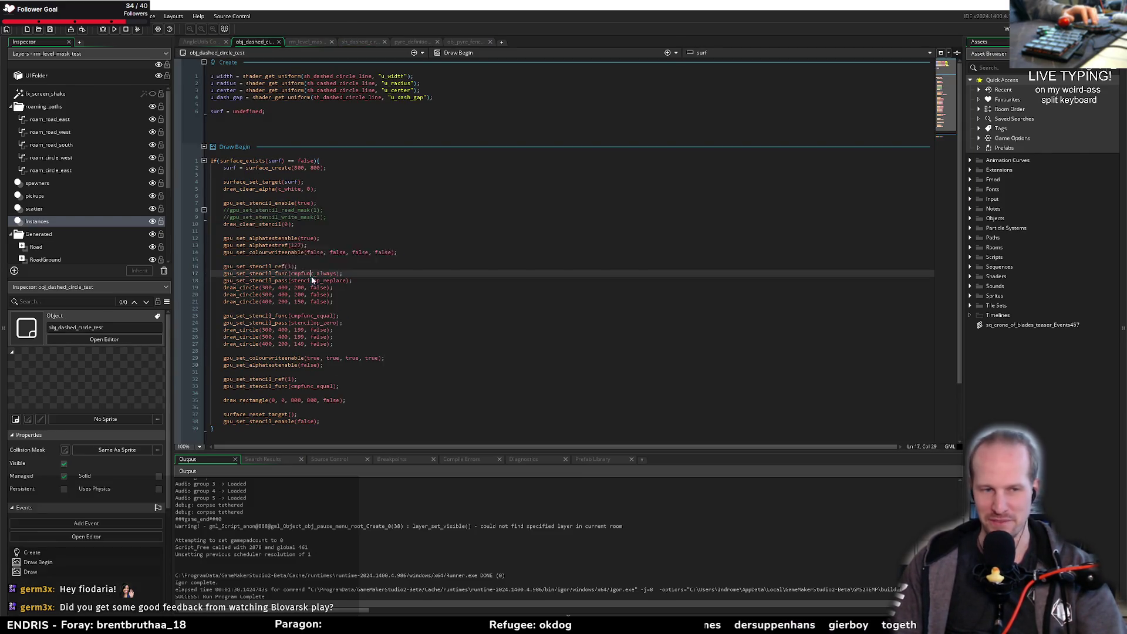
{"action": "left_click", "coordinate": [303, 316]}
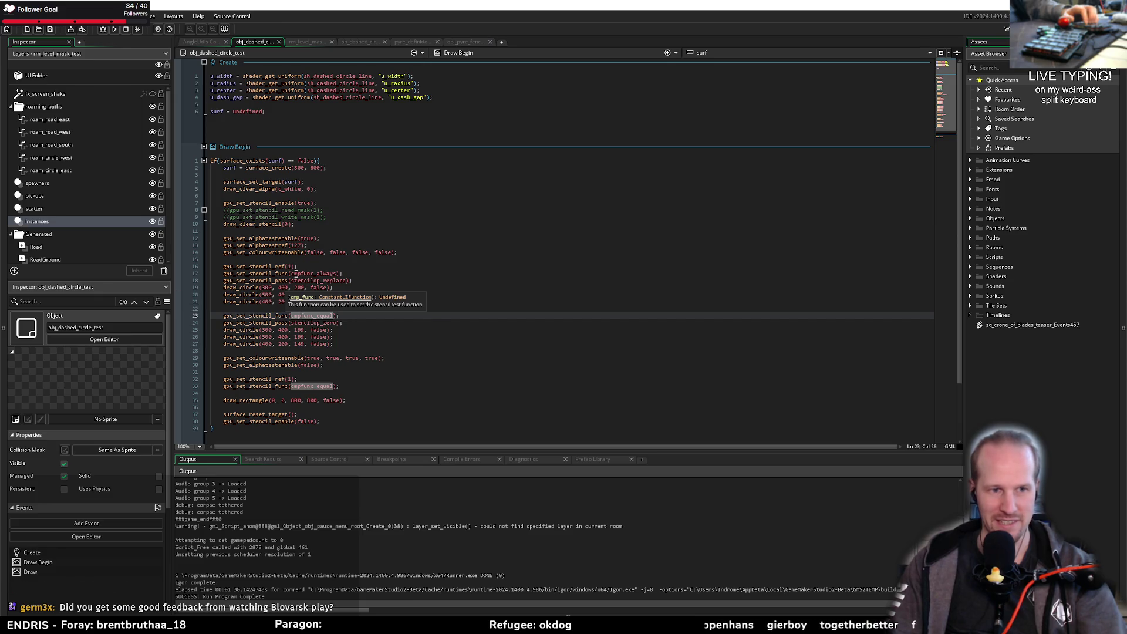
{"action": "left_click", "coordinate": [344, 280]}
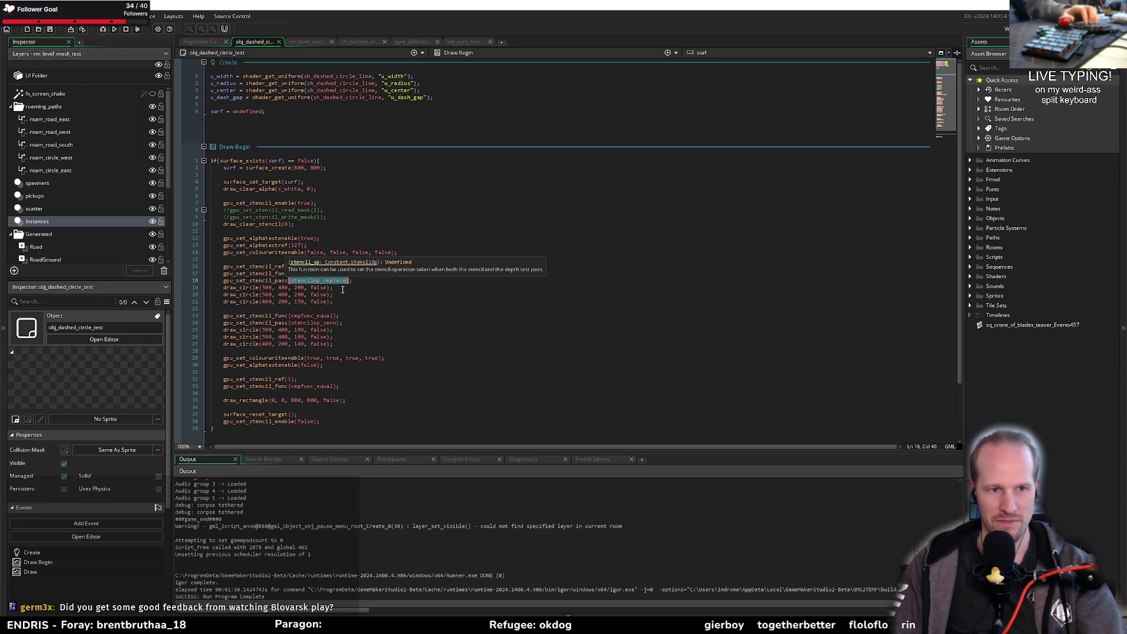
{"action": "left_click", "coordinate": [286, 266]}
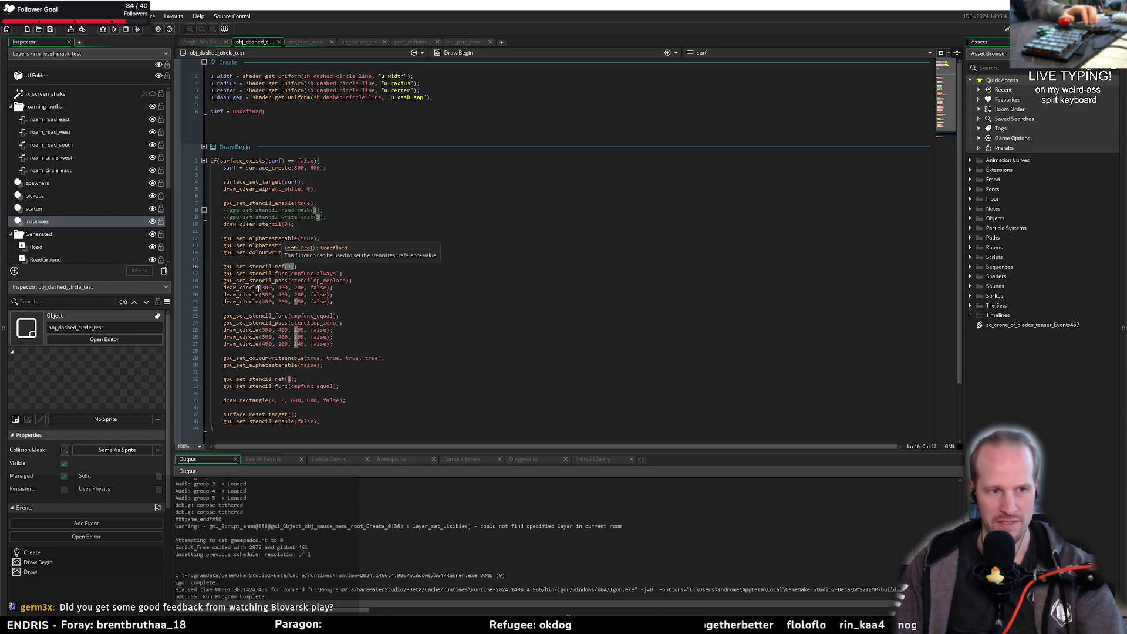
{"action": "left_click_drag", "start_coordinate": [219, 288], "coordinate": [347, 303]}
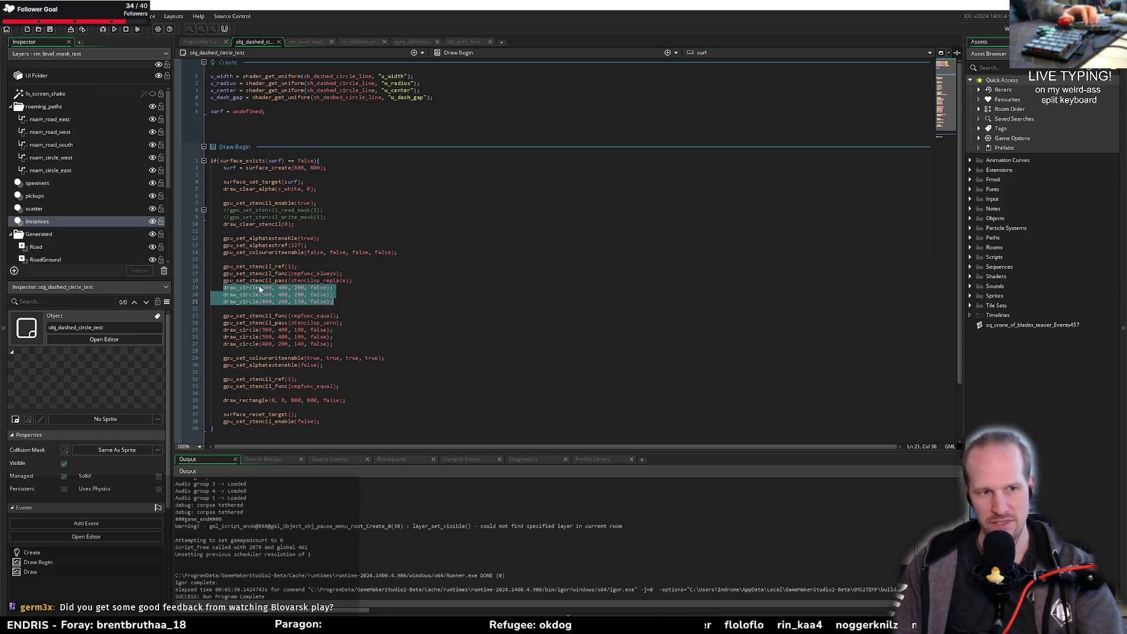
{"action": "left_click", "coordinate": [362, 338]}
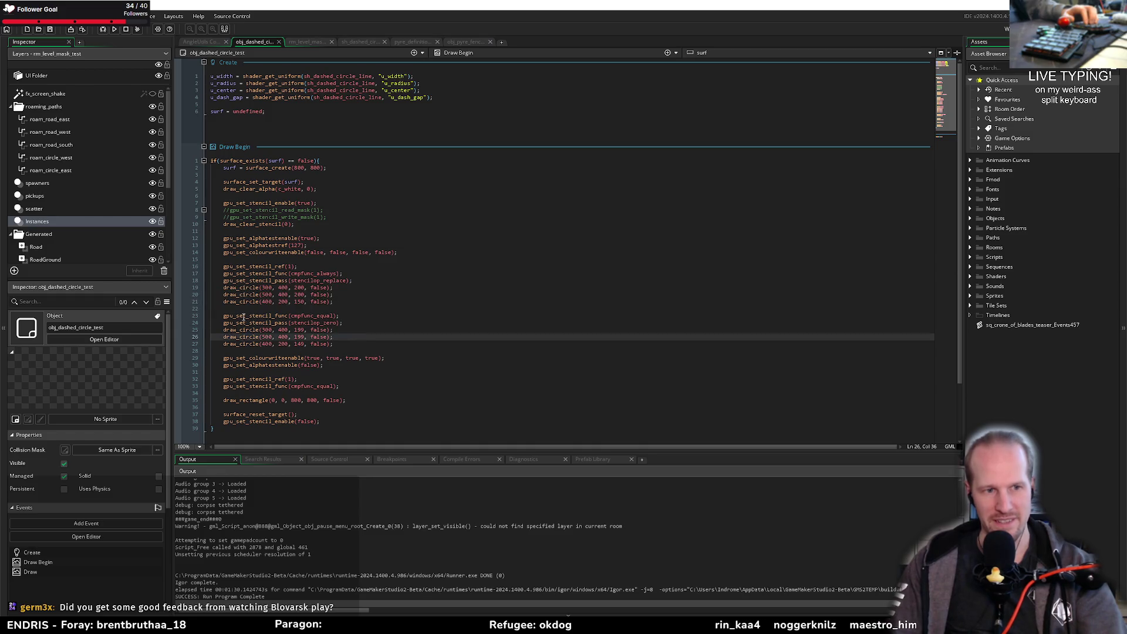
{"action": "key", "text": "Down"}
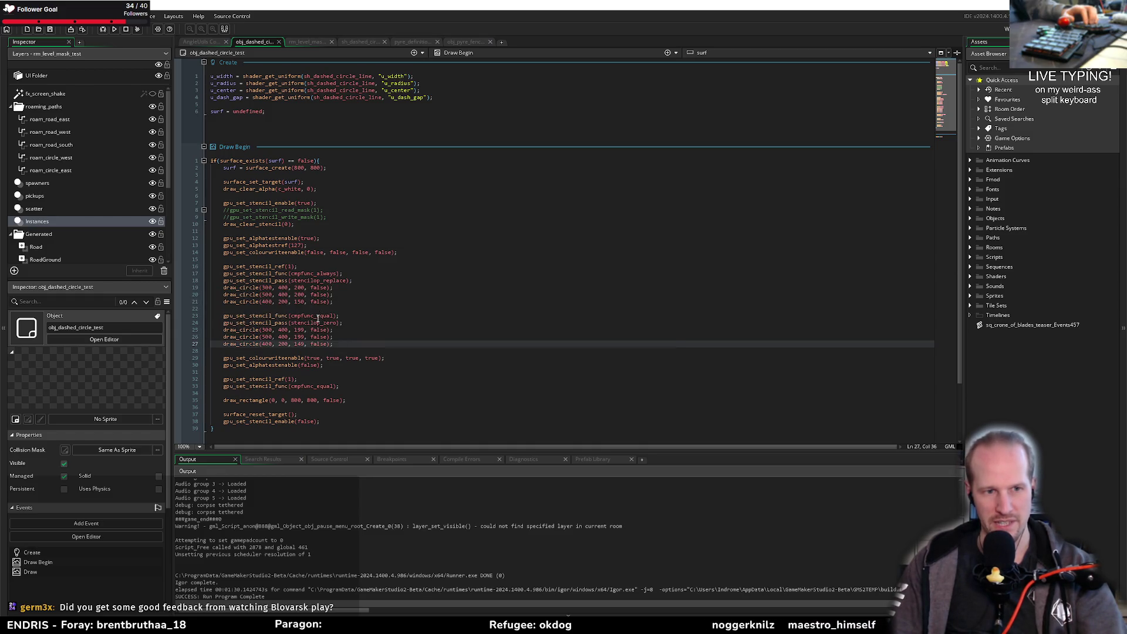
{"action": "left_click", "coordinate": [319, 316]}
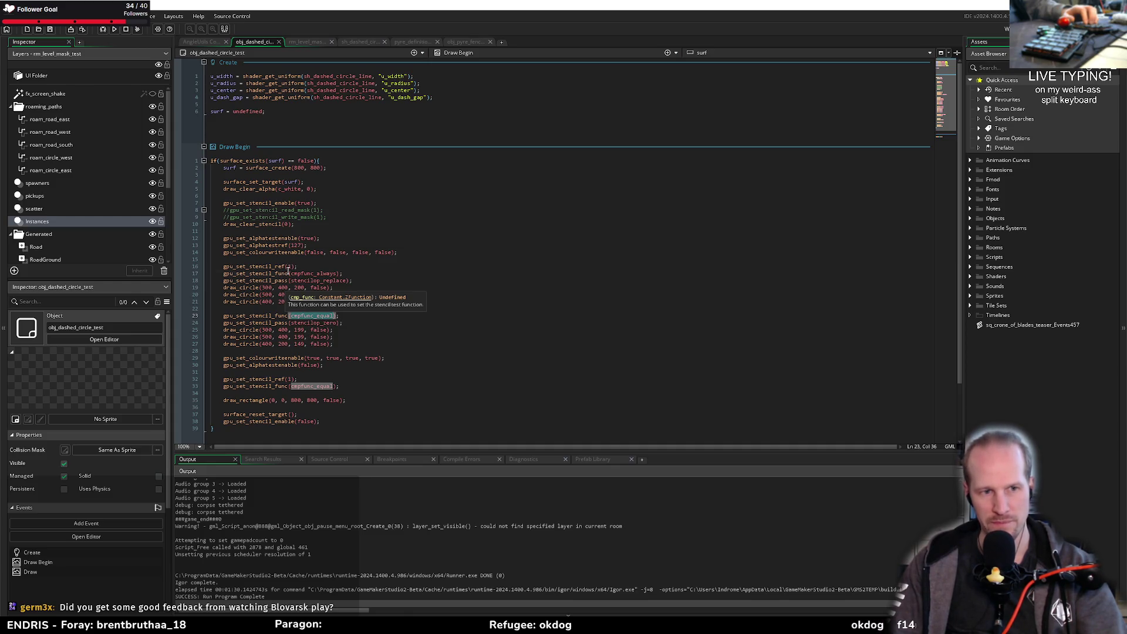
{"action": "left_click", "coordinate": [318, 324]}
{"action": "double_click", "coordinate": [318, 324]}
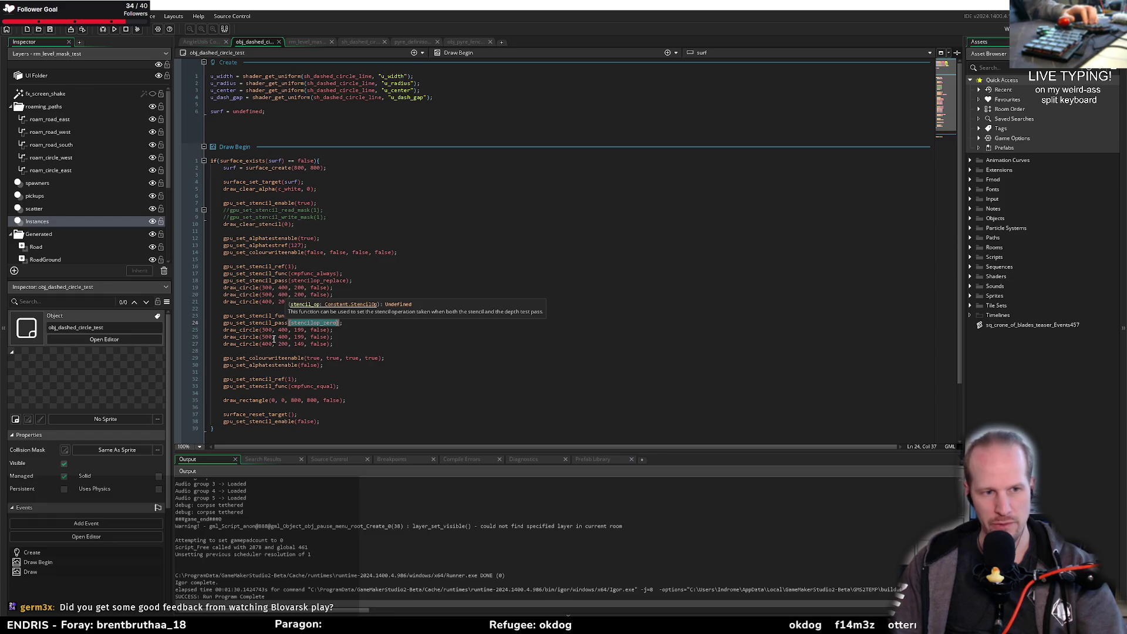
{"action": "left_click_drag", "start_coordinate": [241, 332], "coordinate": [317, 343]}
{"action": "left_click", "coordinate": [346, 343]}
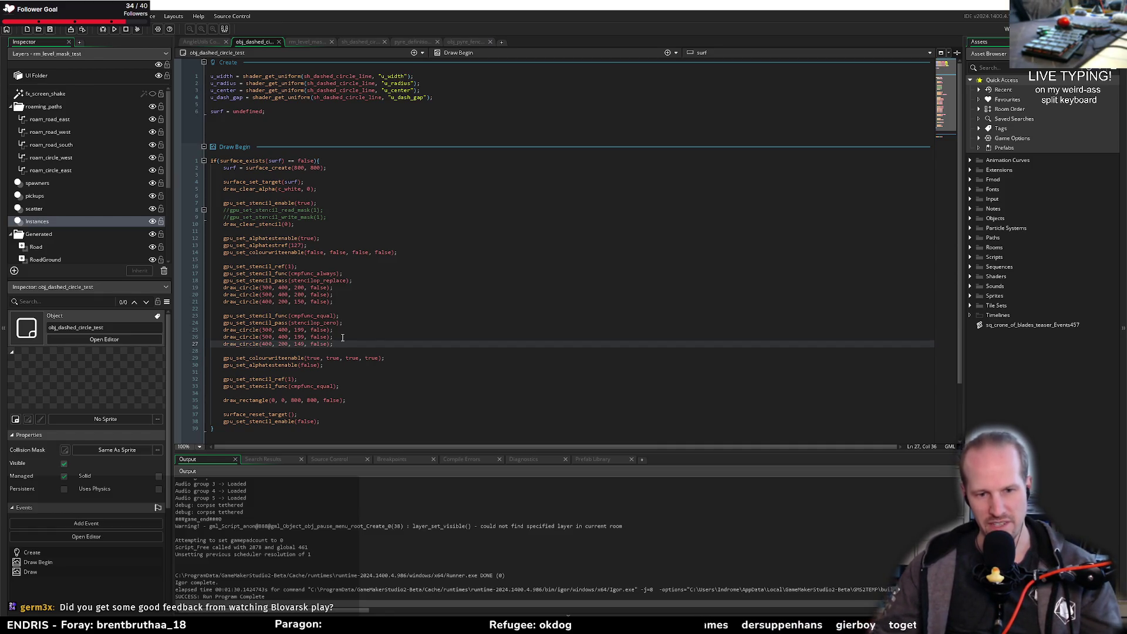
{"action": "key", "text": "shift+Left"}
{"action": "key", "text": "shift+Left"}
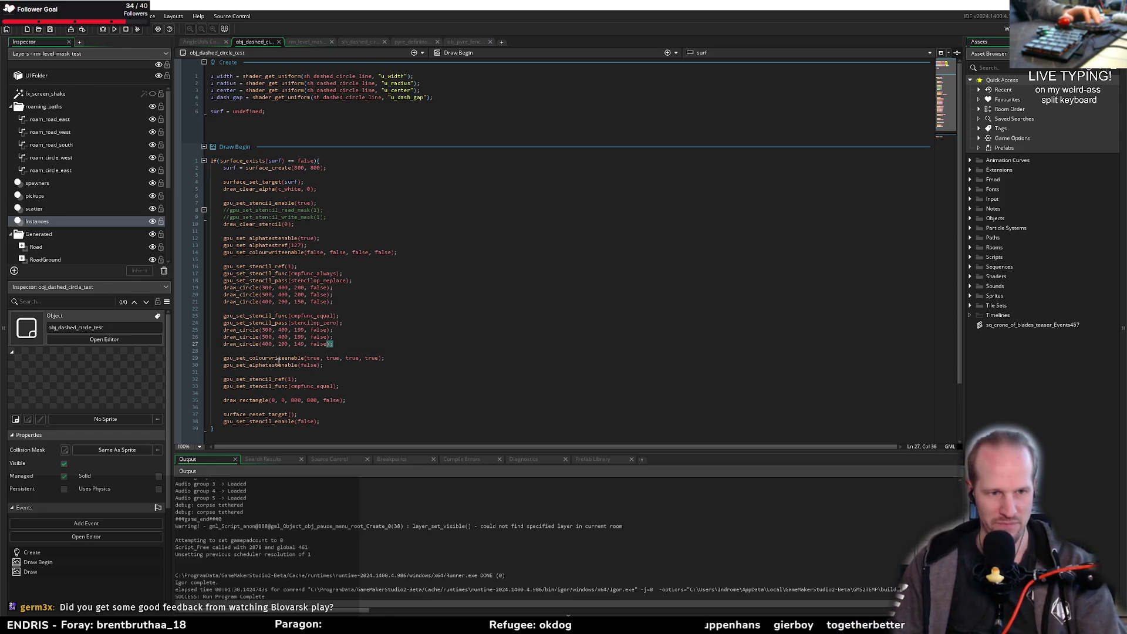
{"action": "left_click", "coordinate": [270, 351]}
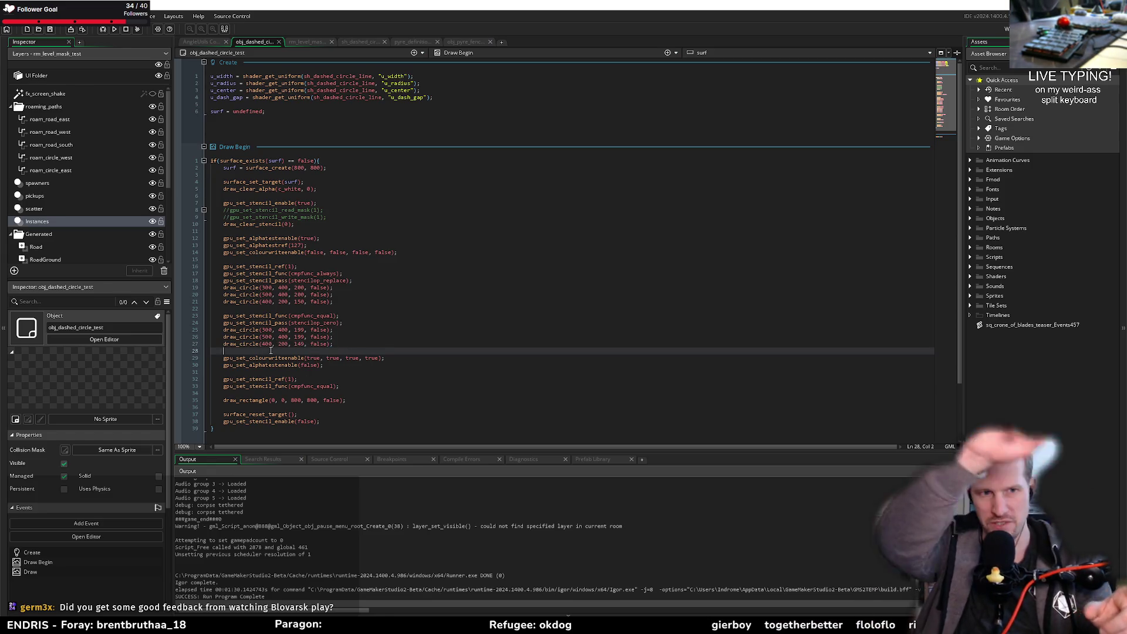
{"action": "triple_click", "coordinate": [235, 398]}
{"action": "key", "text": "ctrl+z"}
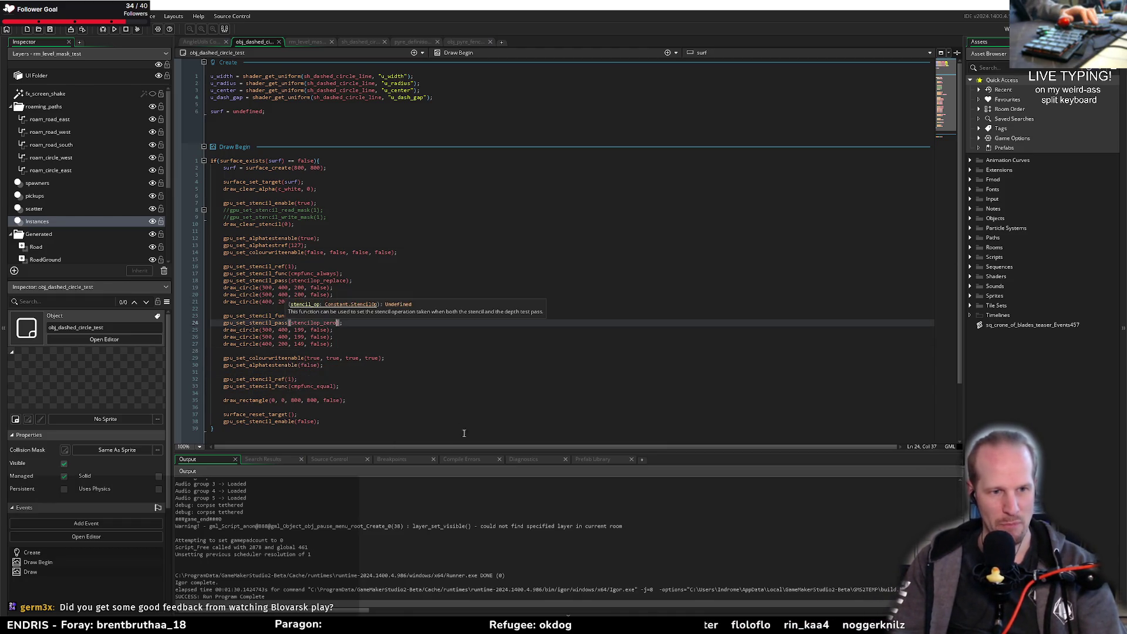
Step: Review the Draw Begin stencil block, checking the compare function and draw_rectangle lines
{"action": "left_click_drag", "start_coordinate": [340, 386], "coordinate": [247, 392]}
{"action": "triple_click", "coordinate": [216, 400]}
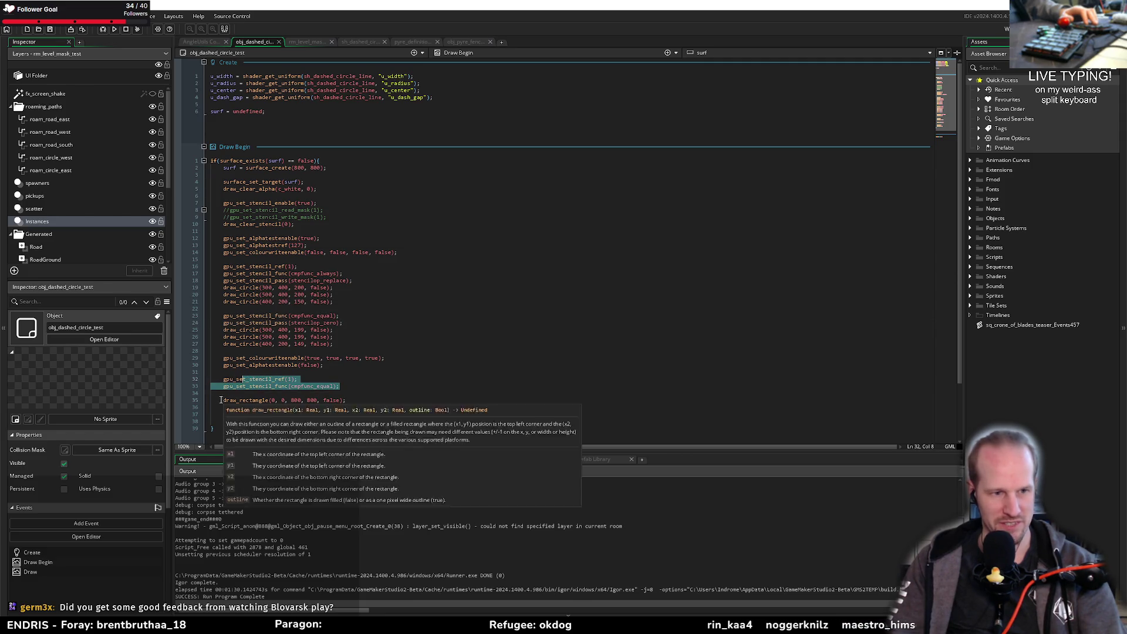
{"action": "key", "text": "Up"}
{"action": "key", "text": "Up"}
{"action": "key", "text": "Up"}
{"action": "left_click", "coordinate": [358, 400]}
{"action": "left_click", "coordinate": [358, 394]}
{"action": "left_click", "coordinate": [339, 309]}
{"action": "mouse_move", "coordinate": [222, 183]}
{"action": "left_mouse_down"}
{"action": "mouse_move", "coordinate": [347, 394]}
{"action": "mouse_move", "coordinate": [306, 408]}
{"action": "mouse_move", "coordinate": [368, 419]}
{"action": "left_mouse_up"}
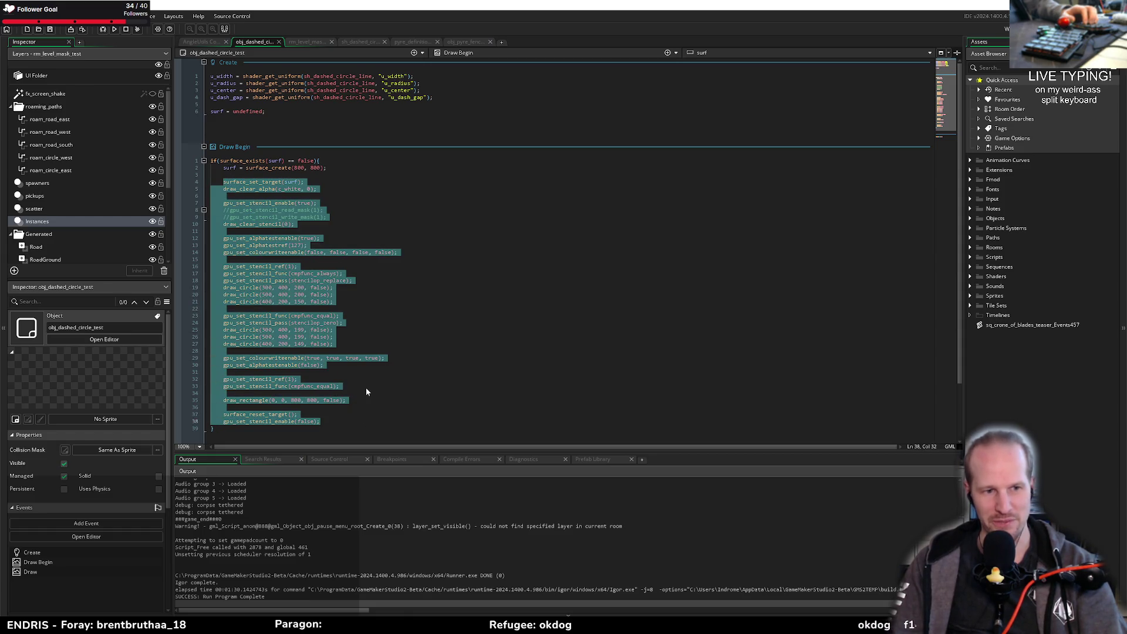
{"action": "left_click", "coordinate": [355, 386]}
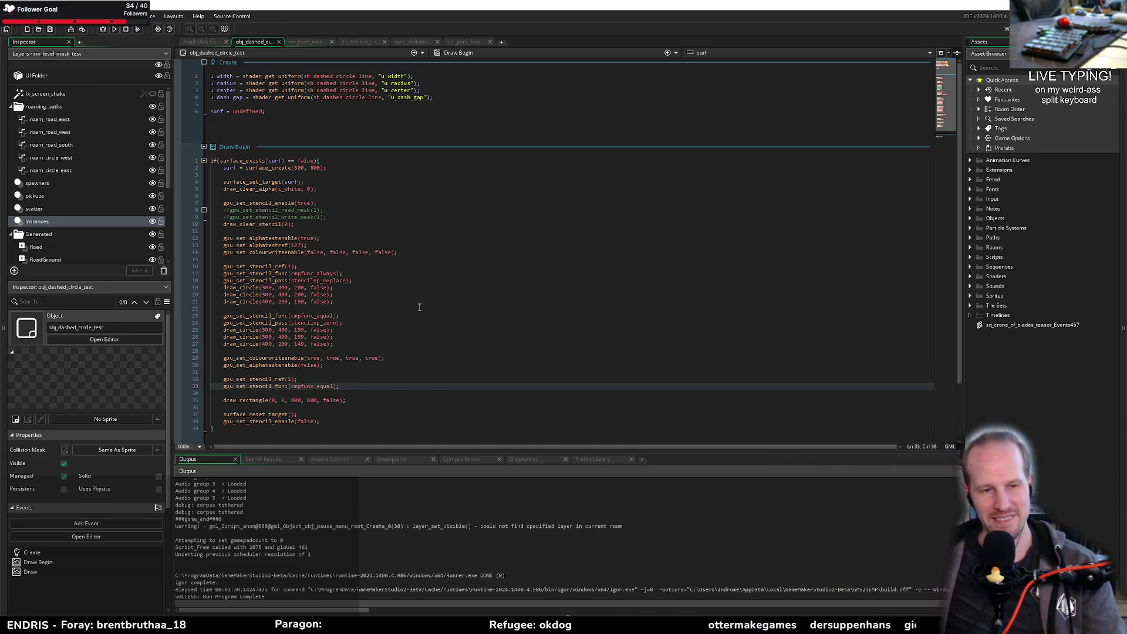
{"action": "left_click", "coordinate": [311, 274]}
{"action": "left_click", "coordinate": [251, 260]}
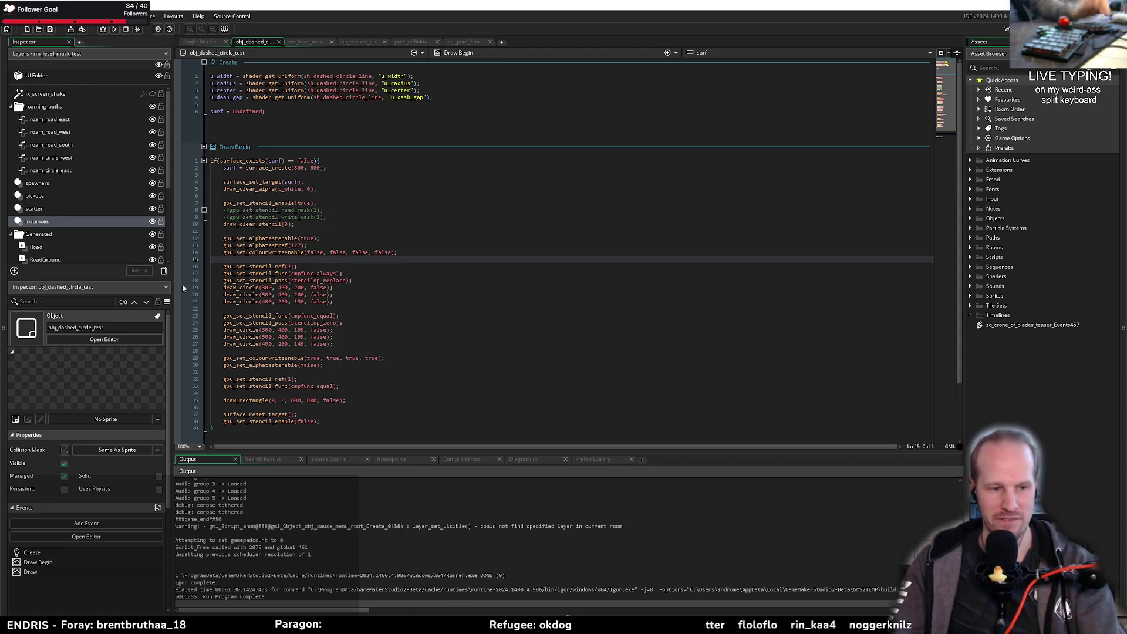
Step: Launch Notepad from the Windows search
{"action": "key", "text": "super"}
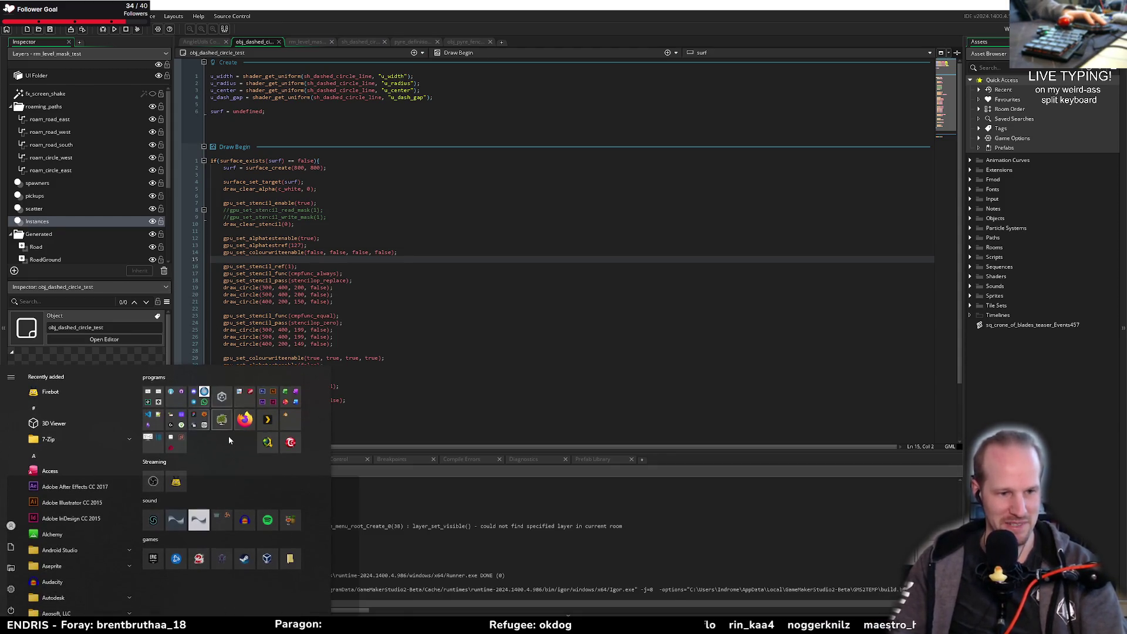
{"action": "type", "text": "notep"}
{"action": "key", "text": "Return"}
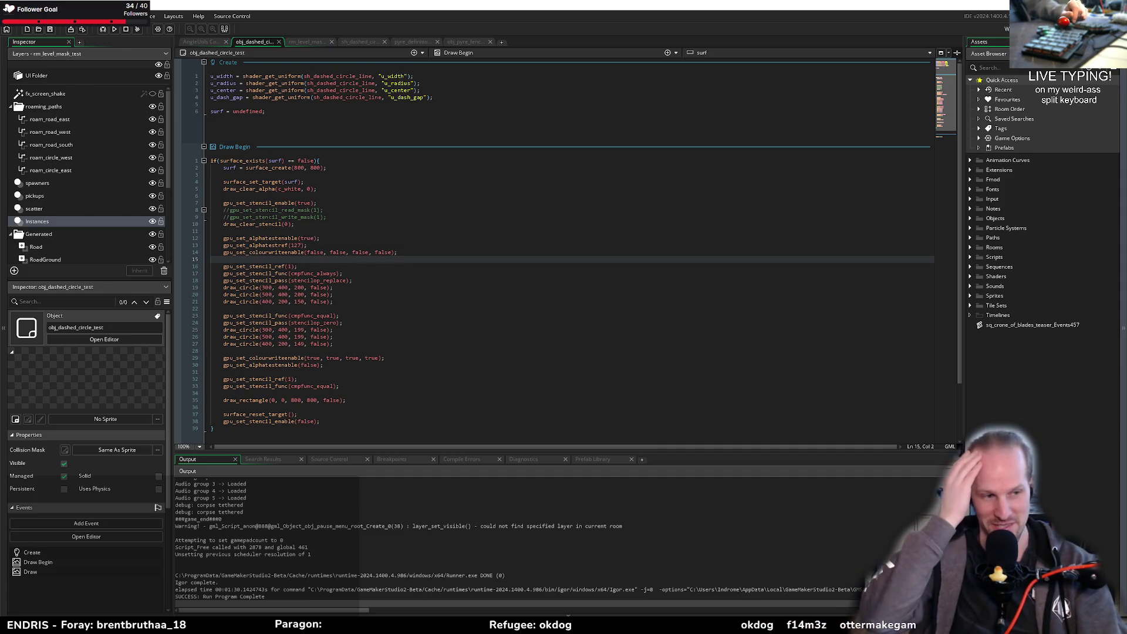
Step: Inspect the stencil reference, alpha test and write mask lines, and glance at platform options
{"action": "left_click", "coordinate": [653, 266]}
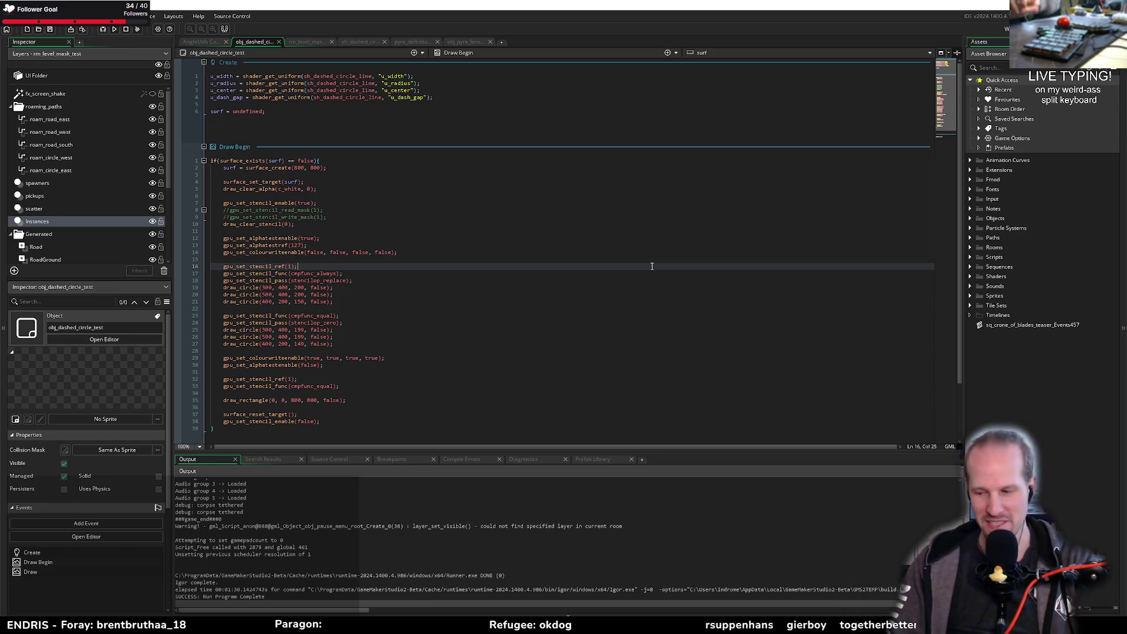
{"action": "left_click", "coordinate": [428, 236]}
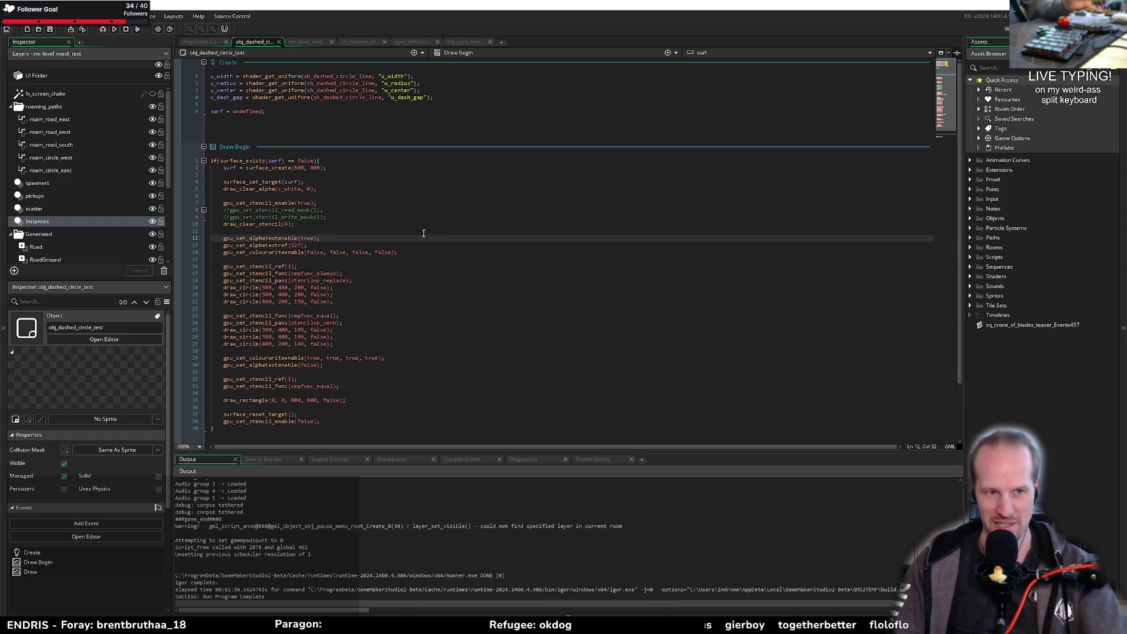
{"action": "left_click", "coordinate": [346, 218]}
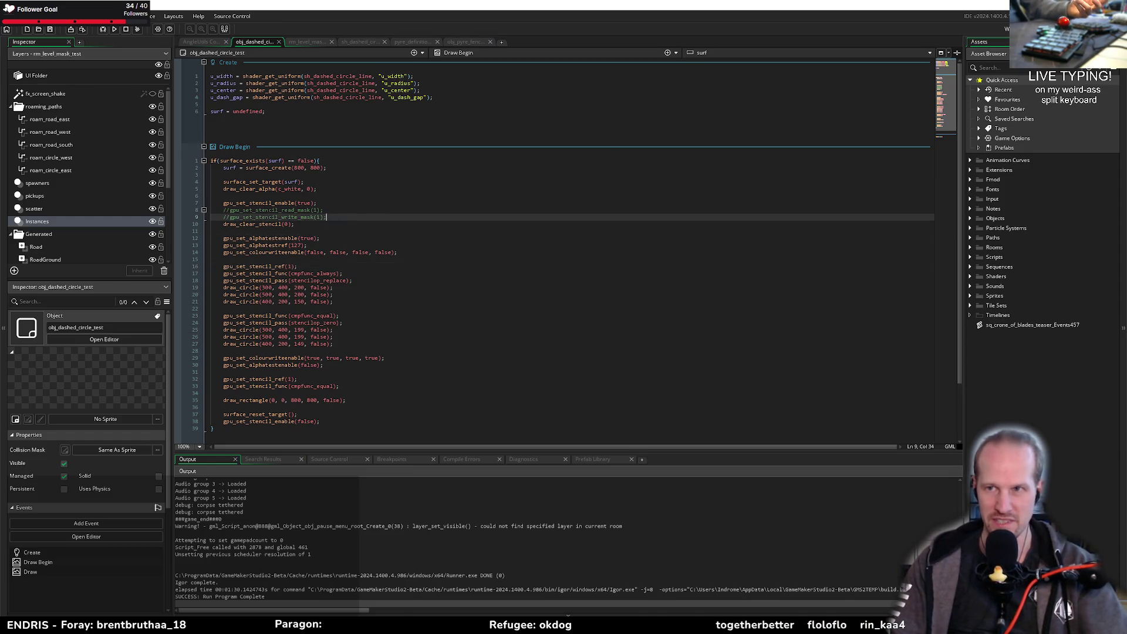
{"action": "left_click", "coordinate": [1064, 29]}
{"action": "left_click", "coordinate": [843, 241]}
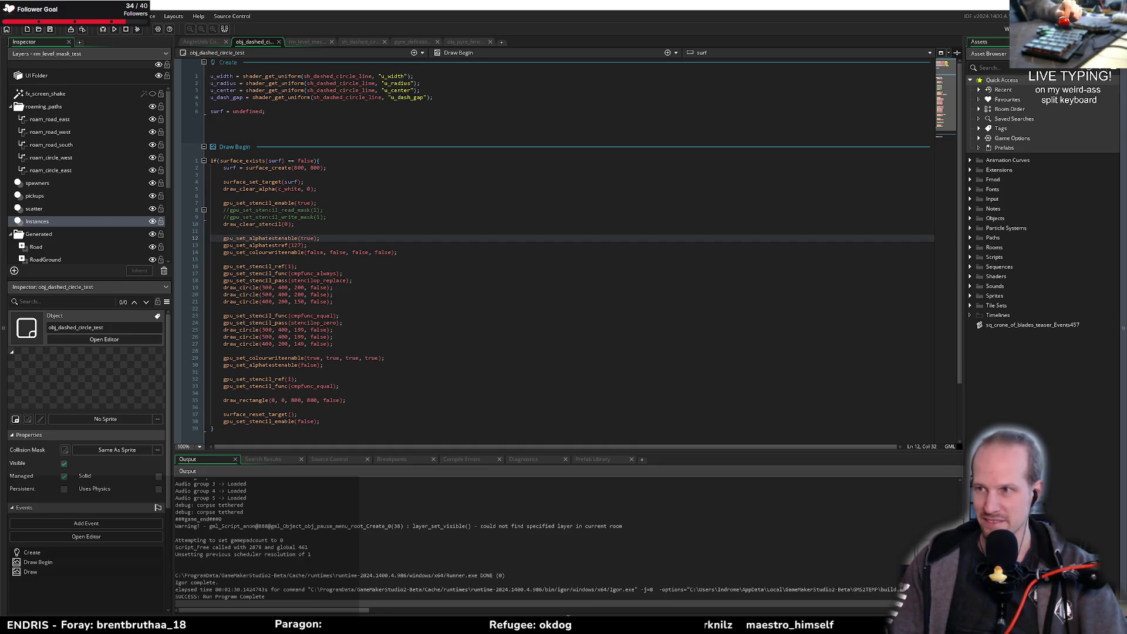
Step: Recheck the clear stencil and write mask lines, then bring up pyre_definitions
{"action": "left_click", "coordinate": [499, 273]}
{"action": "left_click", "coordinate": [270, 258]}
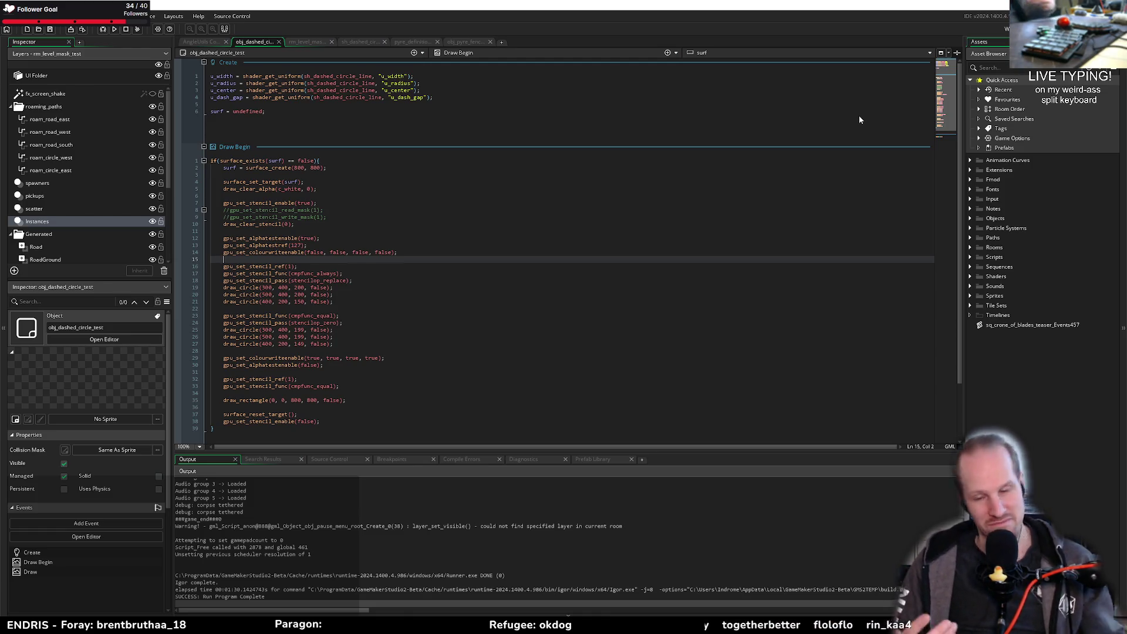
{"action": "left_click", "coordinate": [341, 222]}
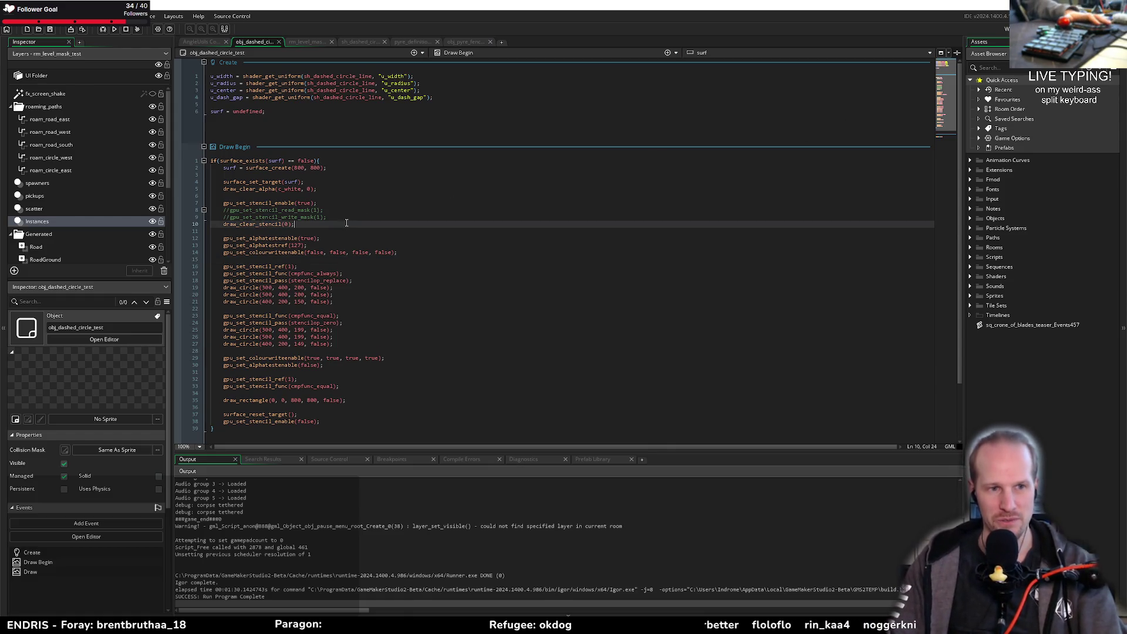
{"action": "left_click", "coordinate": [334, 216]}
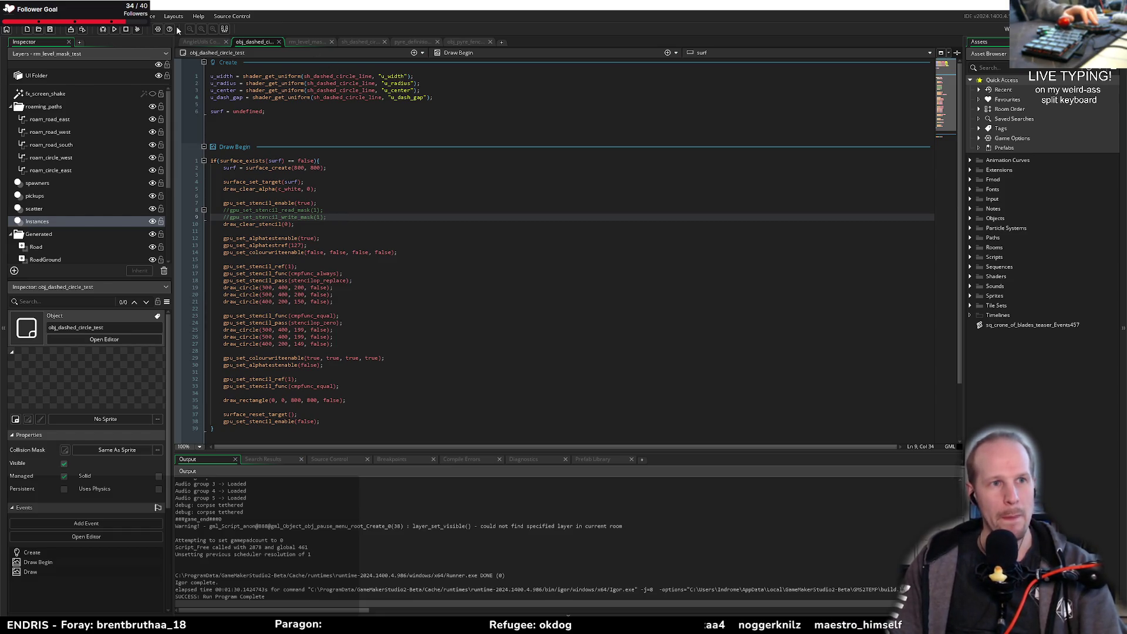
{"action": "left_click", "coordinate": [405, 43]}
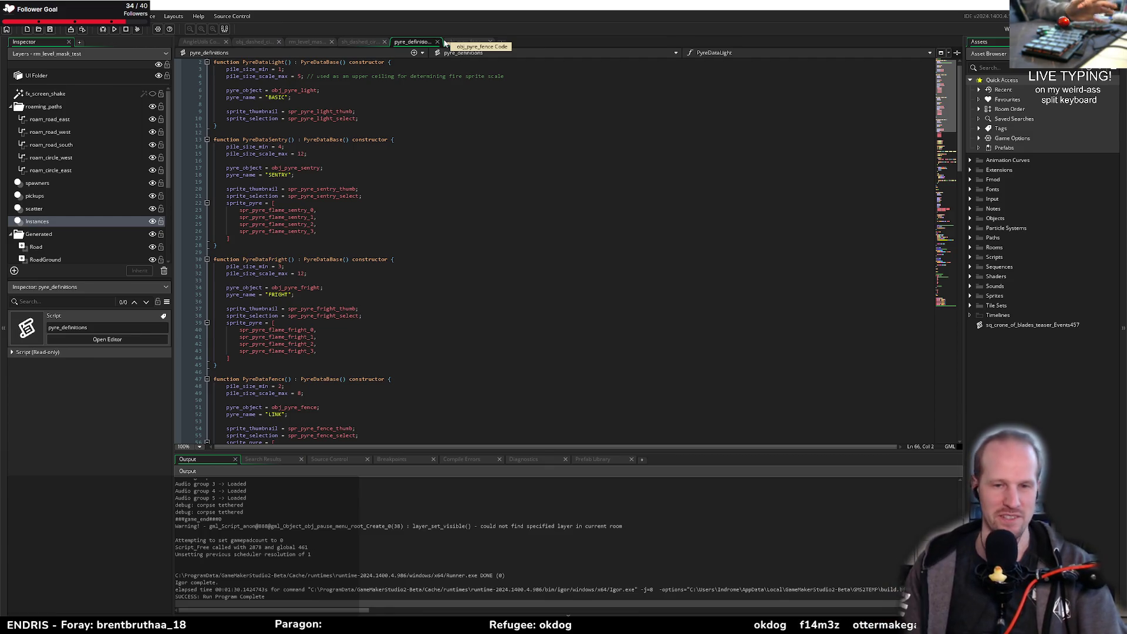
Step: Check the sentry flame sprite list, then review the sh_dashed_circle_line vertex shader
{"action": "left_click", "coordinate": [442, 207]}
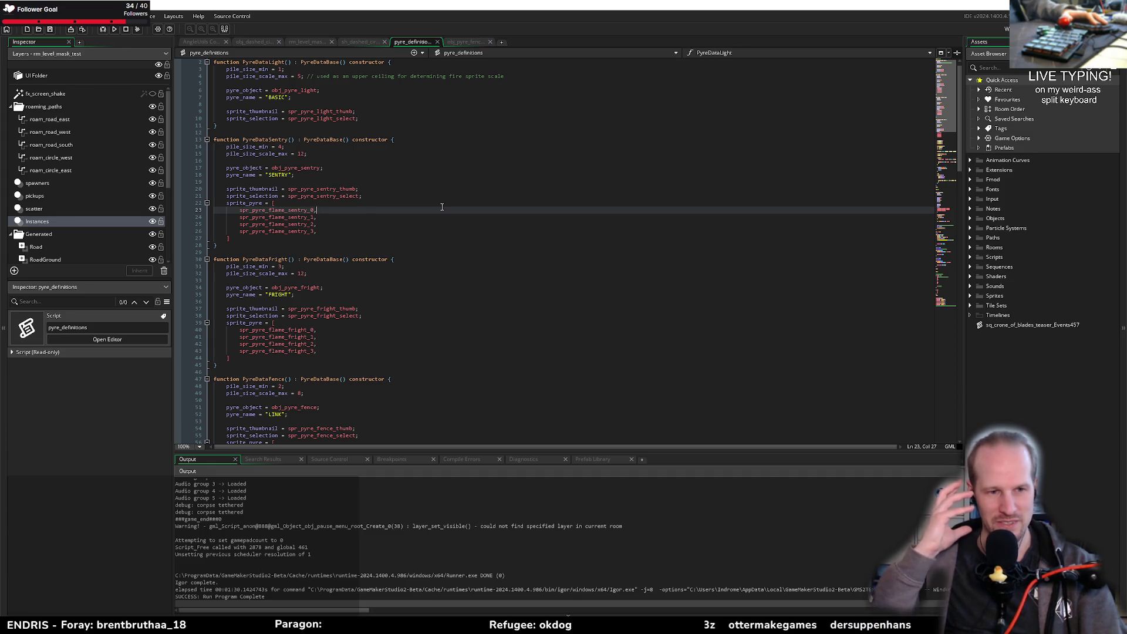
{"action": "left_click", "coordinate": [324, 224]}
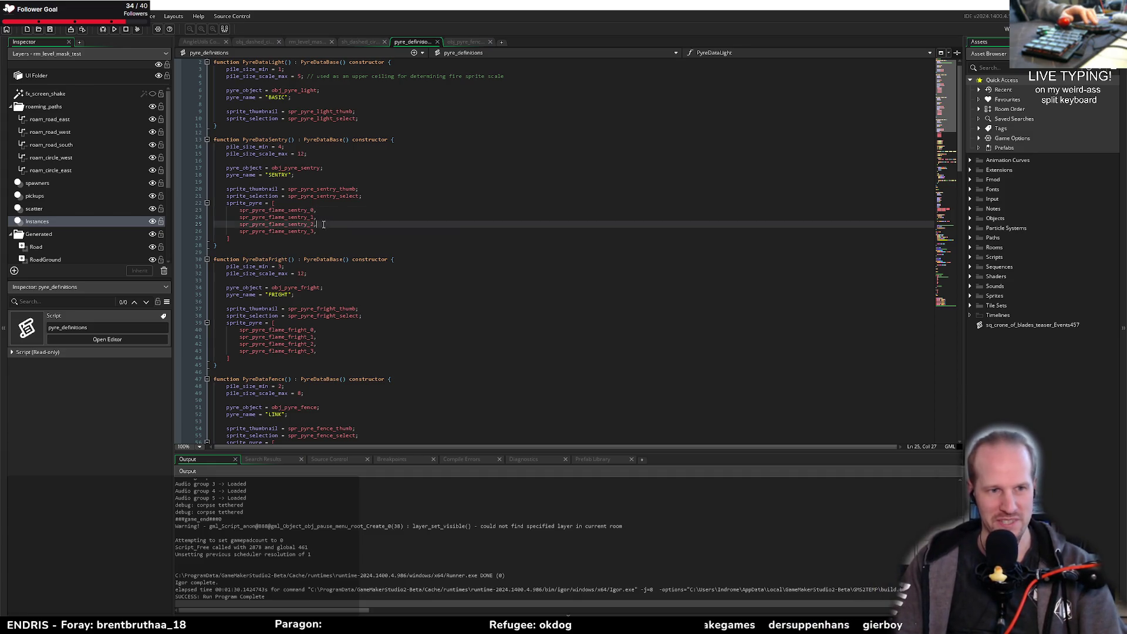
{"action": "left_click", "coordinate": [350, 40]}
{"action": "left_click", "coordinate": [357, 132]}
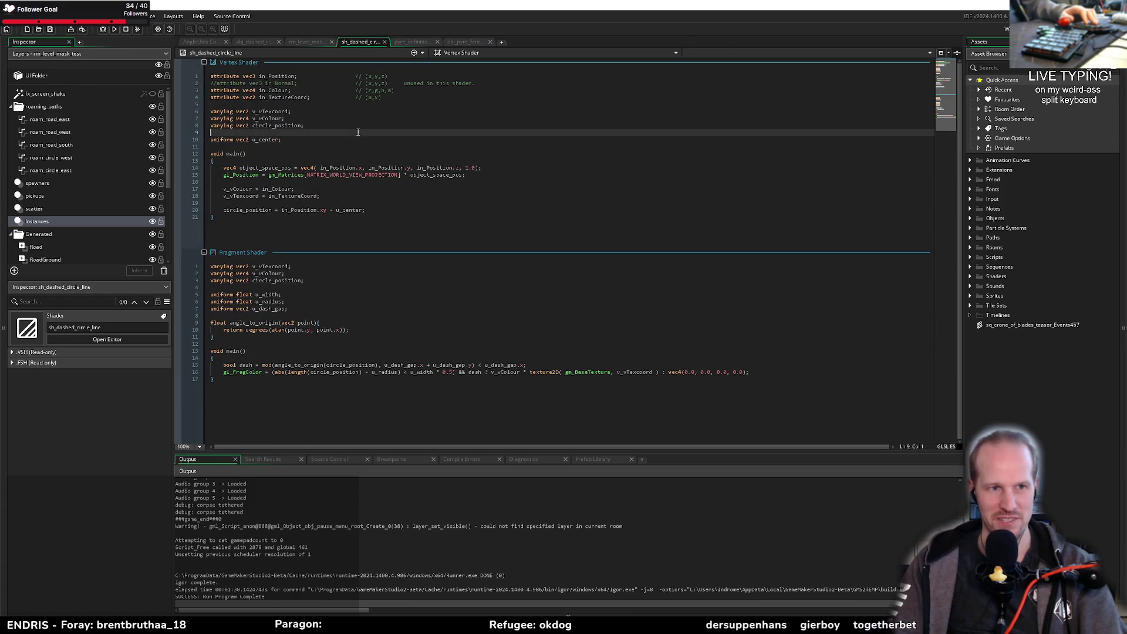
{"action": "left_click", "coordinate": [295, 144]}
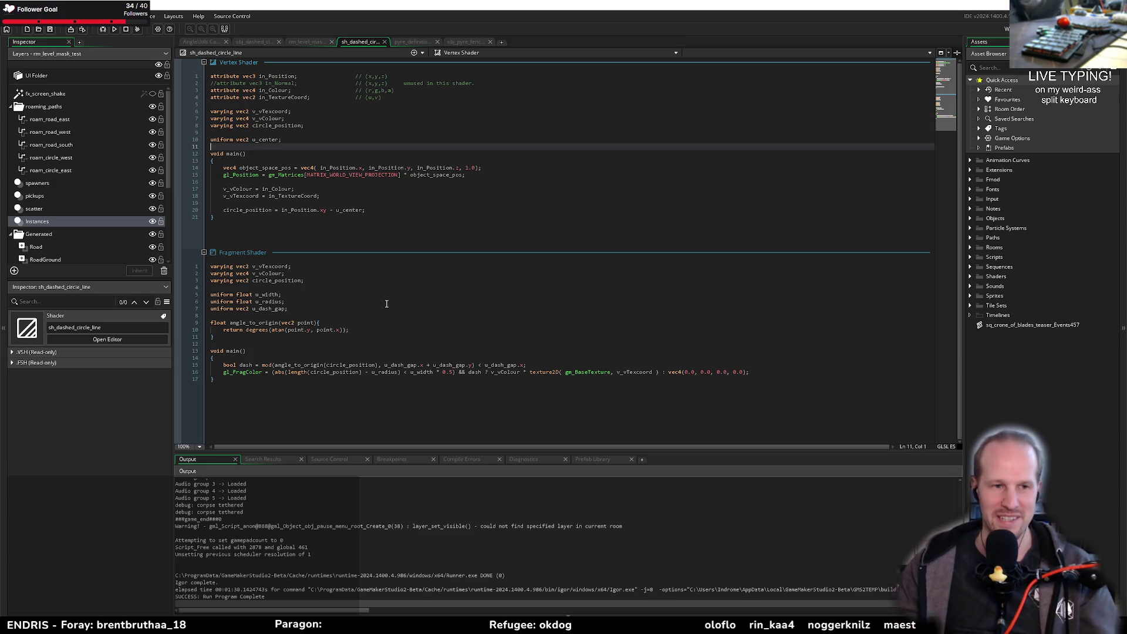
{"action": "left_click", "coordinate": [348, 309]}
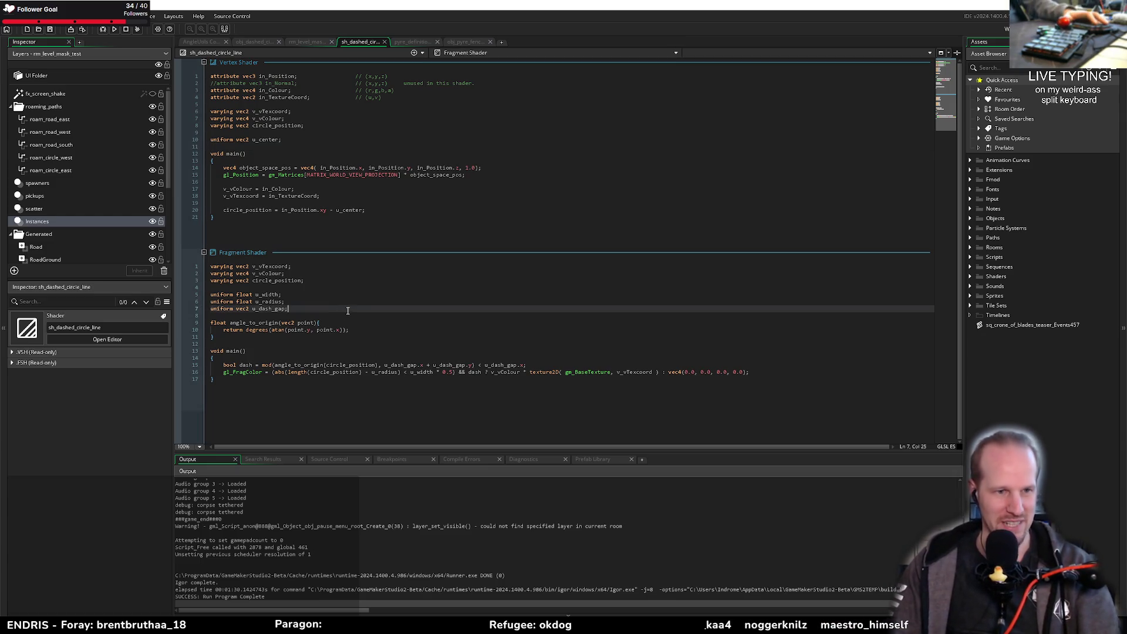
Step: Review the u_dash_gap uniform and colour assignment, then scroll through the AngleUtils script
{"action": "left_click", "coordinate": [281, 315]}
{"action": "left_click", "coordinate": [298, 309]}
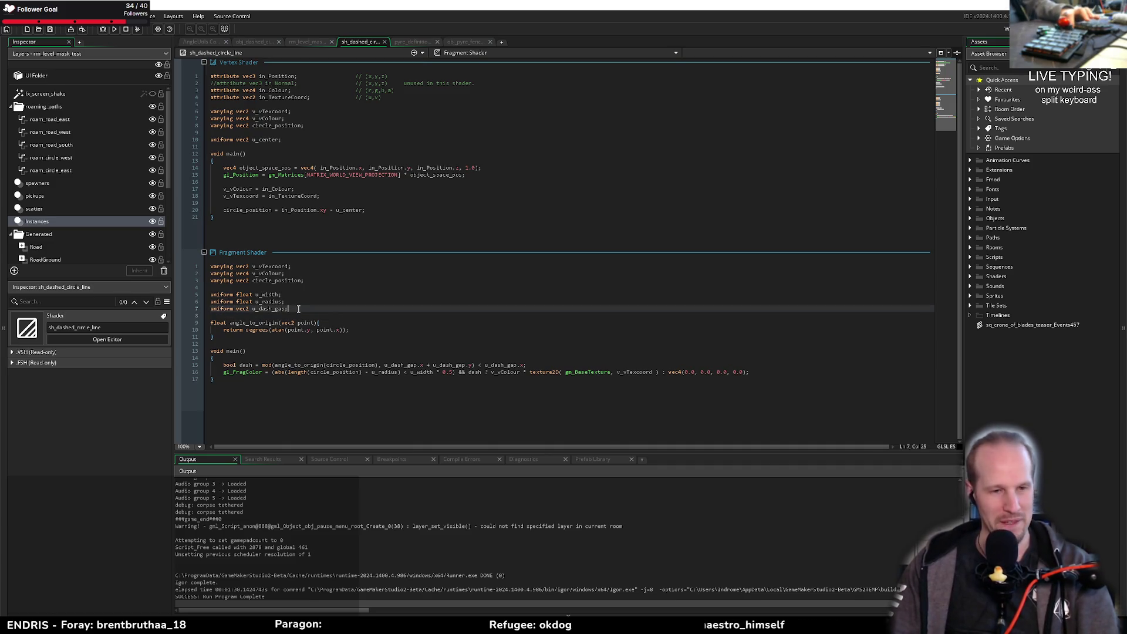
{"action": "left_click", "coordinate": [300, 203]}
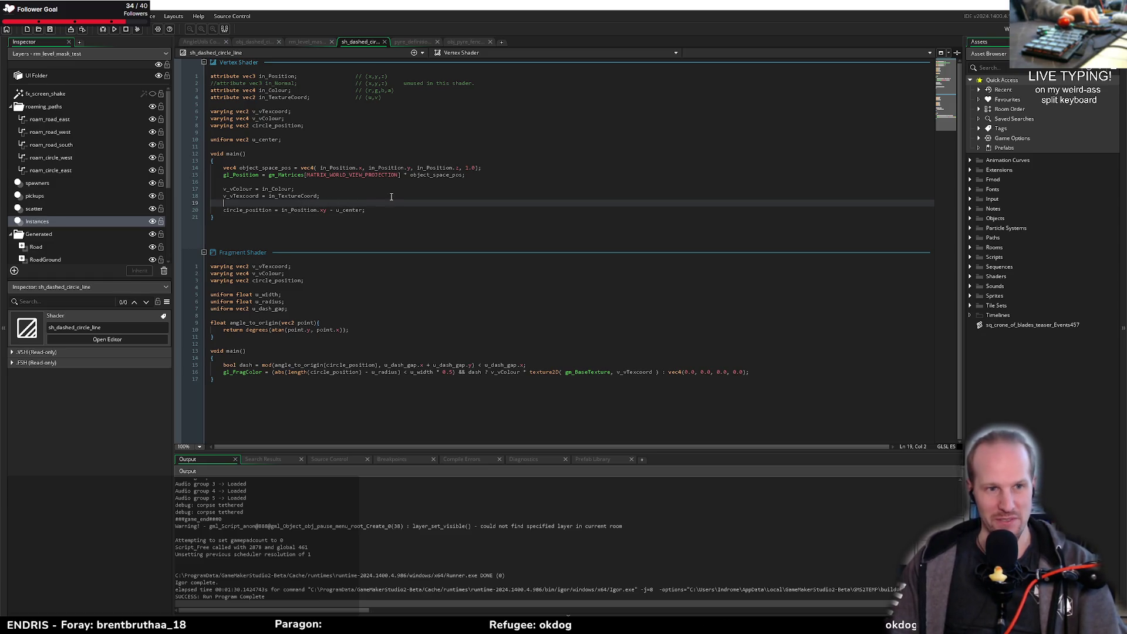
{"action": "left_click", "coordinate": [373, 188]}
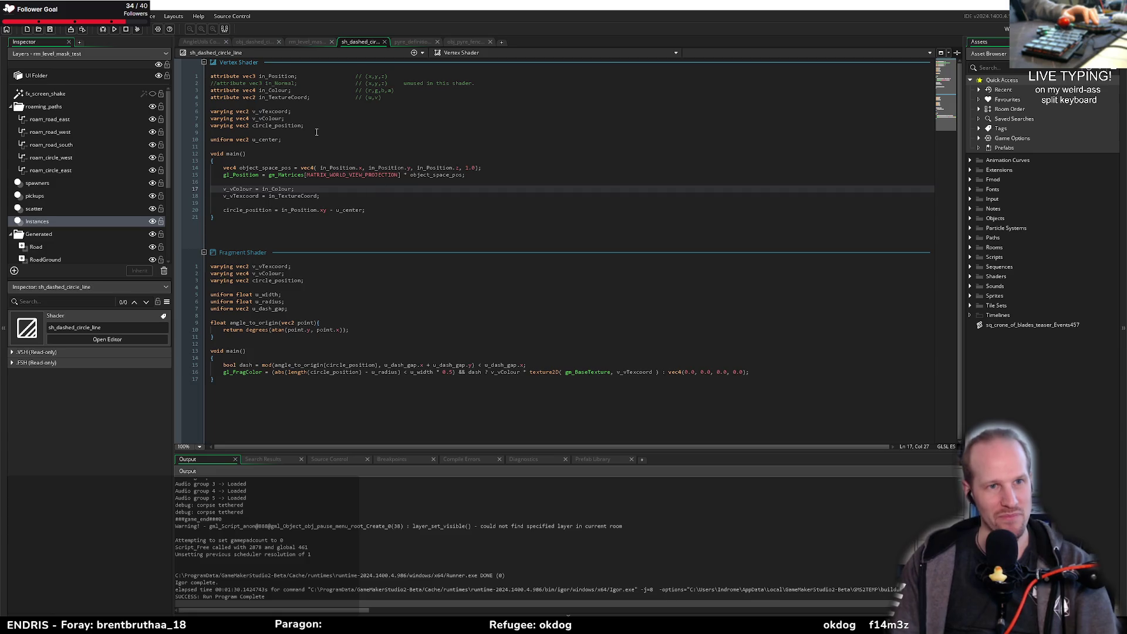
{"action": "left_click", "coordinate": [200, 43]}
{"action": "scroll", "coordinate": [223, 81], "scroll_direction": "down", "scroll_amount": 12}
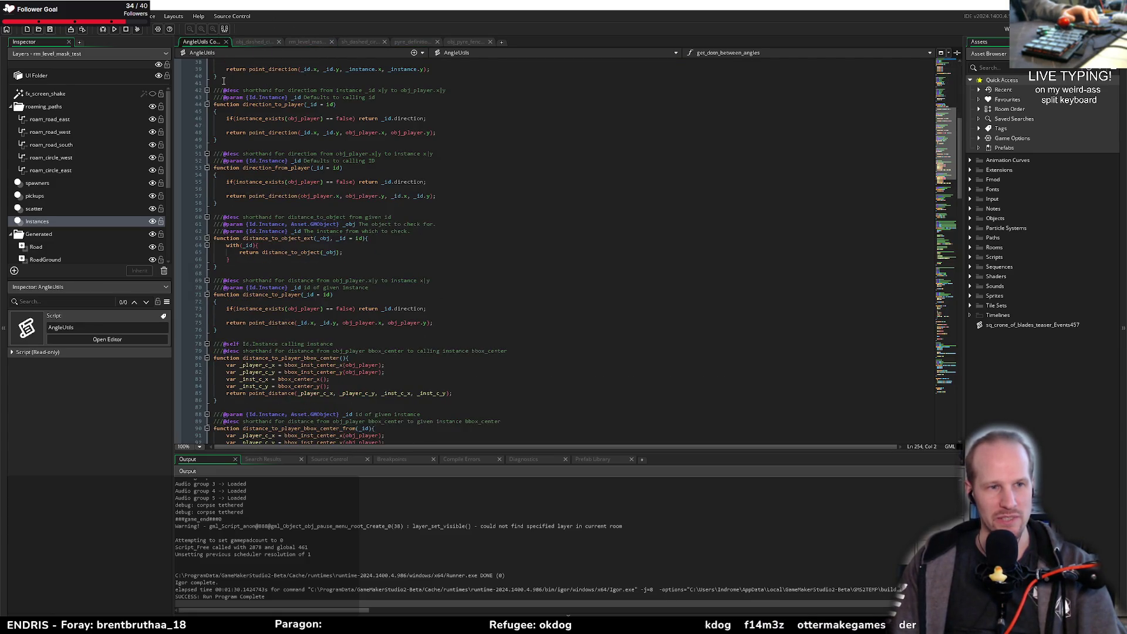
Step: Close the AngleUtils, dashed circle test, shader and pyre fence tabs
{"action": "middle_click", "coordinate": [210, 43]}
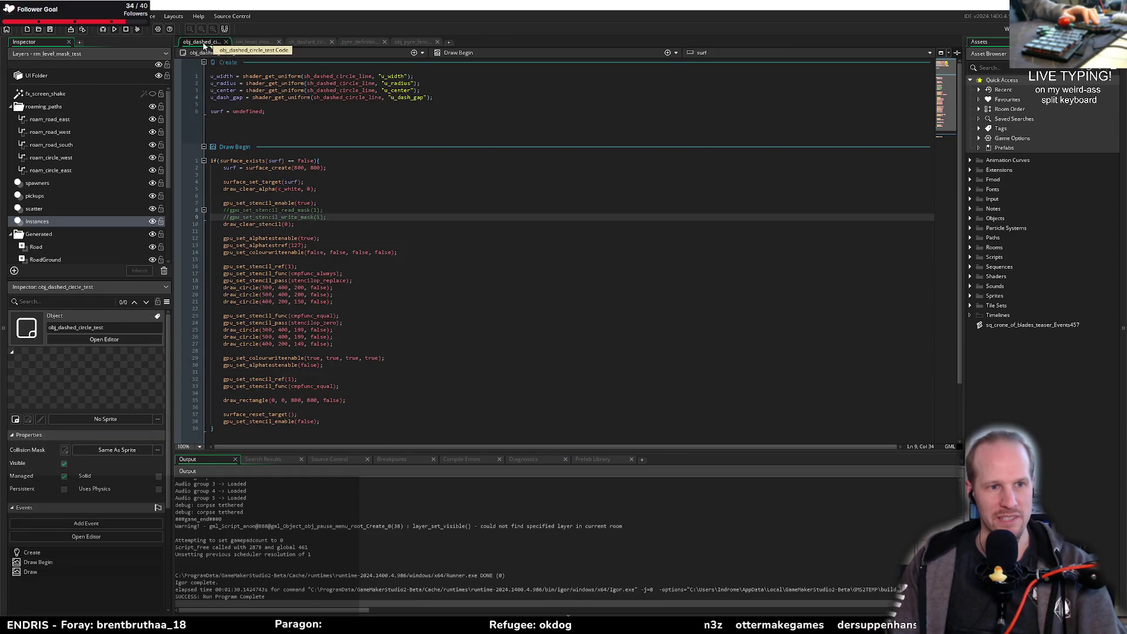
{"action": "middle_click", "coordinate": [204, 43]}
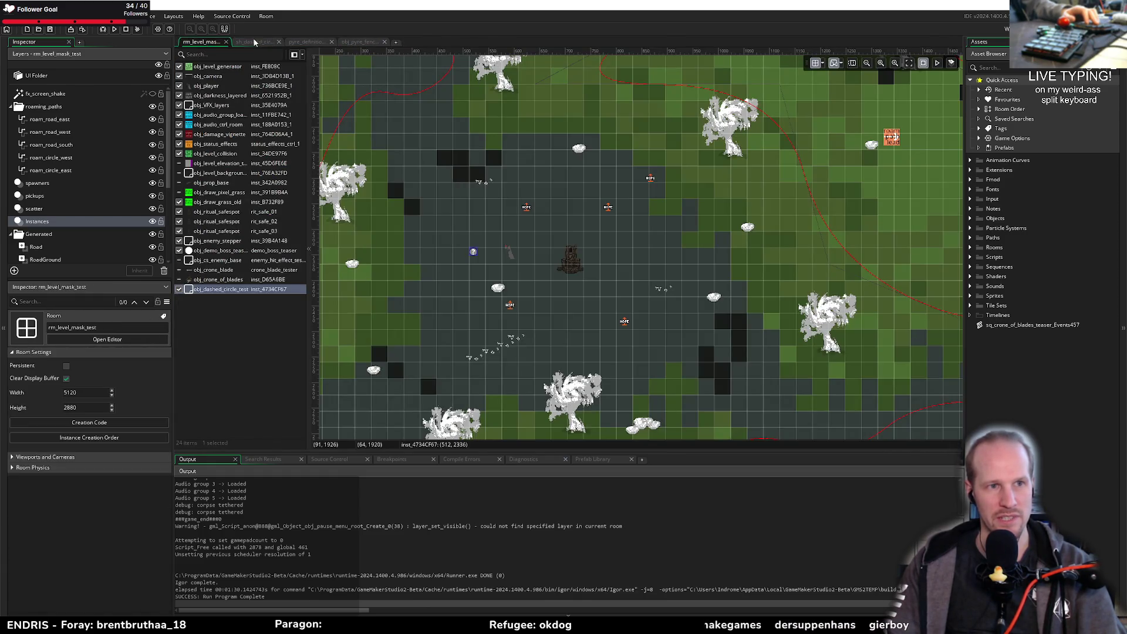
{"action": "left_click", "coordinate": [254, 41]}
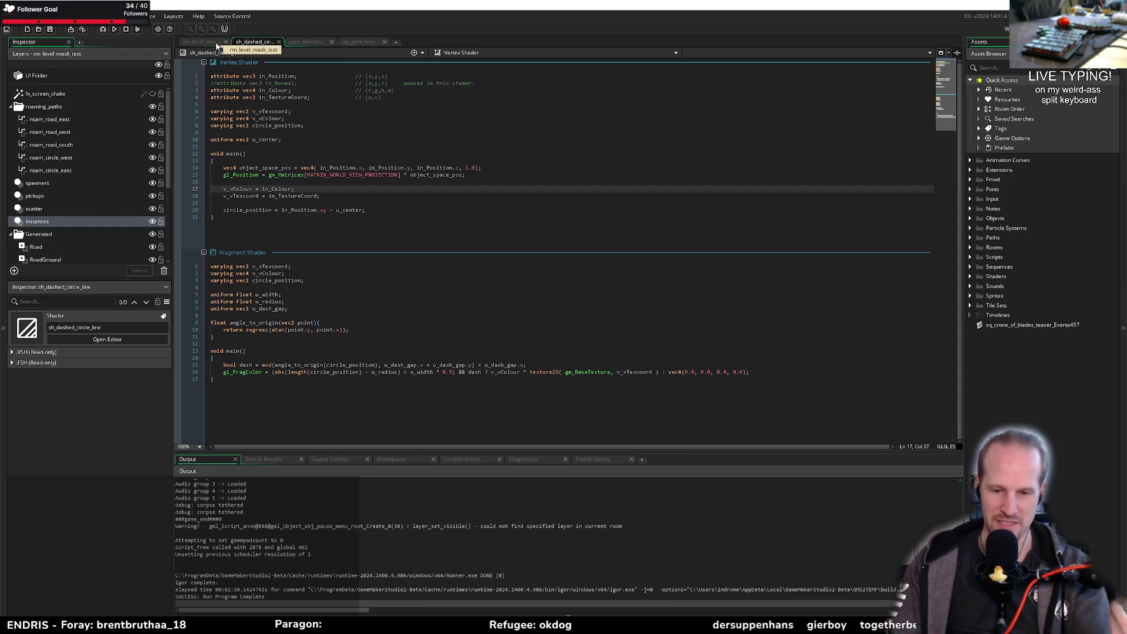
{"action": "middle_click", "coordinate": [256, 42]}
{"action": "middle_click", "coordinate": [256, 41]}
{"action": "middle_click", "coordinate": [256, 41]}
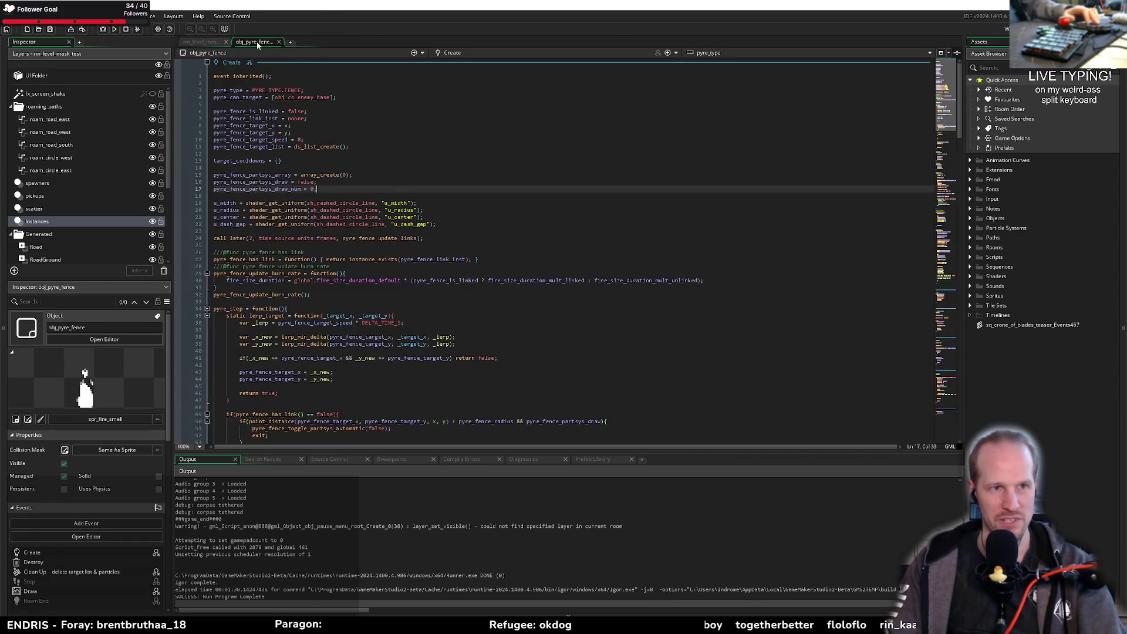
Step: Make the obj_crone_of_blades instance visible and open obj_crone_blade's Create code
{"action": "left_click", "coordinate": [203, 279]}
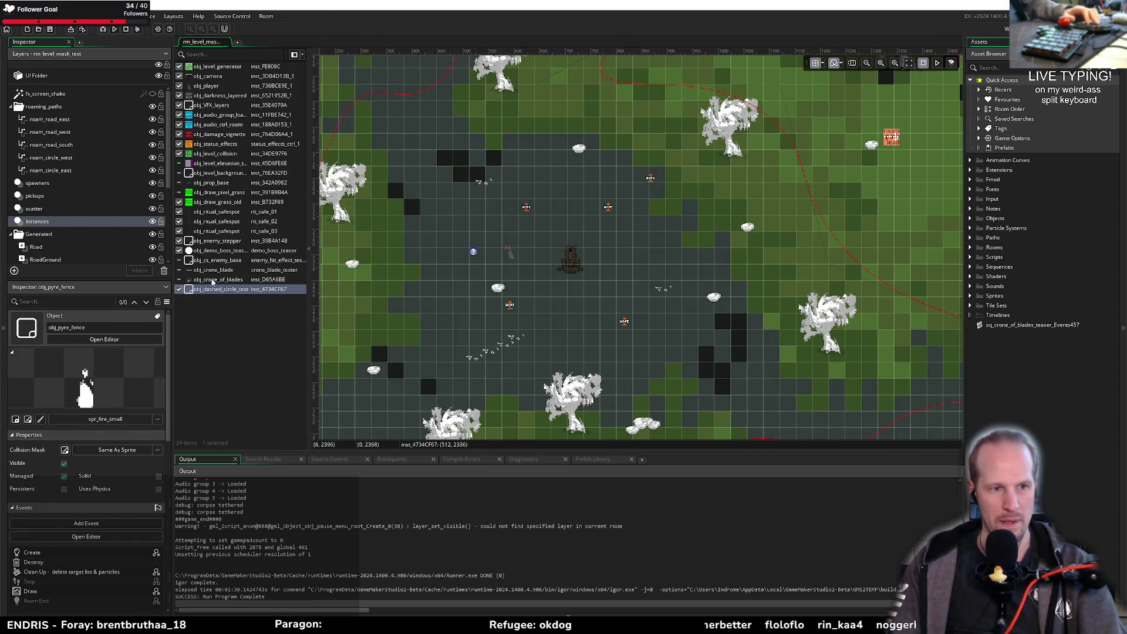
{"action": "left_click", "coordinate": [179, 280]}
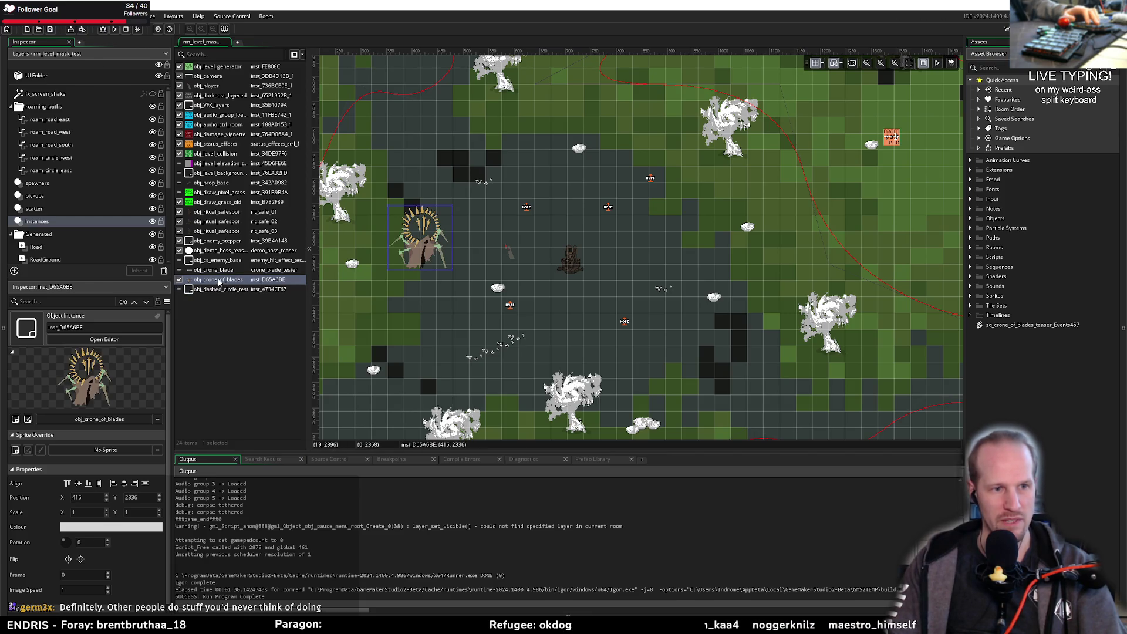
{"action": "left_click", "coordinate": [29, 419]}
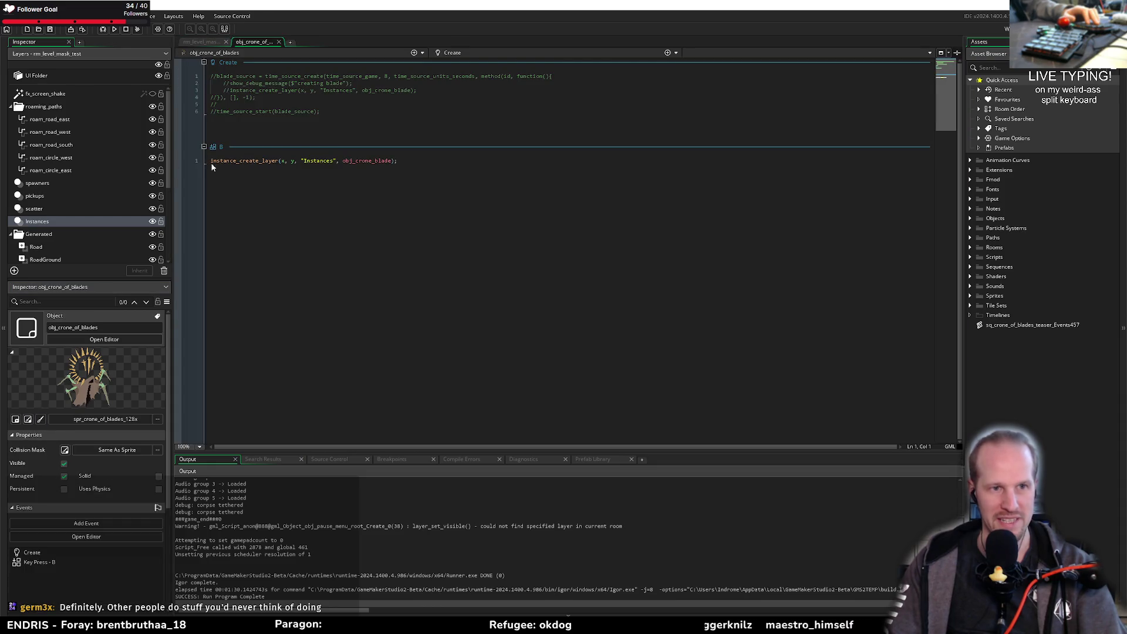
{"action": "middle_click", "coordinate": [367, 160]}
{"action": "left_click", "coordinate": [298, 197]}
Step: Build and run the game with F5 while reviewing the blade's impact and animcurve lines
{"action": "key", "text": "F5"}
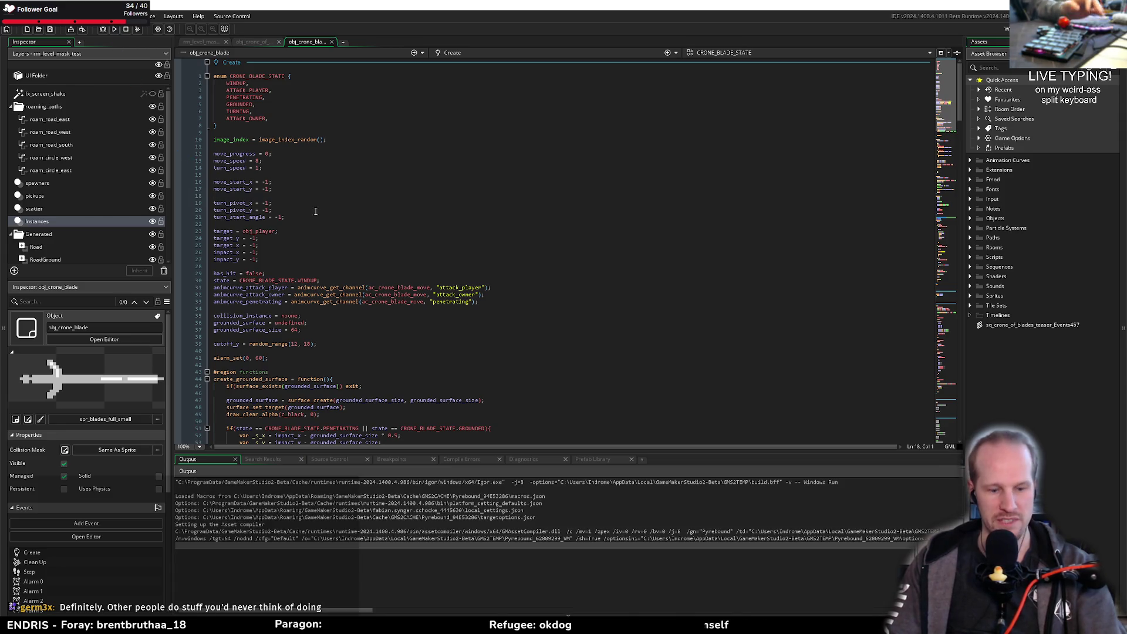
{"action": "left_click", "coordinate": [350, 259]}
{"action": "scroll", "coordinate": [233, 207], "scroll_direction": "down", "scroll_amount": 4}
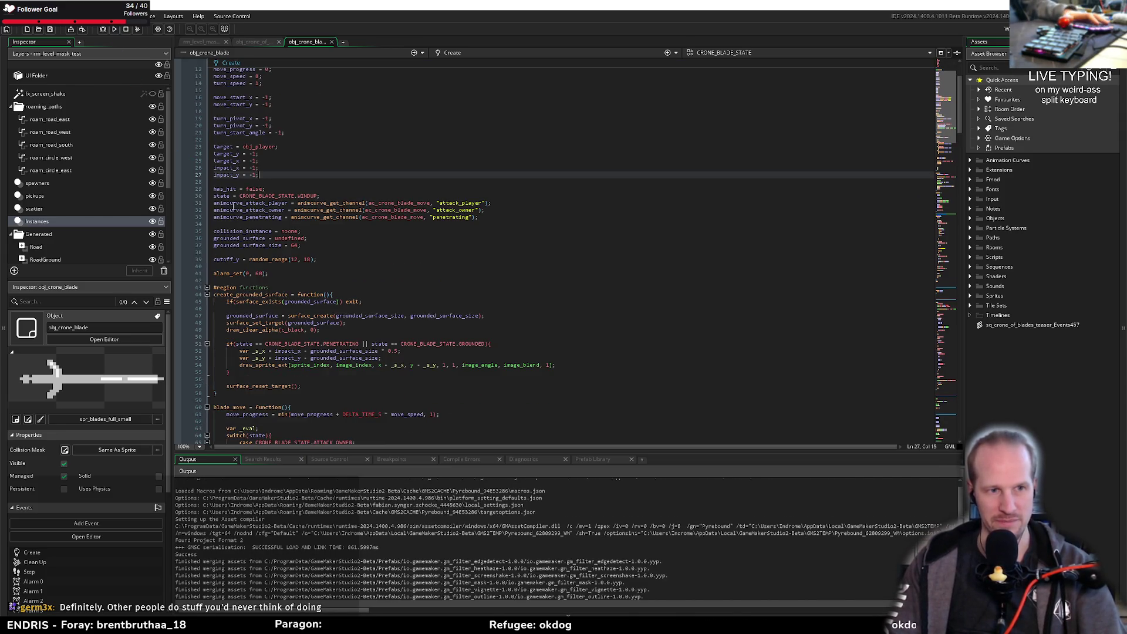
{"action": "left_click_drag", "start_coordinate": [233, 206], "coordinate": [495, 218]}
{"action": "left_click", "coordinate": [333, 233]}
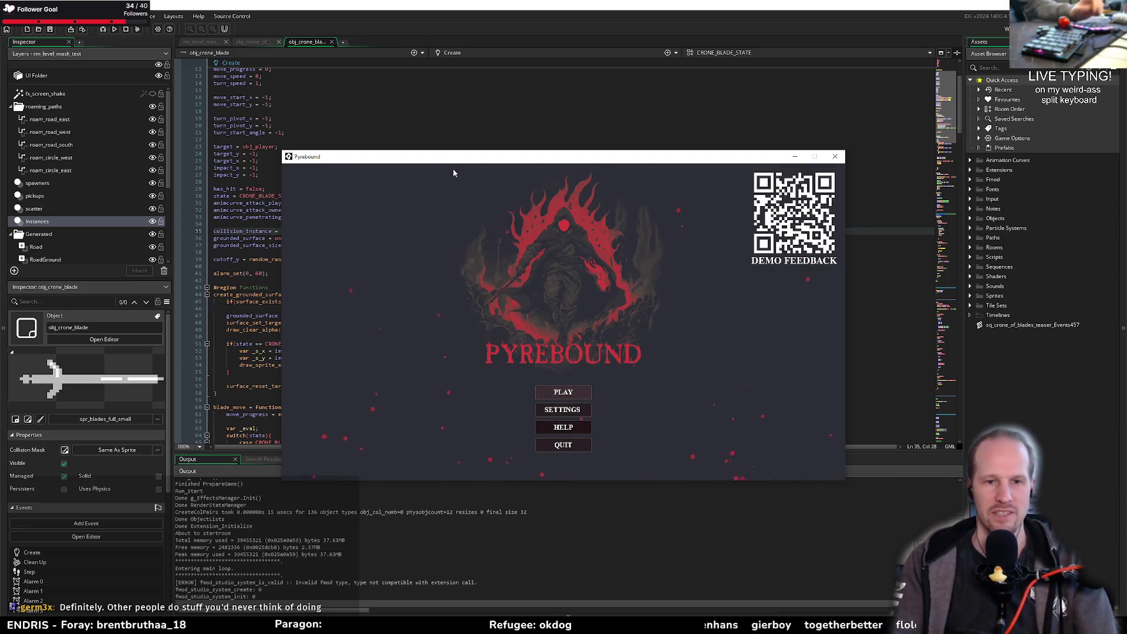
Step: Start play from the main menu, pause, resume, pause again, and return to the room editor
{"action": "left_click", "coordinate": [569, 394]}
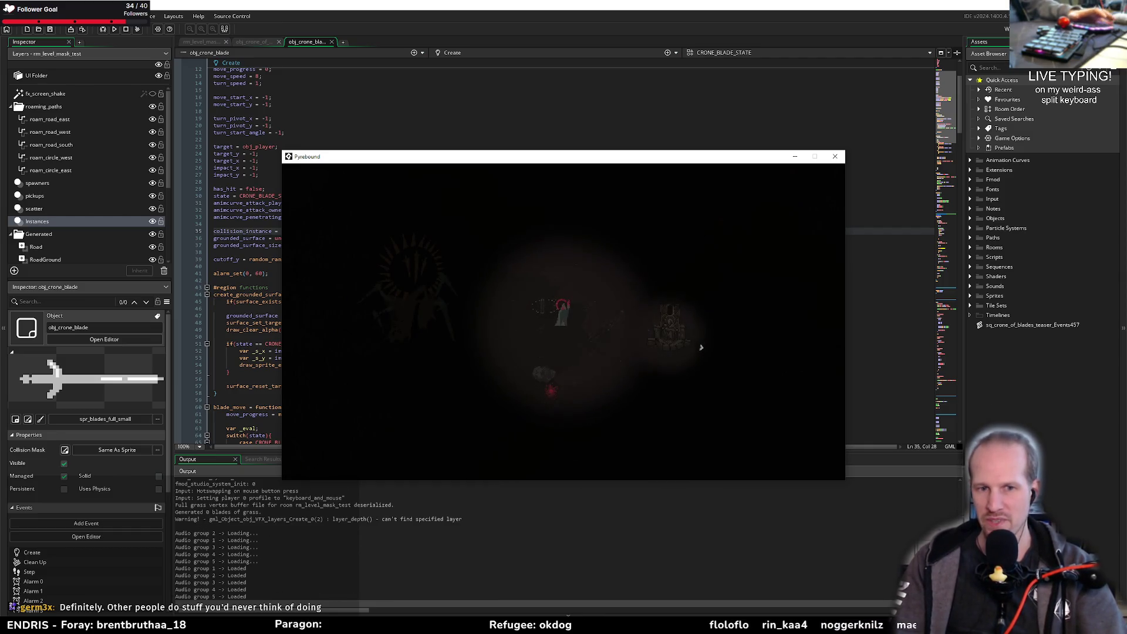
{"action": "key", "text": "Escape"}
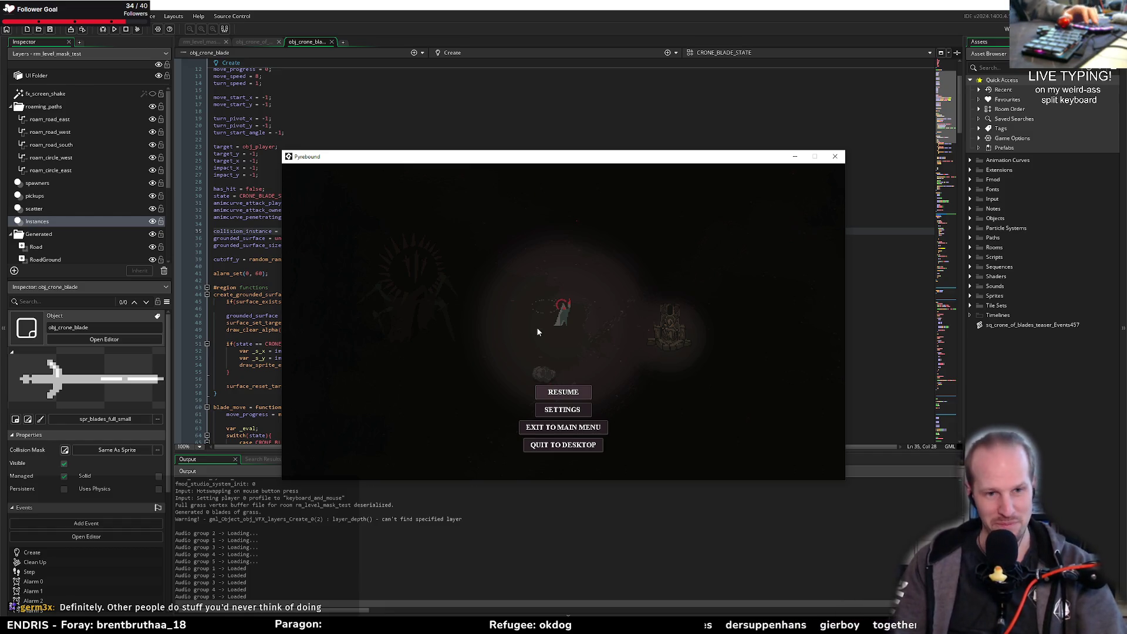
{"action": "left_click", "coordinate": [585, 392]}
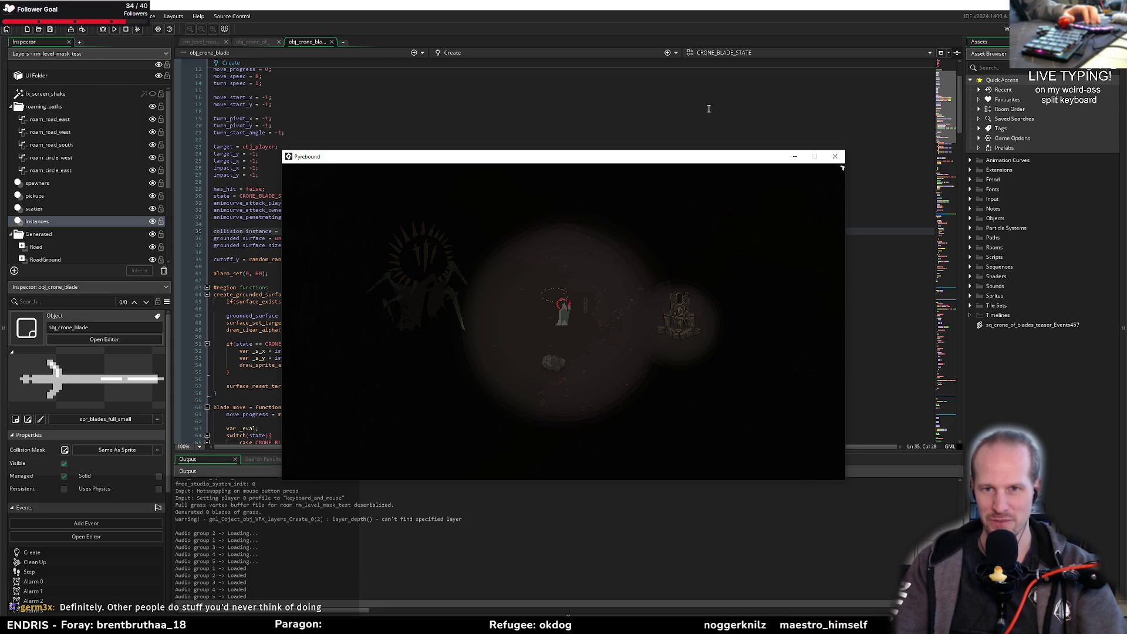
{"action": "key", "text": "Escape"}
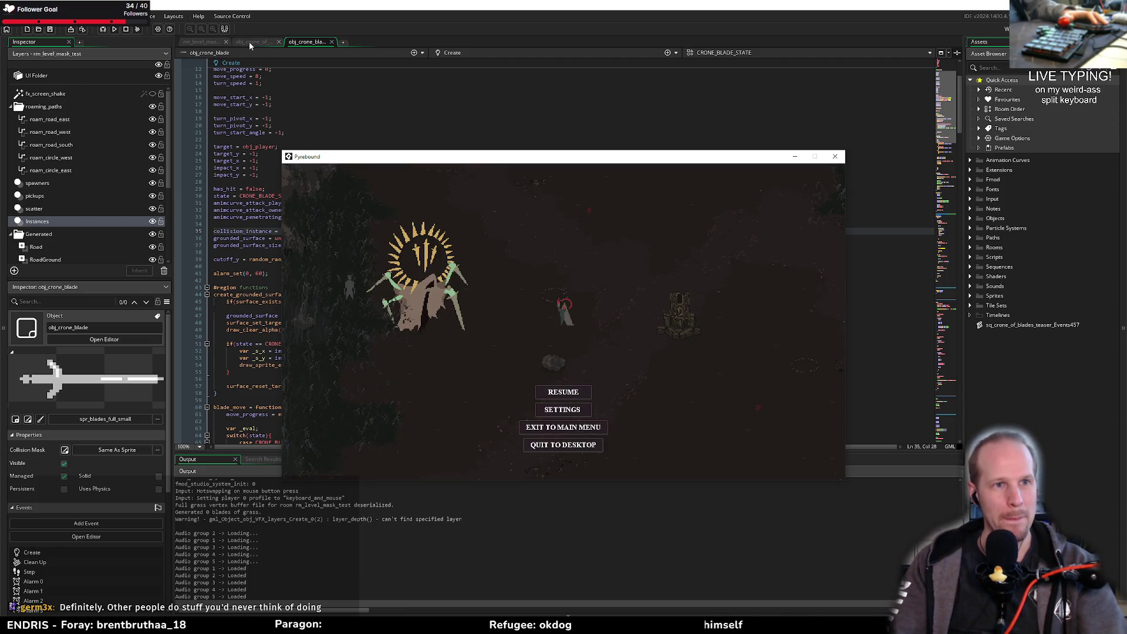
{"action": "left_click", "coordinate": [202, 42]}
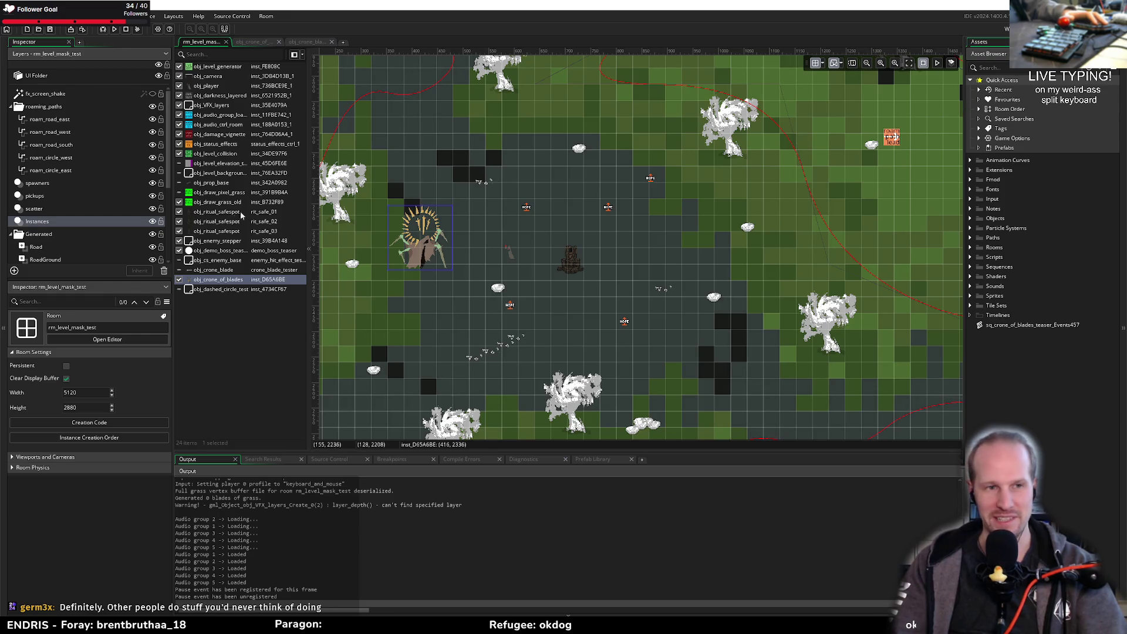
Step: Select the obj_crone_of_blades instance in the room, then open obj_crone_blade's Create code
{"action": "left_click", "coordinate": [202, 279]}
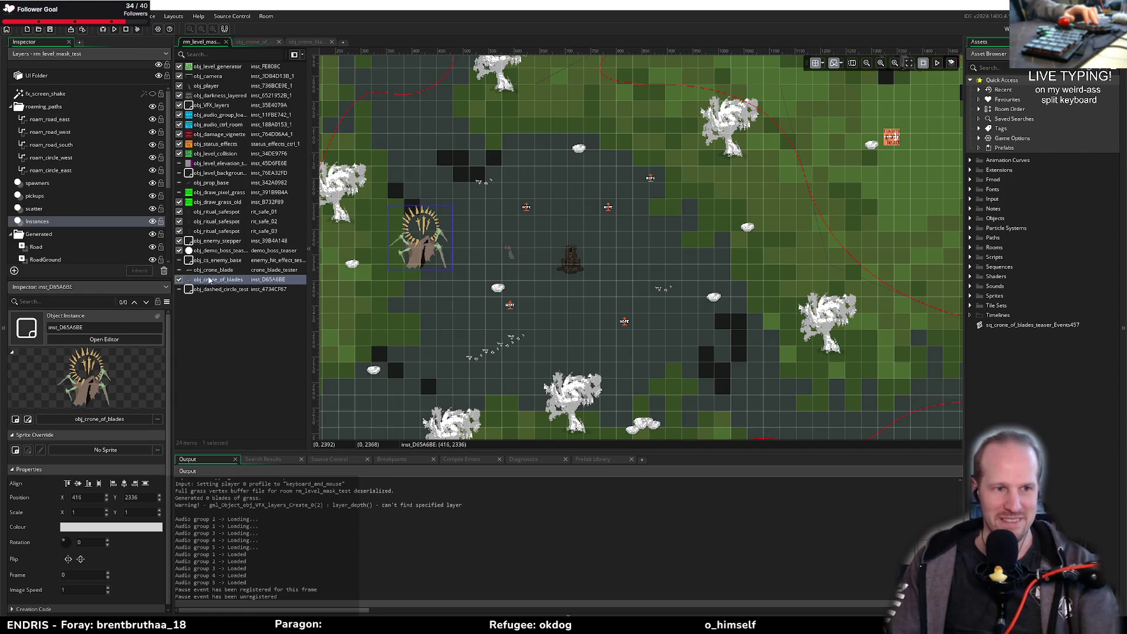
{"action": "left_click", "coordinate": [219, 272]}
{"action": "left_click", "coordinate": [220, 281]}
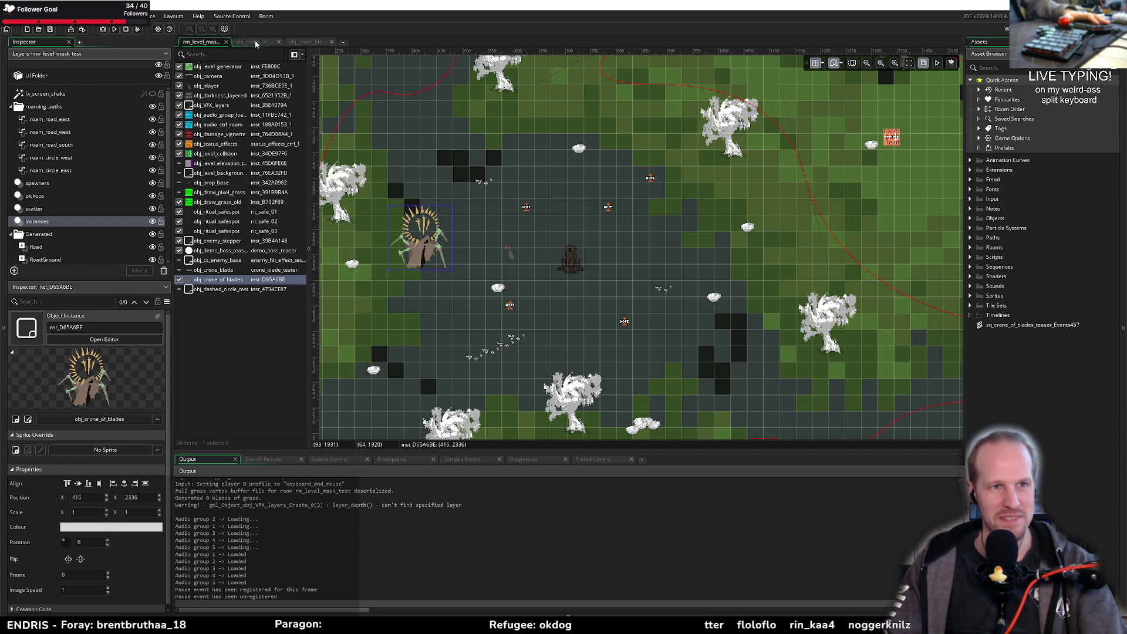
{"action": "left_click", "coordinate": [298, 42]}
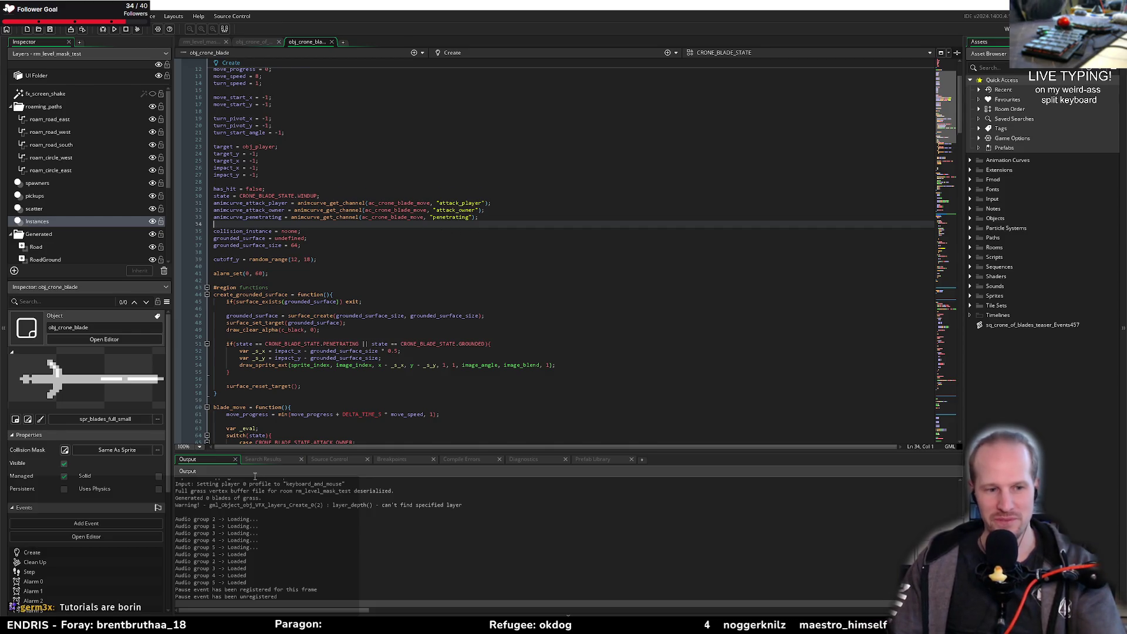
Step: Check the lerp call for the blade's y position and bring the paused game forward
{"action": "scroll", "coordinate": [439, 233], "scroll_direction": "down", "scroll_amount": 8}
{"action": "left_click", "coordinate": [328, 356]}
{"action": "key", "text": "alt+Tab"}
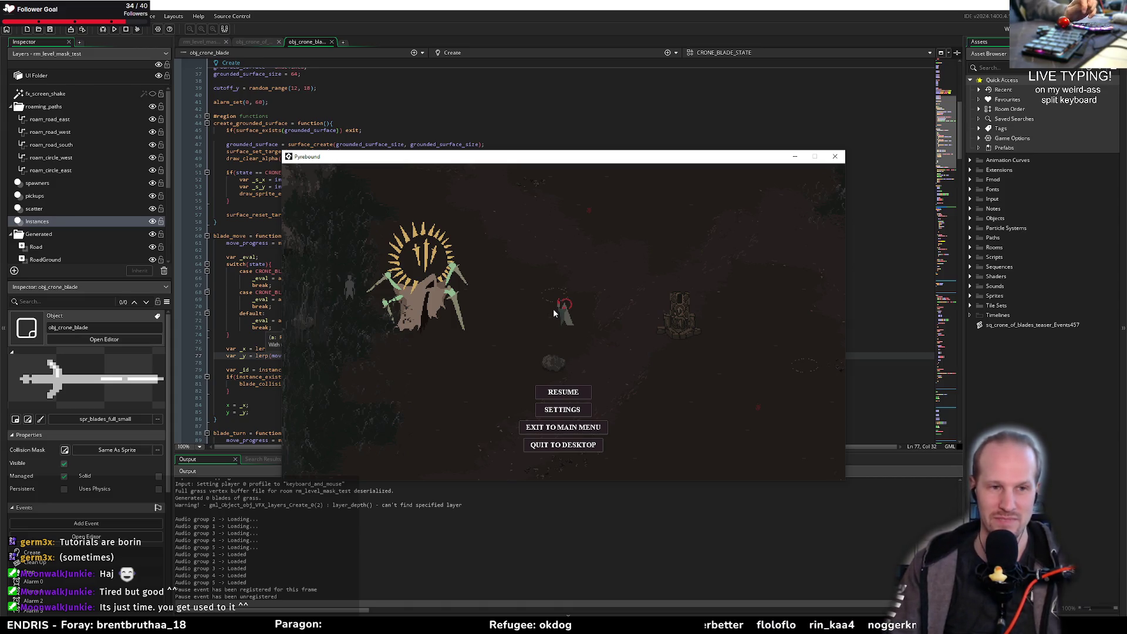
Step: Resume the game, walk the player around the boss, and close the game window
{"action": "left_click", "coordinate": [561, 391]}
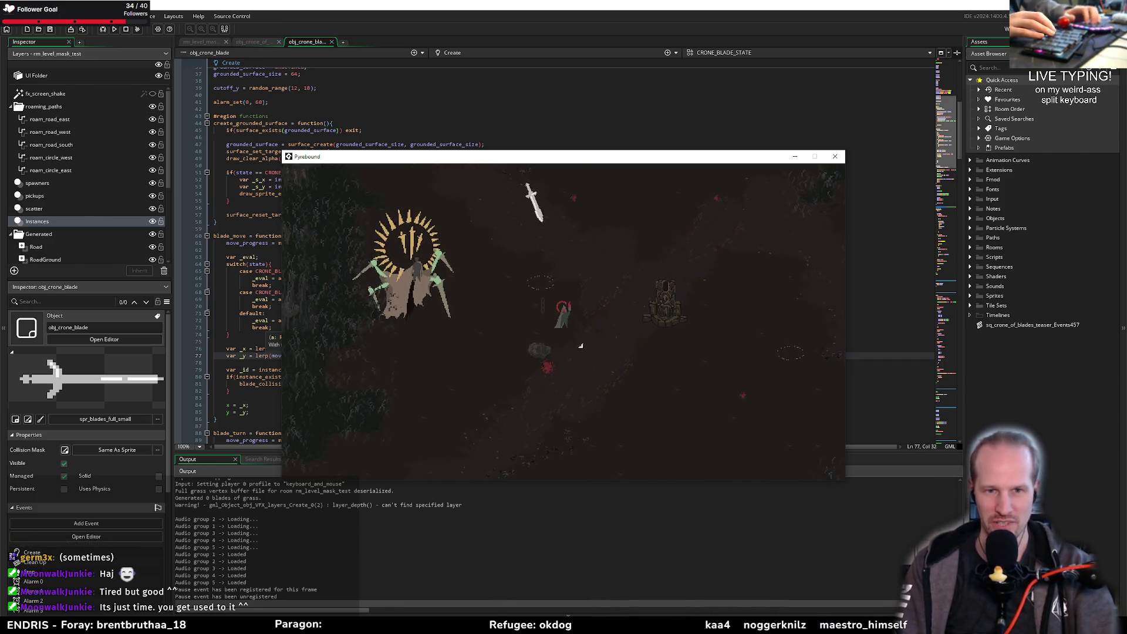
{"action": "key", "text": "s"}
{"action": "key", "text": "d"}
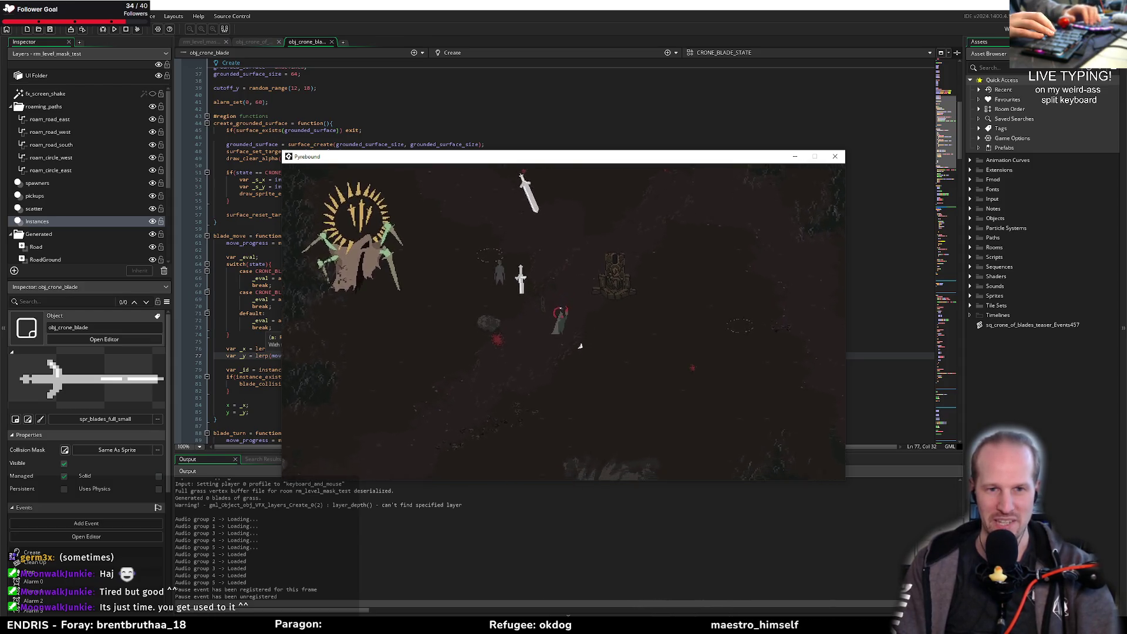
{"action": "key", "text": "d"}
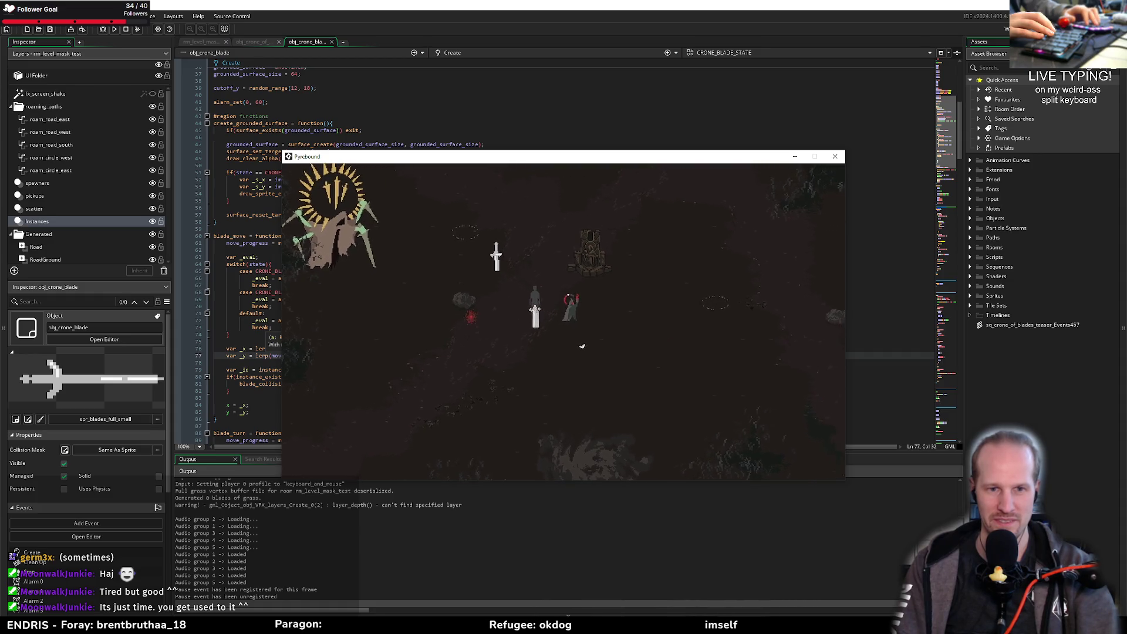
{"action": "key", "text": "w"}
{"action": "key", "text": "a"}
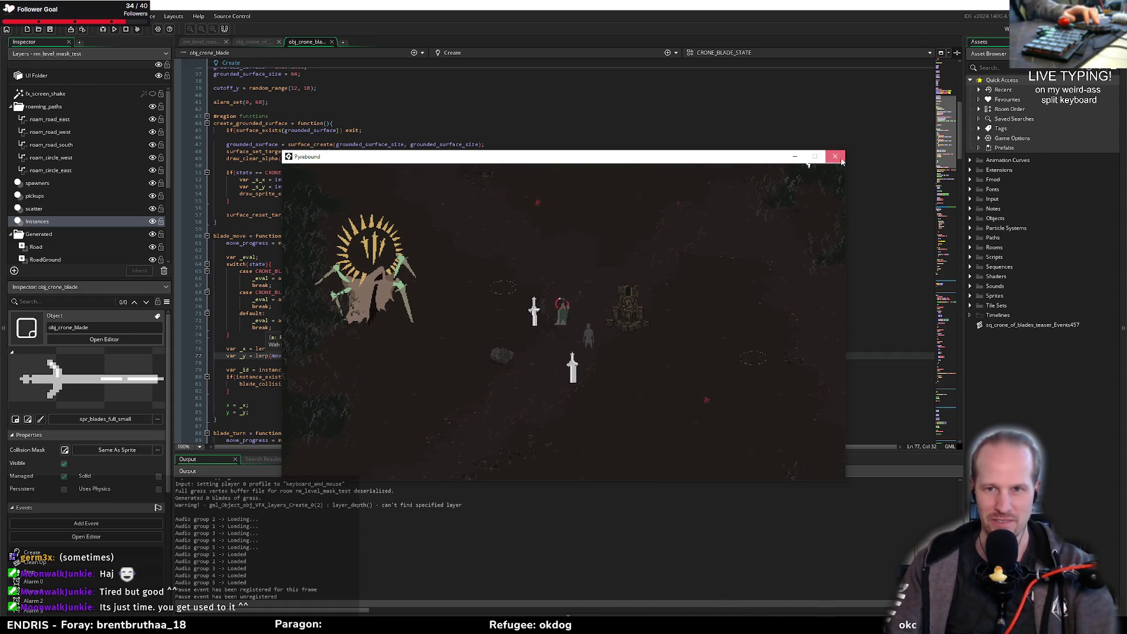
{"action": "left_click", "coordinate": [835, 156]}
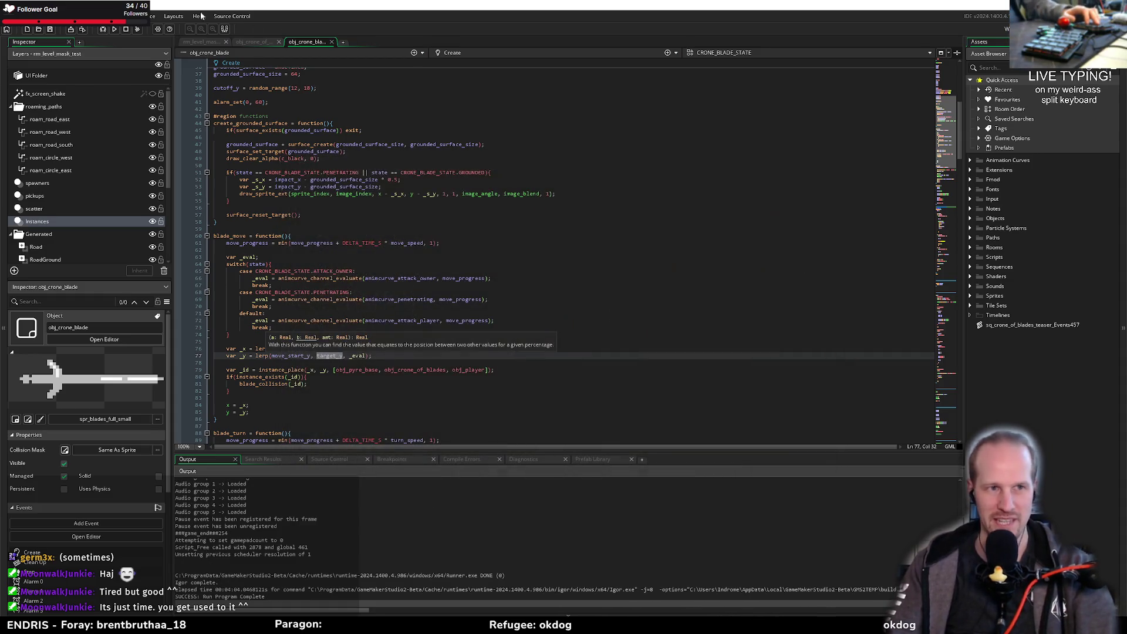
{"action": "left_click", "coordinate": [196, 41]}
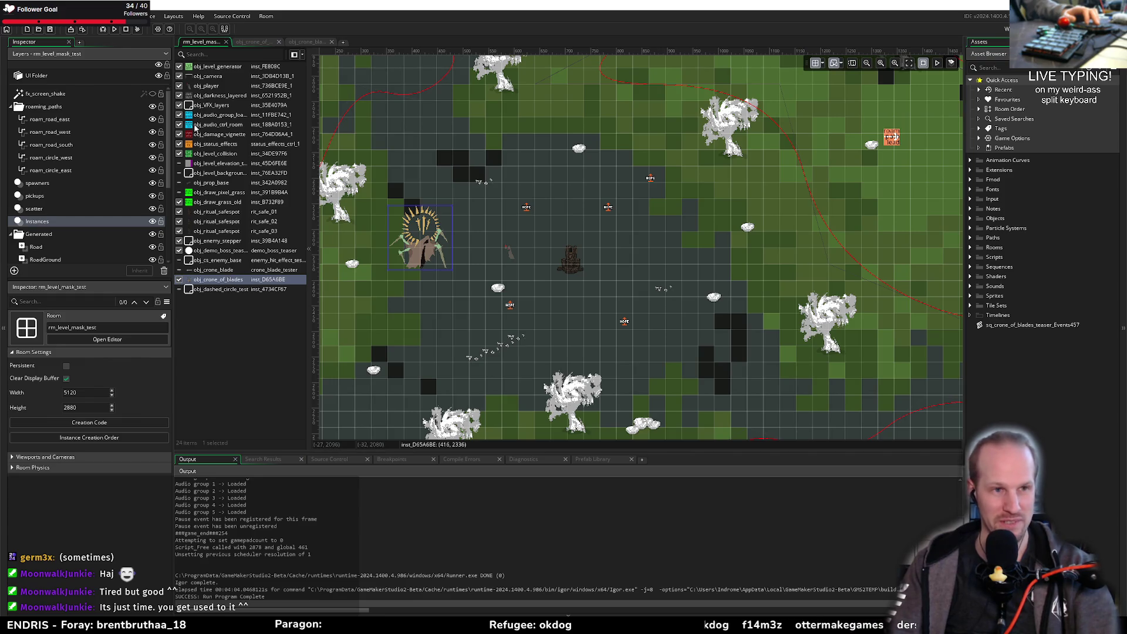
{"action": "left_click", "coordinate": [38, 183]}
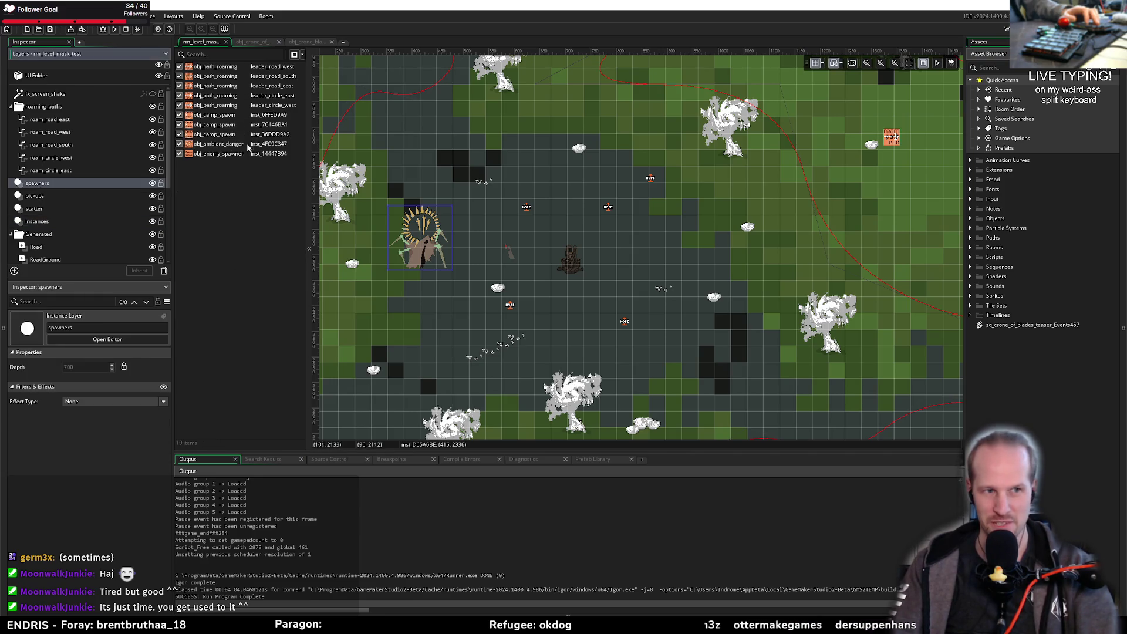
{"action": "left_click", "coordinate": [184, 147]}
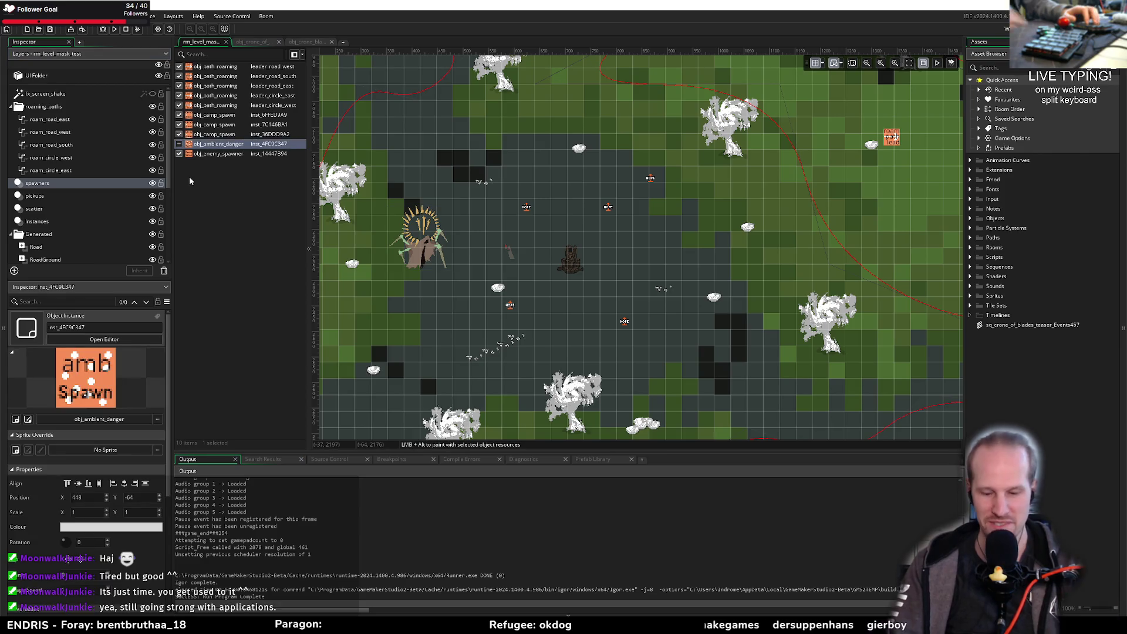
{"action": "left_click", "coordinate": [263, 42]}
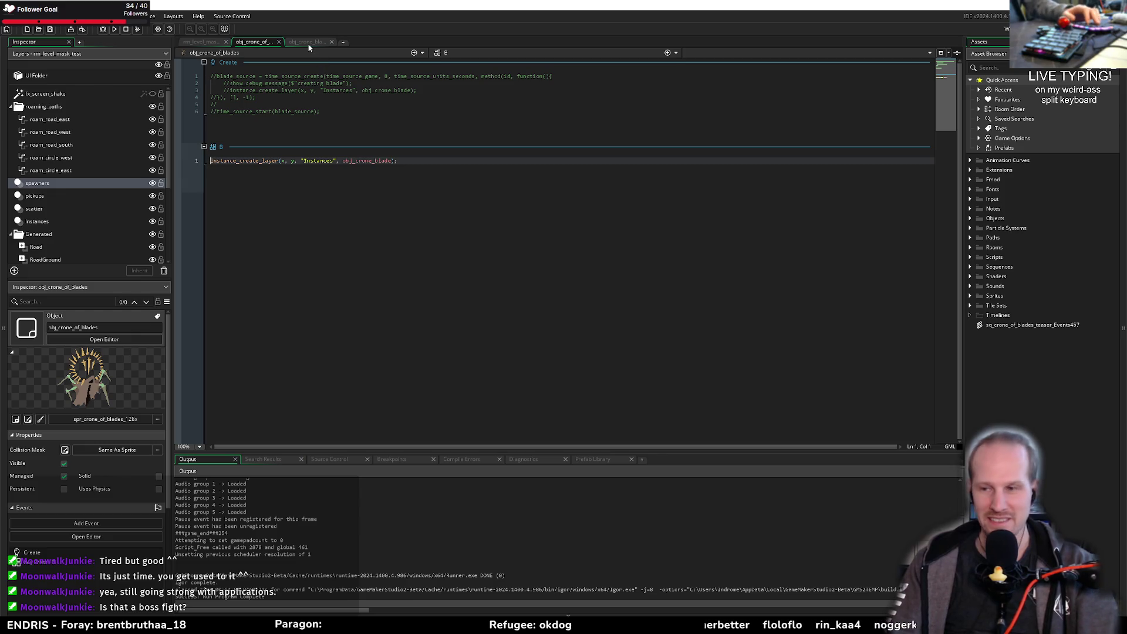
{"action": "left_click", "coordinate": [290, 39]}
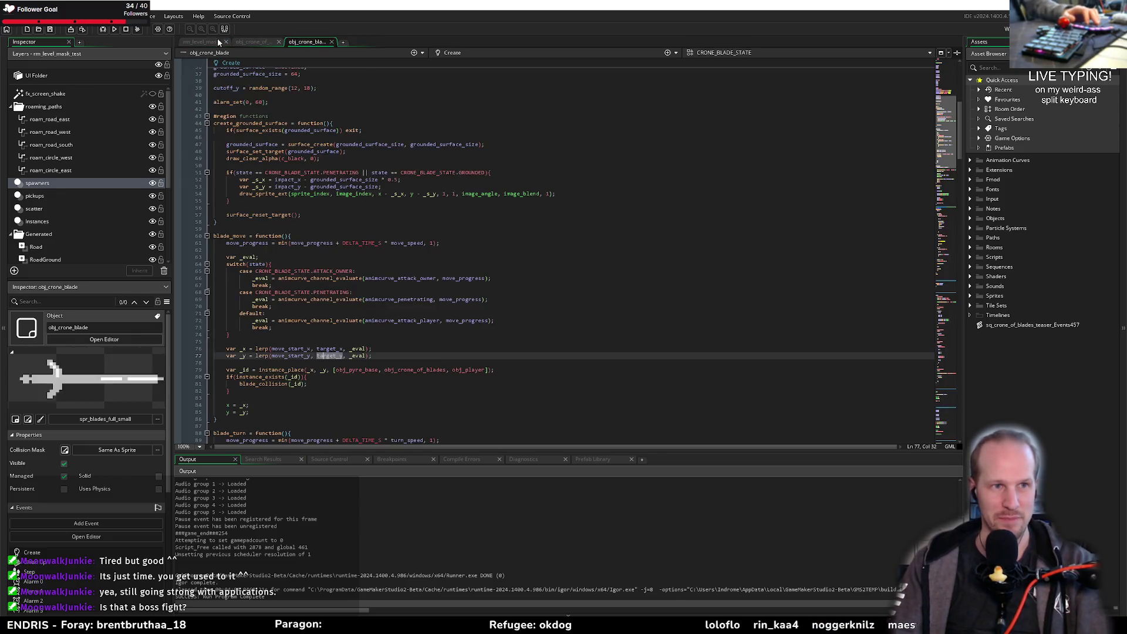
{"action": "left_click", "coordinate": [201, 42]}
{"action": "scroll", "coordinate": [432, 247], "scroll_direction": "up", "scroll_amount": 1}
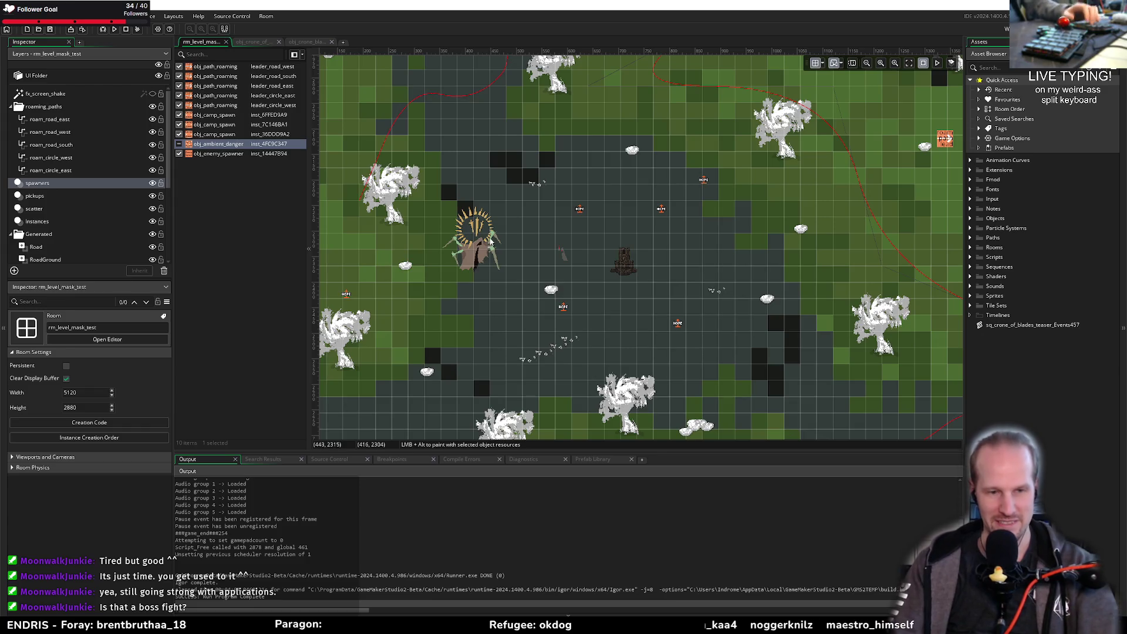
{"action": "scroll", "coordinate": [451, 231], "scroll_direction": "up", "scroll_amount": 3}
{"action": "left_click_drag", "start_coordinate": [451, 230], "coordinate": [578, 276]}
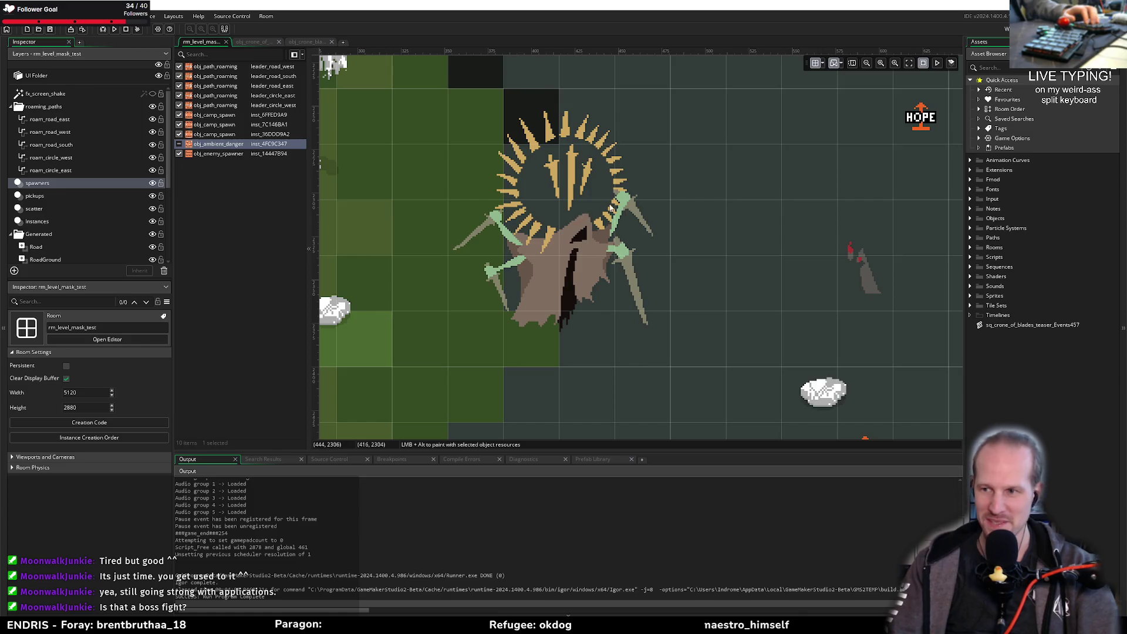
{"action": "left_click_drag", "start_coordinate": [584, 214], "coordinate": [571, 232]}
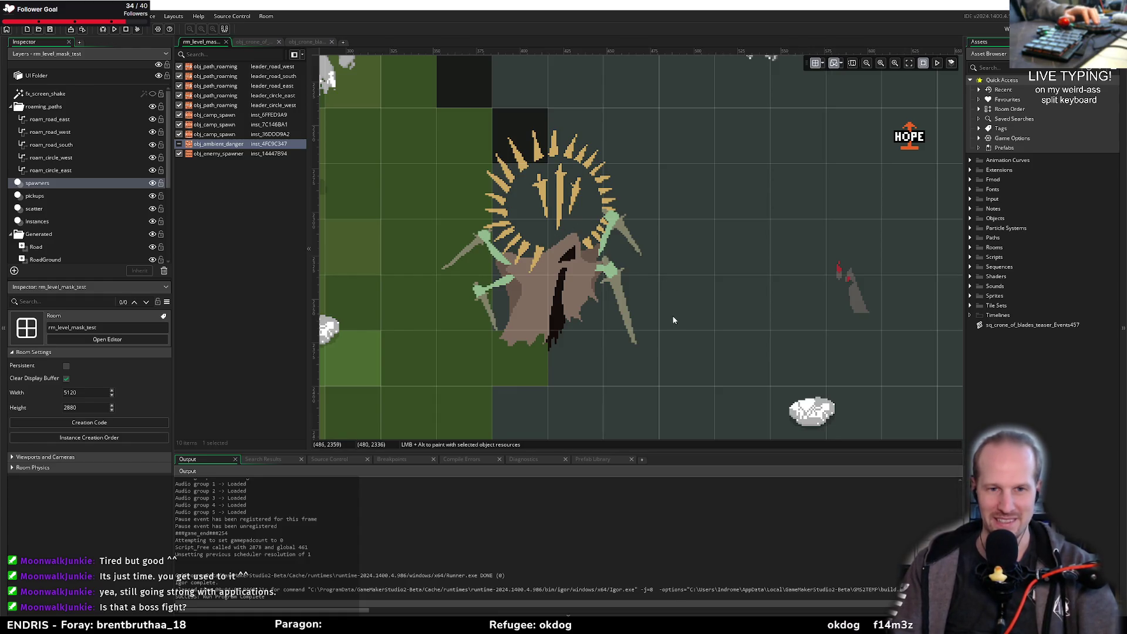
{"action": "left_click_drag", "start_coordinate": [672, 320], "coordinate": [690, 312]}
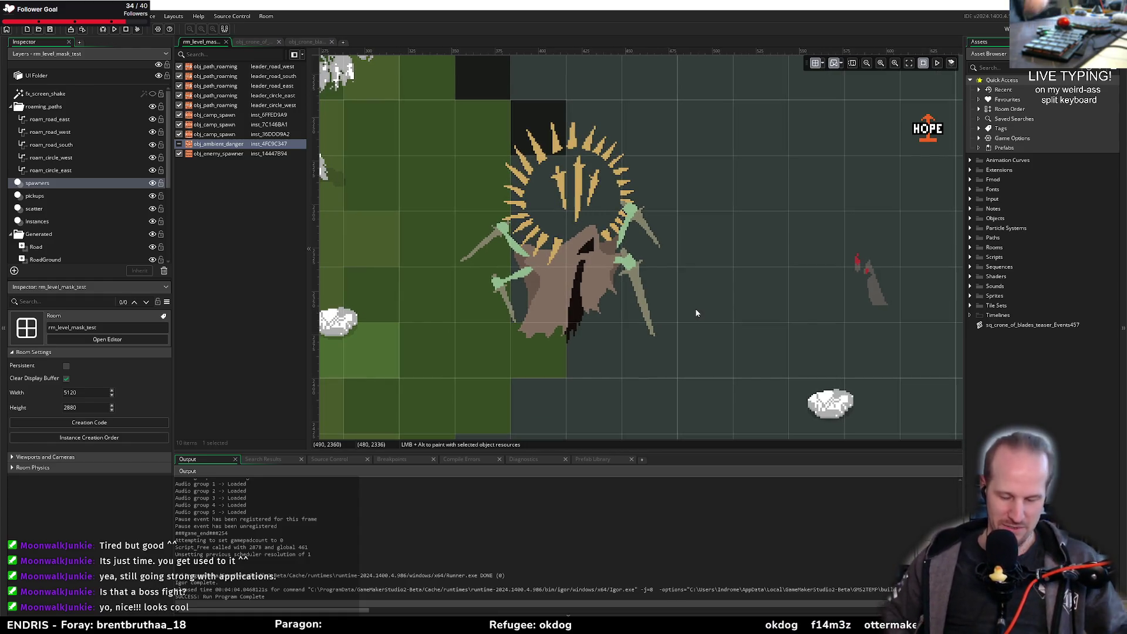
Step: Run the Pyrebound build, start play from the title screen, and pause it
{"action": "left_click", "coordinate": [116, 30]}
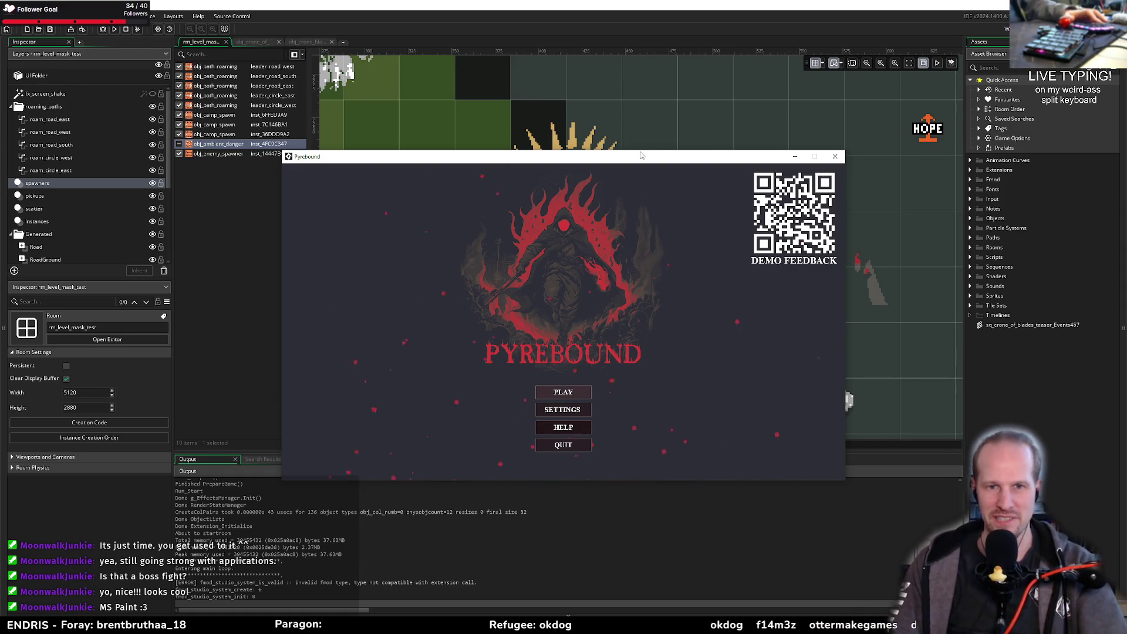
{"action": "left_click", "coordinate": [555, 388]}
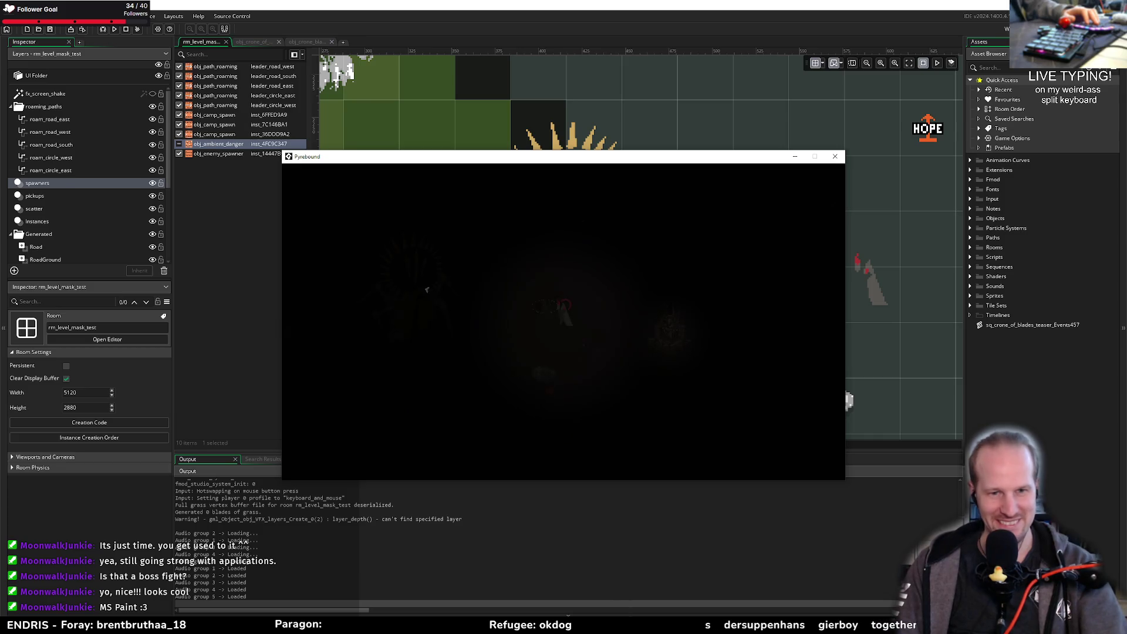
{"action": "key", "text": "Escape"}
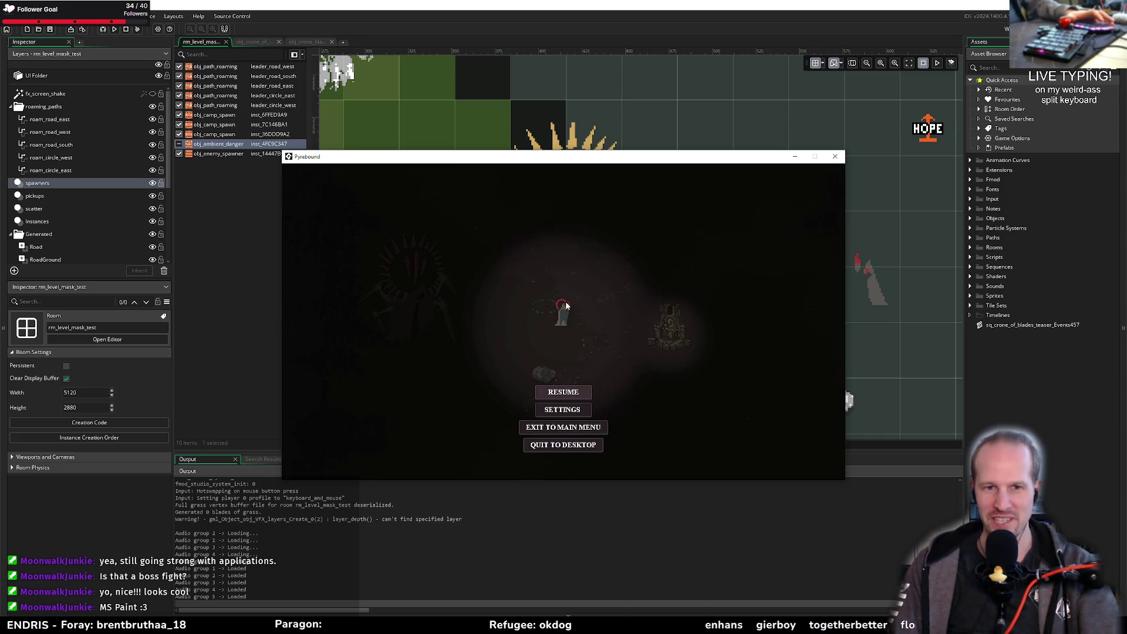
{"action": "key", "text": "super"}
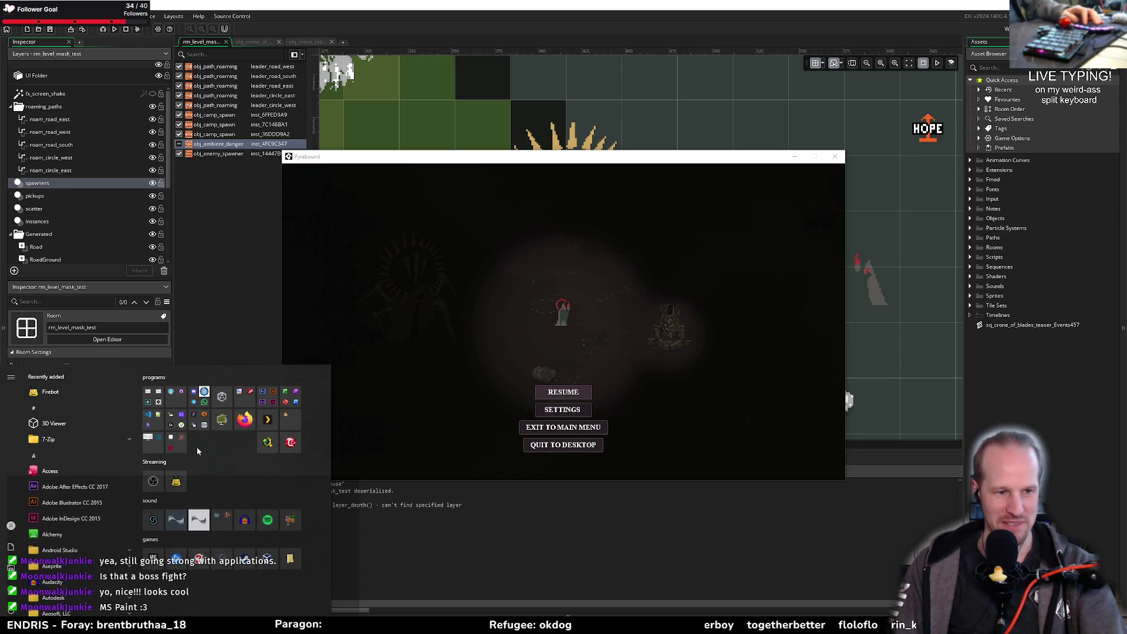
Step: Launch Aseprite, open blades_small_rotated.aseprite from recent files, and return to the game
{"action": "left_click", "coordinate": [154, 449]}
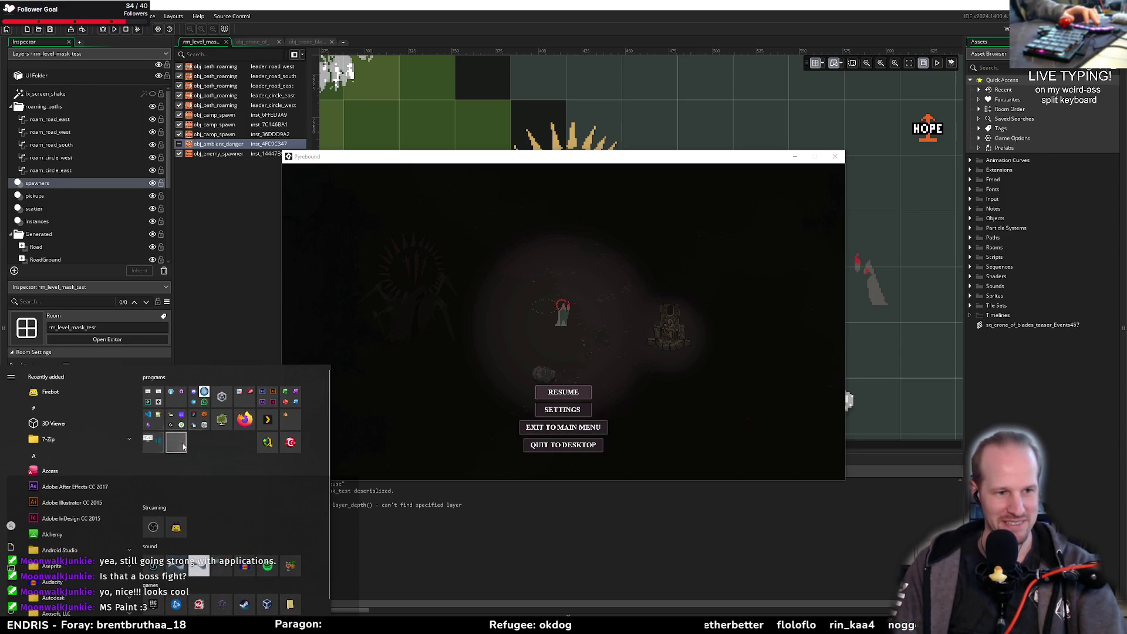
{"action": "left_click", "coordinate": [153, 481]}
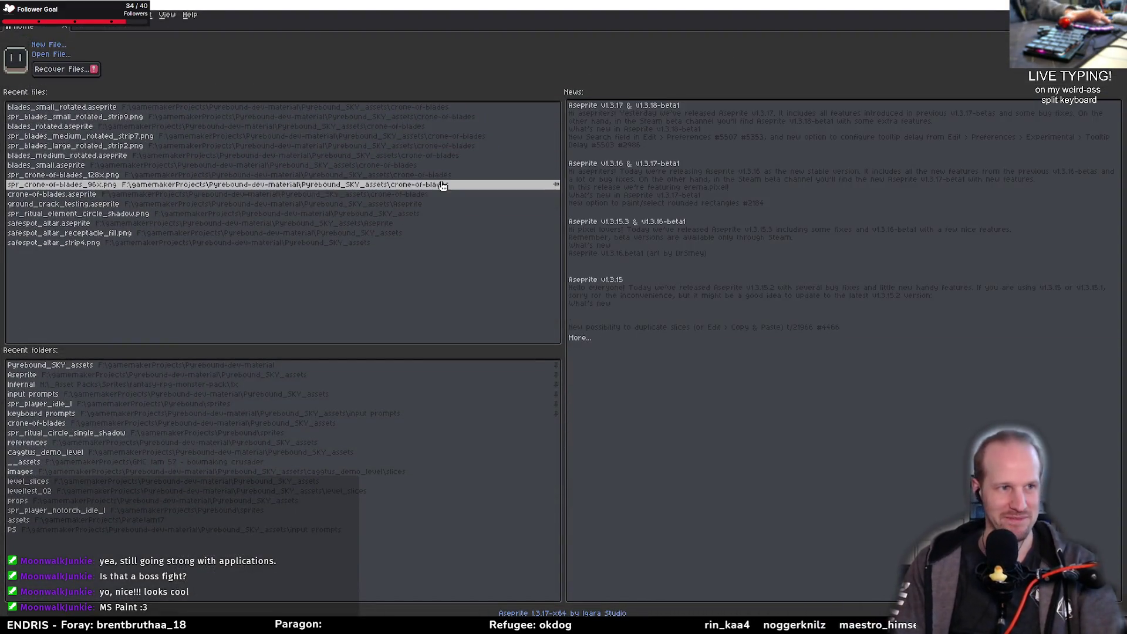
{"action": "left_click", "coordinate": [103, 112]}
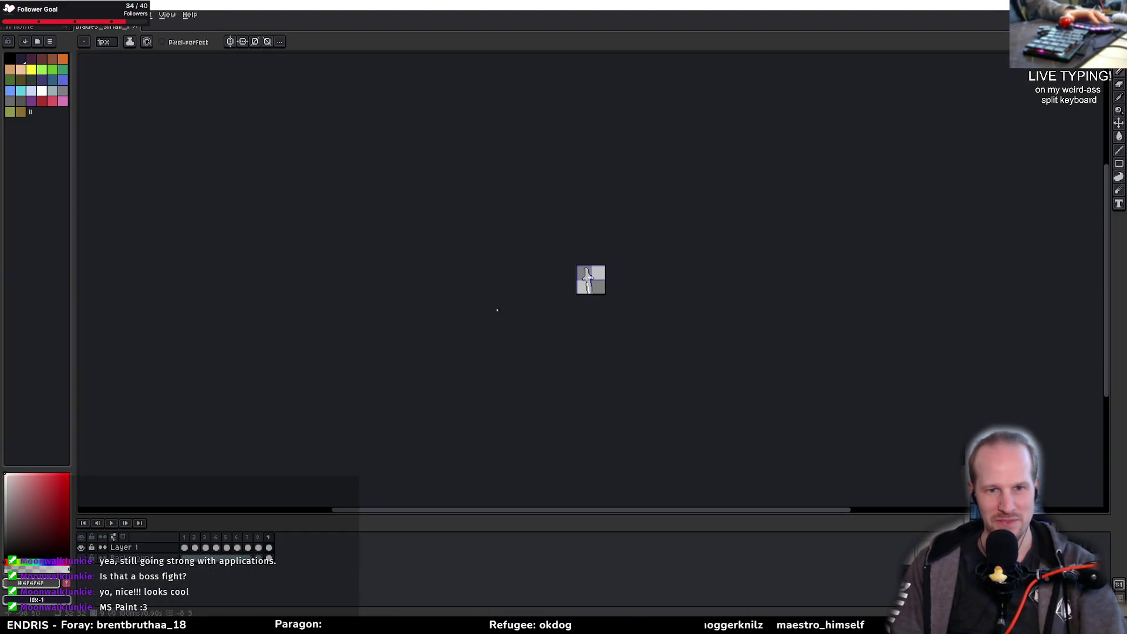
{"action": "scroll", "coordinate": [607, 269], "scroll_direction": "up", "scroll_amount": 4}
{"action": "key", "text": "alt+Tab"}
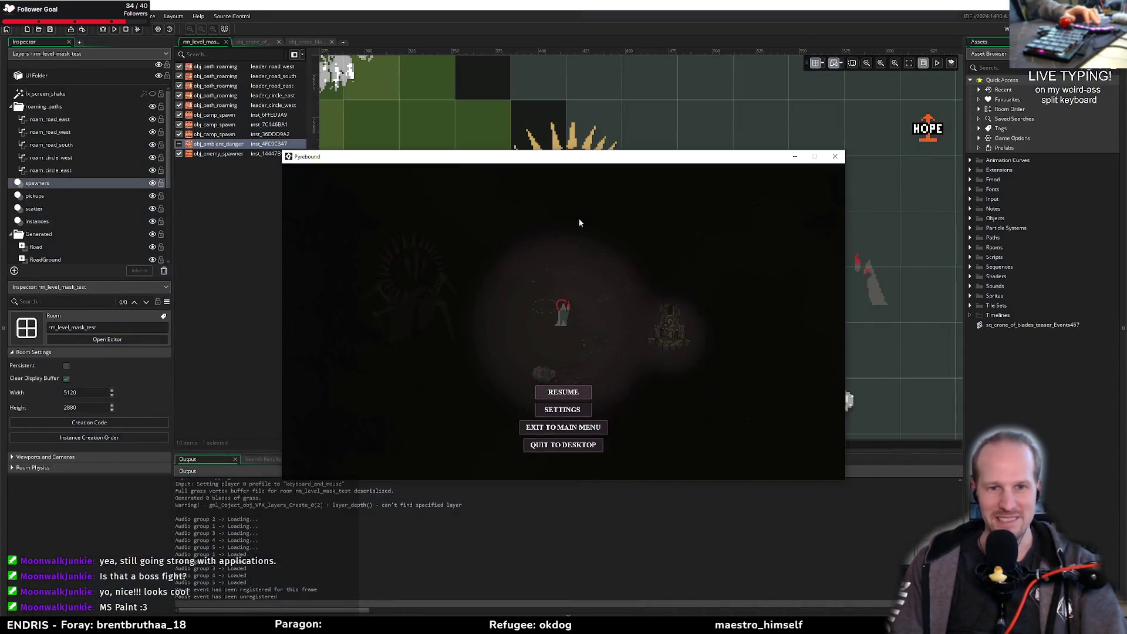
Step: Resume the game and move the player around, attacking and whipping near the landed blades
{"action": "left_click", "coordinate": [562, 394]}
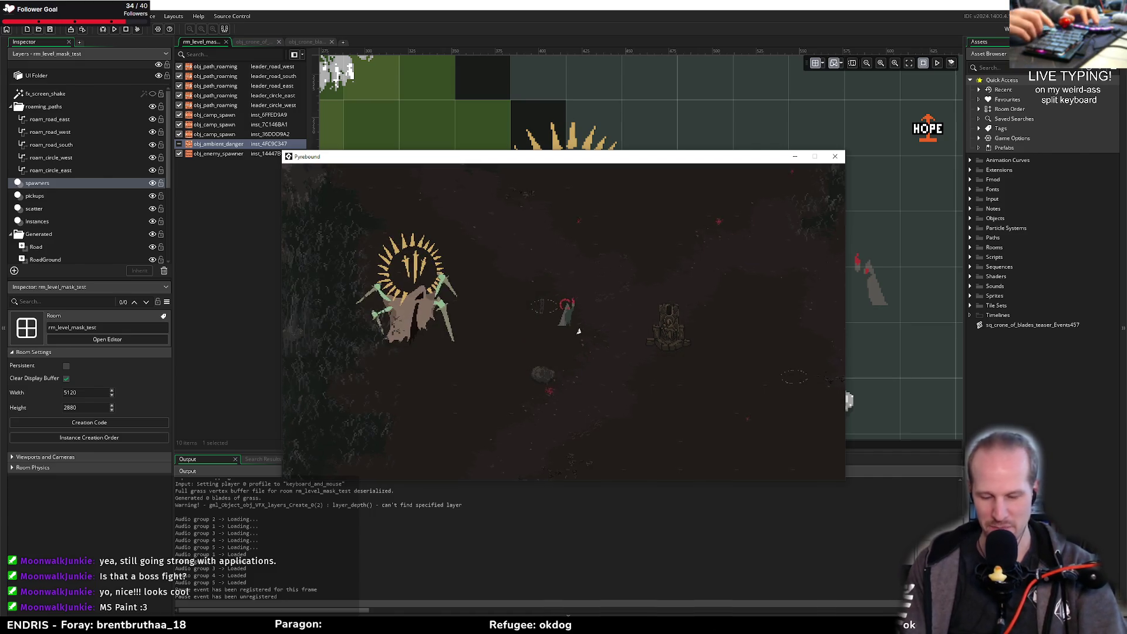
{"action": "key", "text": "d"}
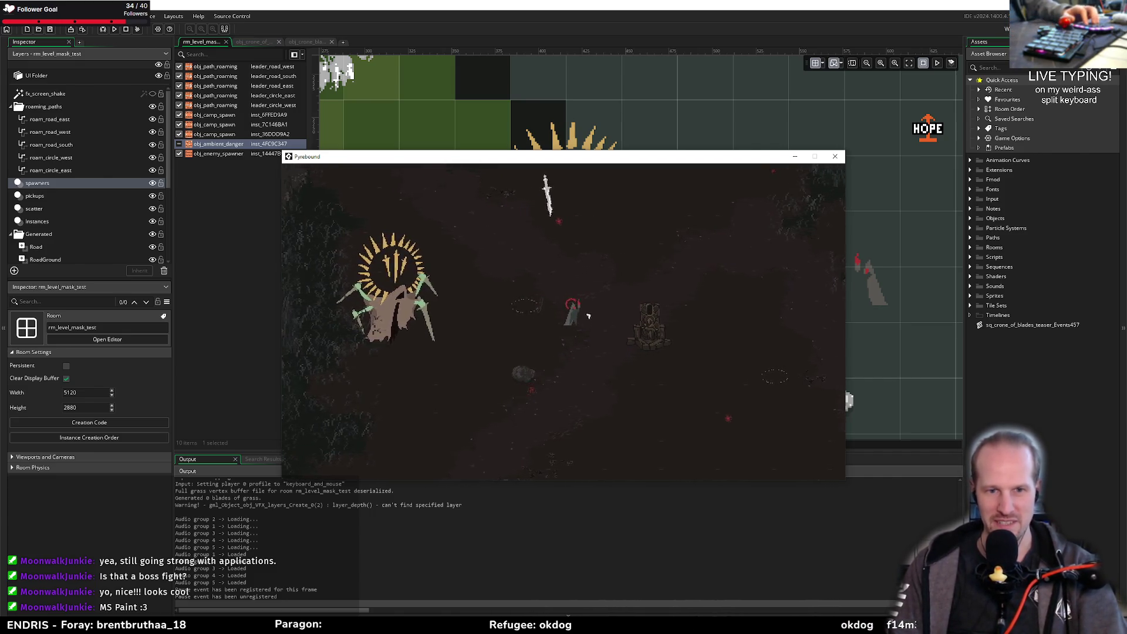
{"action": "key", "text": "a"}
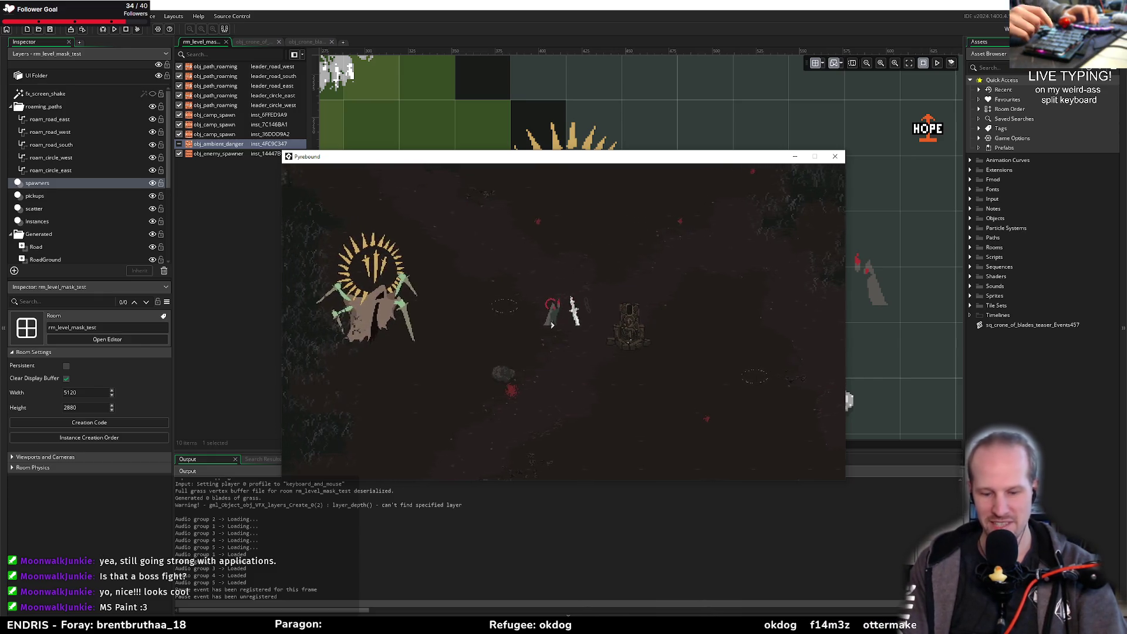
{"action": "key", "text": "a"}
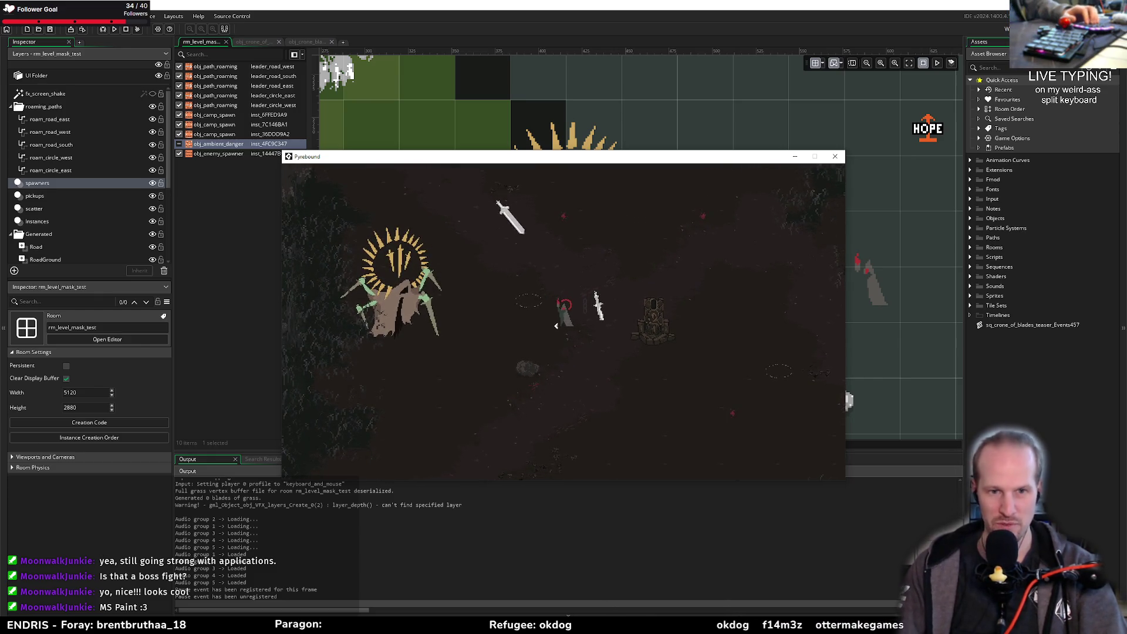
{"action": "key", "text": "s"}
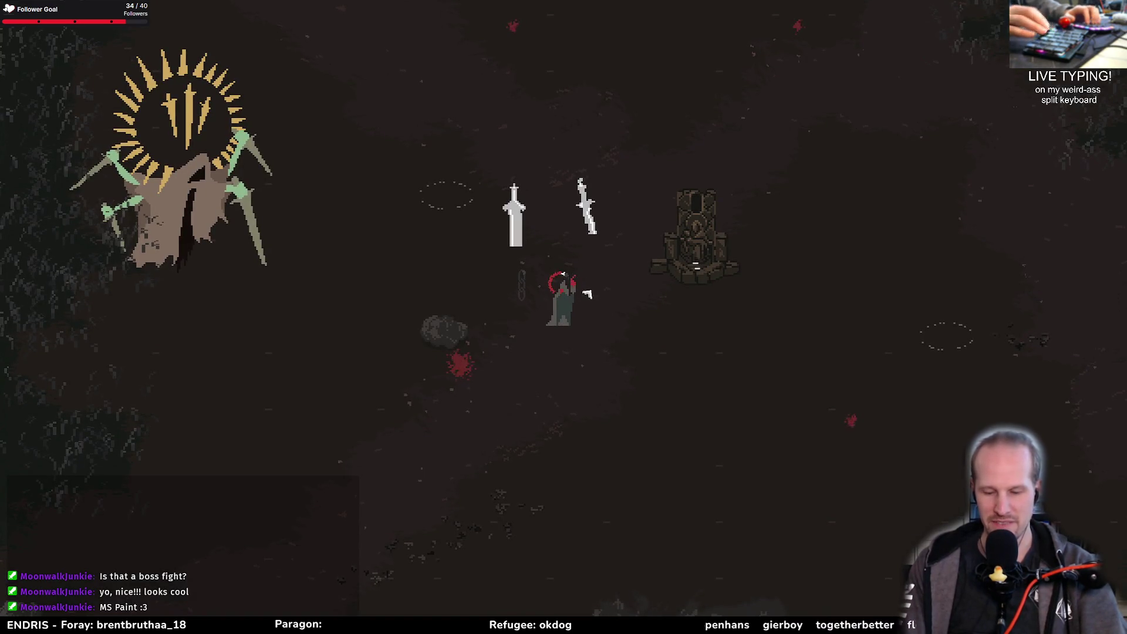
{"action": "key", "text": "s"}
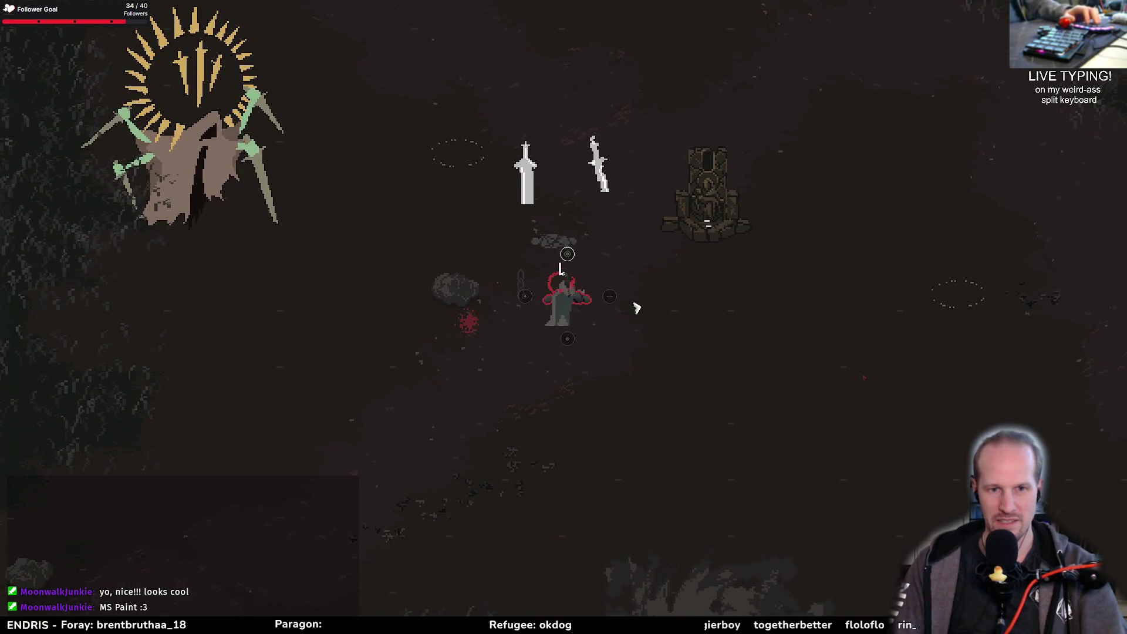
{"action": "key", "text": "s"}
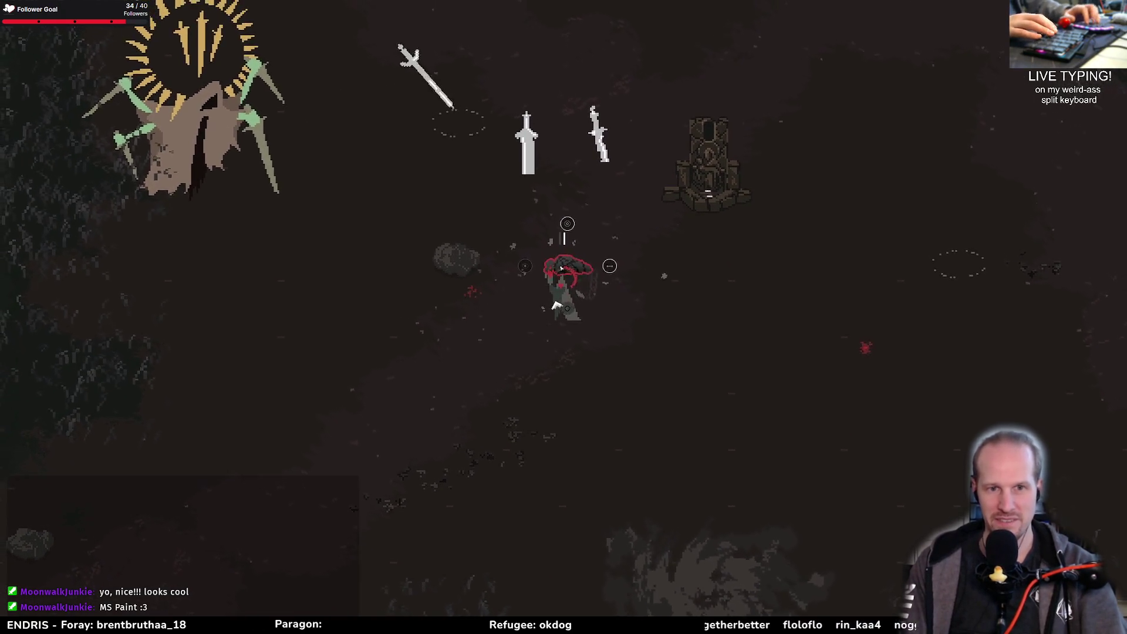
{"action": "key", "text": "s"}
{"action": "key", "text": "d"}
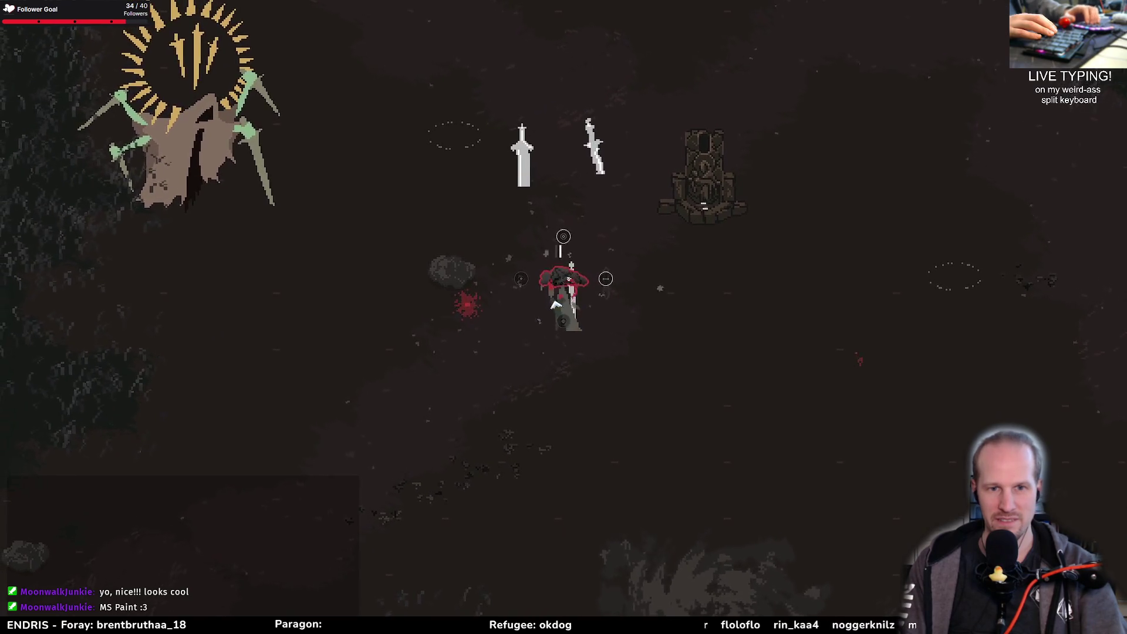
{"action": "key", "text": "d"}
{"action": "key", "text": "w"}
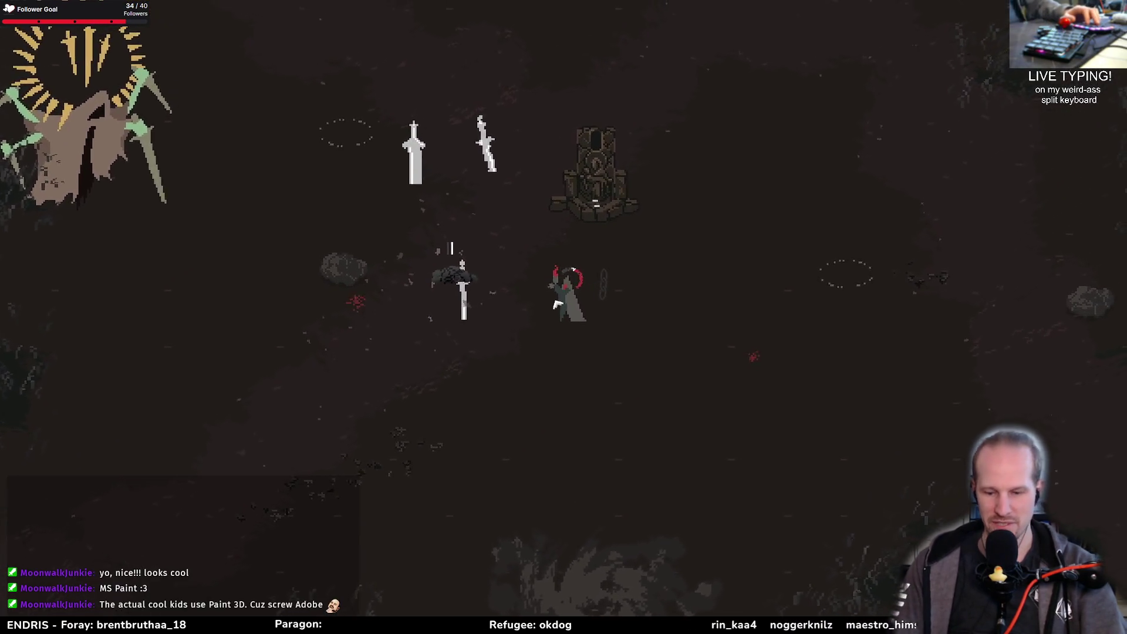
{"action": "key", "text": "s"}
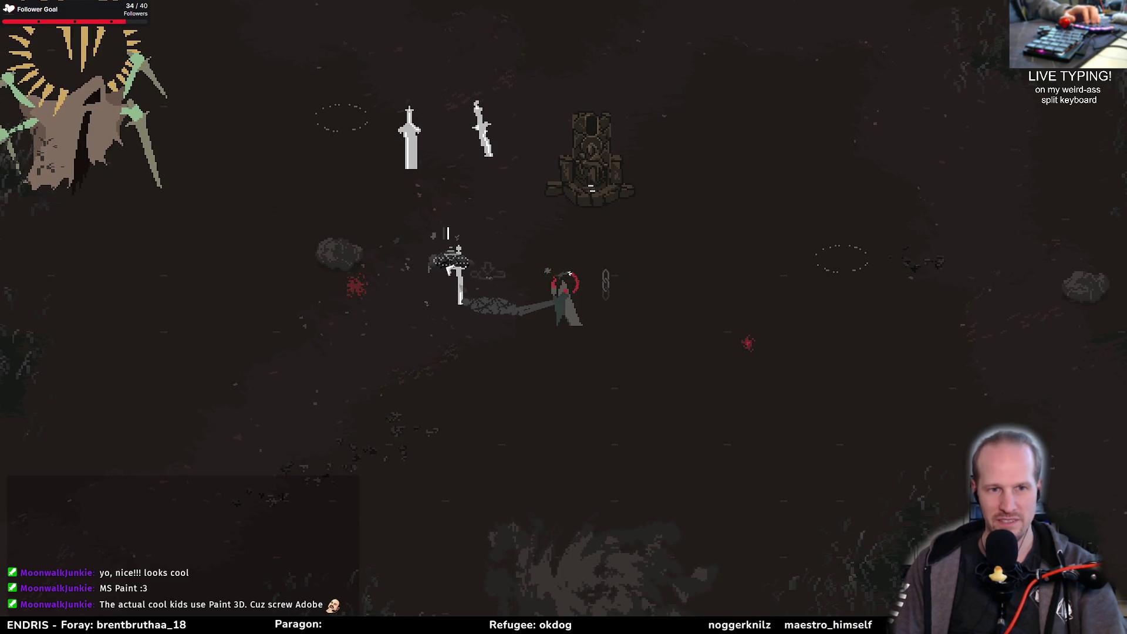
Step: Drag the dropped hat onto the player, then walk past the shrine toward the boss
{"action": "left_click_drag", "start_coordinate": [450, 269], "coordinate": [583, 276]}
{"action": "key", "text": "d"}
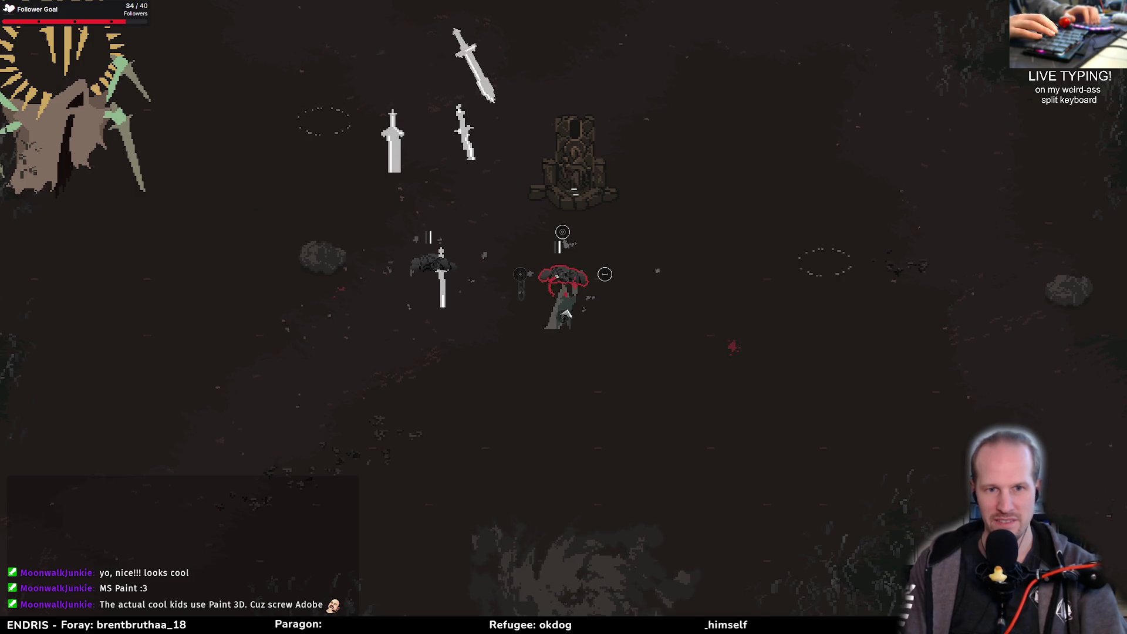
{"action": "key", "text": "d"}
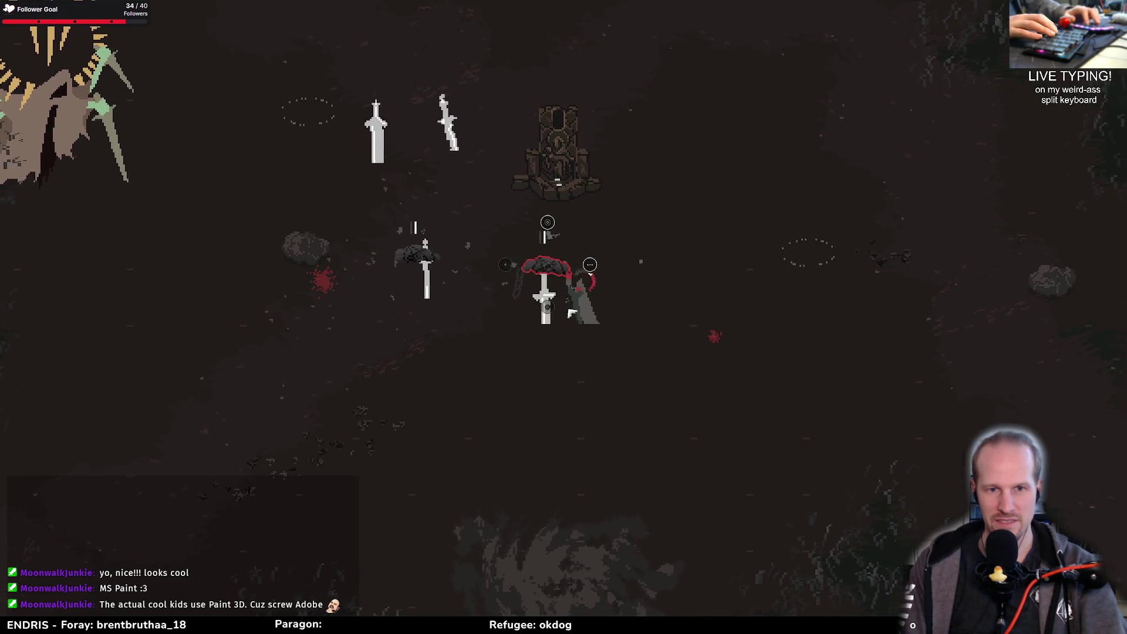
{"action": "key", "text": "w"}
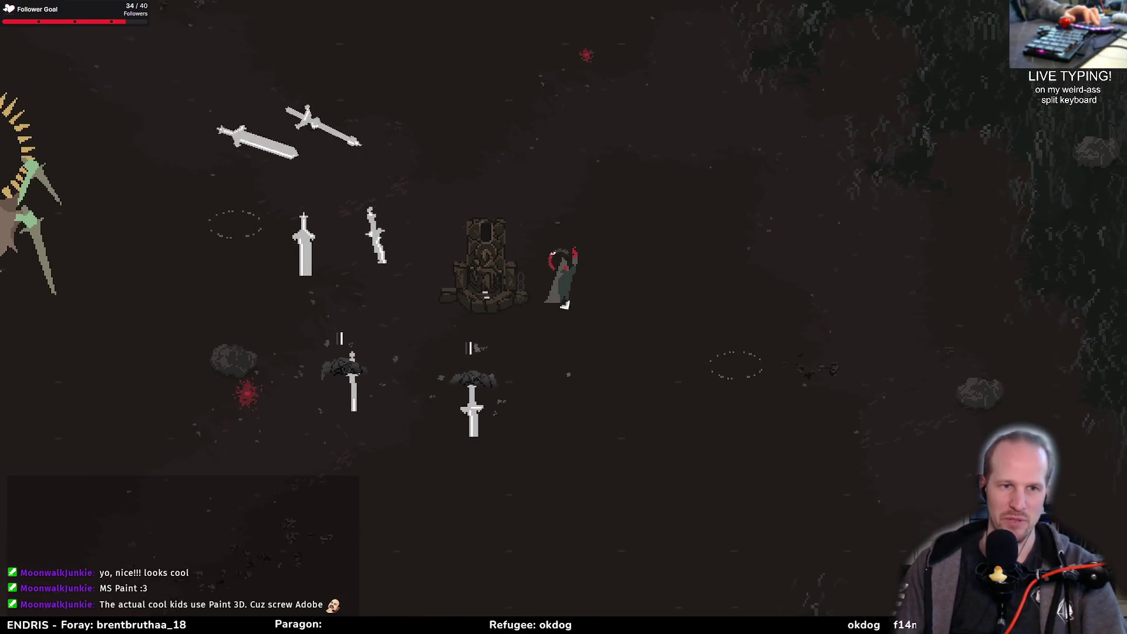
{"action": "key", "text": "a"}
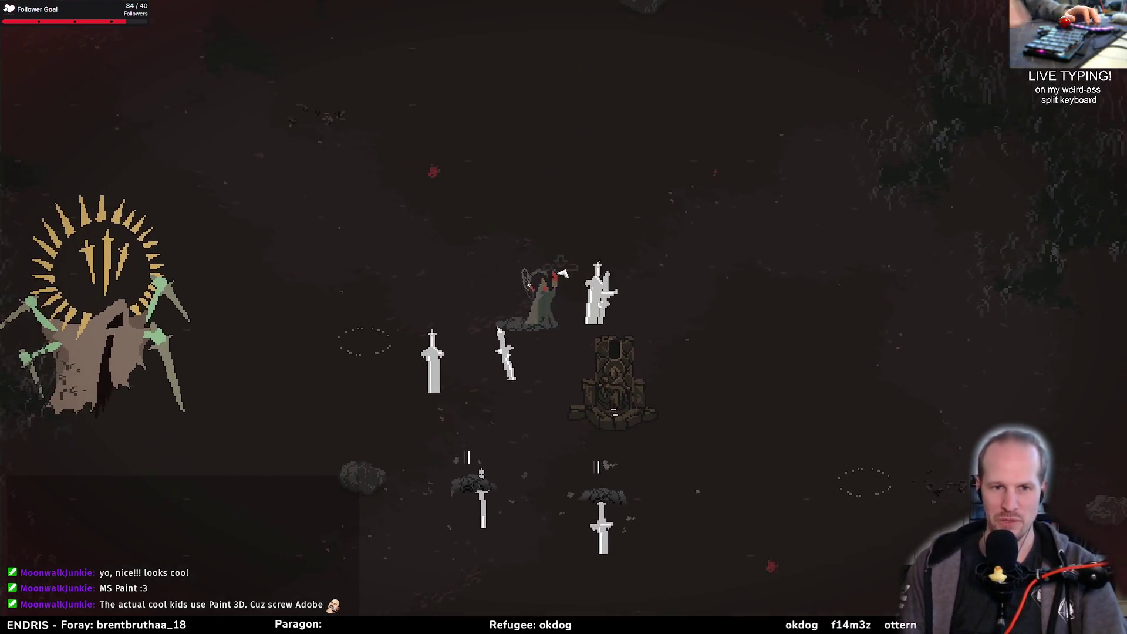
{"action": "key", "text": "w"}
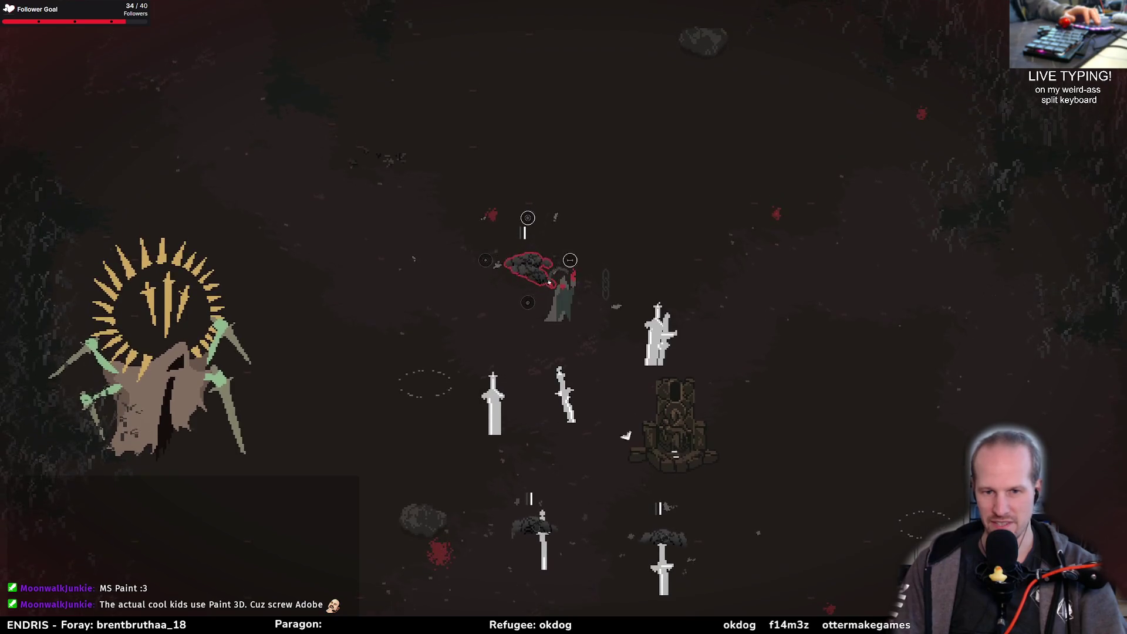
{"action": "key", "text": "a"}
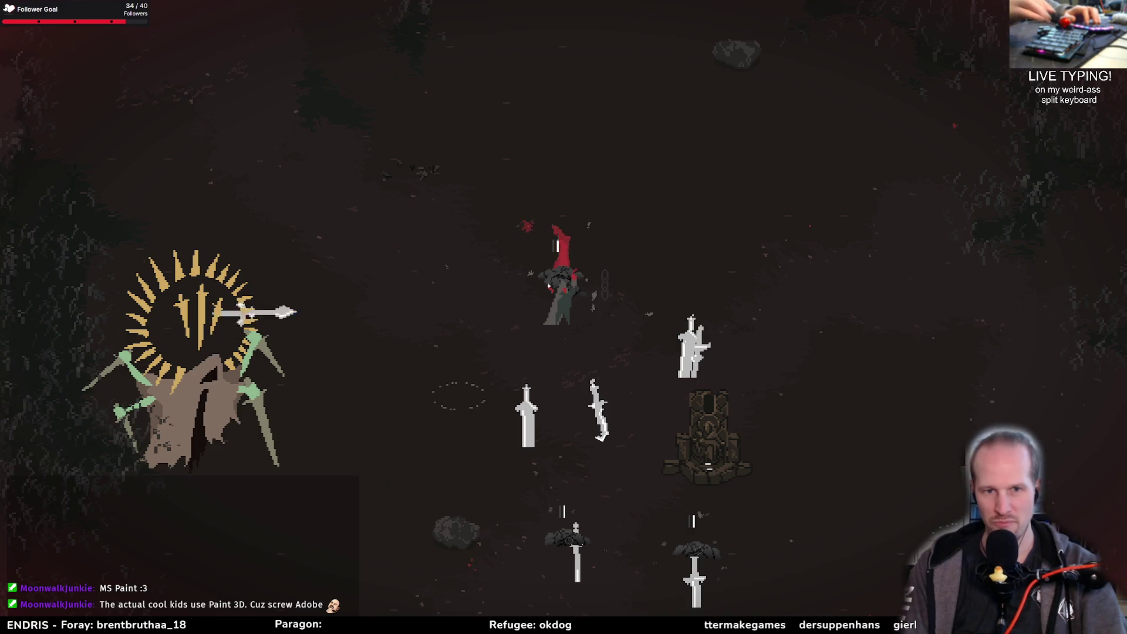
{"action": "key", "text": "s"}
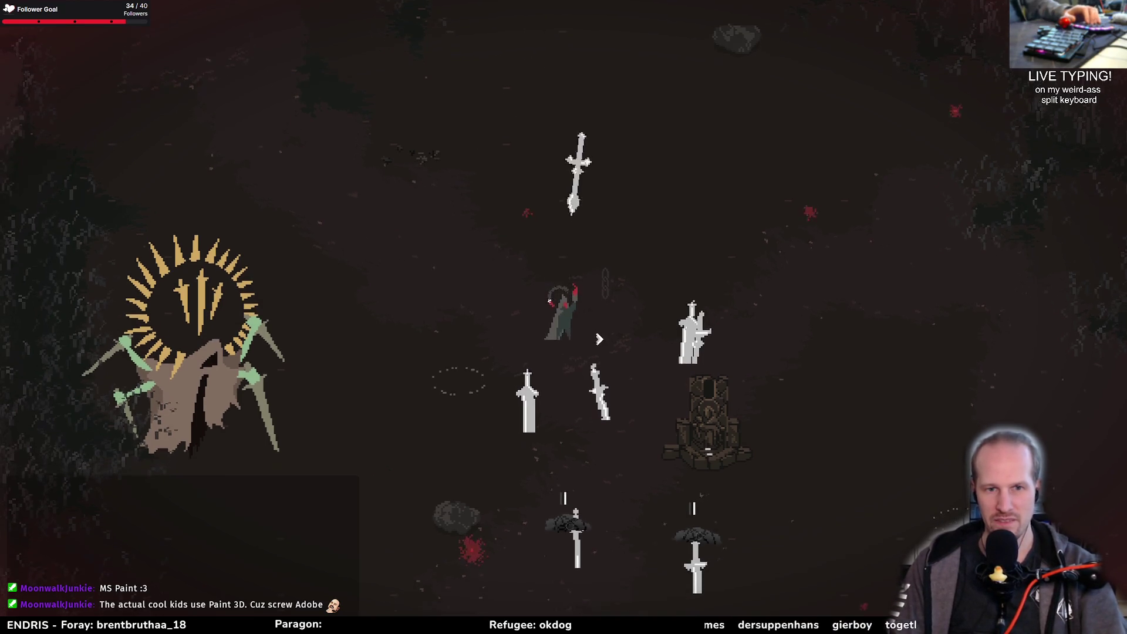
{"action": "key", "text": "w"}
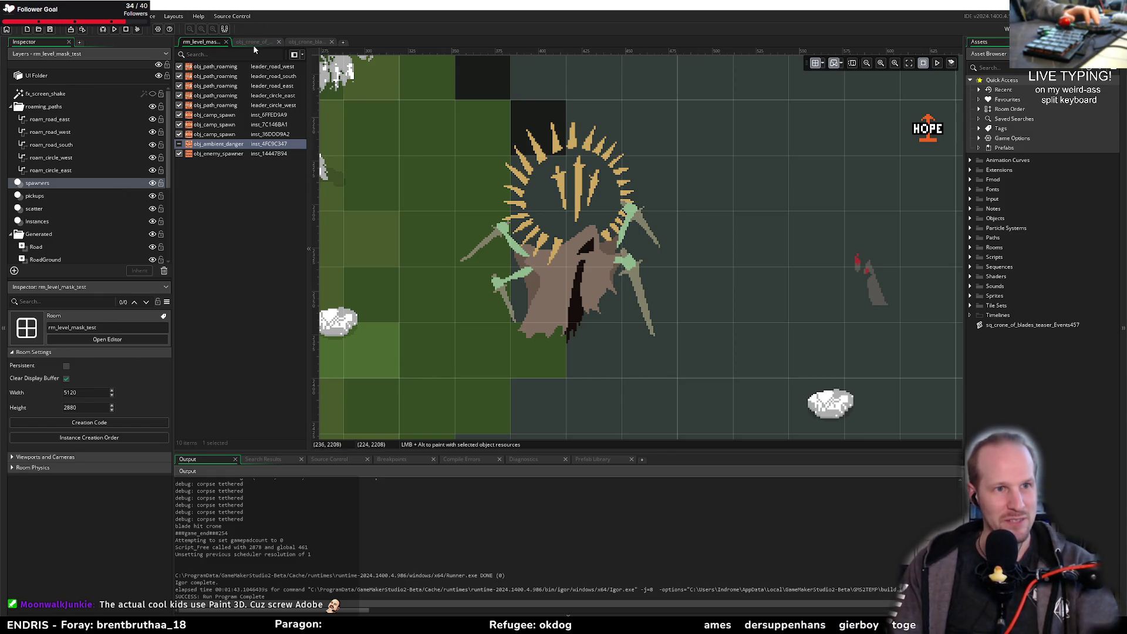
{"action": "left_click", "coordinate": [305, 42]}
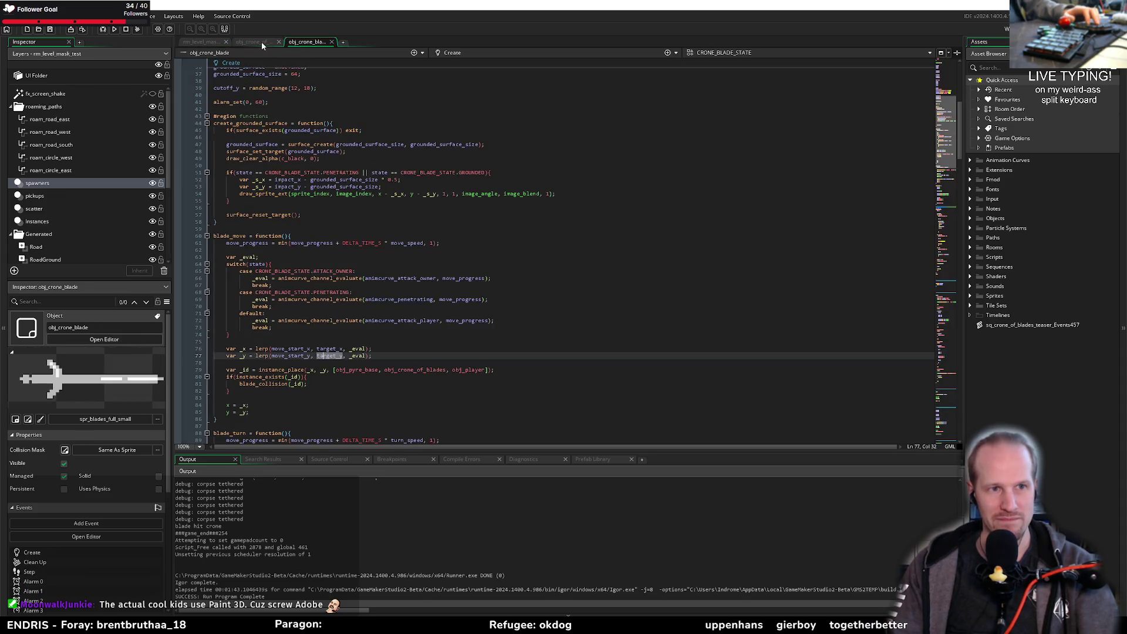
{"action": "left_click", "coordinate": [220, 201]}
{"action": "scroll", "coordinate": [314, 218], "scroll_direction": "up", "scroll_amount": 10}
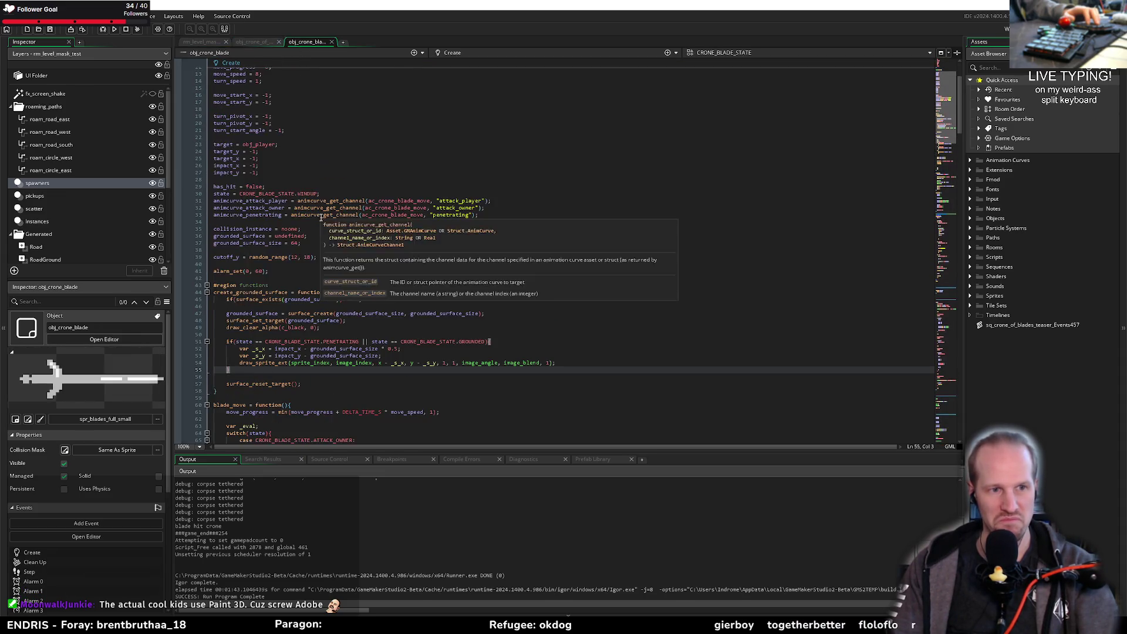
{"action": "left_click", "coordinate": [290, 223]}
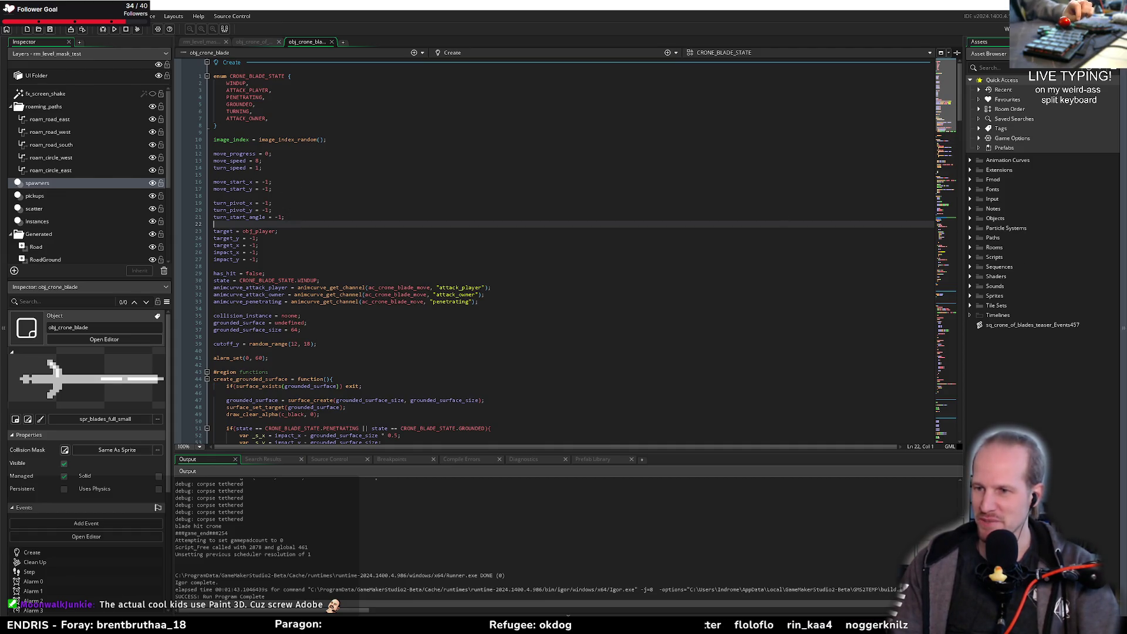
{"action": "left_click", "coordinate": [416, 332]}
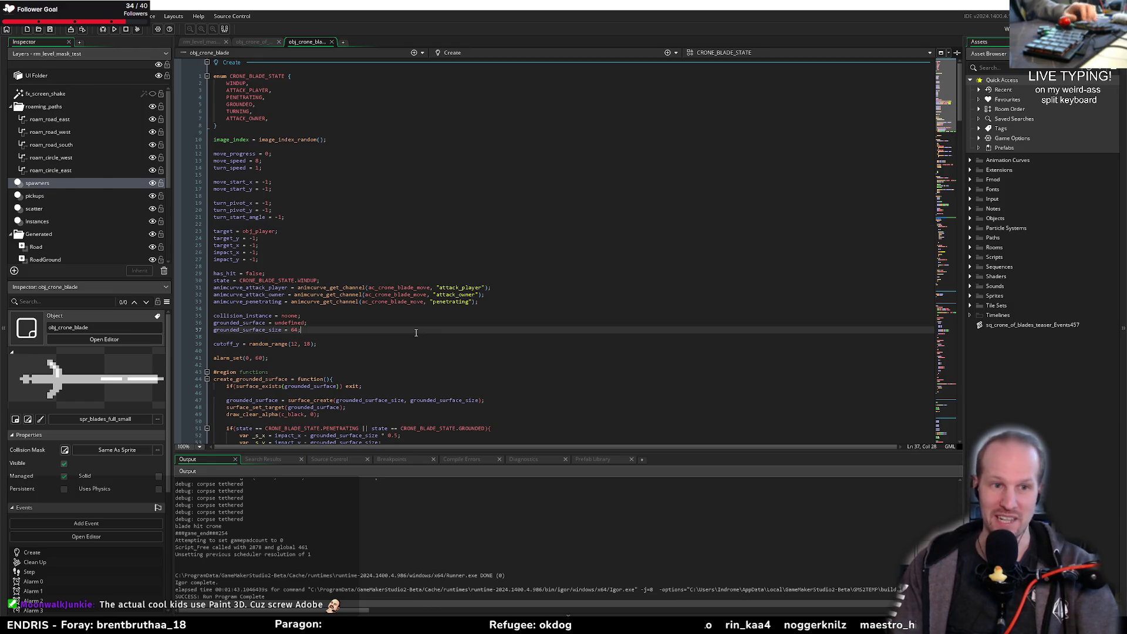
{"action": "left_click", "coordinate": [229, 308]}
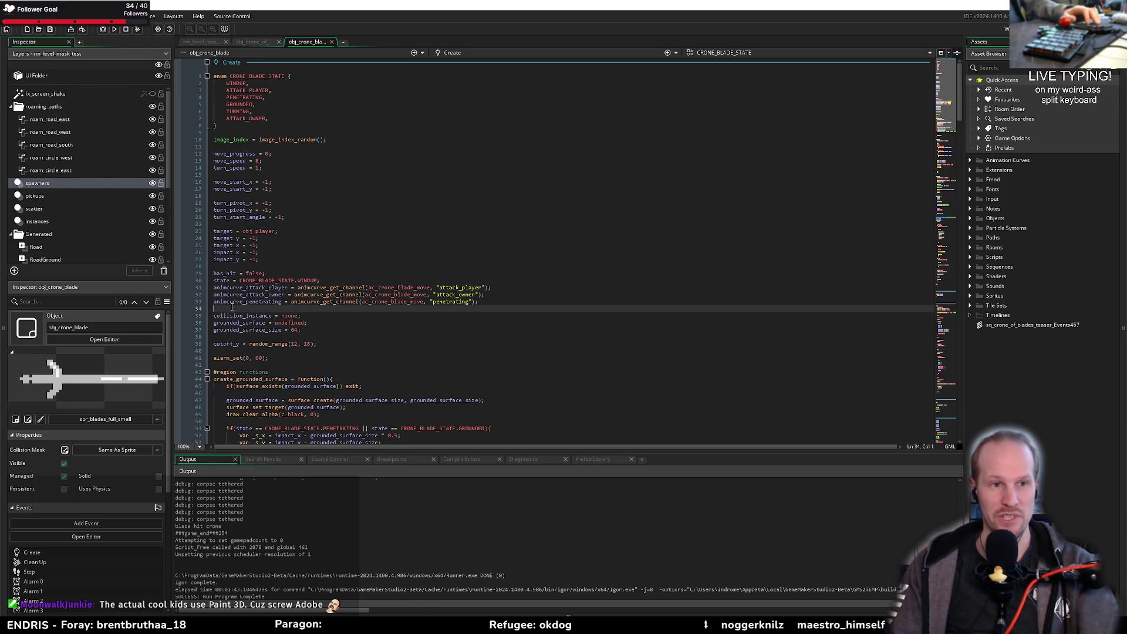
{"action": "key", "text": "Up"}
{"action": "key", "text": "Up"}
{"action": "key", "text": "Up"}
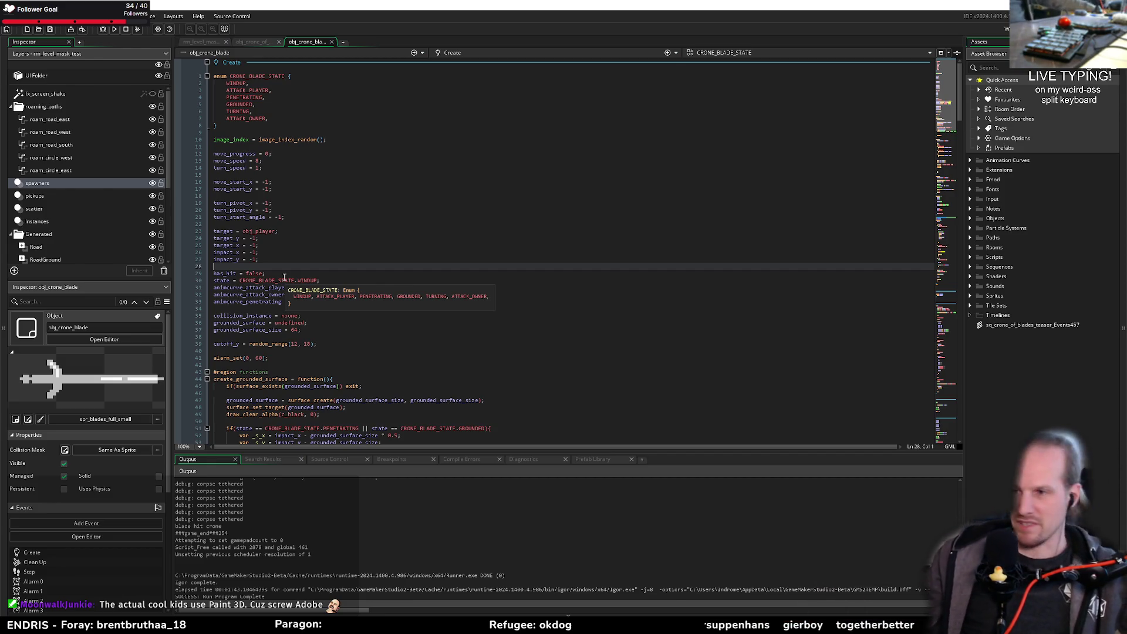
{"action": "left_click", "coordinate": [362, 329]}
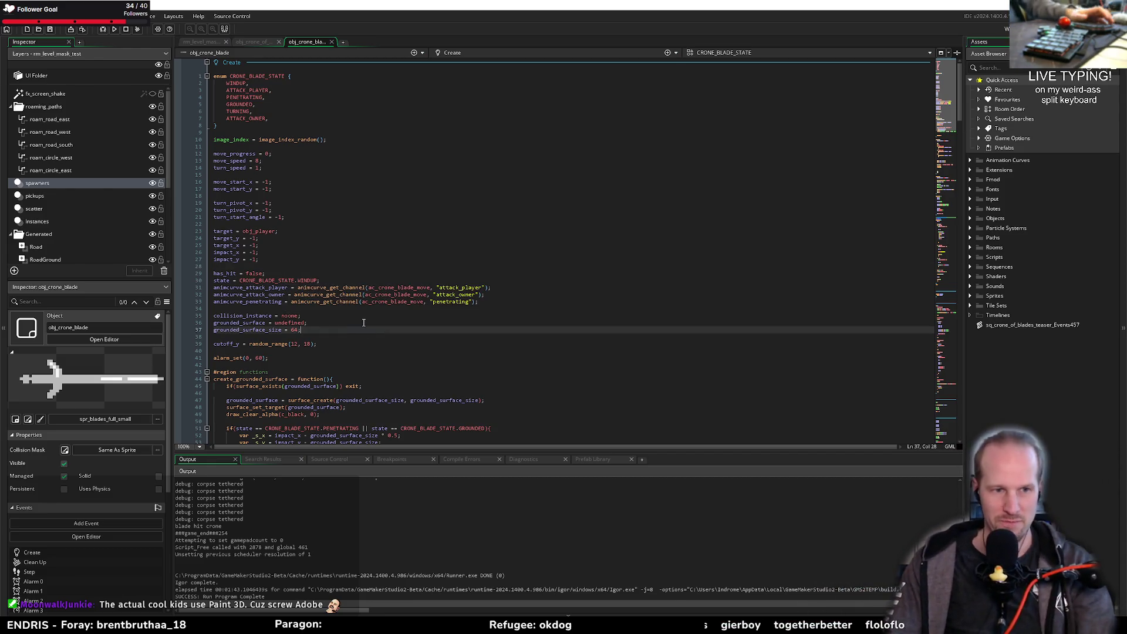
{"action": "left_click", "coordinate": [334, 335]}
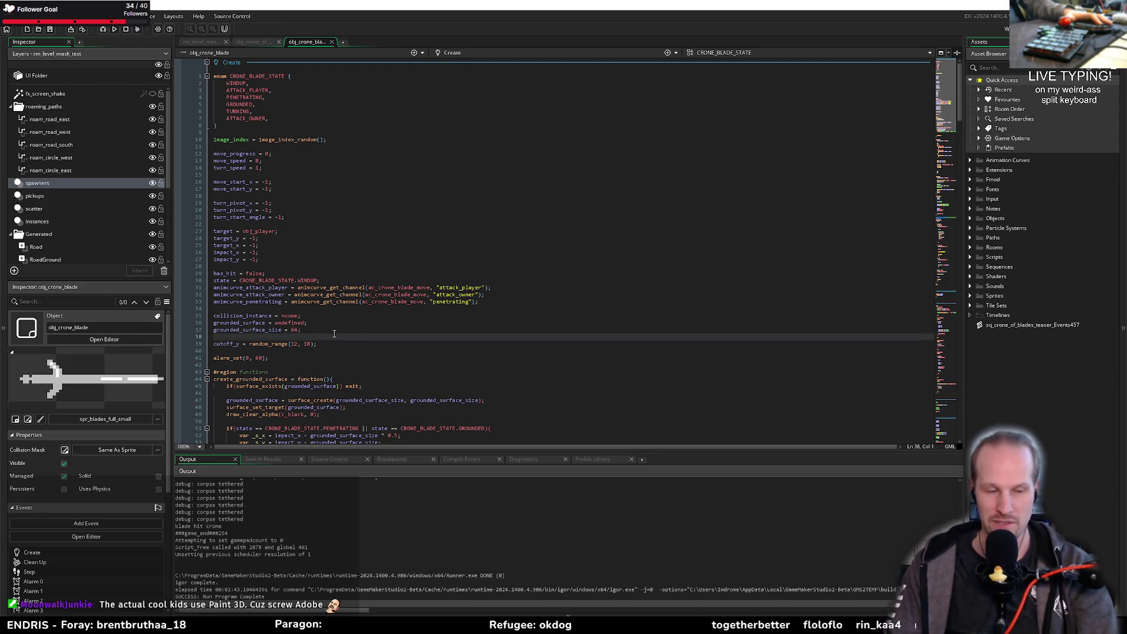
{"action": "left_click", "coordinate": [261, 259]}
{"action": "left_click", "coordinate": [262, 267]}
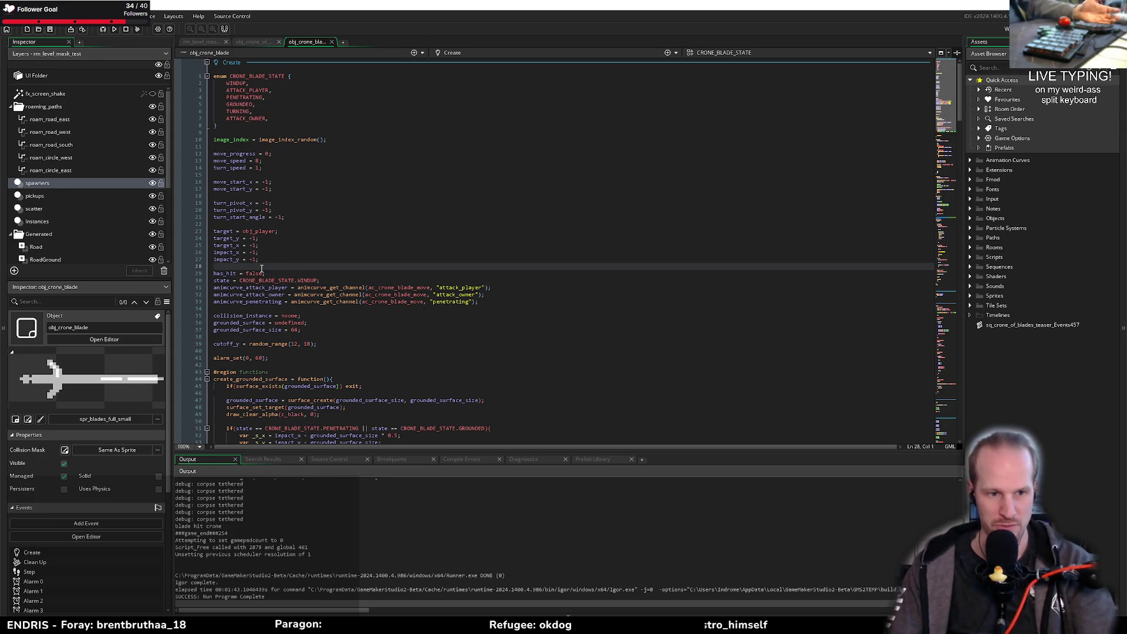
{"action": "left_click", "coordinate": [292, 237]}
{"action": "left_click", "coordinate": [285, 261]}
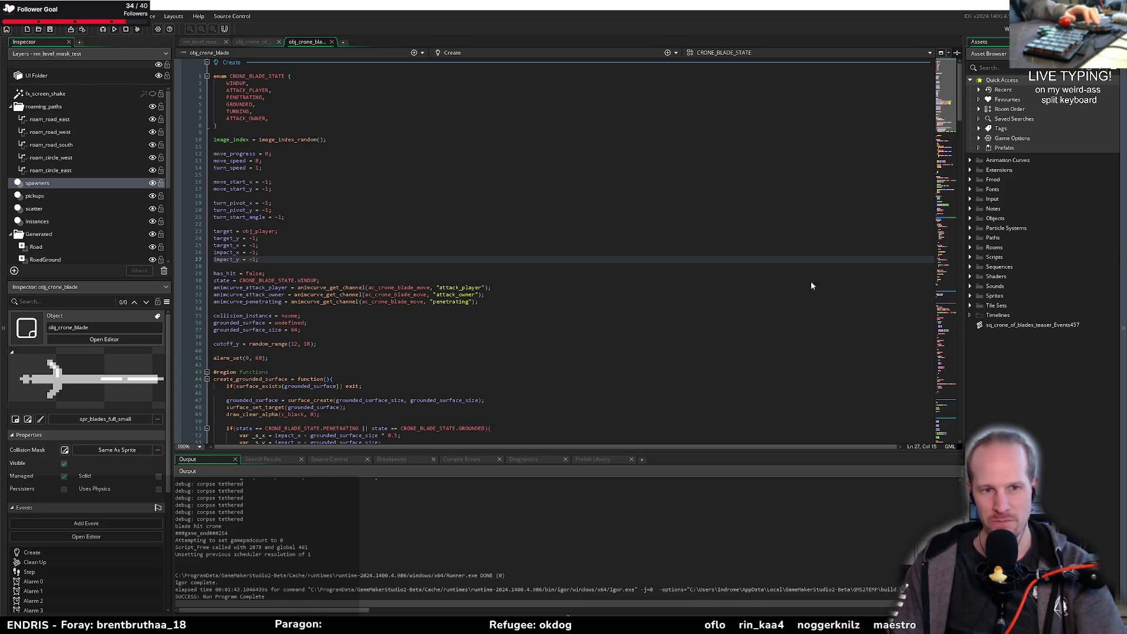
{"action": "left_click", "coordinate": [503, 273]}
{"action": "left_click", "coordinate": [443, 268]}
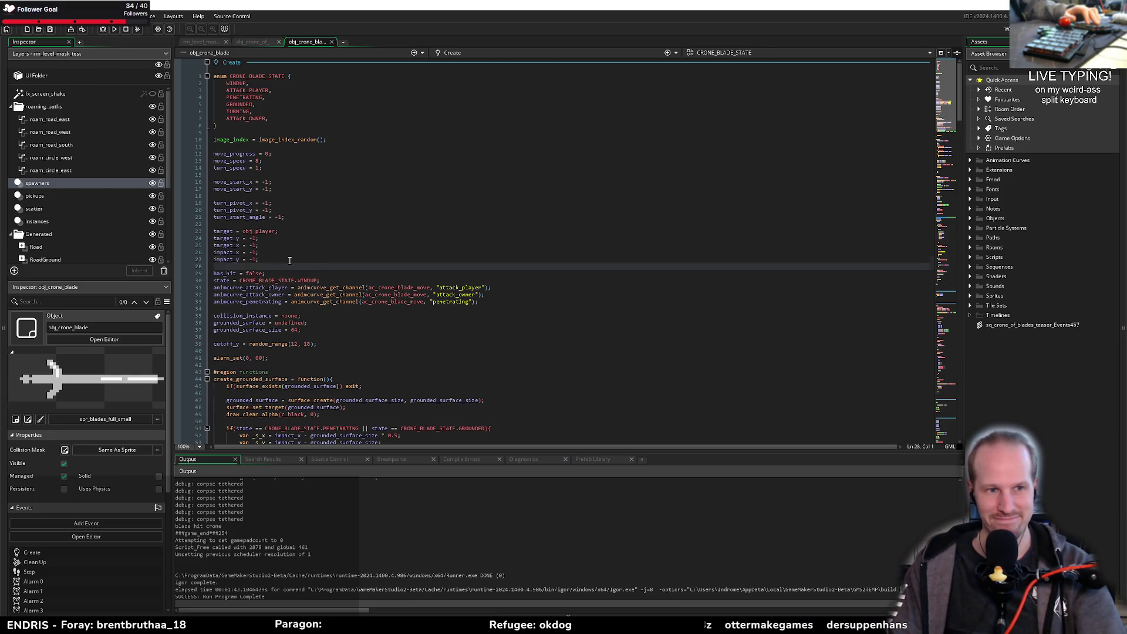
{"action": "left_click", "coordinate": [291, 240]}
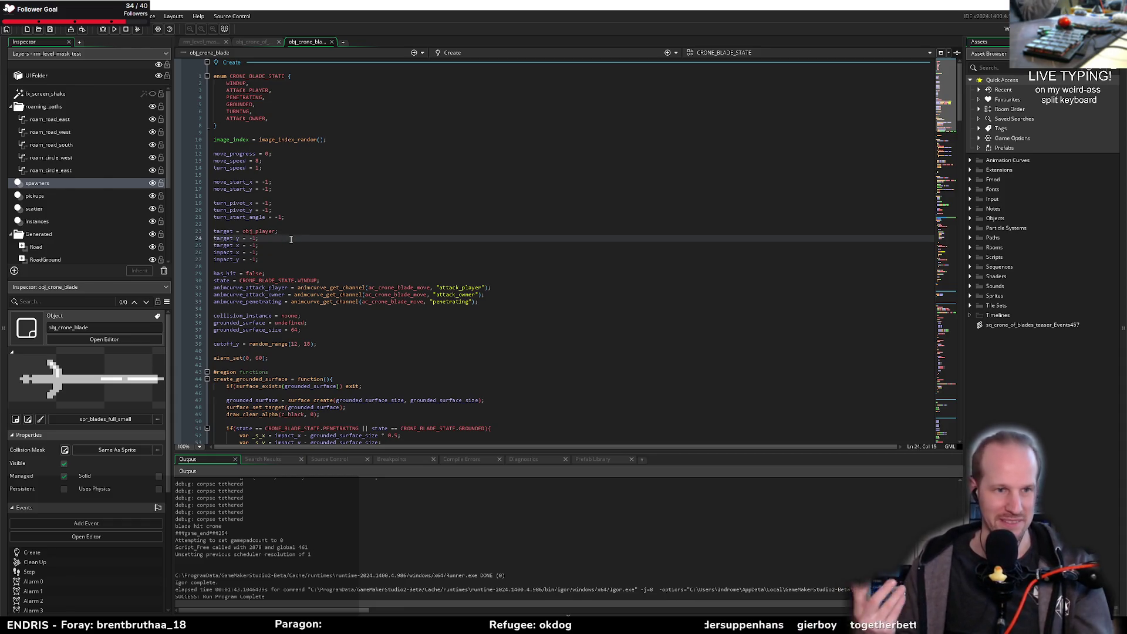
{"action": "left_click", "coordinate": [283, 257]}
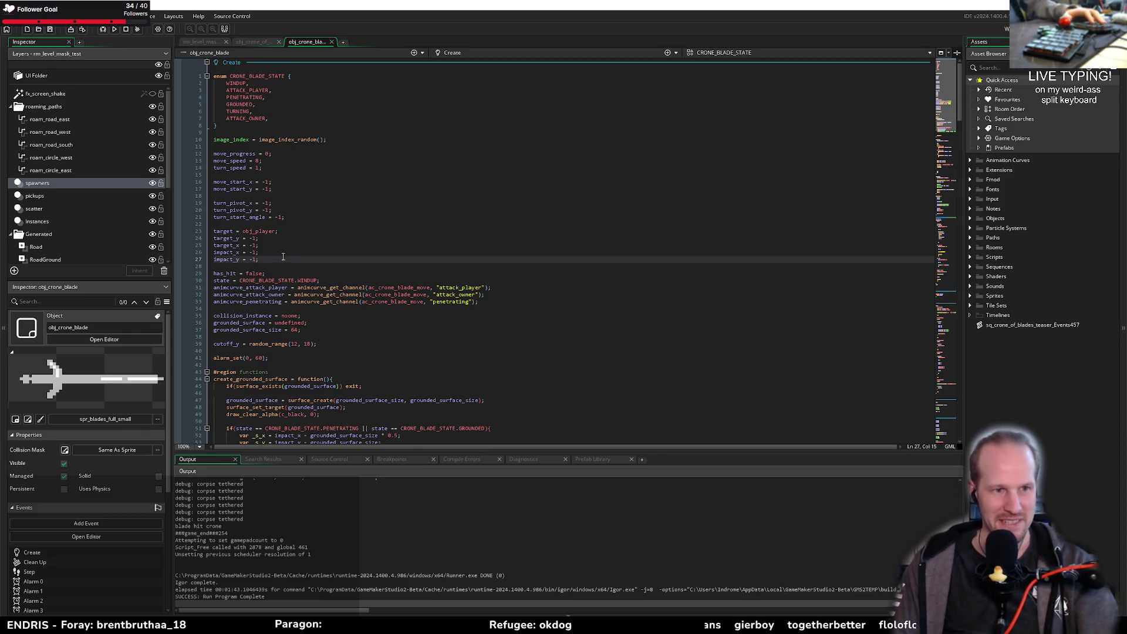
{"action": "left_click_drag", "start_coordinate": [283, 257], "coordinate": [288, 239]}
{"action": "left_click", "coordinate": [291, 246]}
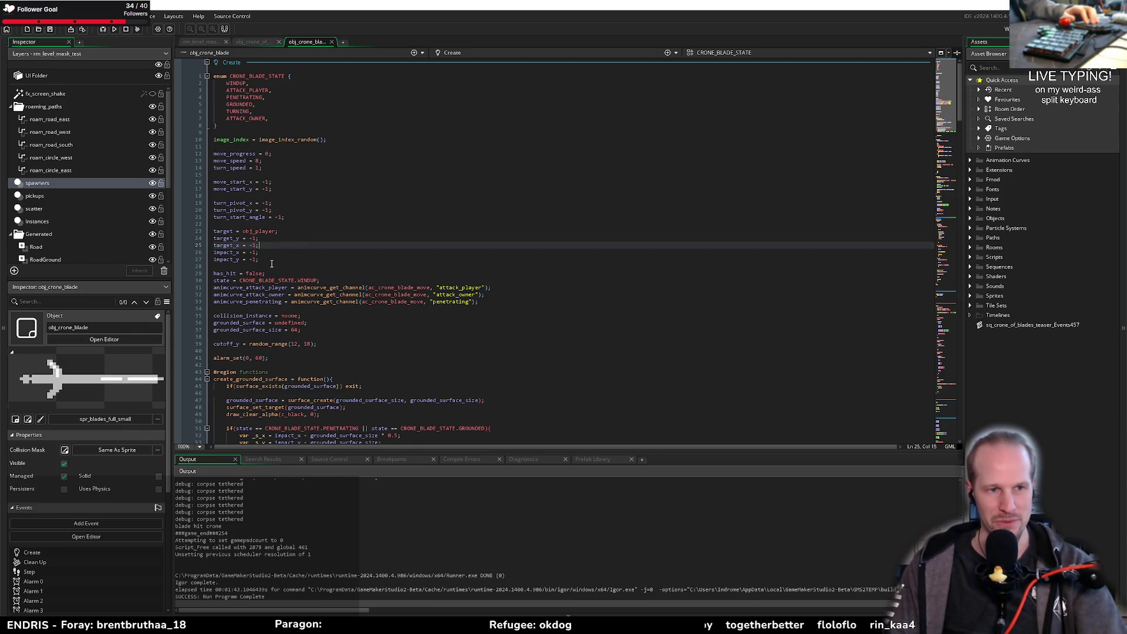
{"action": "left_click_drag", "start_coordinate": [270, 257], "coordinate": [297, 243]}
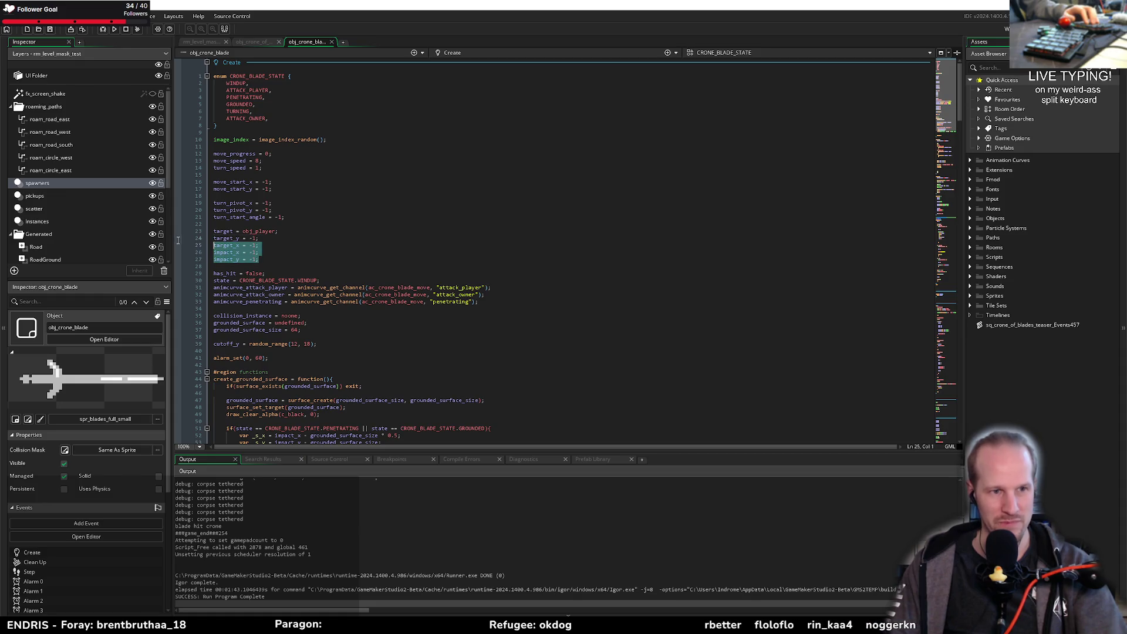
{"action": "left_click", "coordinate": [296, 246]}
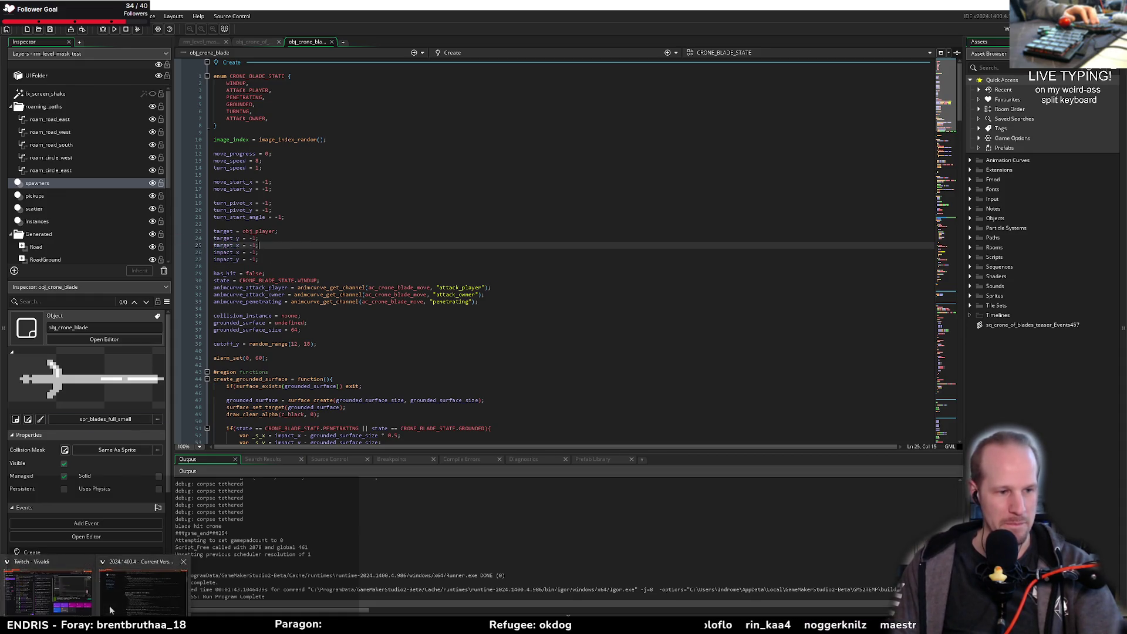
{"action": "left_click", "coordinate": [139, 572]}
Step: Open photopea.com in a new browser tab and agree to its privacy prompt
{"action": "key", "text": "ctrl+t"}
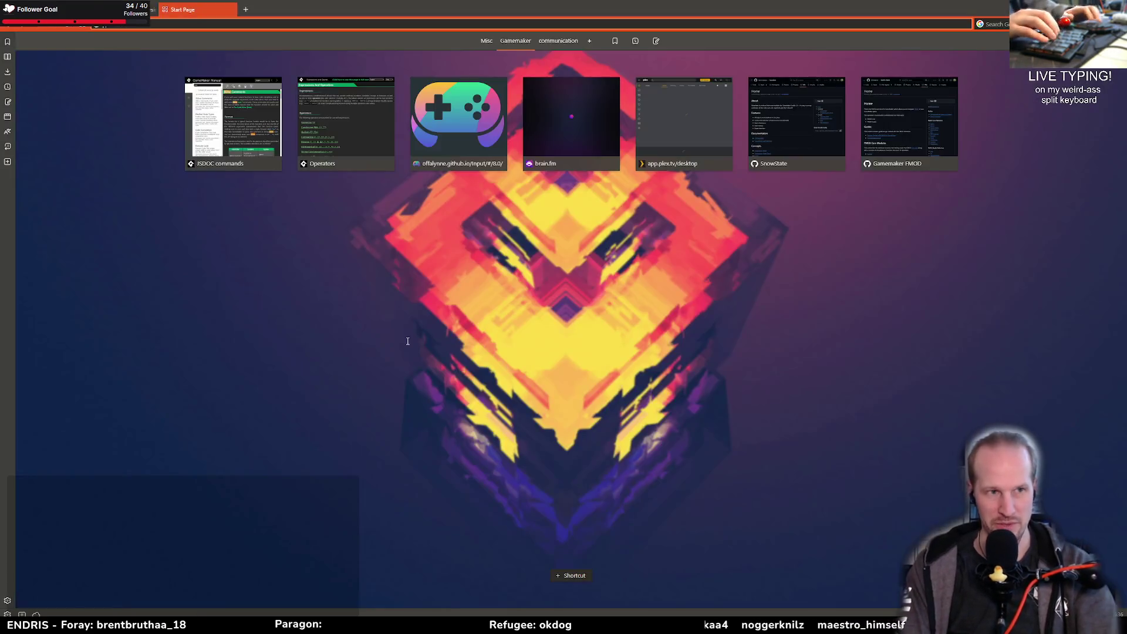
{"action": "type", "text": "photo"}
{"action": "key", "text": "Down"}
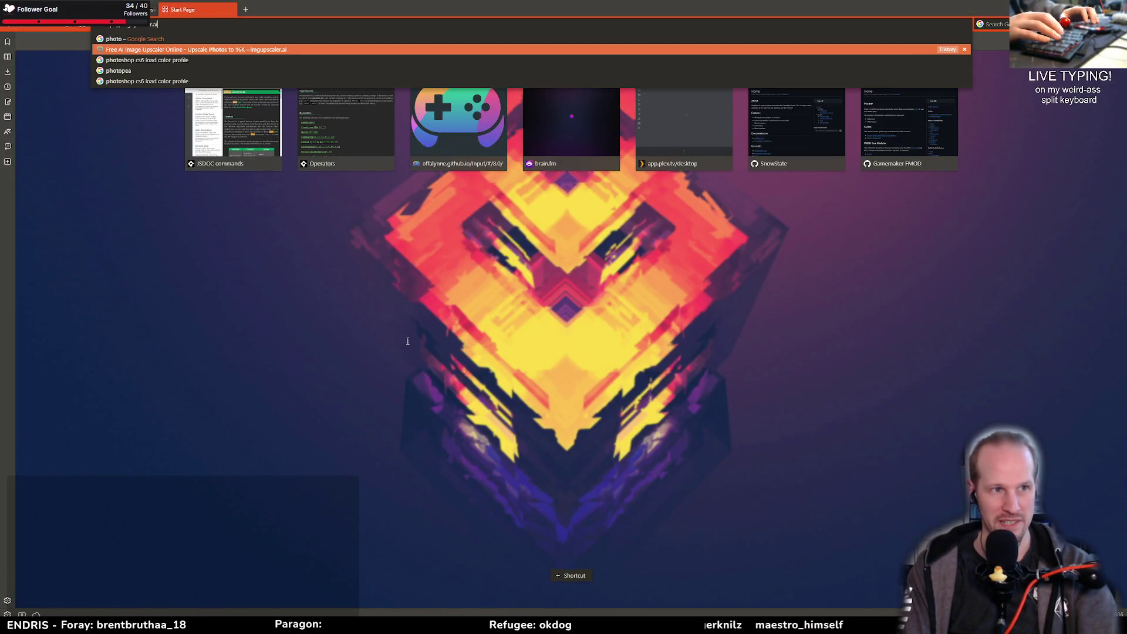
{"action": "key", "text": "Up"}
{"action": "key", "text": "BackSpace"}
{"action": "key", "text": "BackSpace"}
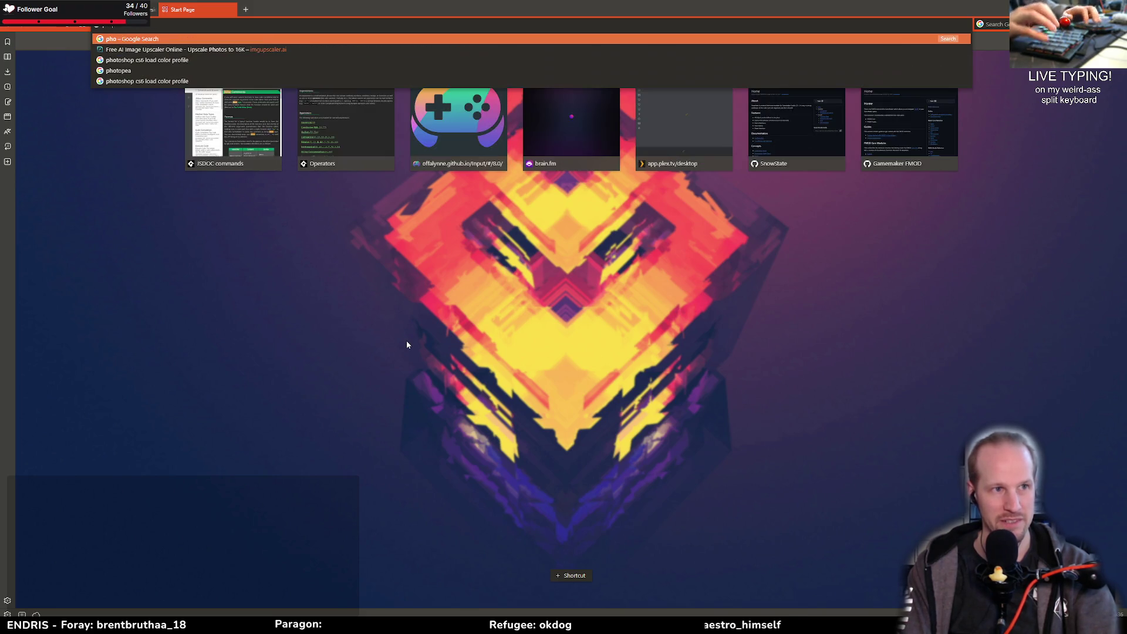
{"action": "type", "text": "opea"}
{"action": "key", "text": "BackSpace"}
{"action": "key", "text": "BackSpace"}
{"action": "left_click", "coordinate": [153, 130]}
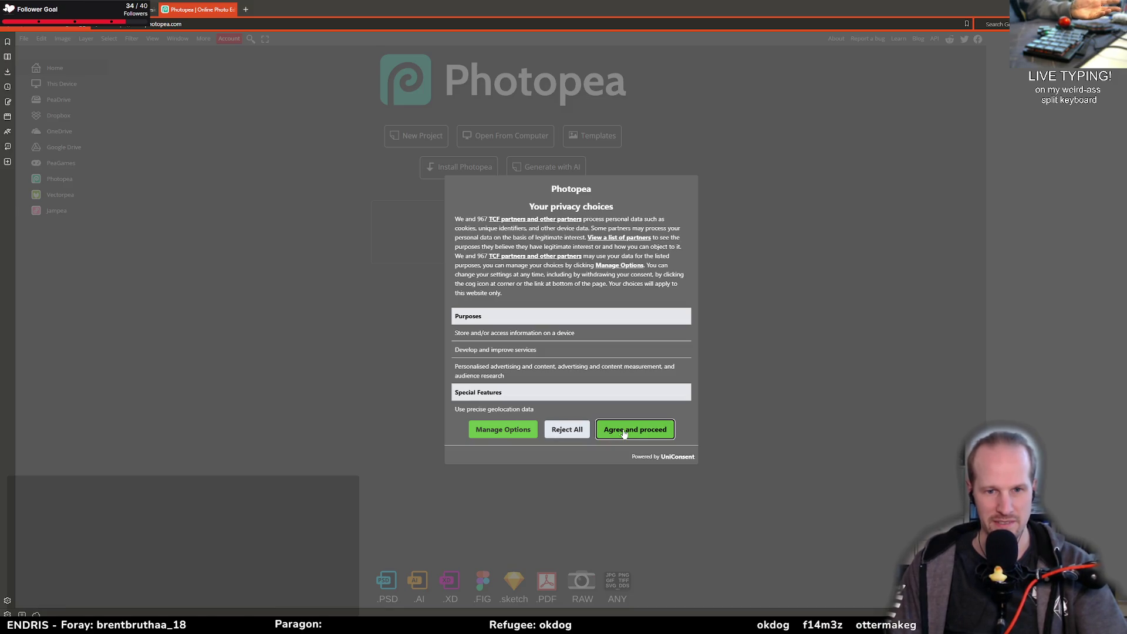
{"action": "left_click", "coordinate": [624, 433]}
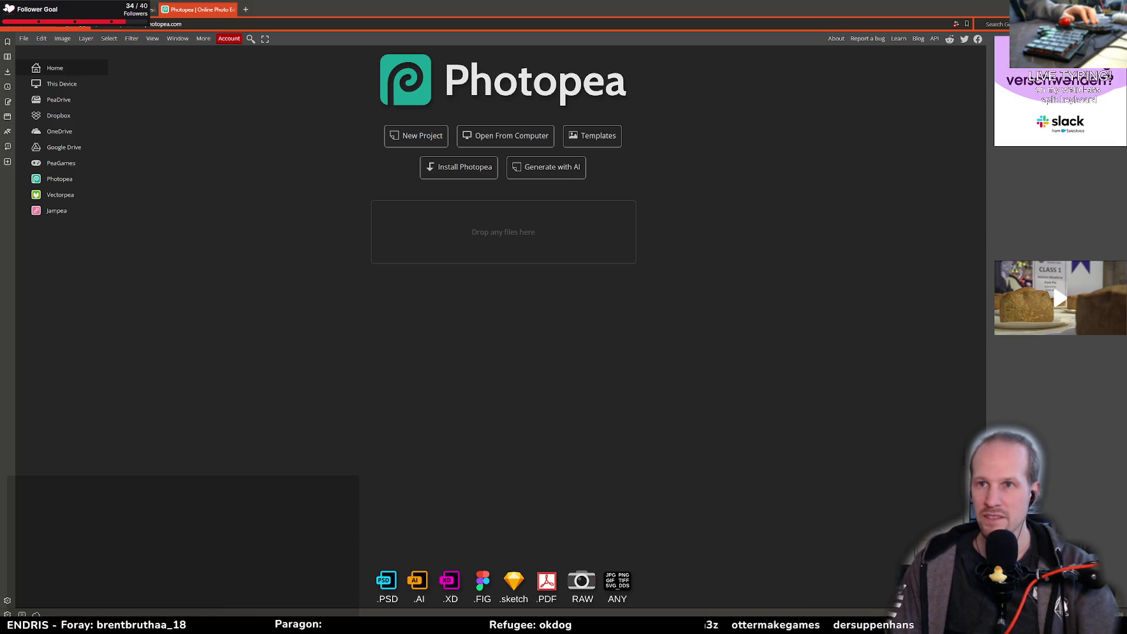
Step: Reload Photopea with the ad blocker adjusted, then create a blank 1640×664 FB Page Cover document
{"action": "left_click", "coordinate": [1025, 25]}
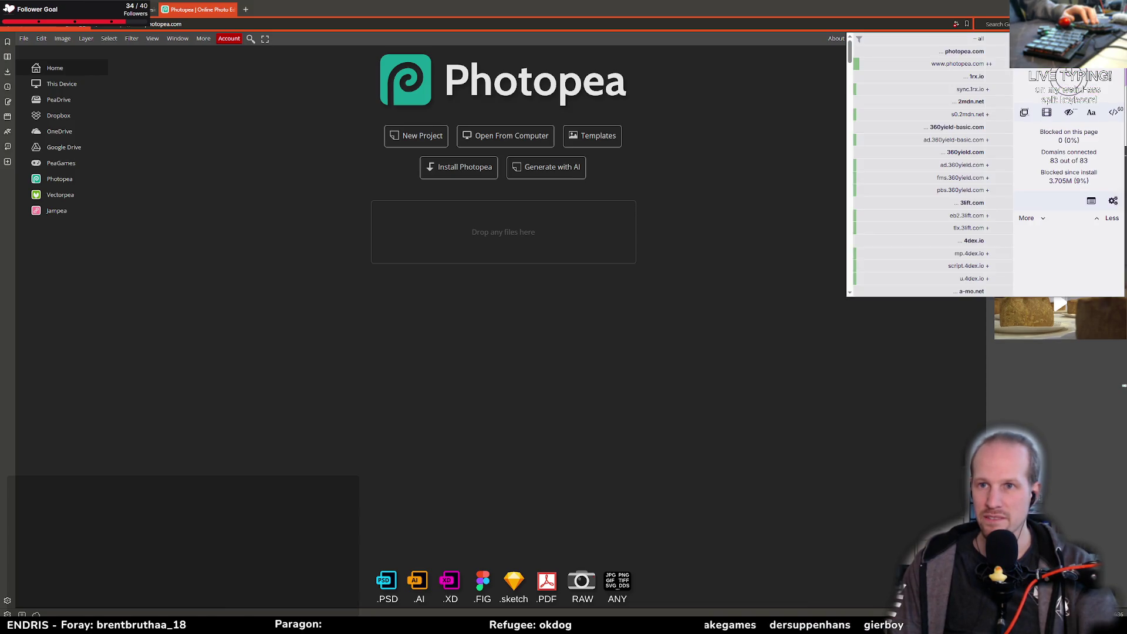
{"action": "left_click", "coordinate": [1069, 83]}
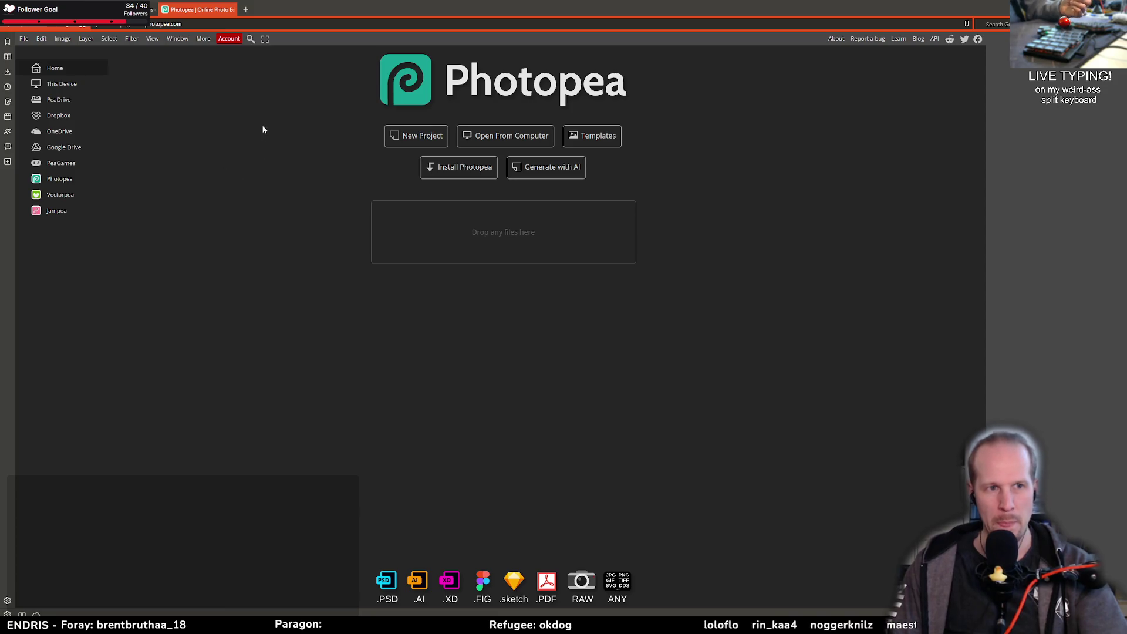
{"action": "left_click", "coordinate": [29, 39]}
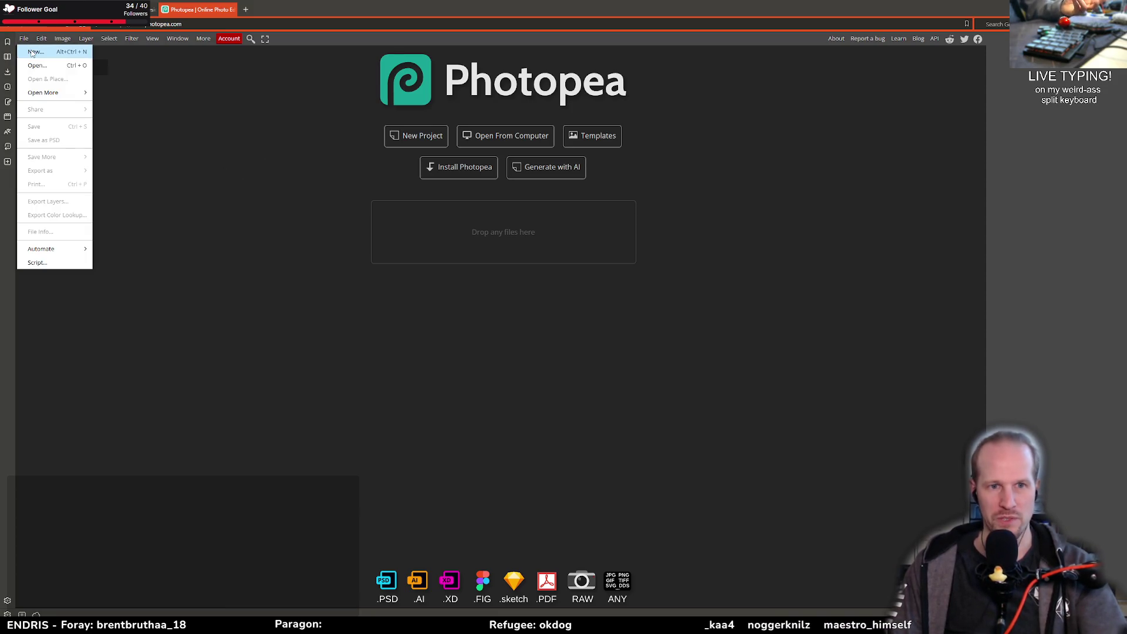
{"action": "left_click", "coordinate": [34, 55]}
{"action": "left_click", "coordinate": [477, 125]}
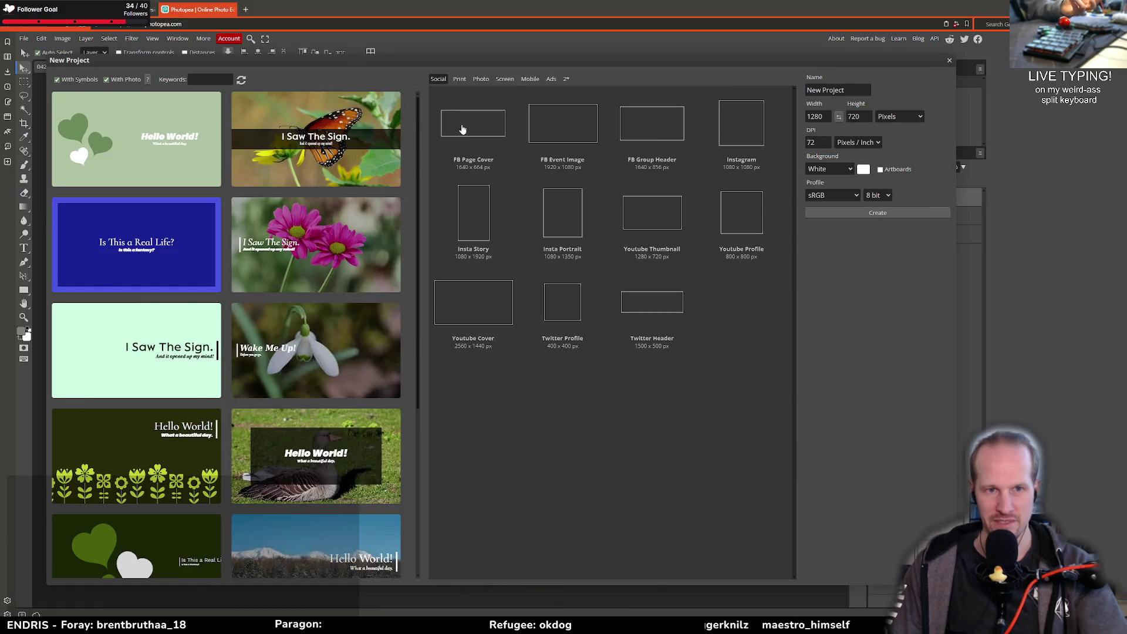
{"action": "left_click", "coordinate": [879, 212]}
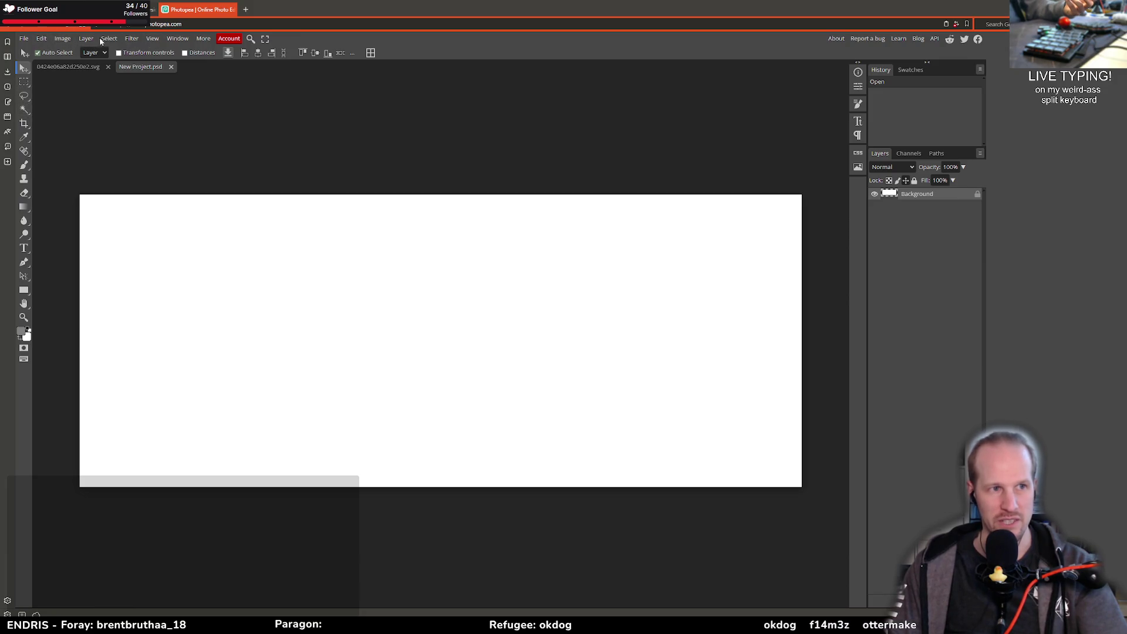
{"action": "left_click", "coordinate": [132, 38]}
{"action": "mouse_move", "coordinate": [146, 276]}
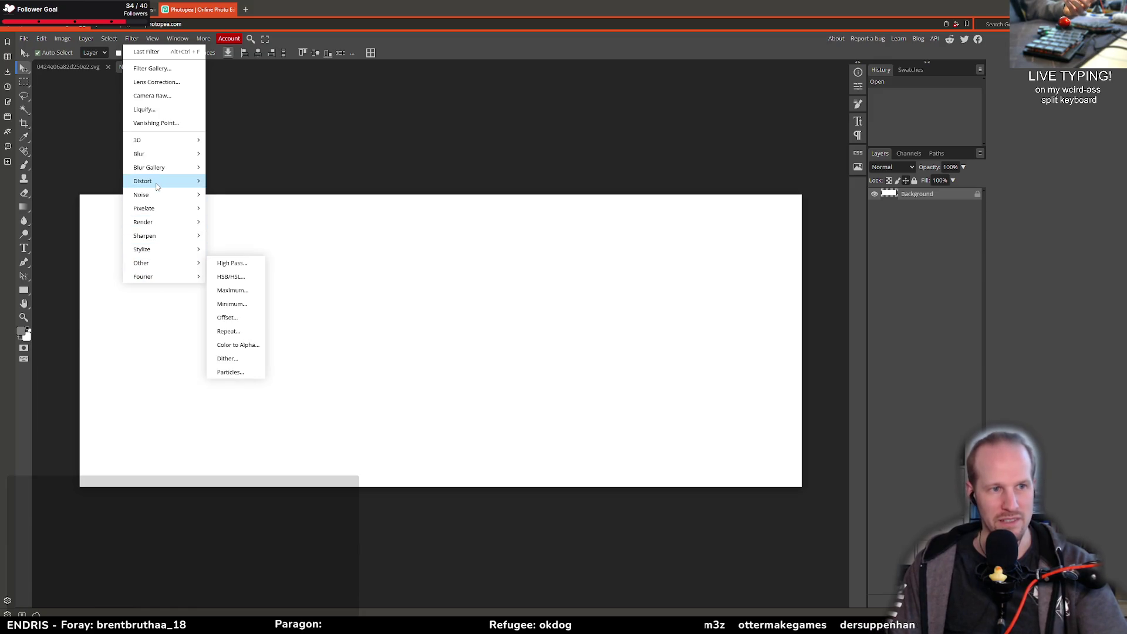
{"action": "mouse_move", "coordinate": [157, 185]}
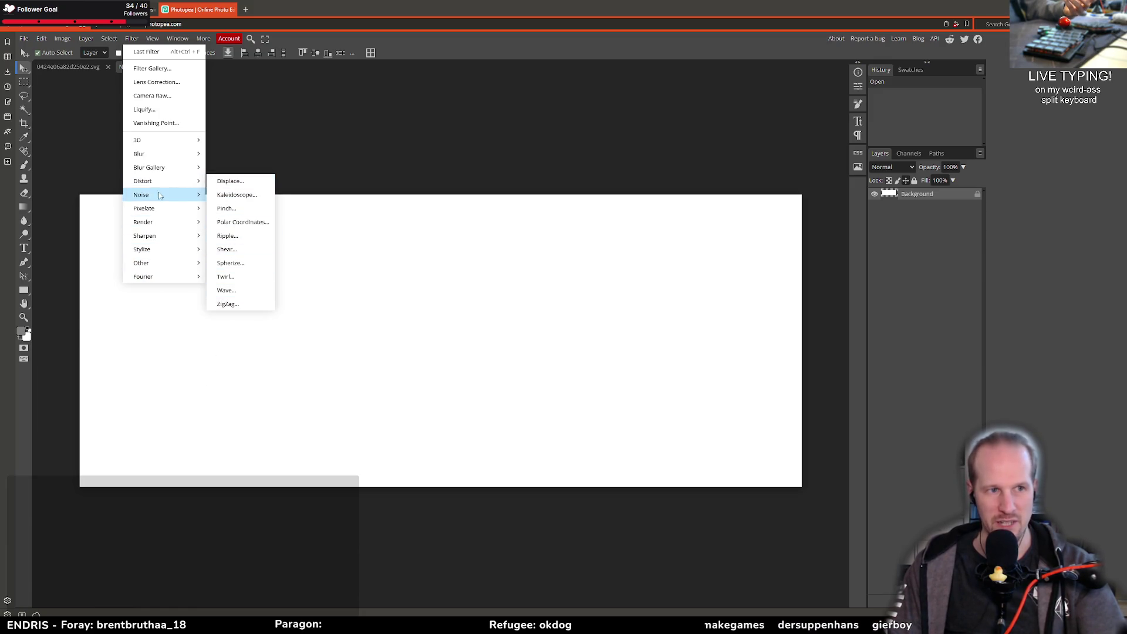
{"action": "left_click", "coordinate": [230, 292]}
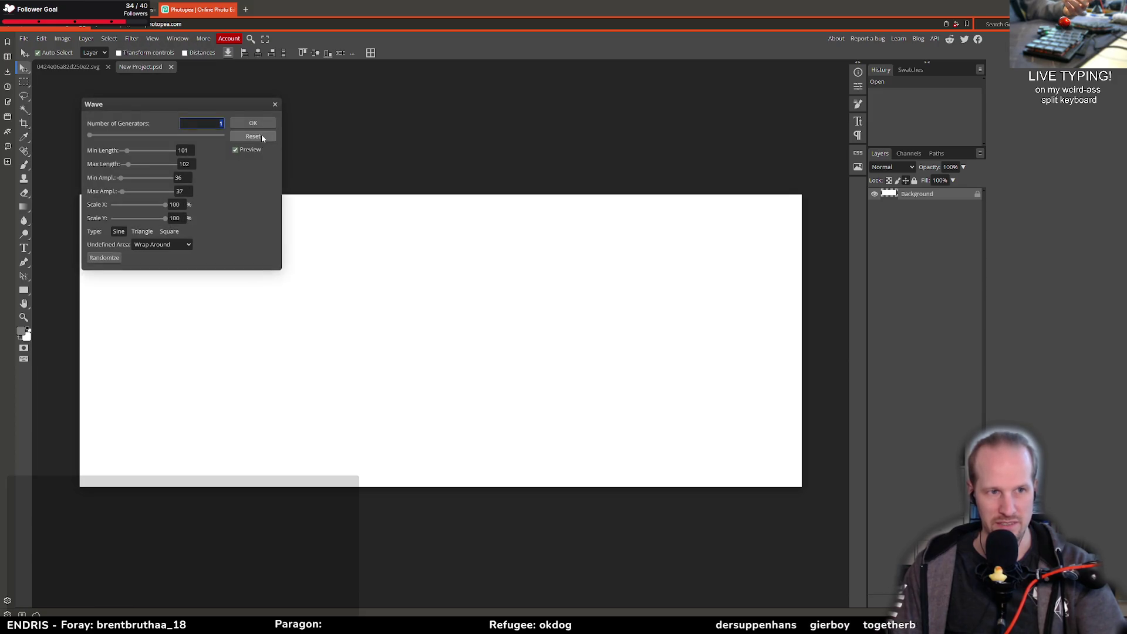
{"action": "left_click", "coordinate": [274, 105]}
{"action": "left_click", "coordinate": [167, 40]}
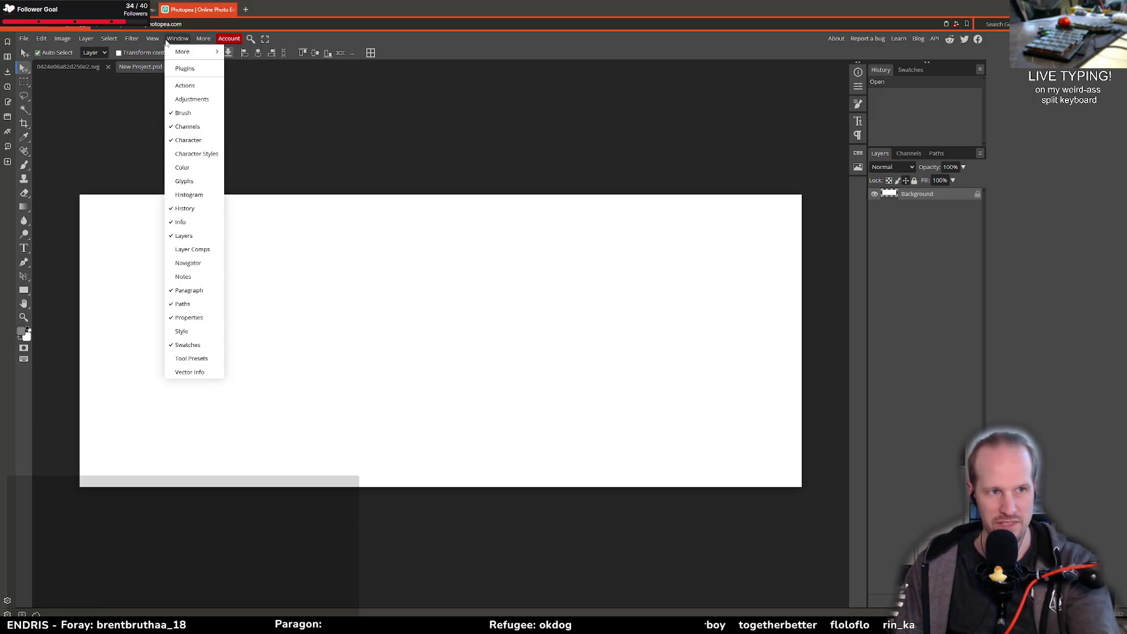
{"action": "mouse_move", "coordinate": [62, 38]}
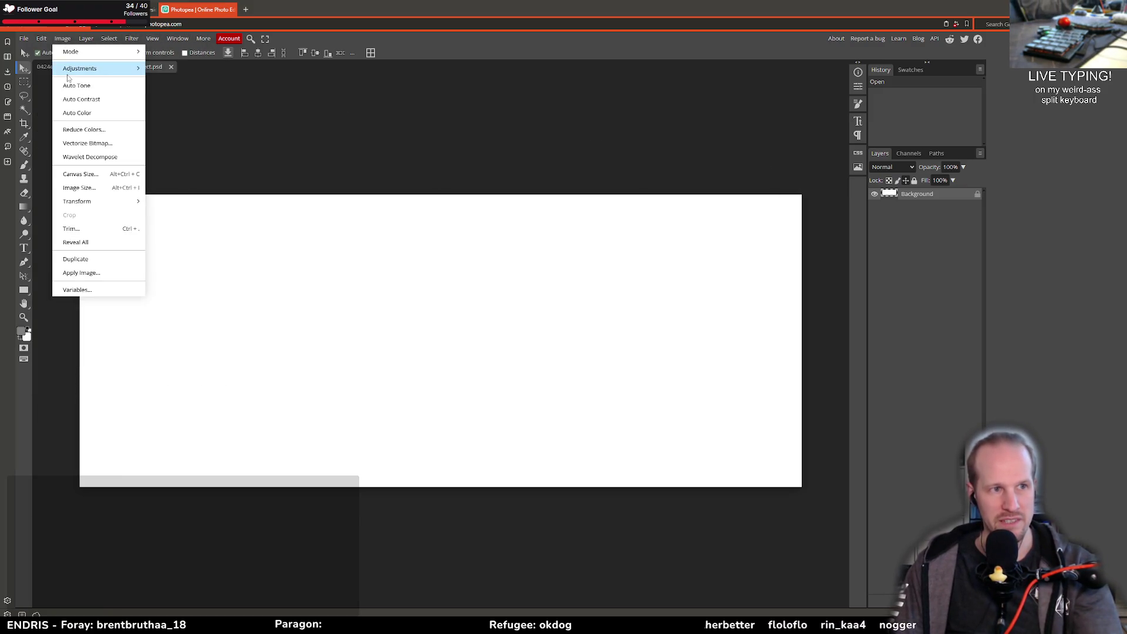
{"action": "mouse_move", "coordinate": [141, 69]}
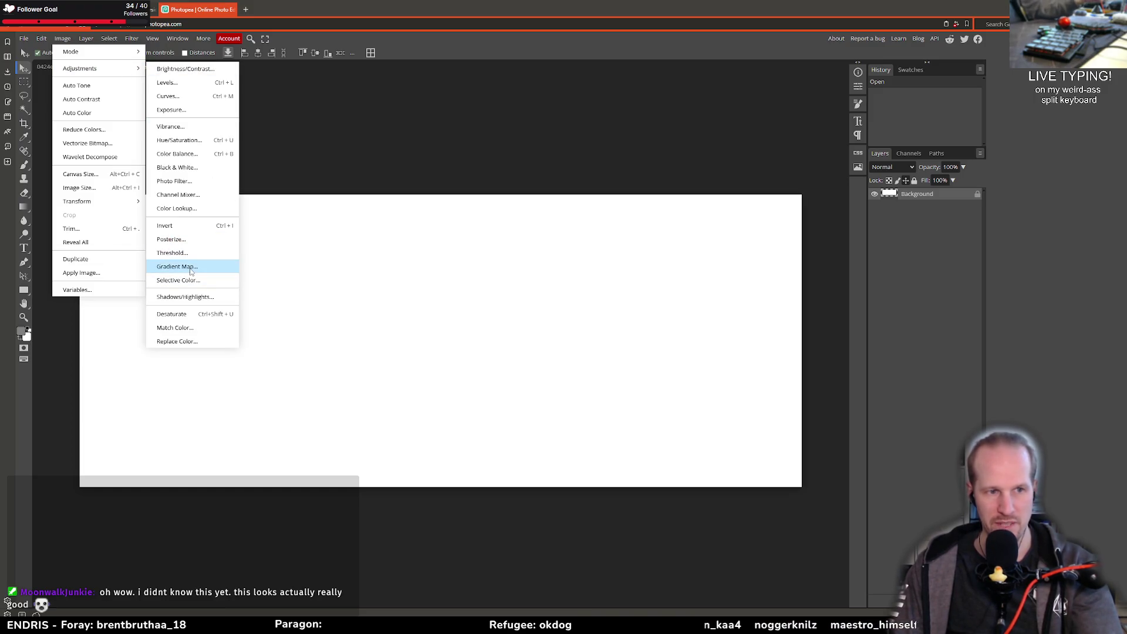
{"action": "left_click", "coordinate": [916, 599]}
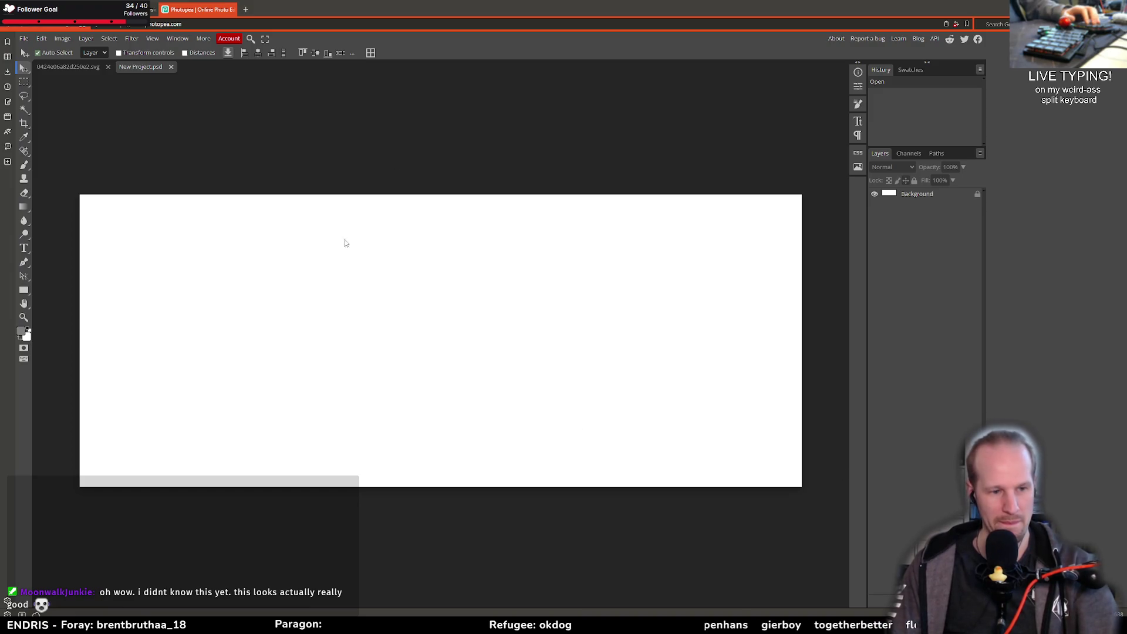
Step: Close the Photopea tab and return to obj_crone_blade's Create code in GameMaker
{"action": "middle_click", "coordinate": [199, 12]}
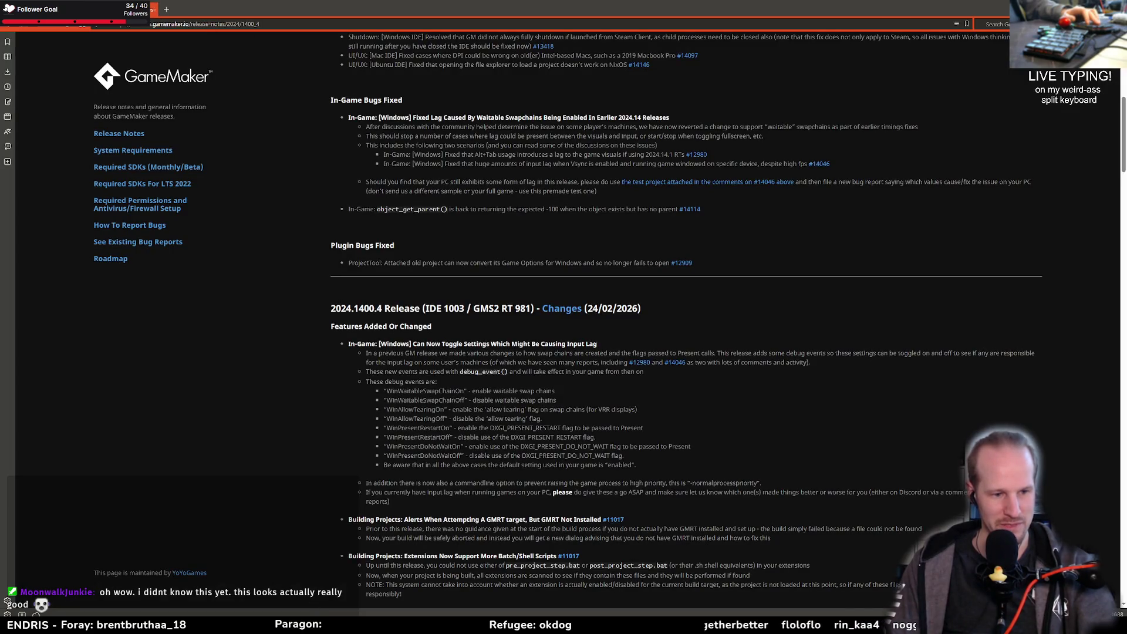
{"action": "key", "text": "alt+Tab"}
{"action": "left_click", "coordinate": [326, 308]}
{"action": "key", "text": "Left"}
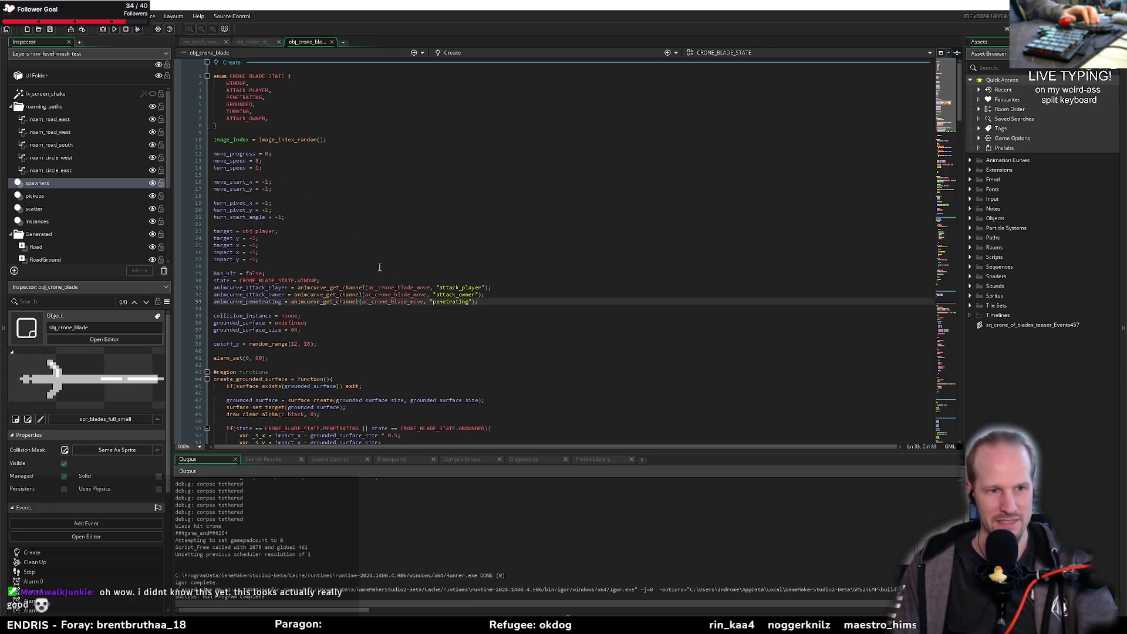
Step: Open the ac_crone_blade_move animation curve from the animcurve_attack_player line
{"action": "scroll", "coordinate": [377, 277], "scroll_direction": "down", "scroll_amount": 2}
{"action": "scroll", "coordinate": [377, 276], "scroll_direction": "down", "scroll_amount": 4}
{"action": "left_click", "coordinate": [262, 161]}
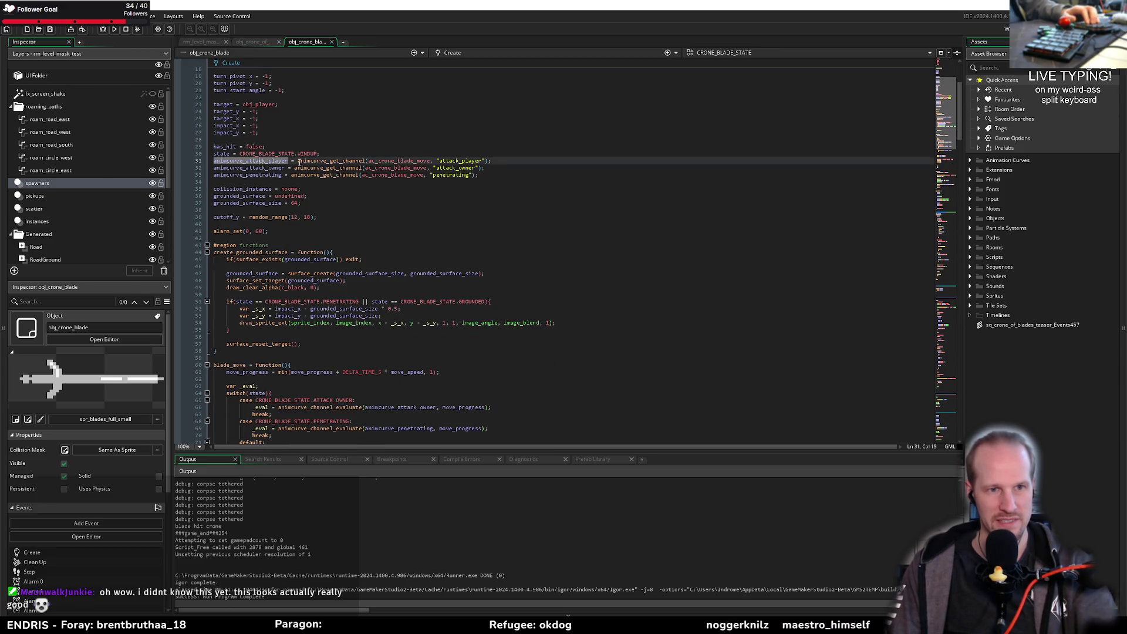
{"action": "middle_click", "coordinate": [427, 160]}
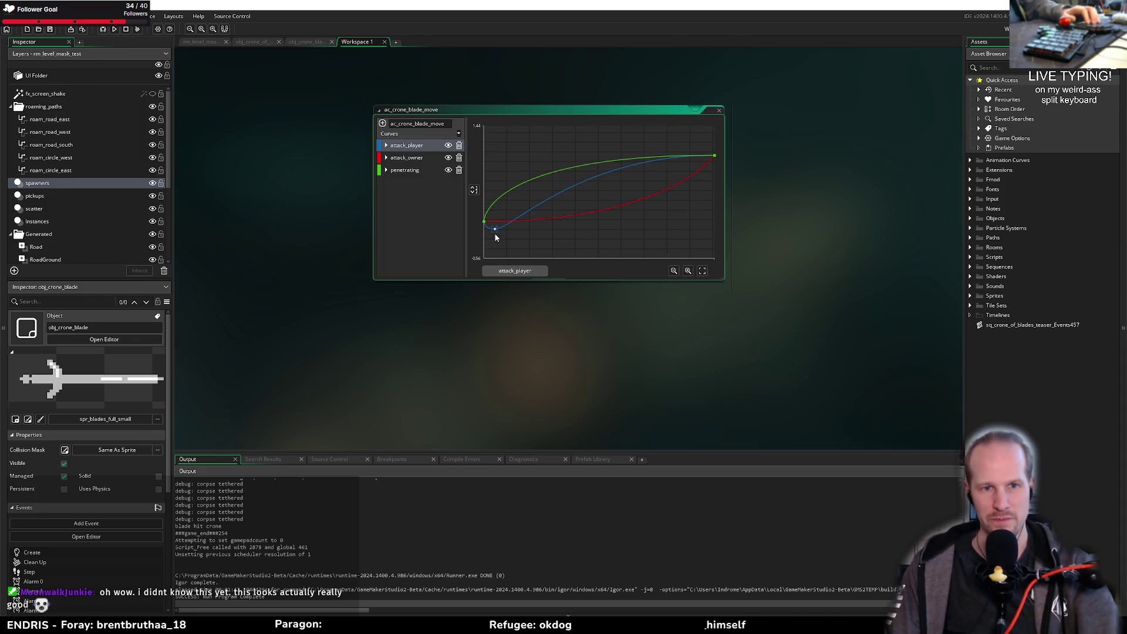
Step: Drag the attack_player curve's low keyframe lower, then run the game
{"action": "mouse_move", "coordinate": [496, 232]}
{"action": "left_mouse_down"}
{"action": "mouse_move", "coordinate": [500, 258]}
{"action": "mouse_move", "coordinate": [505, 232]}
{"action": "left_mouse_up"}
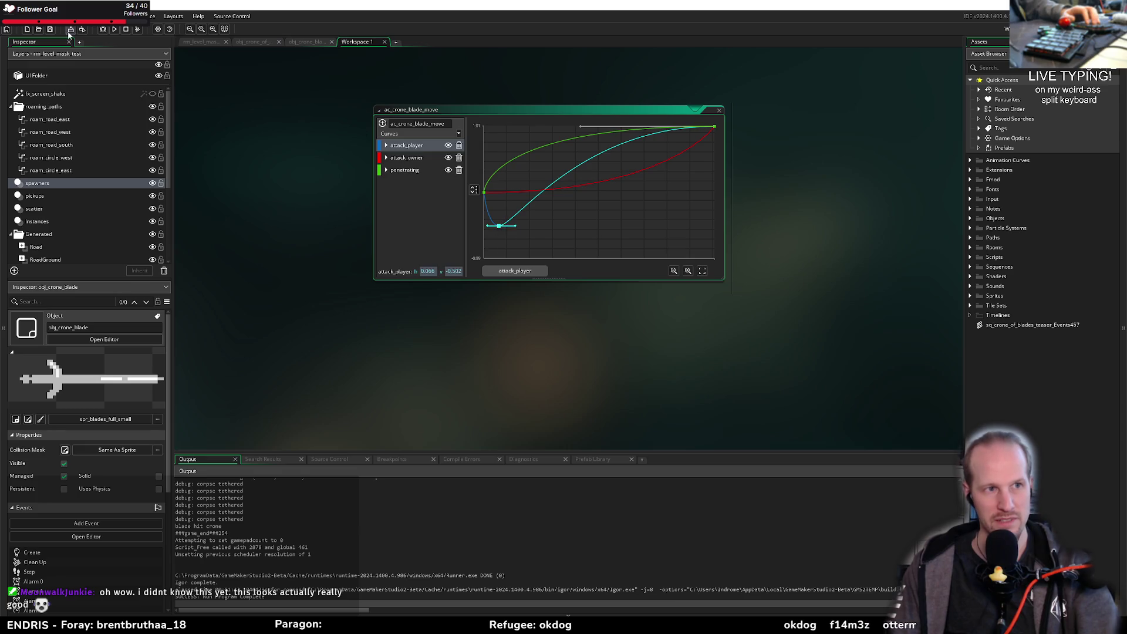
{"action": "left_click", "coordinate": [115, 30]}
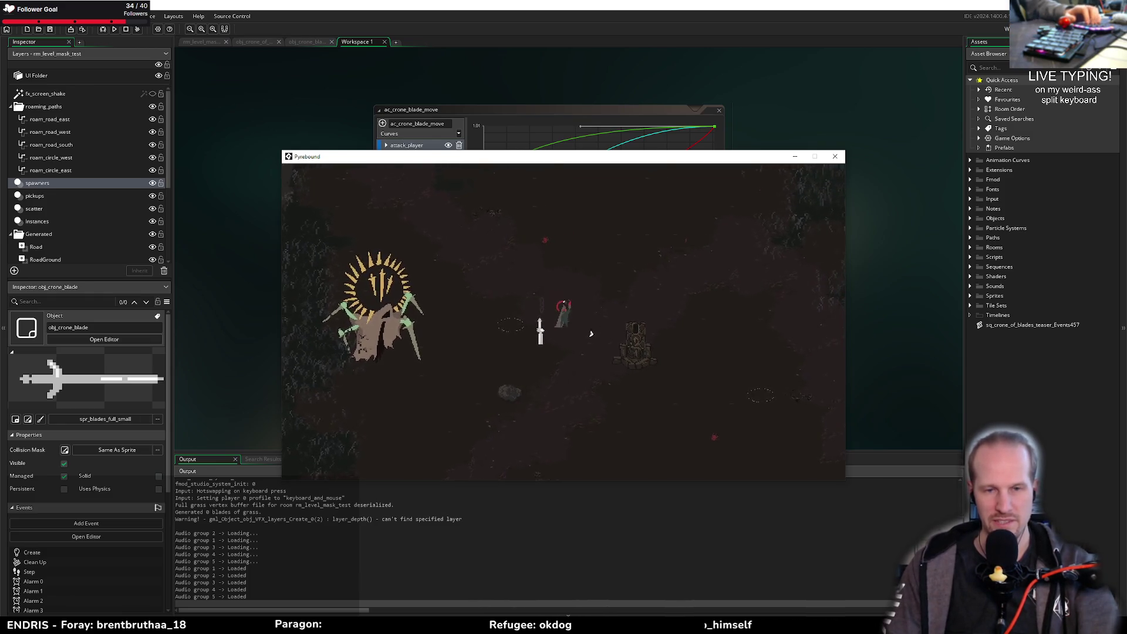
Step: Close the game, shift the attack_player dip later to 0.295, -0.495, then return to obj_crone_blade
{"action": "left_click", "coordinate": [835, 156]}
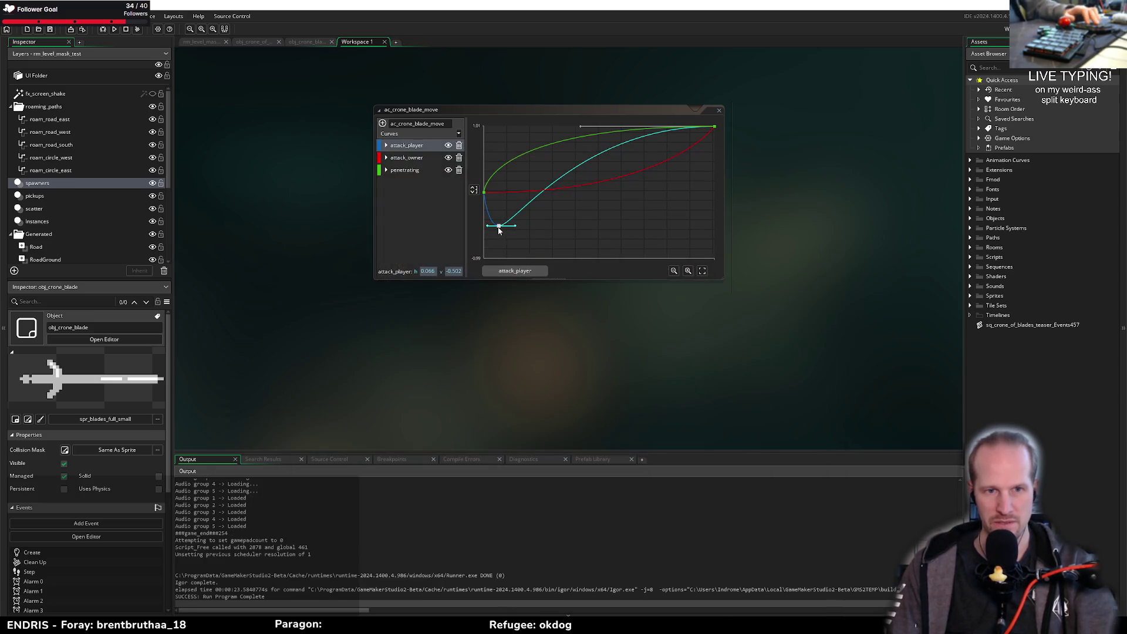
{"action": "left_click_drag", "start_coordinate": [499, 227], "coordinate": [553, 229]}
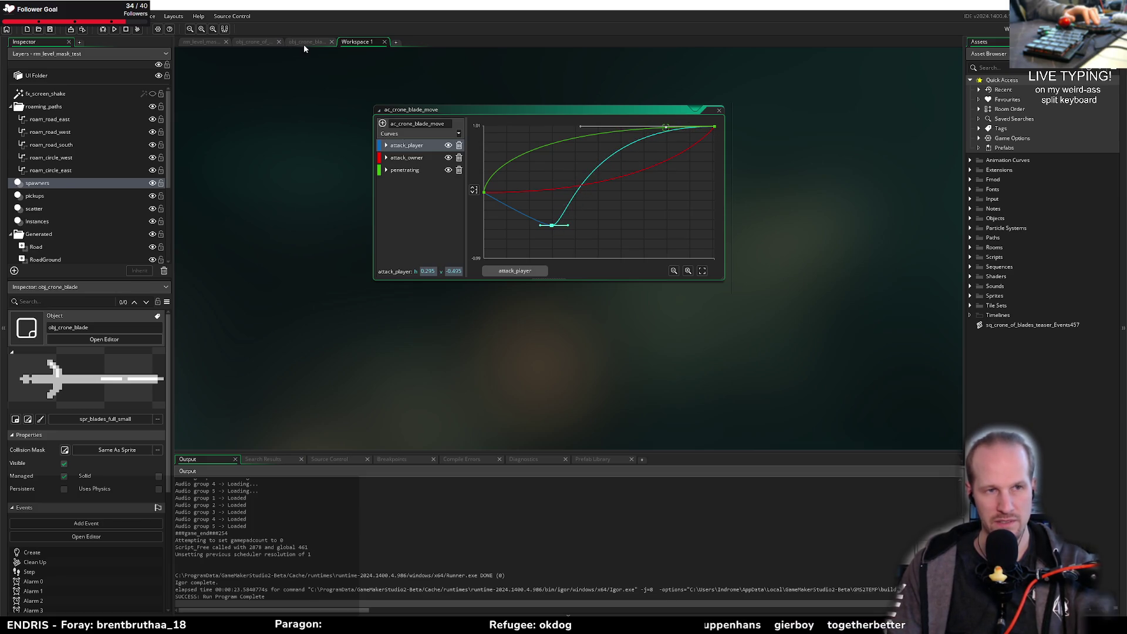
{"action": "left_click_drag", "start_coordinate": [614, 186], "coordinate": [609, 201]}
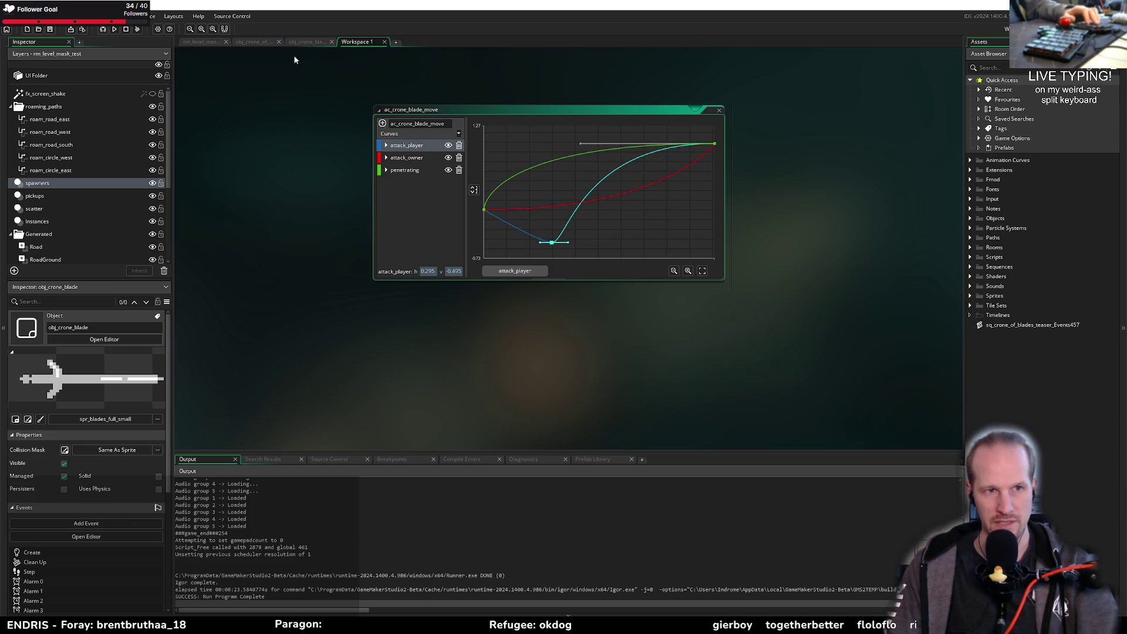
{"action": "left_click", "coordinate": [301, 42]}
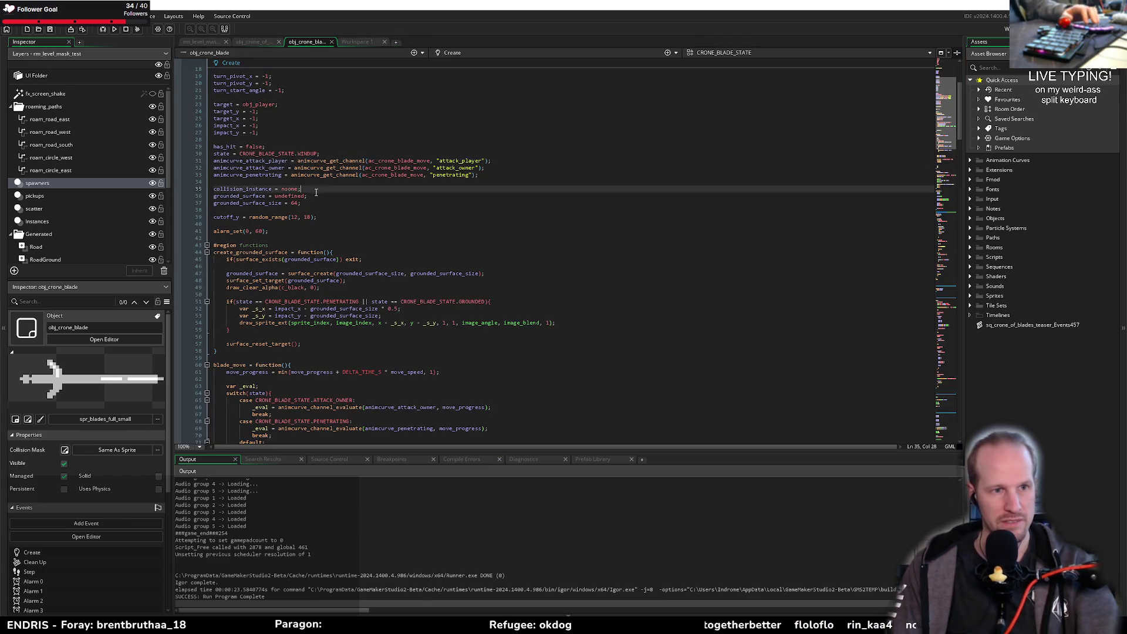
Step: Inspect the ATTACK_PLAYER step code and jump to the blade_move and move_speed definitions
{"action": "scroll", "coordinate": [283, 252], "scroll_direction": "down", "scroll_amount": 1}
{"action": "scroll", "coordinate": [283, 252], "scroll_direction": "down", "scroll_amount": 20}
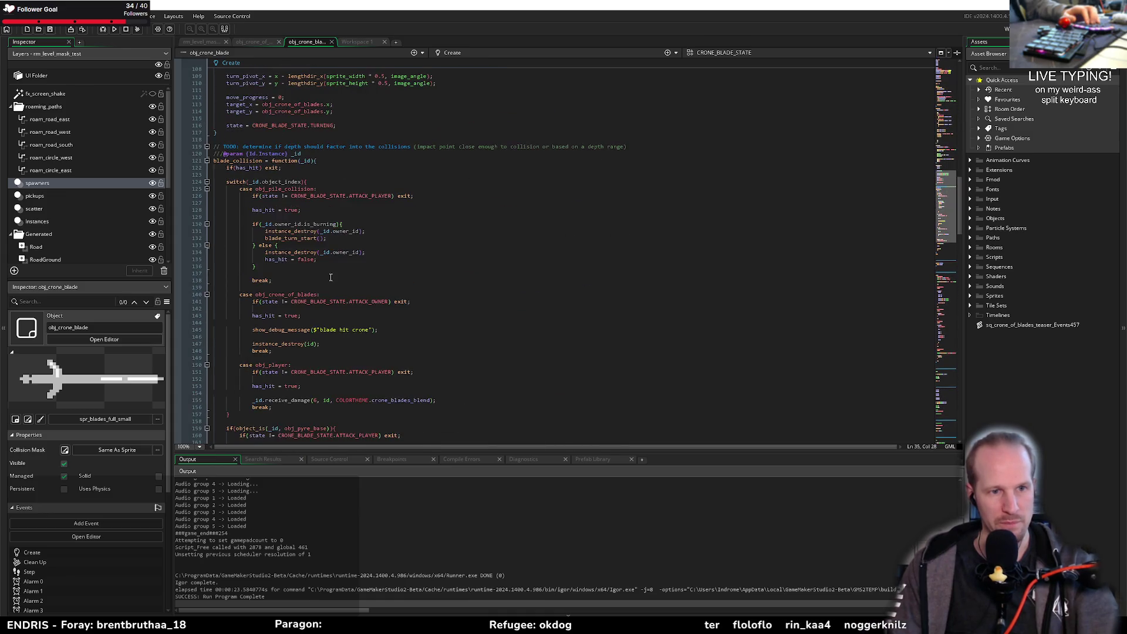
{"action": "scroll", "coordinate": [360, 259], "scroll_direction": "down", "scroll_amount": 20}
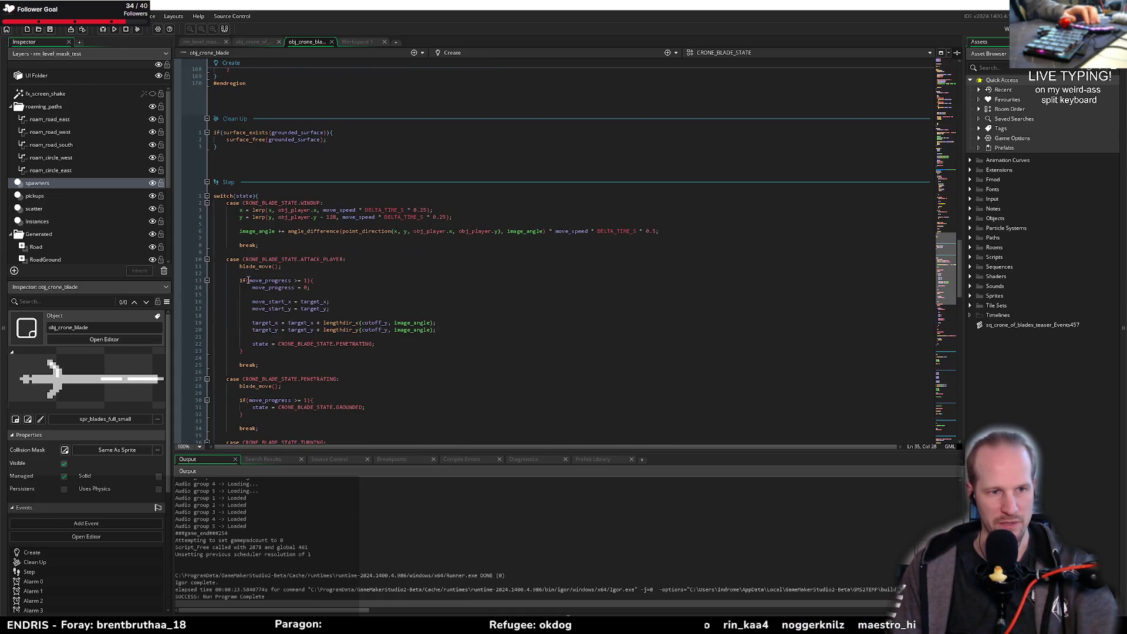
{"action": "left_click", "coordinate": [274, 277]}
{"action": "scroll", "coordinate": [343, 337], "scroll_direction": "down", "scroll_amount": 13}
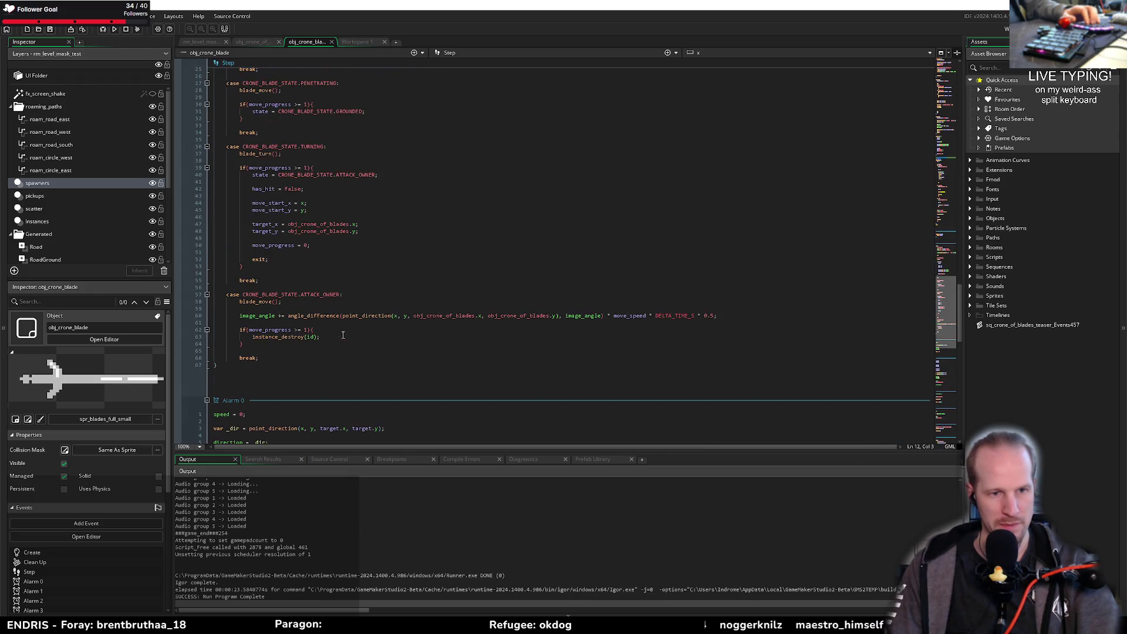
{"action": "scroll", "coordinate": [338, 259], "scroll_direction": "up", "scroll_amount": 8}
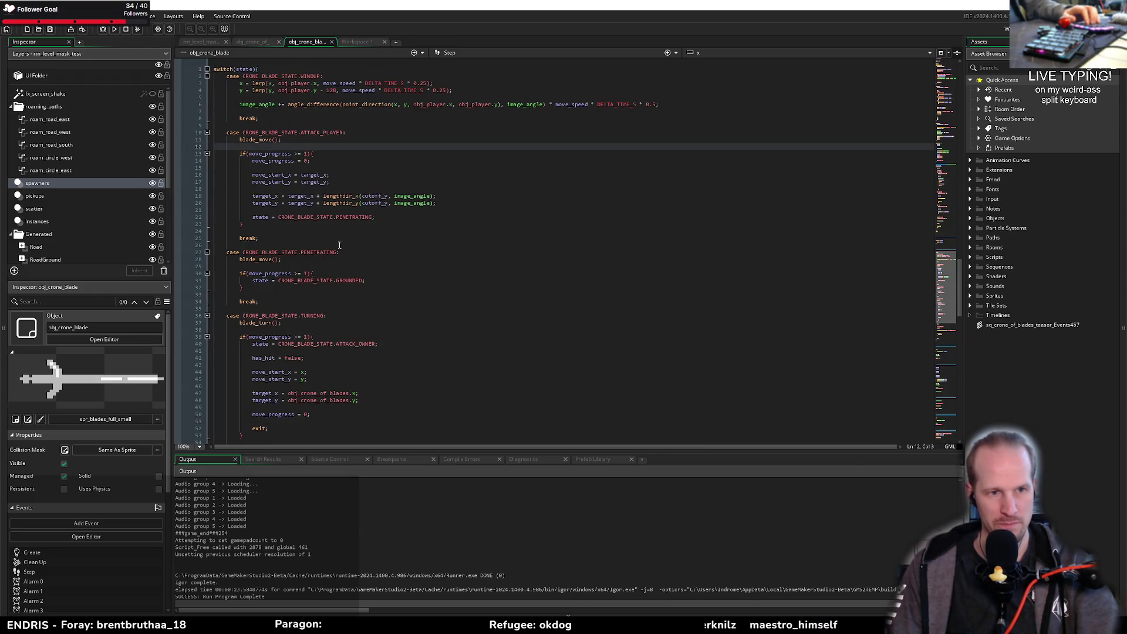
{"action": "middle_click", "coordinate": [261, 259]}
{"action": "middle_click", "coordinate": [405, 92]}
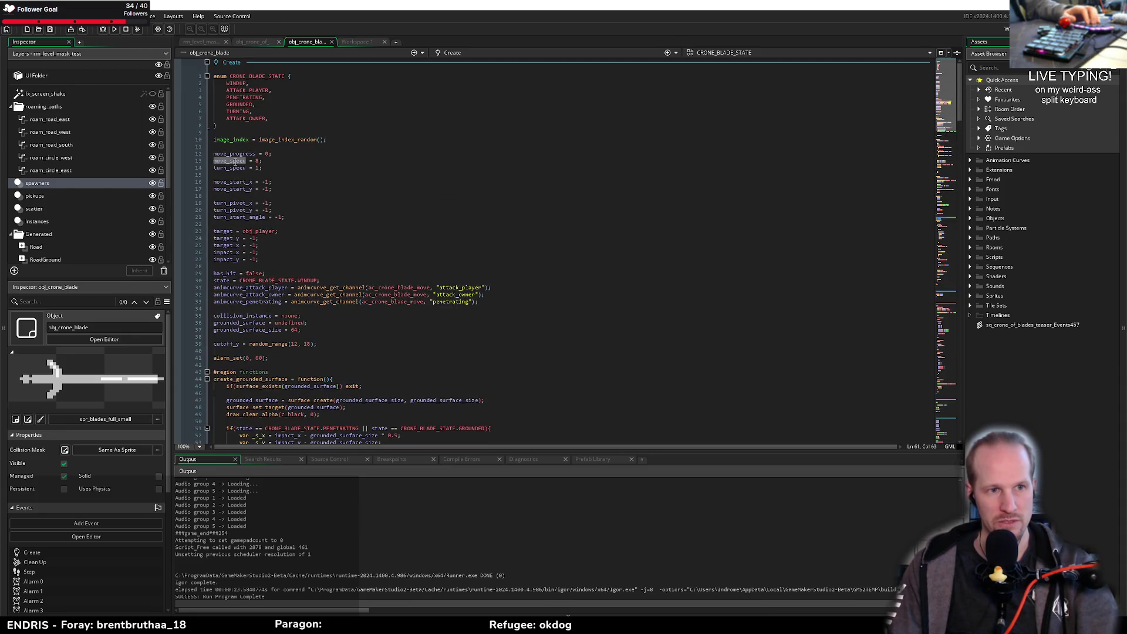
Step: Change move_speed from 1 to 4 on line 13, then save and run with F5
{"action": "scroll", "coordinate": [346, 311], "scroll_direction": "down", "scroll_amount": 4}
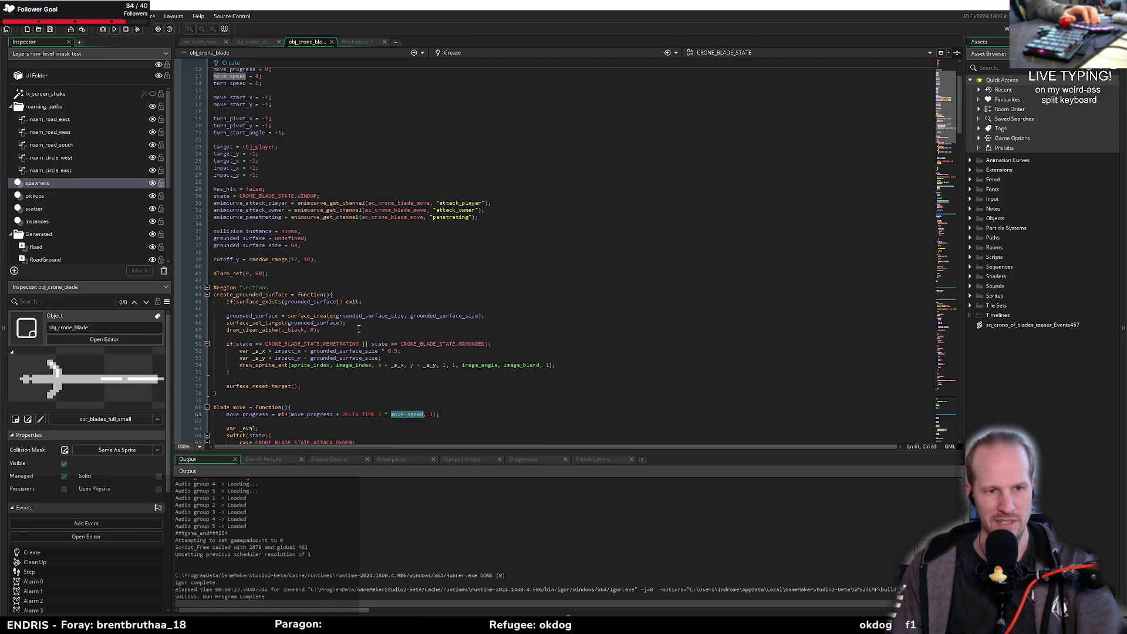
{"action": "scroll", "coordinate": [249, 183], "scroll_direction": "up", "scroll_amount": 4}
{"action": "double_click", "coordinate": [257, 161]}
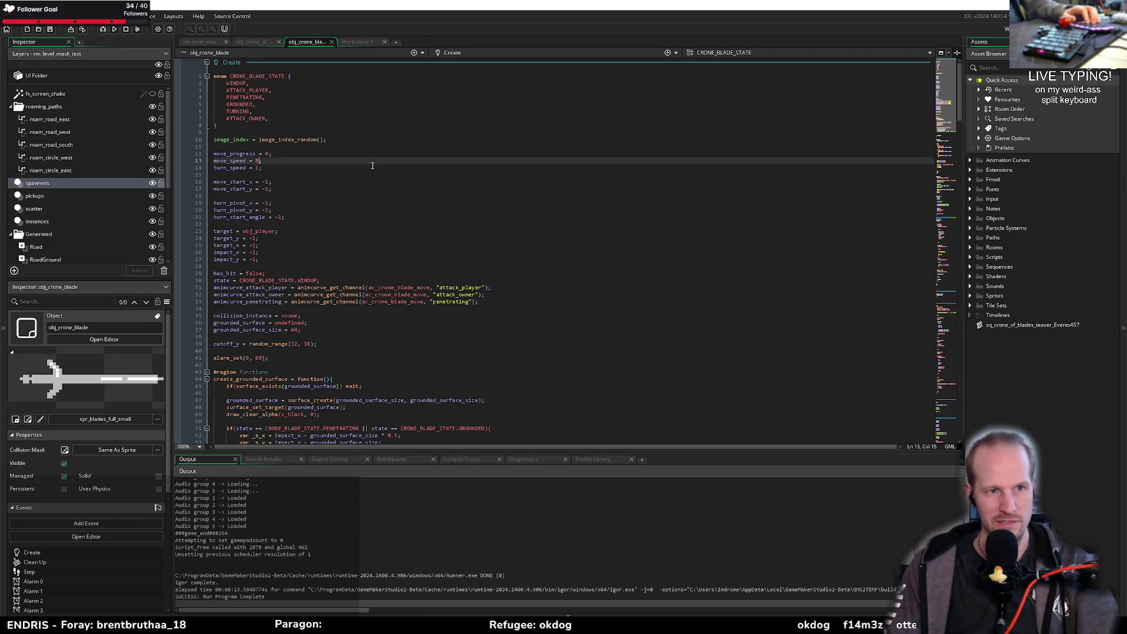
{"action": "type", "text": "k"}
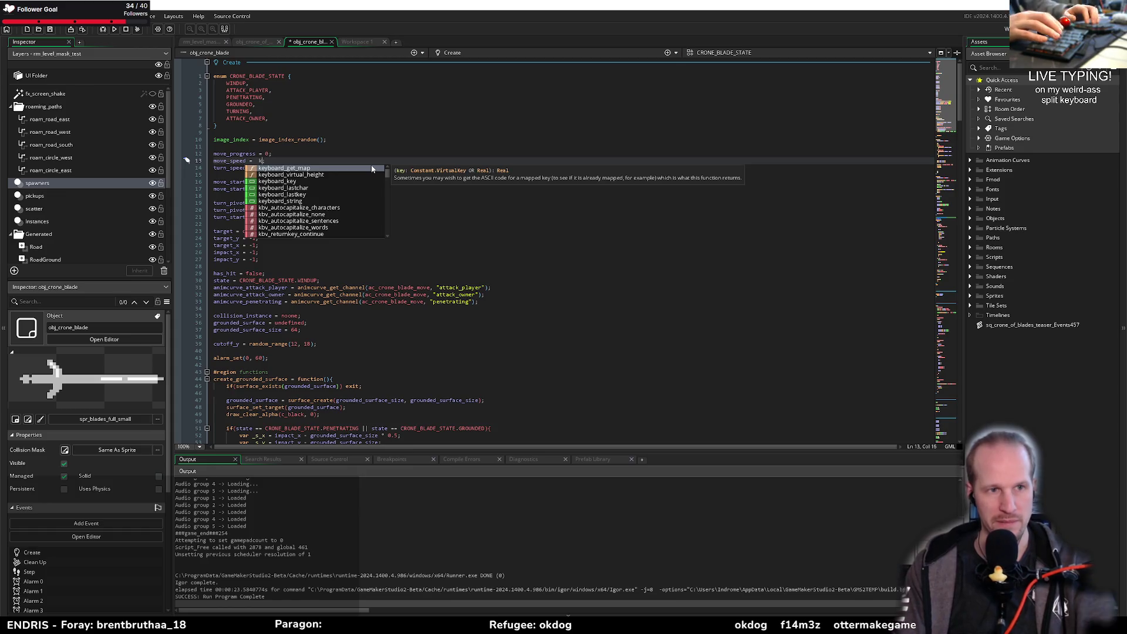
{"action": "key", "text": "BackSpace"}
{"action": "key", "text": "BackSpace"}
{"action": "type", "text": "4"}
{"action": "key", "text": "F5"}
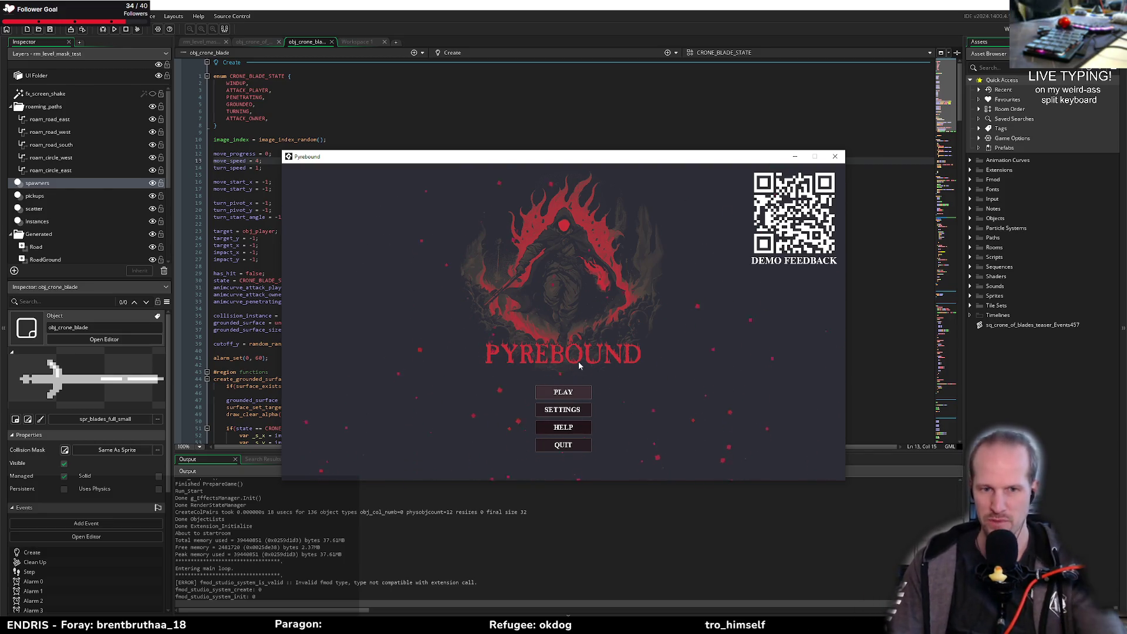
Step: Play Pyrebound, walk toward the crone to watch the faster blades, then return to the move_speed line
{"action": "left_click", "coordinate": [563, 391]}
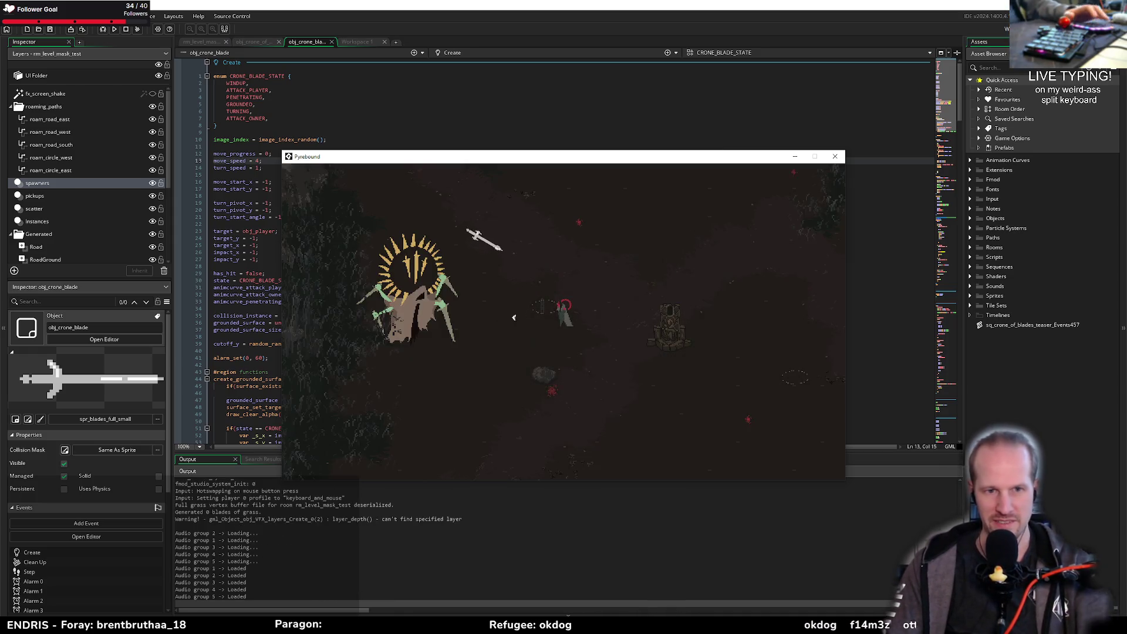
{"action": "key", "text": "w+d"}
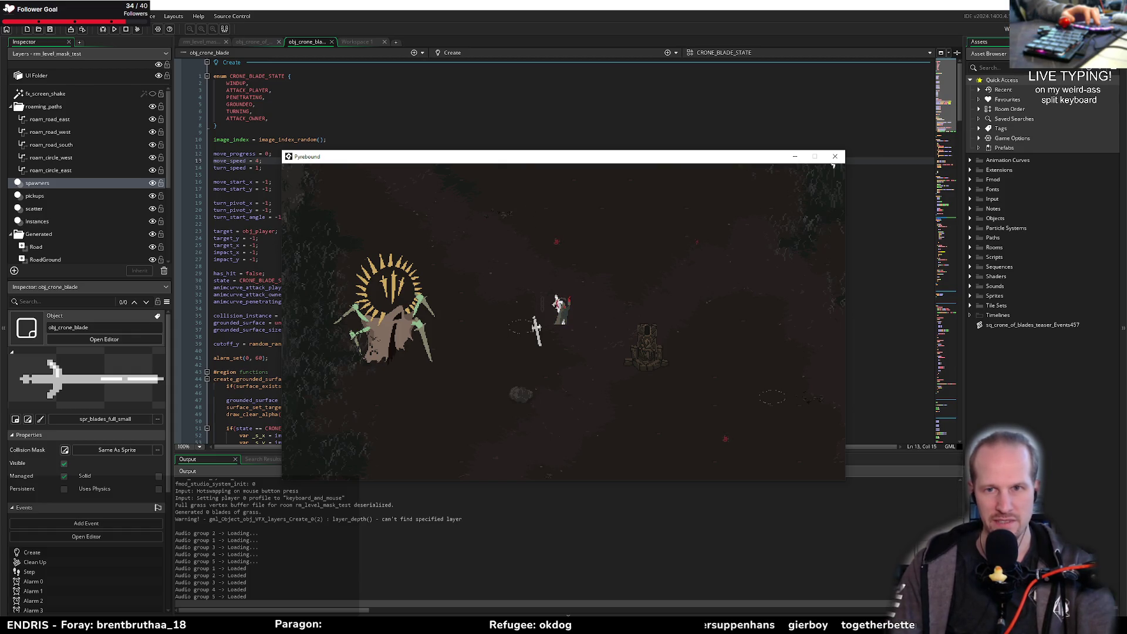
{"action": "left_click", "coordinate": [835, 156]}
{"action": "left_click", "coordinate": [293, 230]}
{"action": "left_click", "coordinate": [404, 160]}
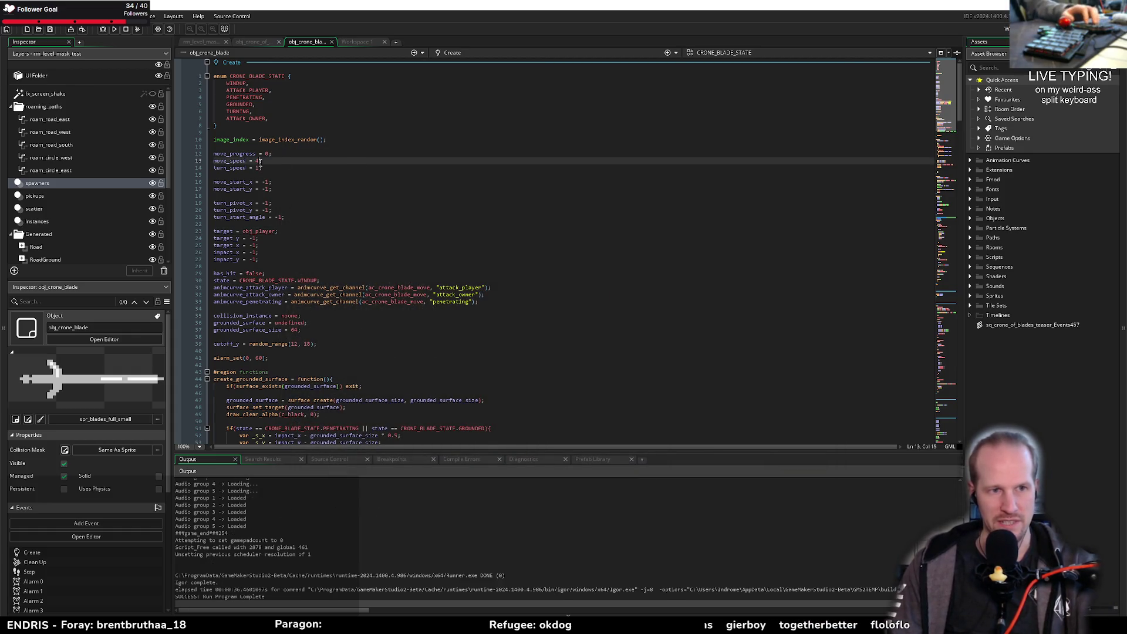
Step: Change move_speed to 6, save, and return to the ac_crone_blade_move curve workspace
{"action": "key", "text": "Left"}
{"action": "key", "text": "BackSpace"}
{"action": "type", "text": "6"}
{"action": "key", "text": "ctrl+s"}
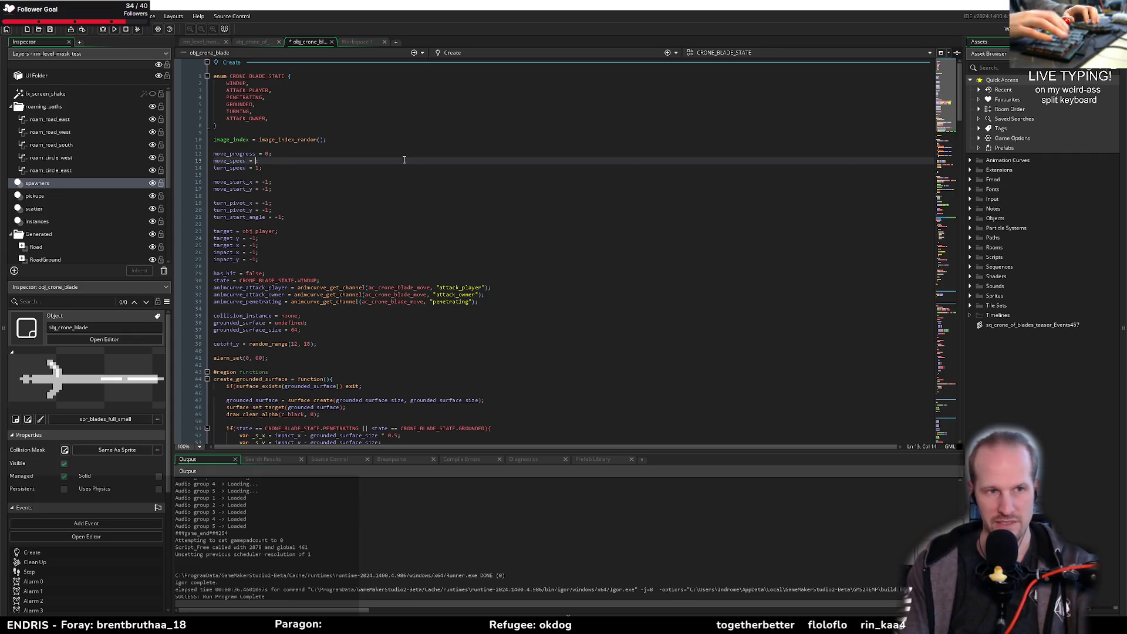
{"action": "type", "text": "0;"}
{"action": "left_click", "coordinate": [498, 301]}
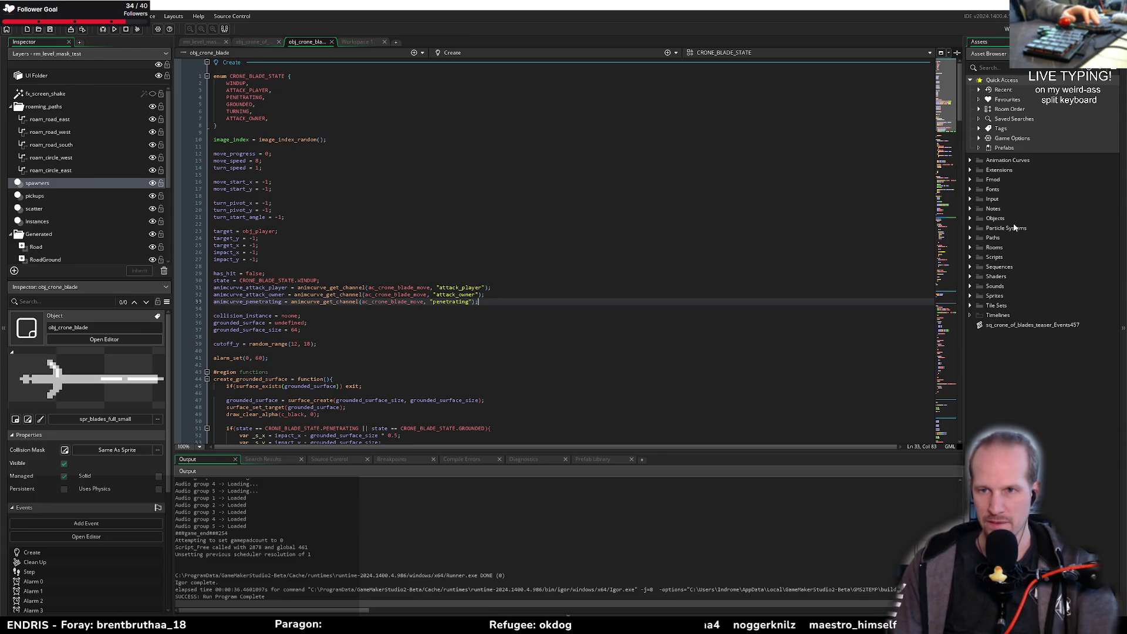
{"action": "left_click", "coordinate": [372, 263]}
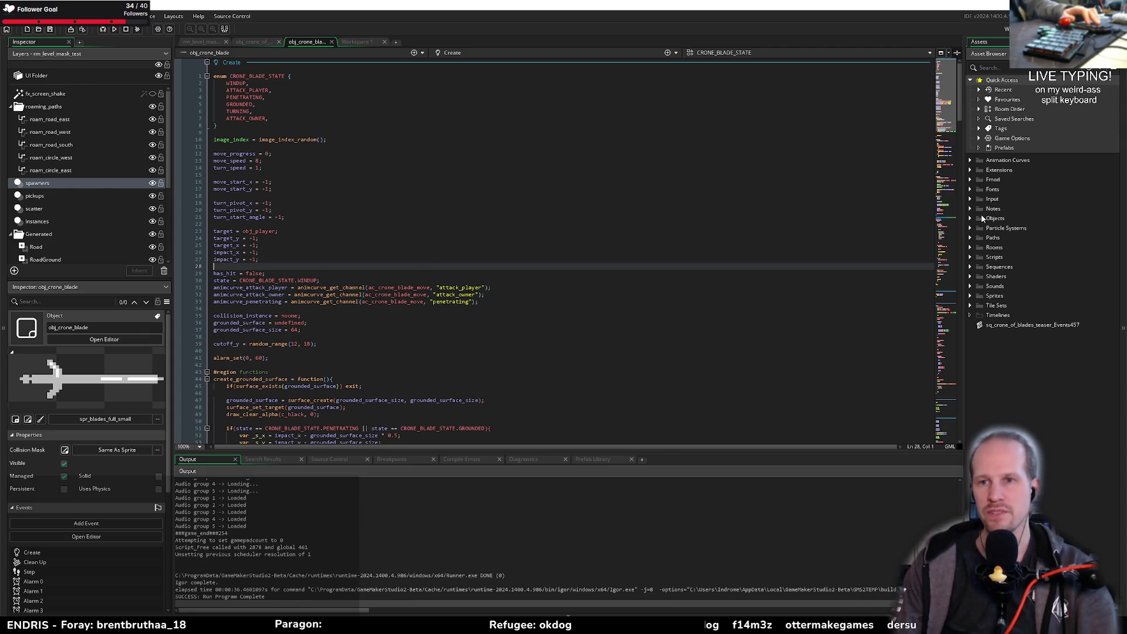
{"action": "left_click", "coordinate": [354, 41]}
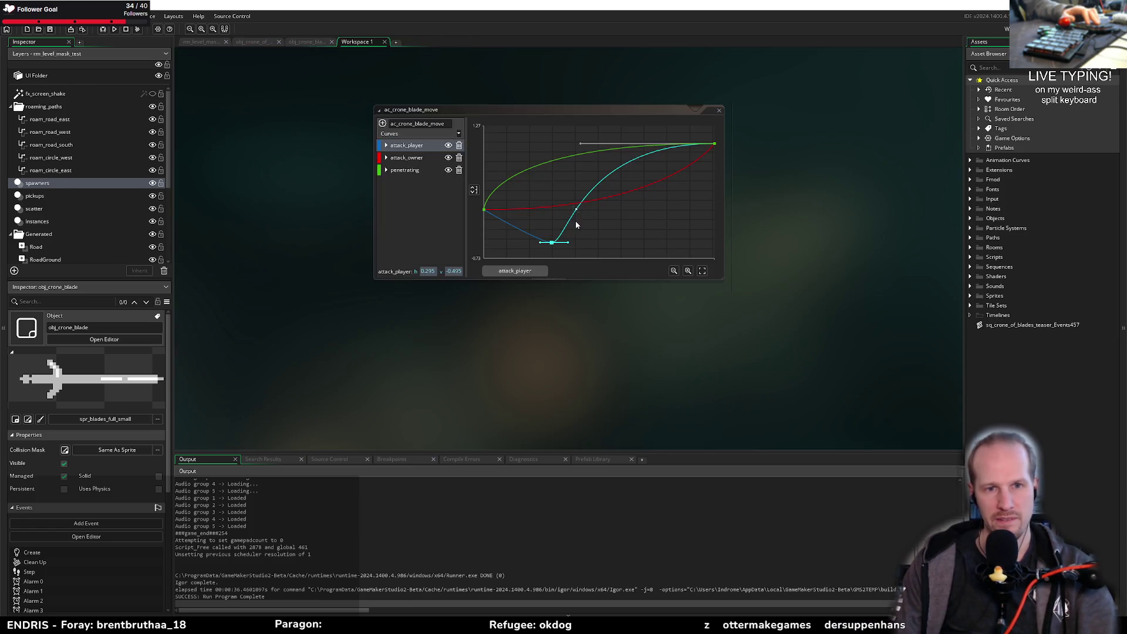
Step: Set the attack_player low key point to h 0.1, v -0.2, then run the game
{"action": "left_click_drag", "start_coordinate": [552, 245], "coordinate": [576, 230]}
{"action": "key", "text": "ctrl+z"}
{"action": "key", "text": "ctrl+z"}
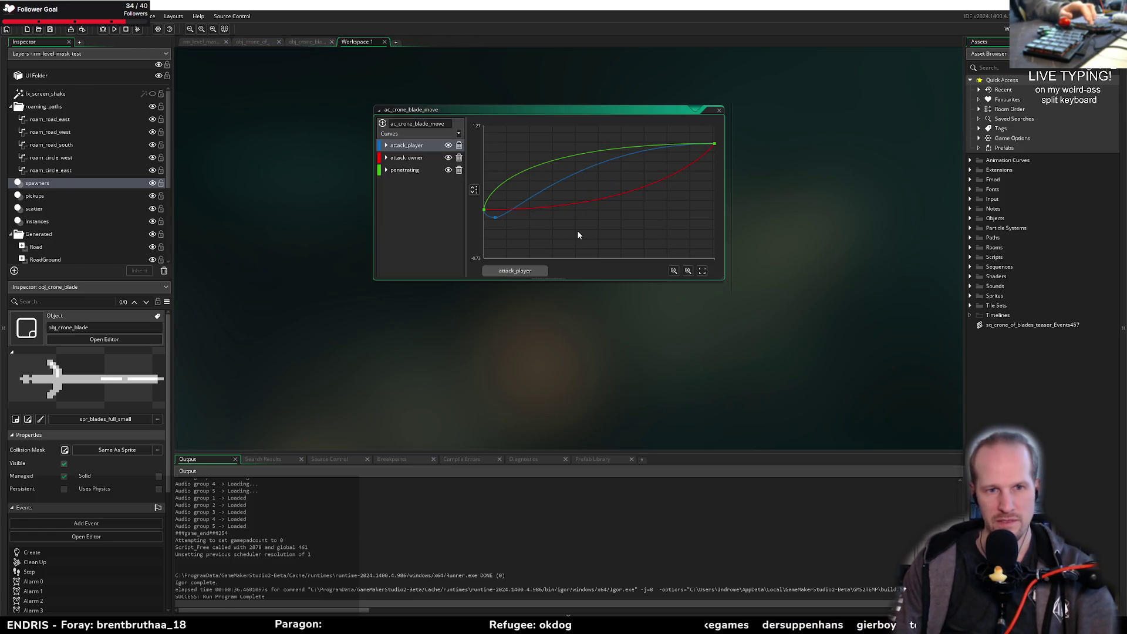
{"action": "left_click", "coordinate": [500, 218]}
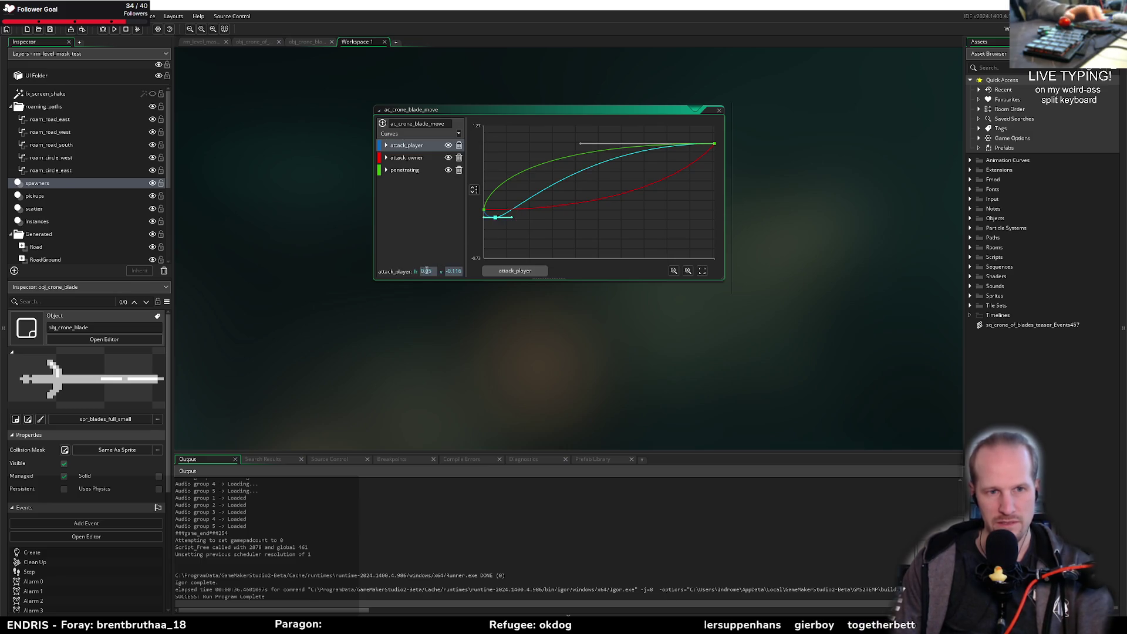
{"action": "type", "text": "0.1"}
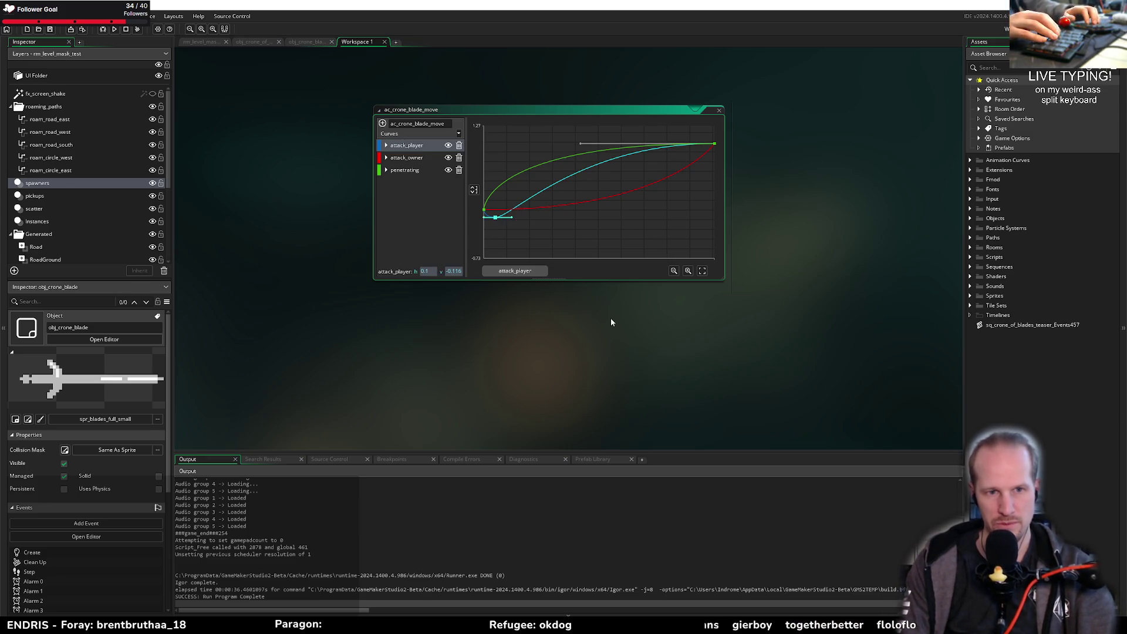
{"action": "key", "text": "Tab"}
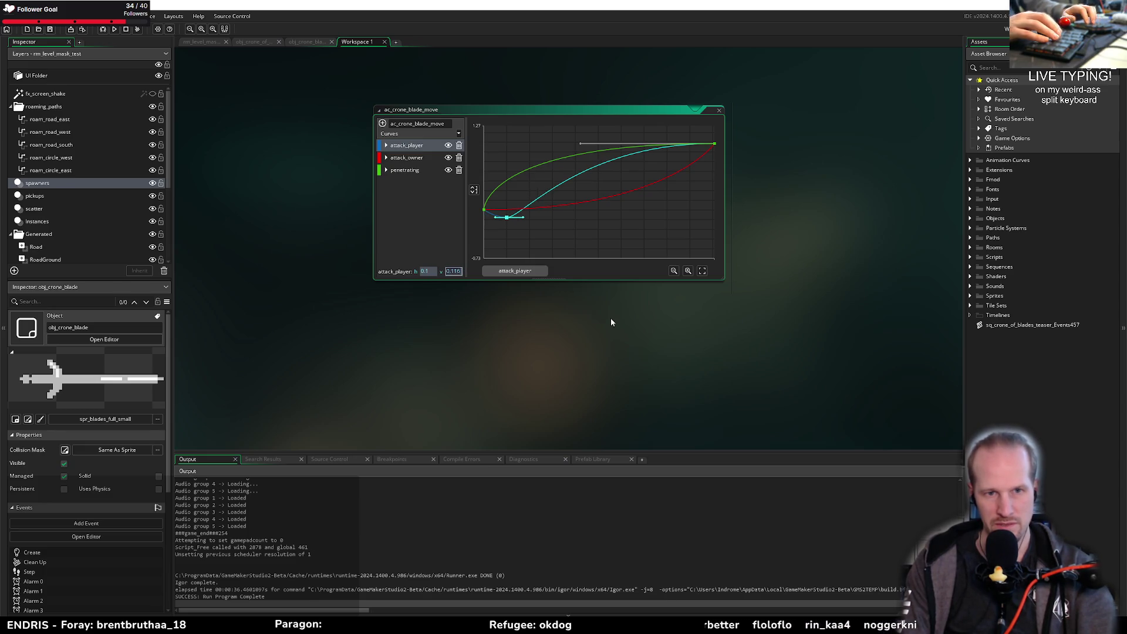
{"action": "key", "text": "Right"}
{"action": "key", "text": "Left"}
{"action": "key", "text": "Left"}
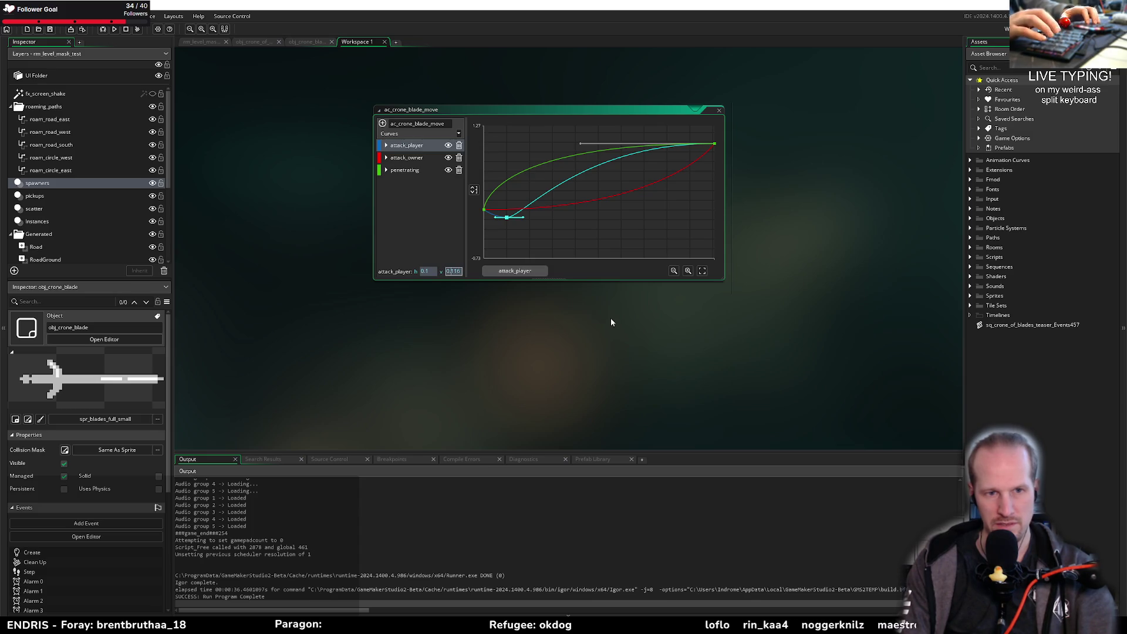
{"action": "key", "text": "Delete"}
{"action": "key", "text": "Delete"}
{"action": "key", "text": "Home"}
{"action": "type", "text": "-0."}
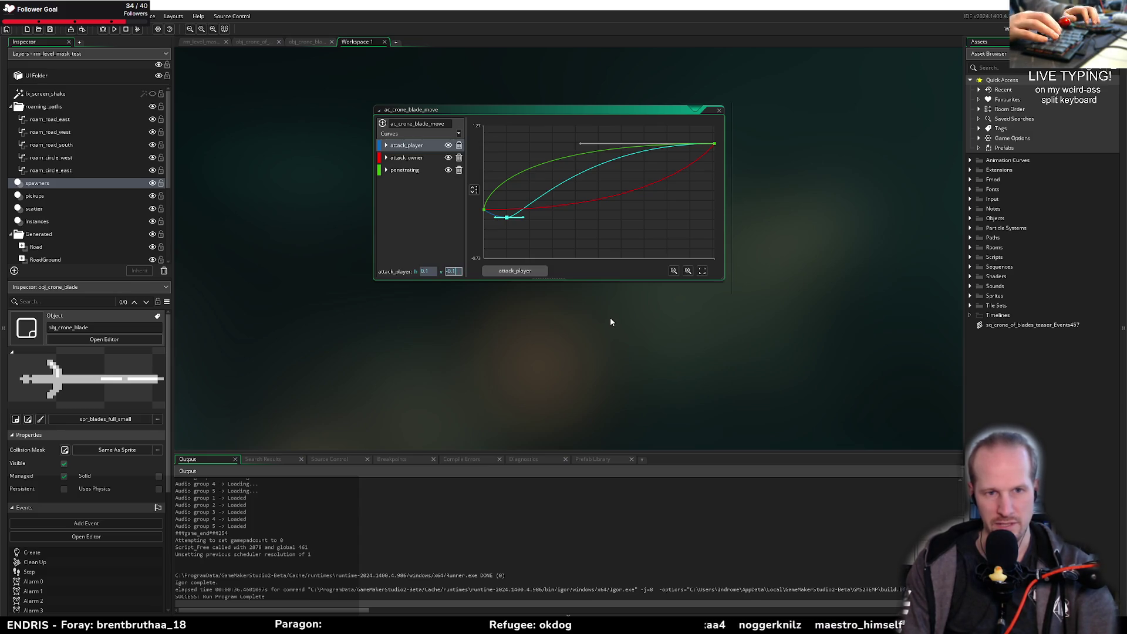
{"action": "type", "text": "2"}
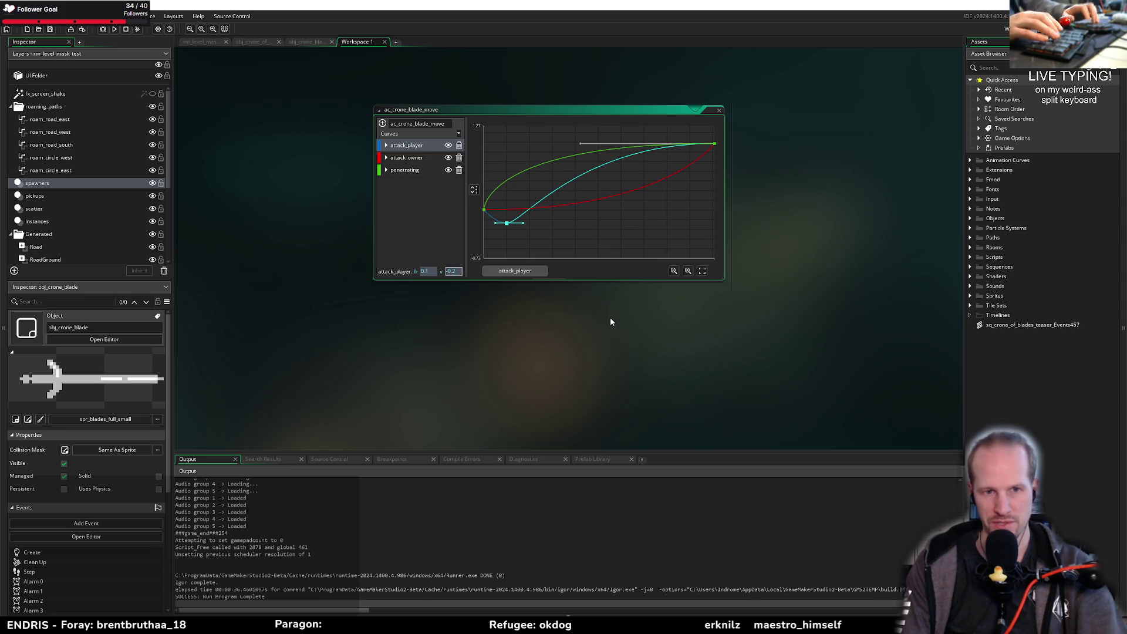
{"action": "left_click", "coordinate": [116, 29]}
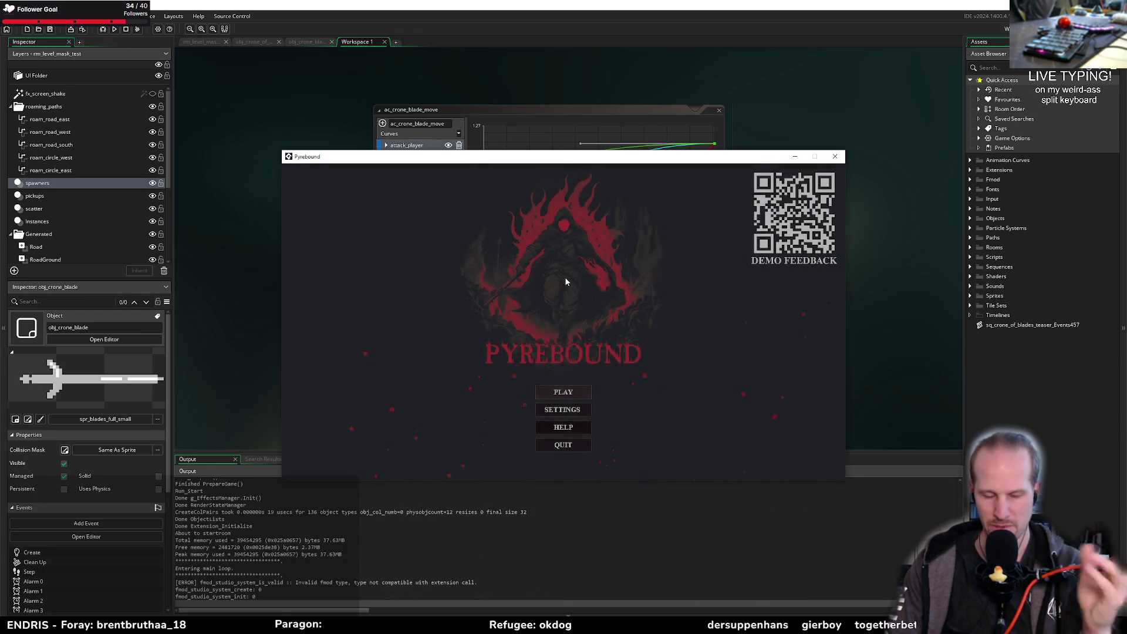
Step: Play the level to watch the blade attacks, then close the game and open obj_crone_of_blades' code
{"action": "left_click", "coordinate": [566, 282]}
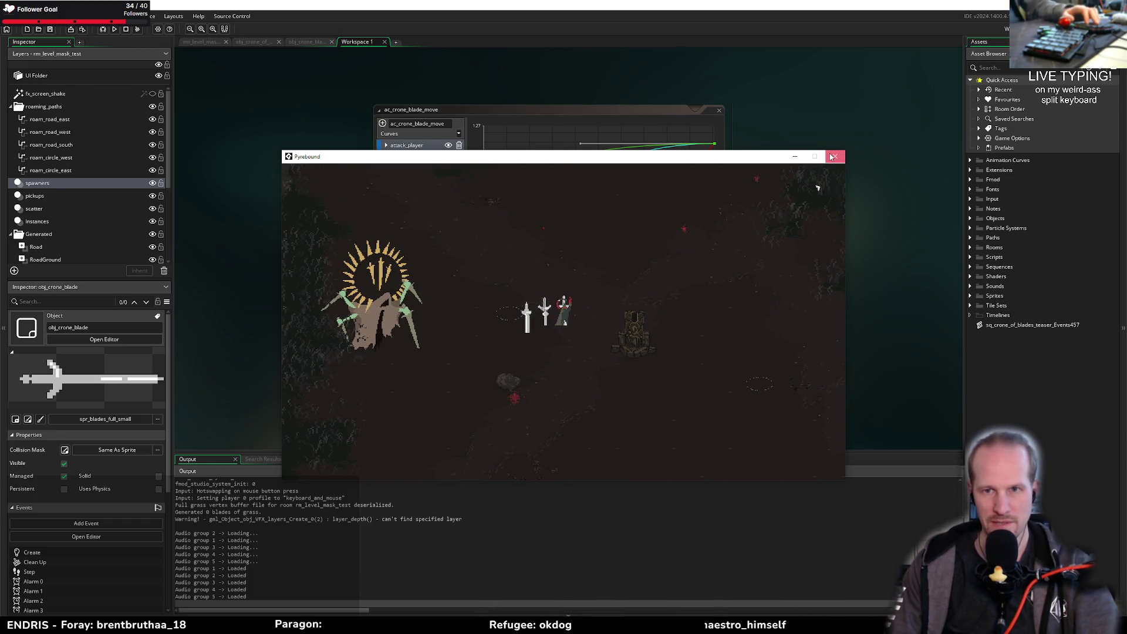
{"action": "left_click", "coordinate": [835, 156]}
{"action": "left_click", "coordinate": [217, 41]}
{"action": "left_click", "coordinate": [292, 41]}
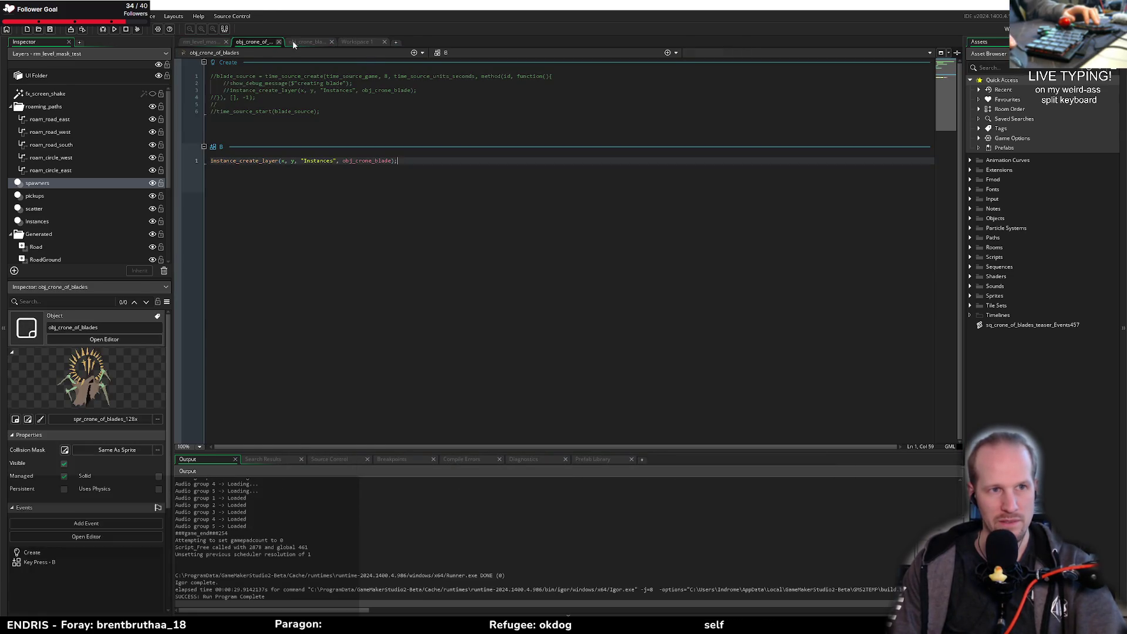
Step: Scroll through the blade's Create code and highlight every use of move_progress
{"action": "left_click", "coordinate": [360, 323]}
{"action": "key", "text": "Up"}
{"action": "key", "text": "Up"}
{"action": "scroll", "coordinate": [359, 356], "scroll_direction": "down", "scroll_amount": 6}
{"action": "left_click", "coordinate": [252, 294]}
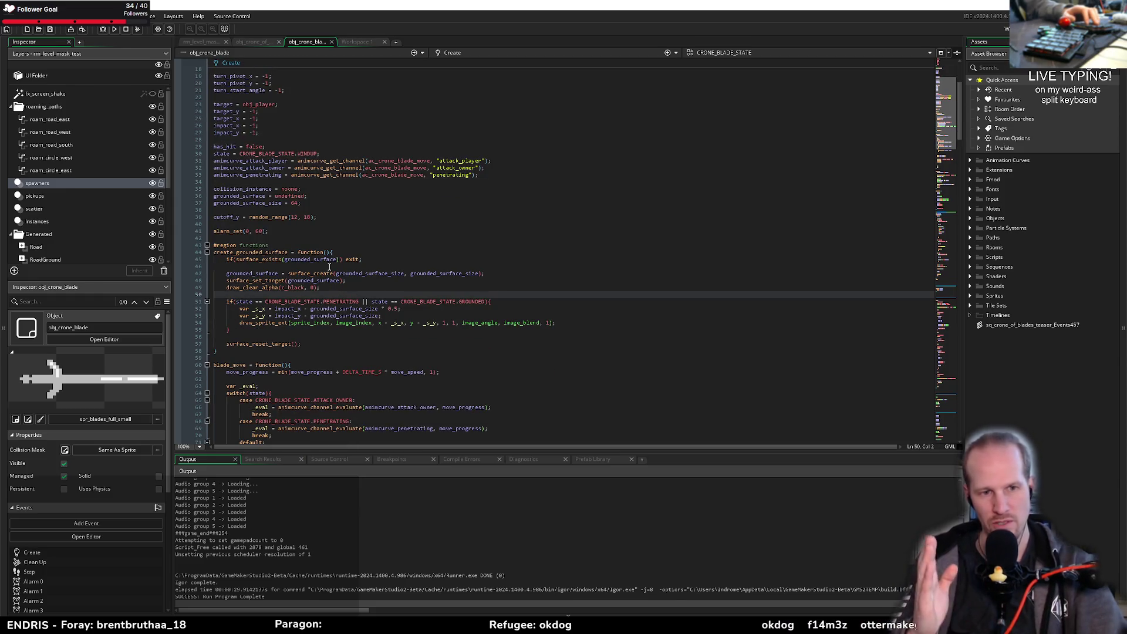
{"action": "scroll", "coordinate": [394, 333], "scroll_direction": "down", "scroll_amount": 4}
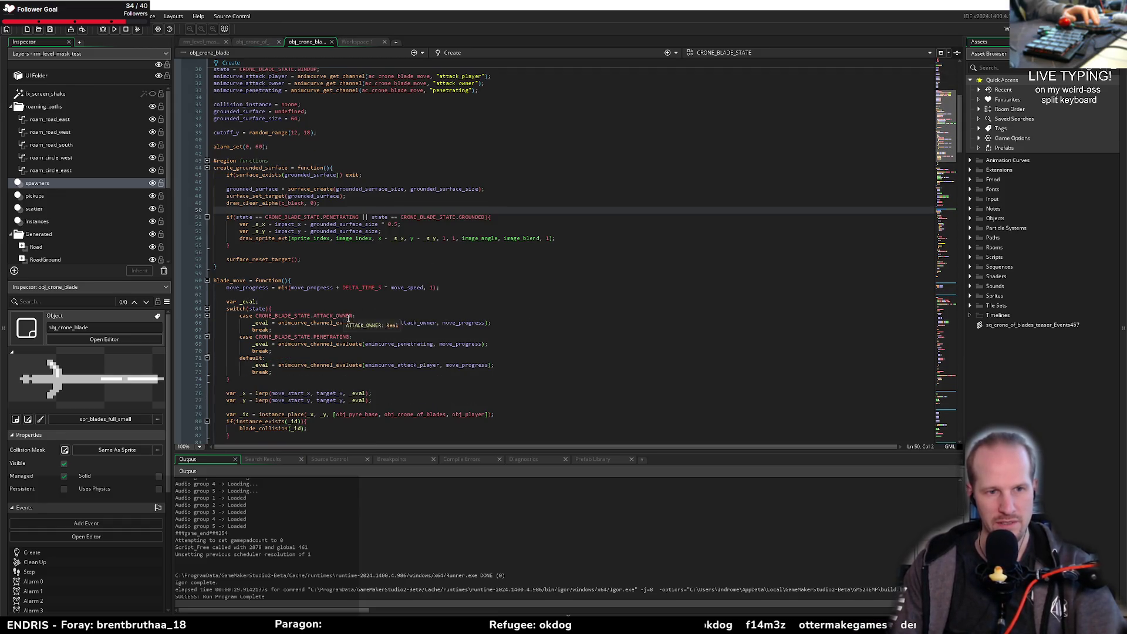
{"action": "left_click", "coordinate": [291, 351]}
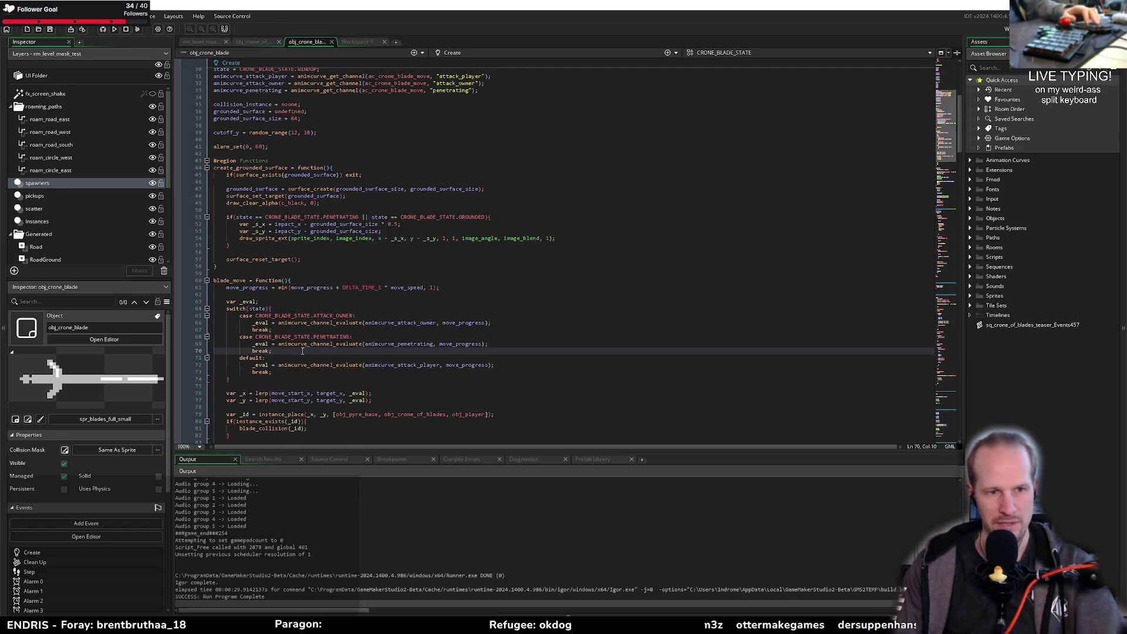
{"action": "key", "text": "shift+Left"}
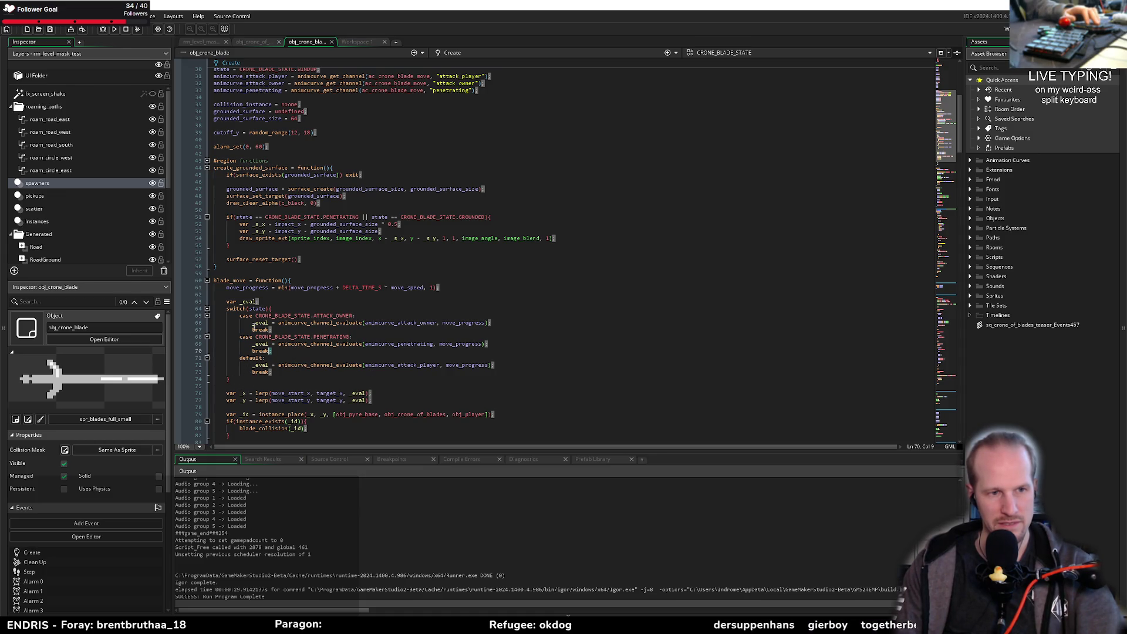
{"action": "double_click", "coordinate": [250, 289]}
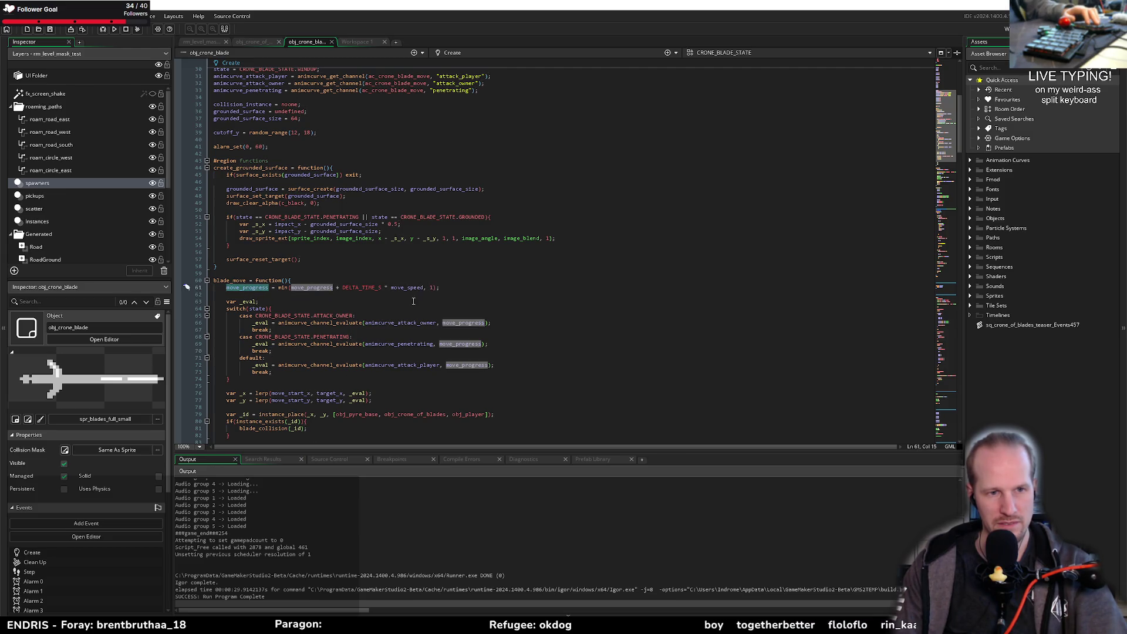
{"action": "left_click", "coordinate": [291, 297]}
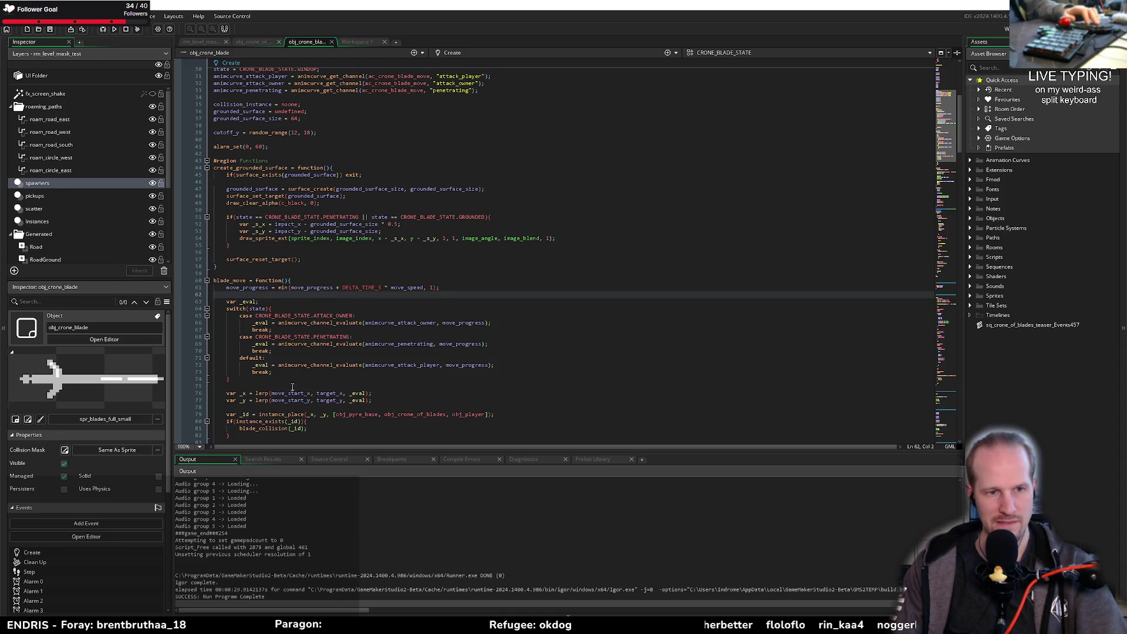
Step: Replace _eval with move_progress * move_progress in both the x and y lerp calls
{"action": "double_click", "coordinate": [357, 393]}
{"action": "type", "text": "move_progress "}
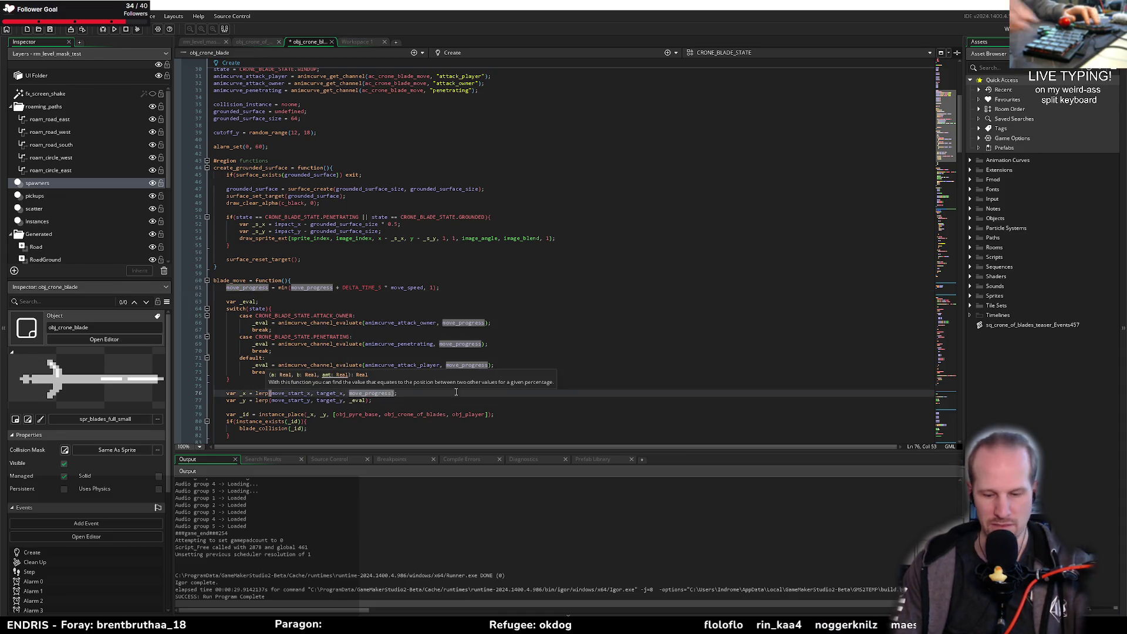
{"action": "type", "text": "* move_progress"}
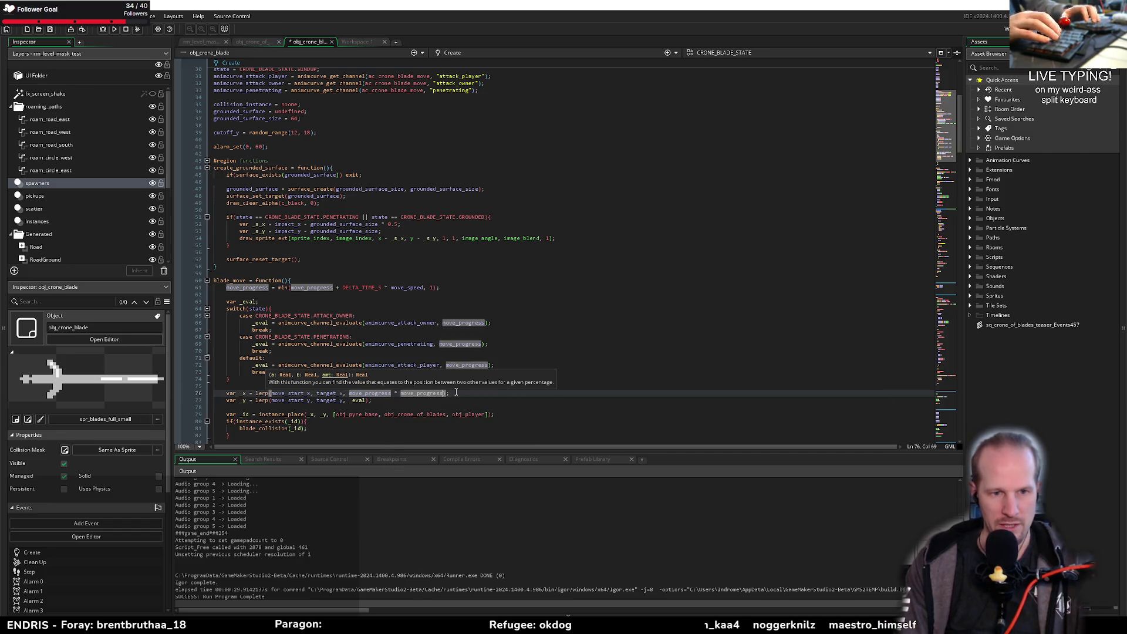
{"action": "key", "text": "ctrl+shift+Left"}
{"action": "key", "text": "ctrl+shift+Left"}
{"action": "key", "text": "ctrl+shift+Left"}
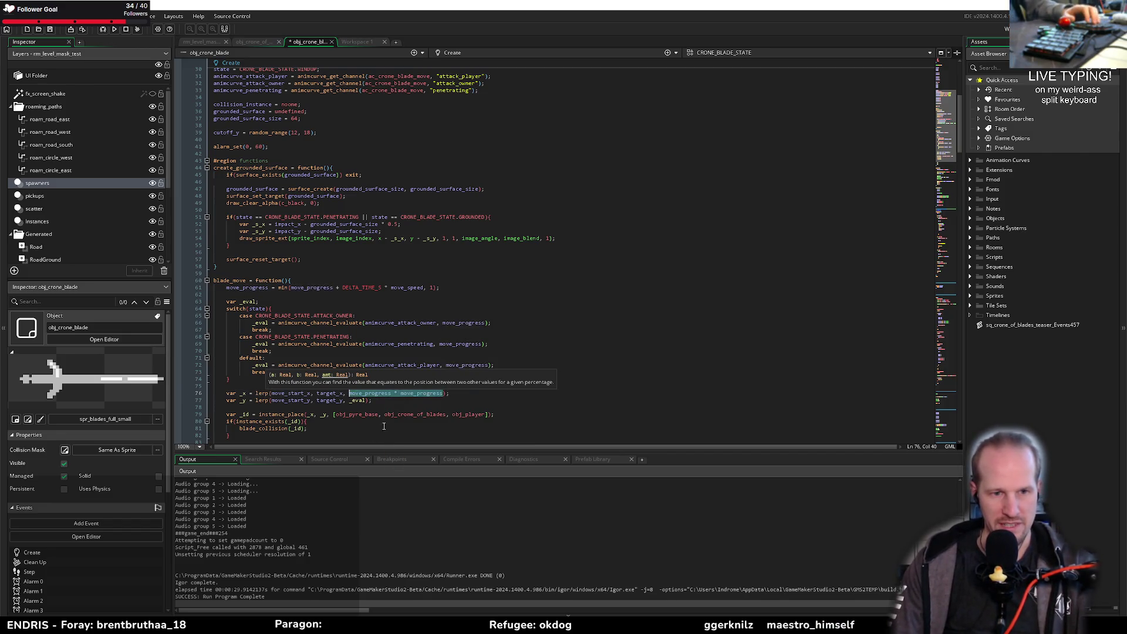
{"action": "key", "text": "ctrl+c"}
{"action": "double_click", "coordinate": [358, 400]}
{"action": "key", "text": "ctrl+v"}
Step: Comment out the _eval animation-curve switch block, save, and run the game
{"action": "left_click_drag", "start_coordinate": [231, 380], "coordinate": [211, 307]}
{"action": "key", "text": "ctrl+k"}
{"action": "key", "text": "ctrl+s"}
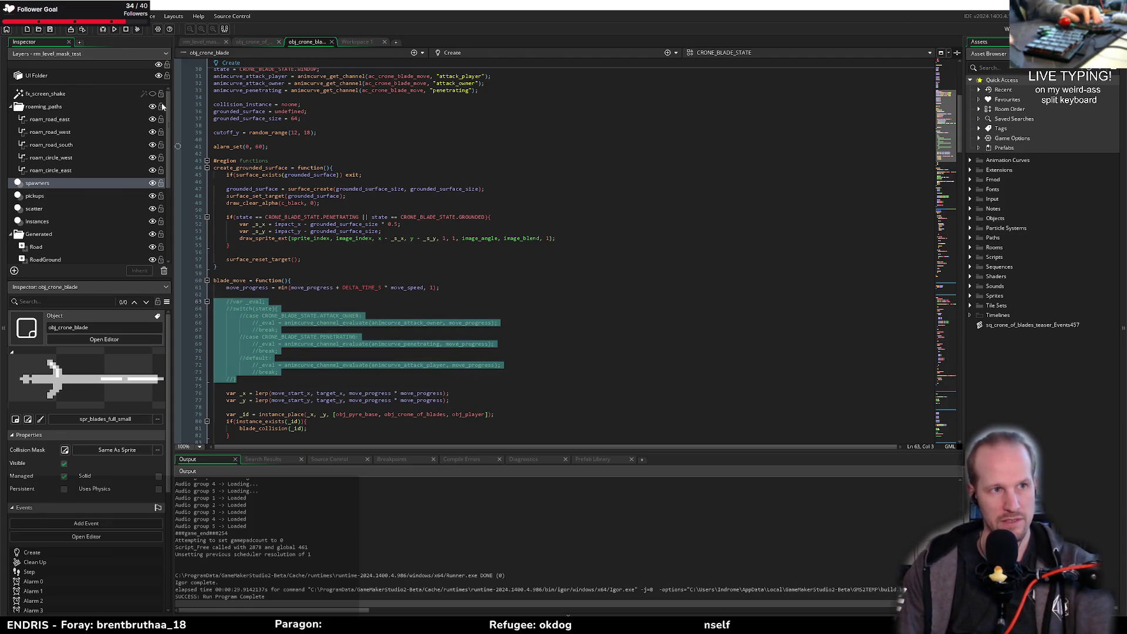
{"action": "left_click", "coordinate": [115, 30]}
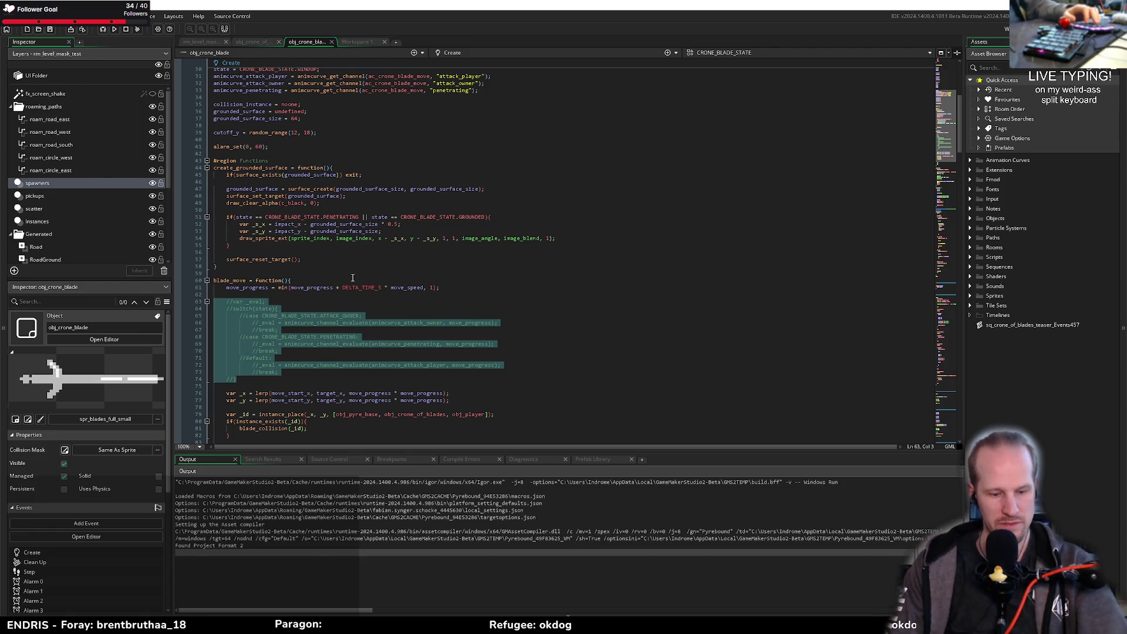
Step: Start the rebuilt game from the title menu, watch the squared-progress blade attack, then close it
{"action": "scroll", "coordinate": [331, 348], "scroll_direction": "down", "scroll_amount": 6}
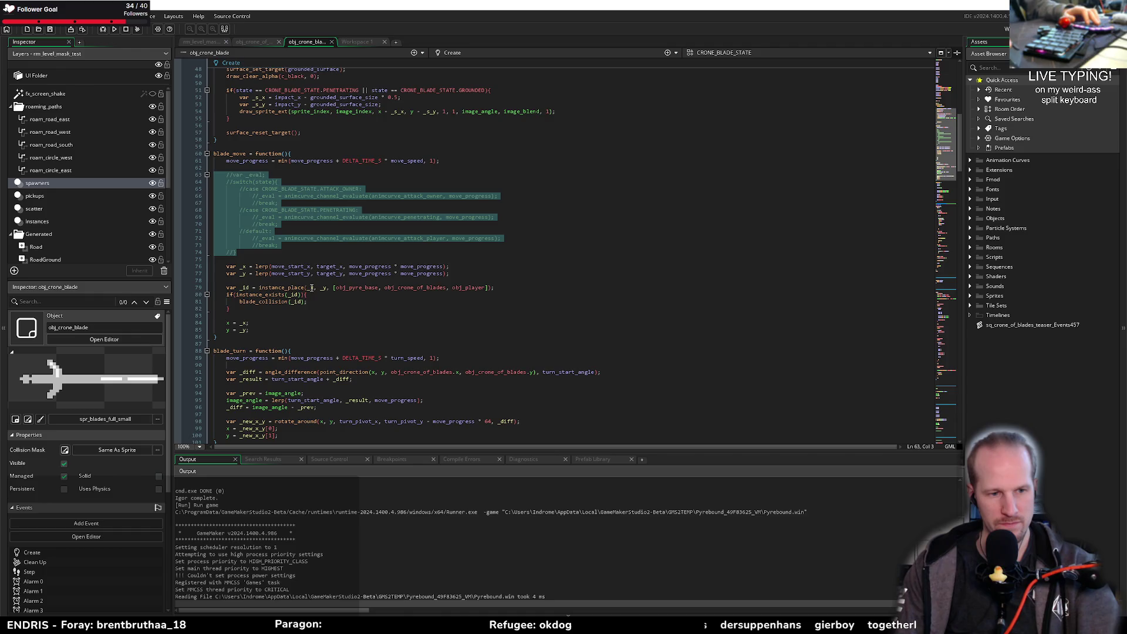
{"action": "key", "text": "Return"}
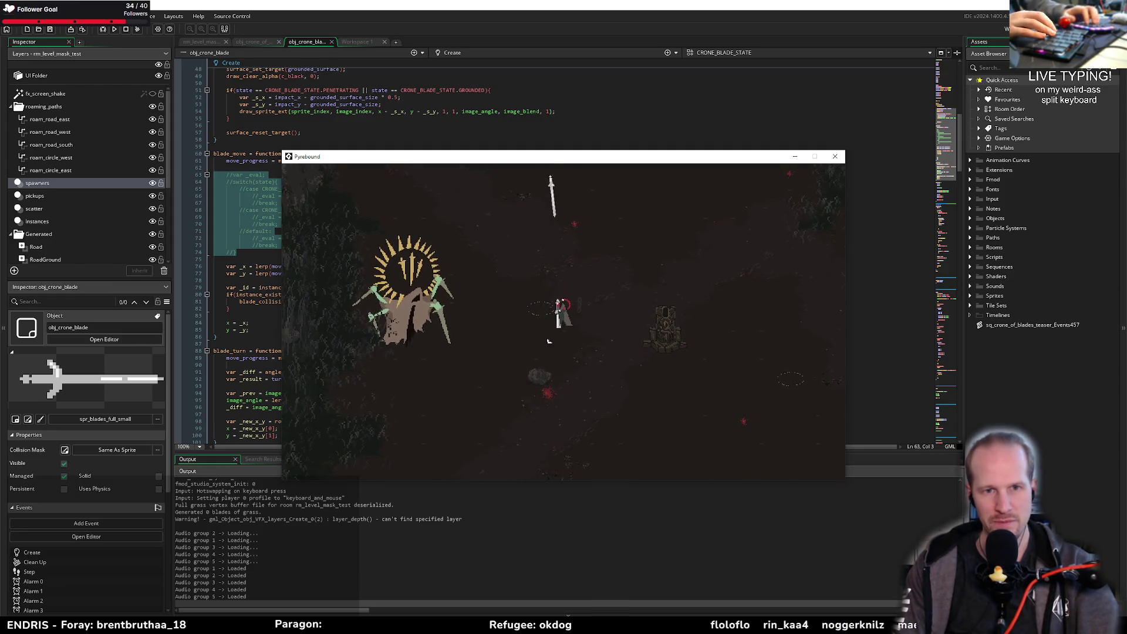
{"action": "left_click", "coordinate": [835, 156]}
{"action": "left_click", "coordinate": [334, 287]}
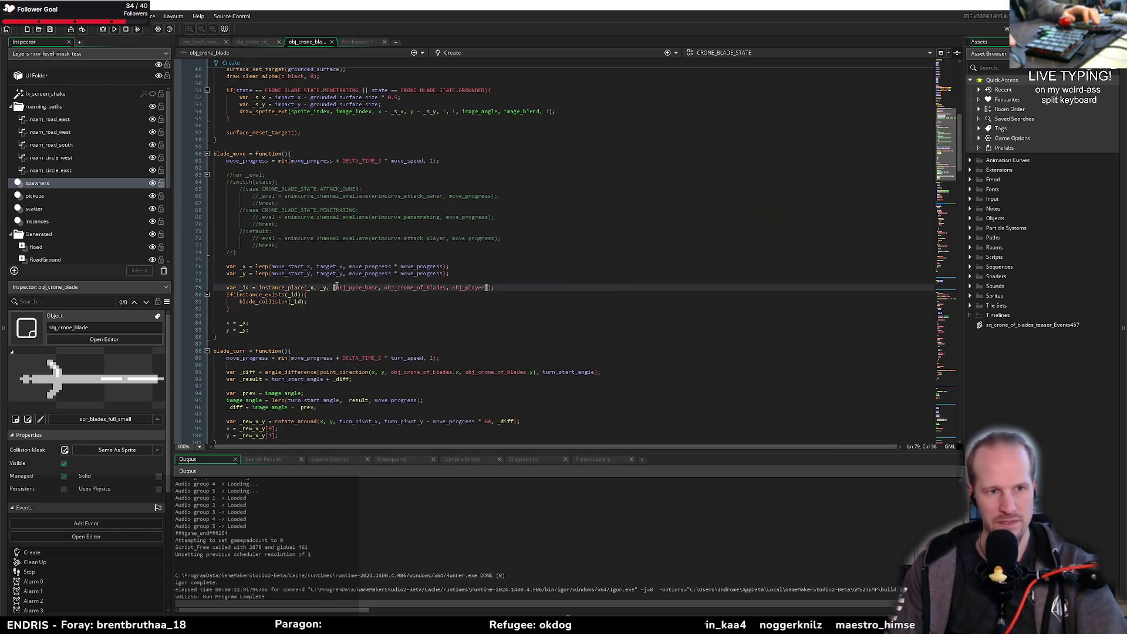
Step: Check the move_progress * move_progress terms on both lerp lines, then return to the ac_crone_blade_move curve editor
{"action": "scroll", "coordinate": [336, 286], "scroll_direction": "down", "scroll_amount": 15}
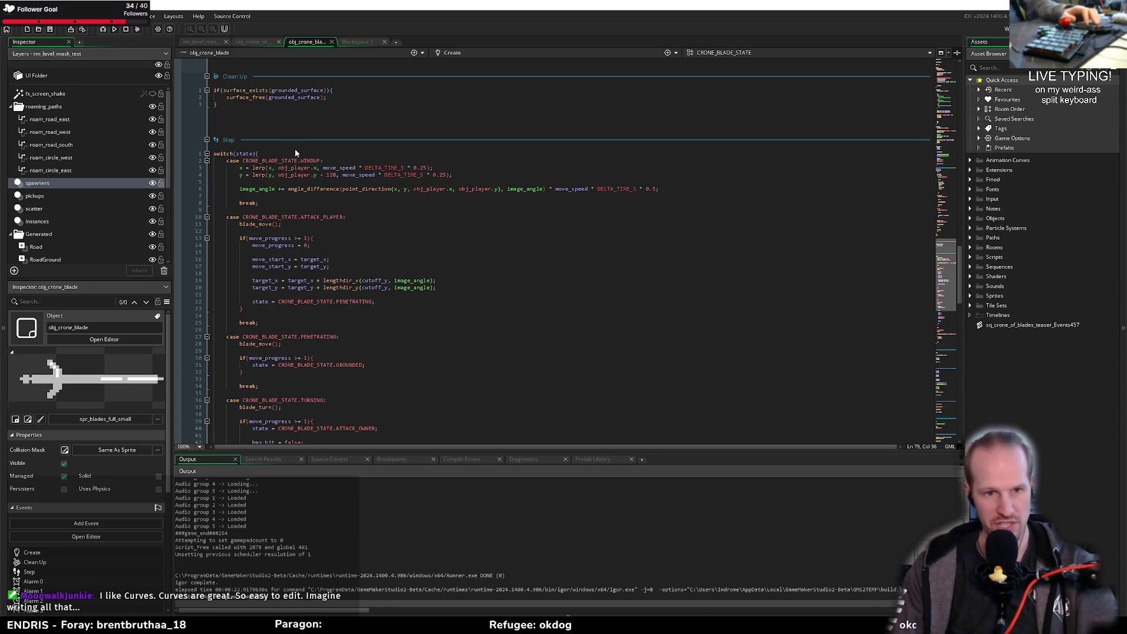
{"action": "mouse_move", "coordinate": [306, 168]}
{"action": "scroll", "coordinate": [376, 265], "scroll_direction": "up", "scroll_amount": 15}
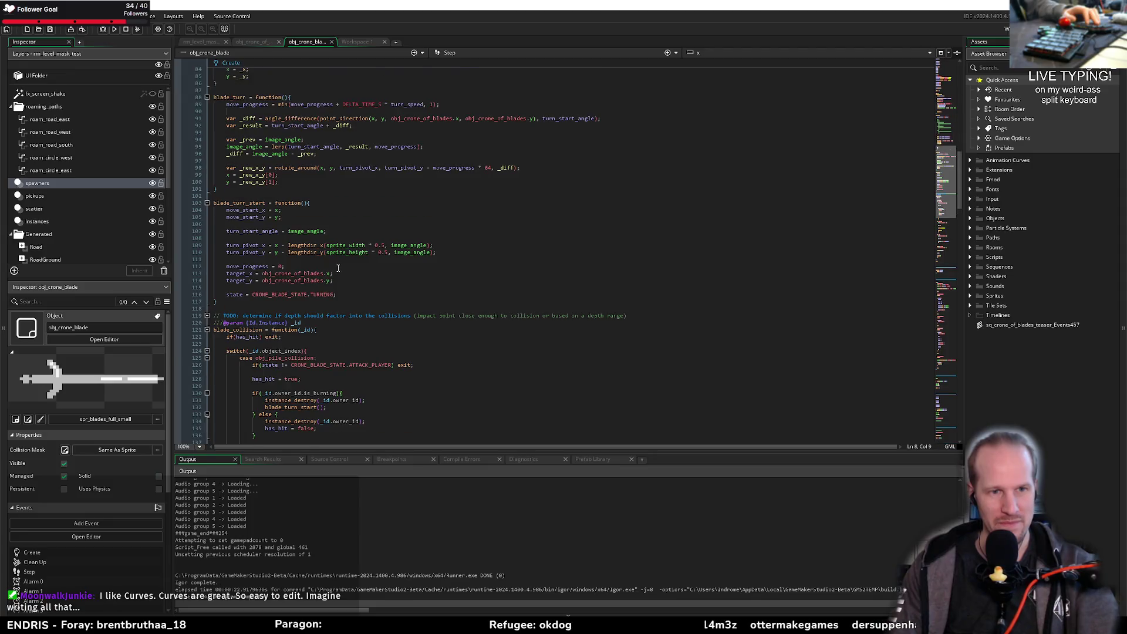
{"action": "left_click", "coordinate": [448, 363]}
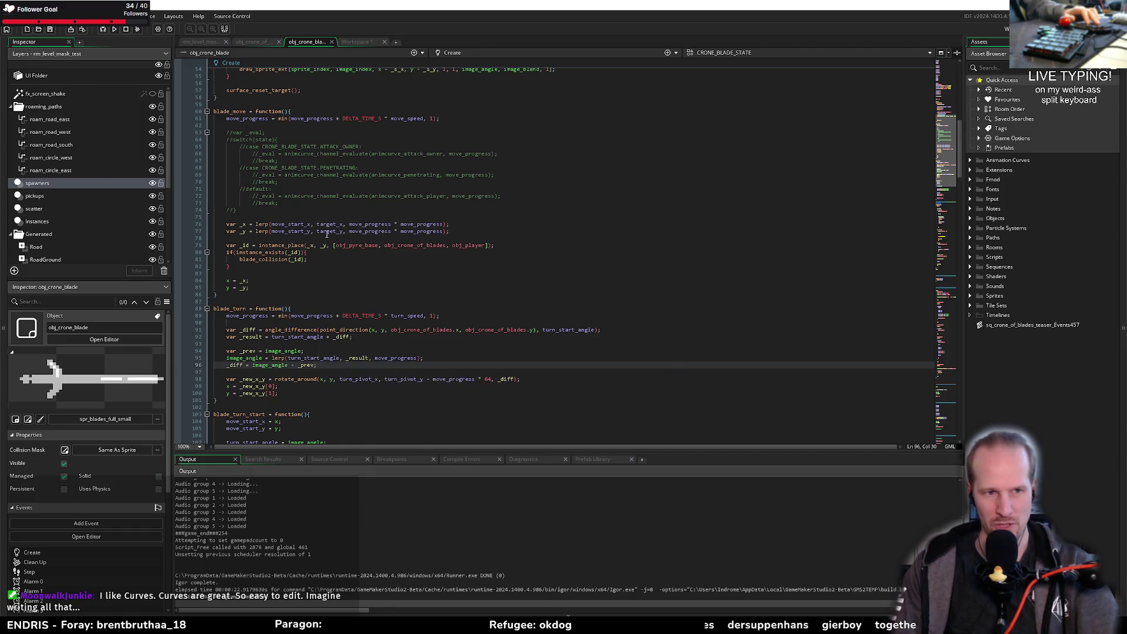
{"action": "scroll", "coordinate": [415, 300], "scroll_direction": "up", "scroll_amount": 4}
{"action": "left_click_drag", "start_coordinate": [349, 312], "coordinate": [445, 317]}
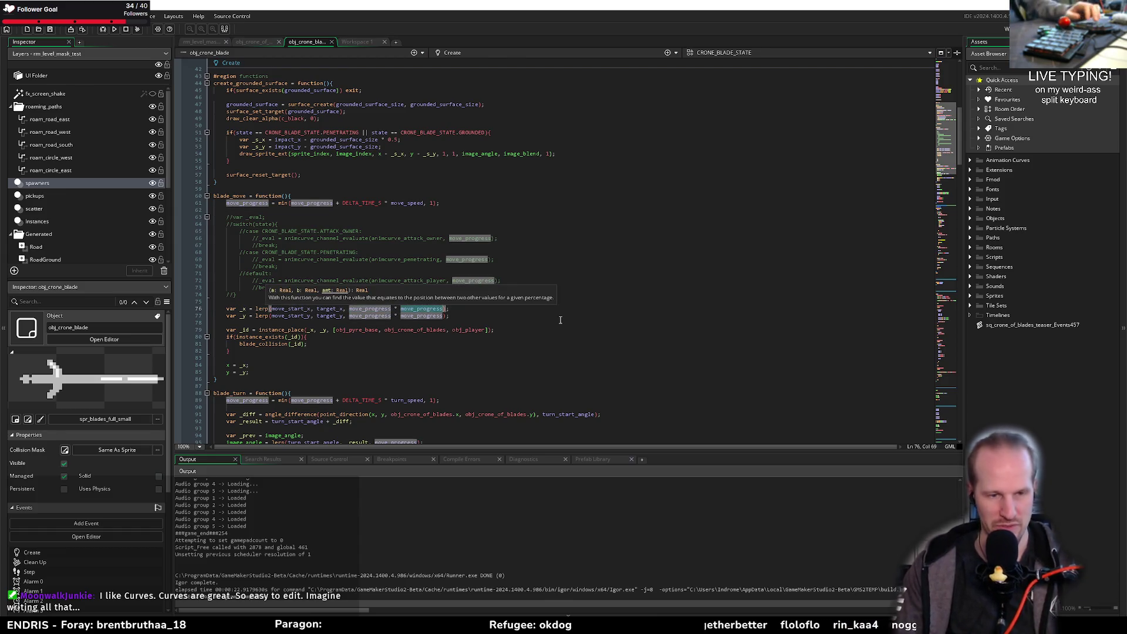
{"action": "left_click", "coordinate": [500, 324]}
{"action": "left_click", "coordinate": [247, 300]}
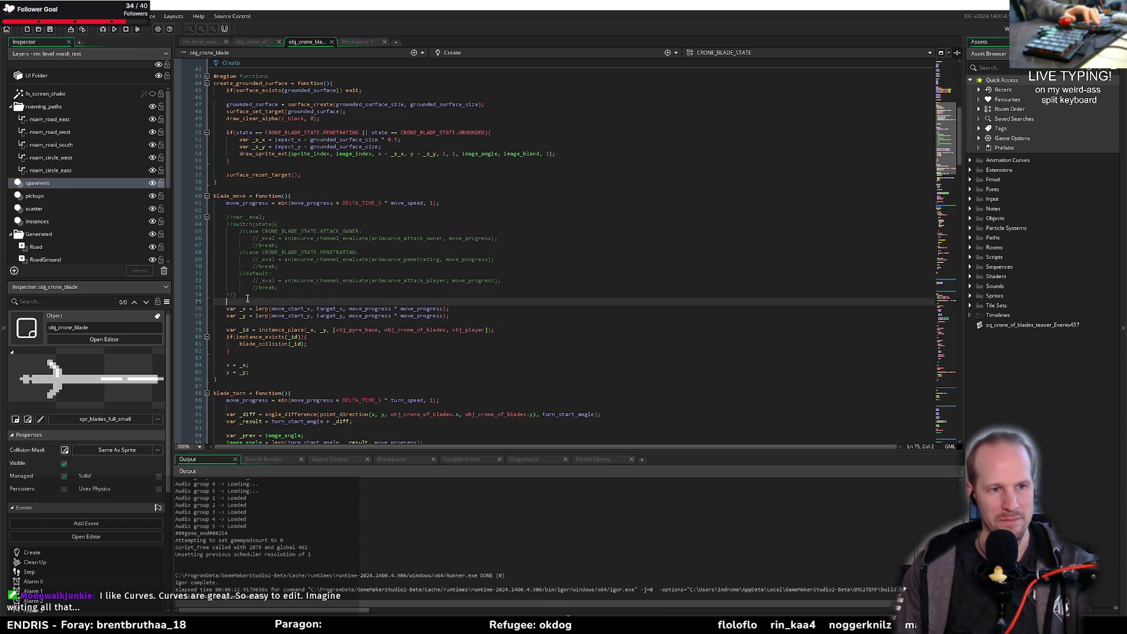
{"action": "left_click", "coordinate": [352, 42]}
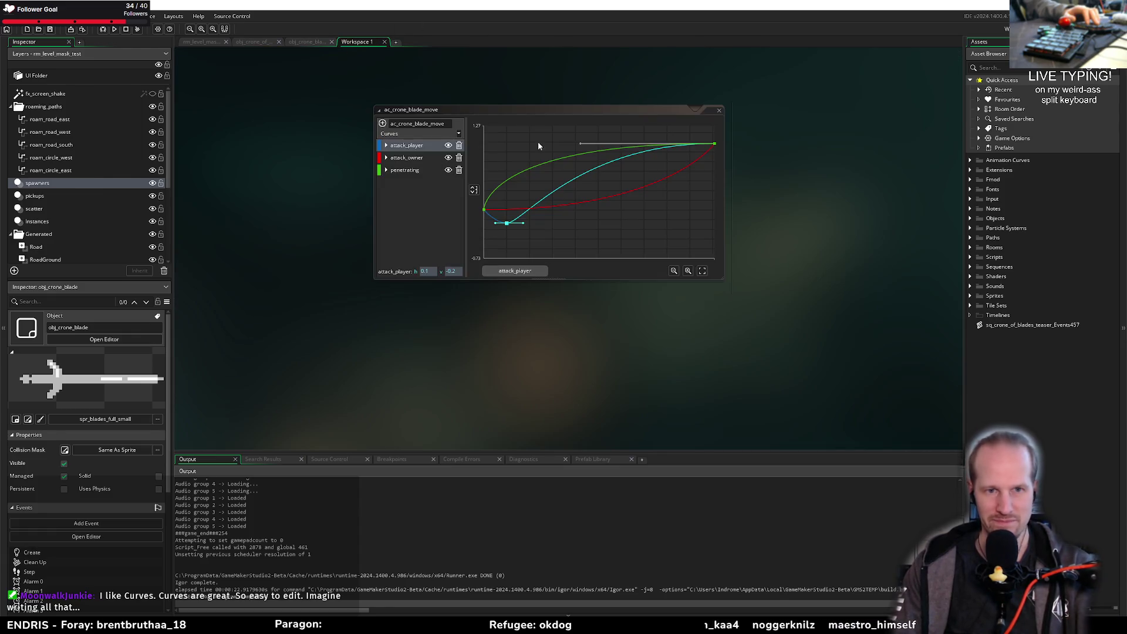
Step: Go via obj_crone_of_blades back to obj_crone_blade's Create code at the blade_move function
{"action": "left_click", "coordinate": [260, 42]}
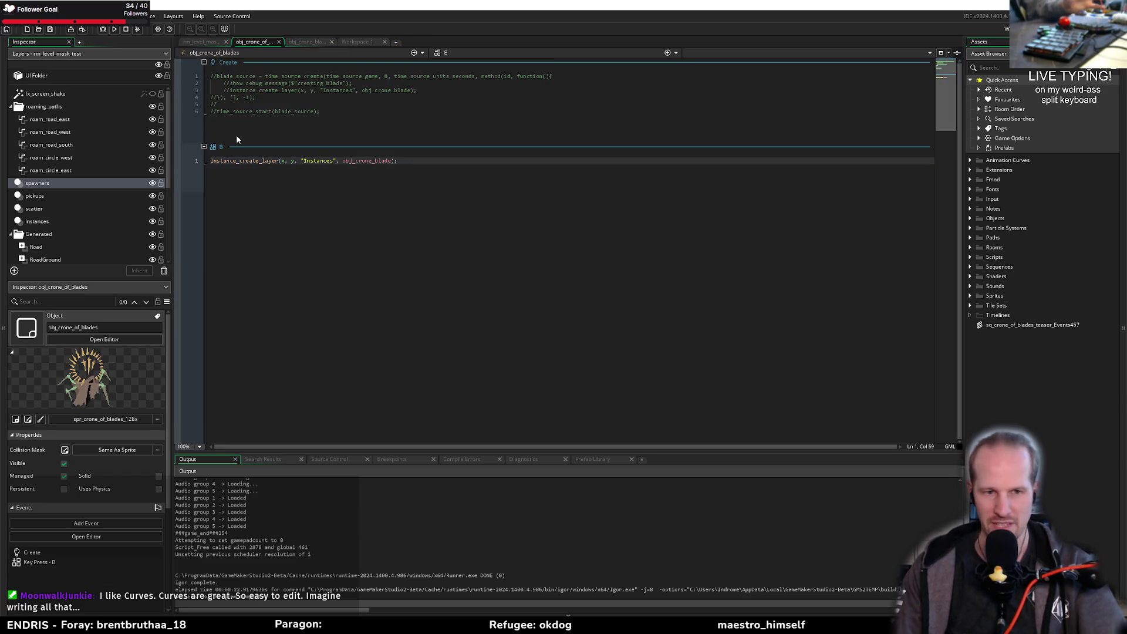
{"action": "left_click", "coordinate": [306, 41]}
{"action": "left_click", "coordinate": [343, 225]}
{"action": "left_click", "coordinate": [280, 208]}
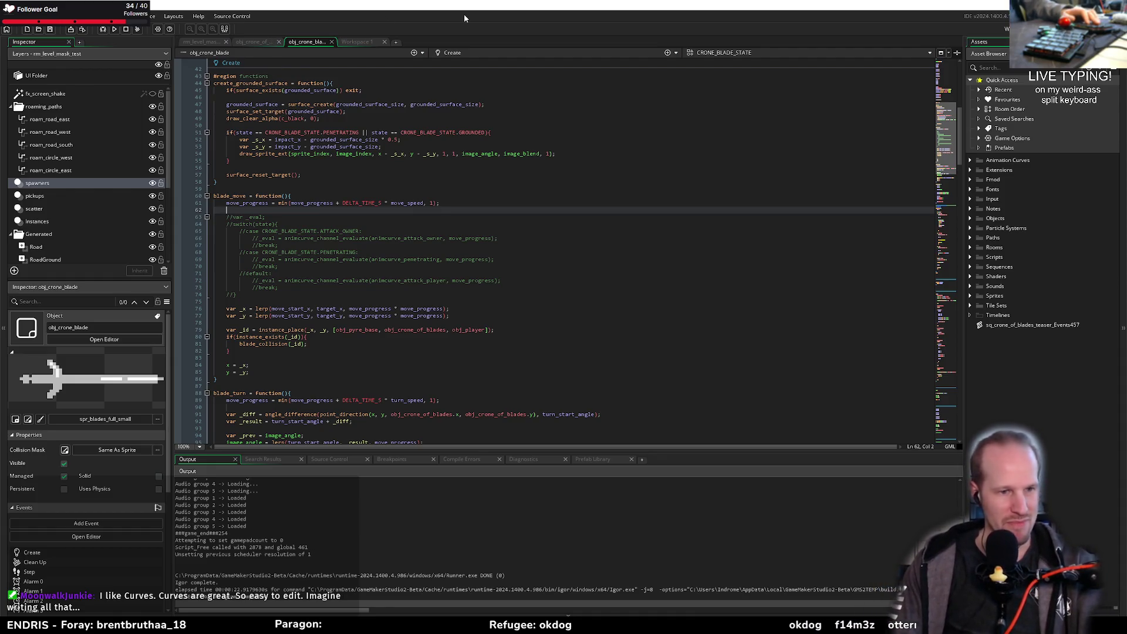
{"action": "left_click", "coordinate": [296, 274]}
Step: Find the obj_pile_collision reference in the blade_collision function
{"action": "left_click", "coordinate": [306, 189]}
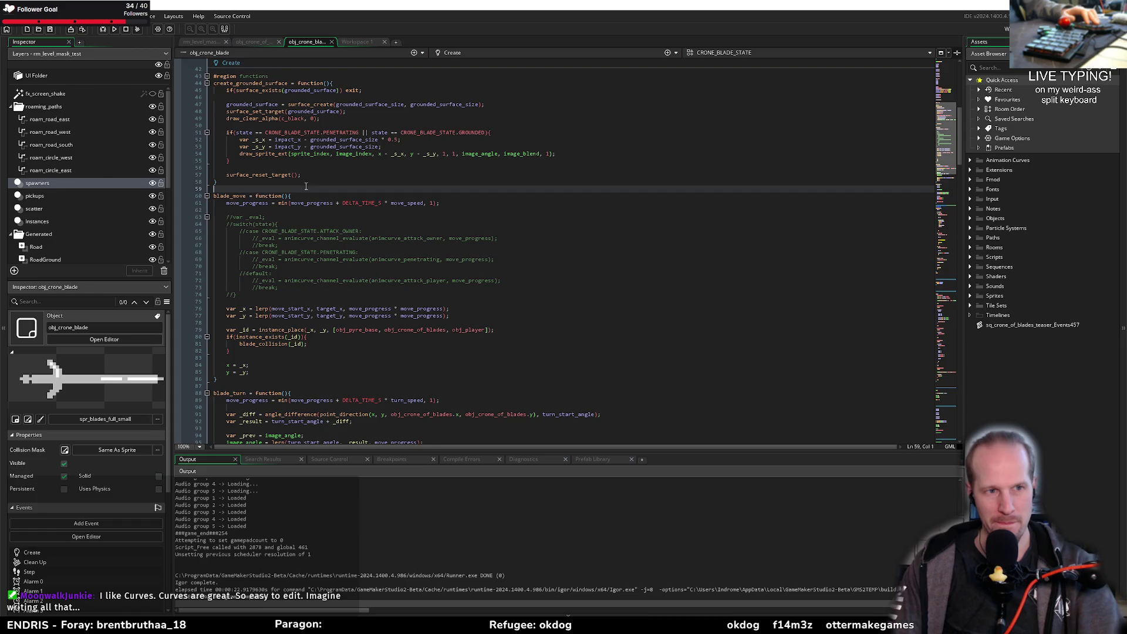
{"action": "scroll", "coordinate": [341, 247], "scroll_direction": "up", "scroll_amount": 8}
{"action": "left_click", "coordinate": [284, 292]}
{"action": "scroll", "coordinate": [284, 290], "scroll_direction": "down", "scroll_amount": 8}
{"action": "scroll", "coordinate": [283, 290], "scroll_direction": "down", "scroll_amount": 20}
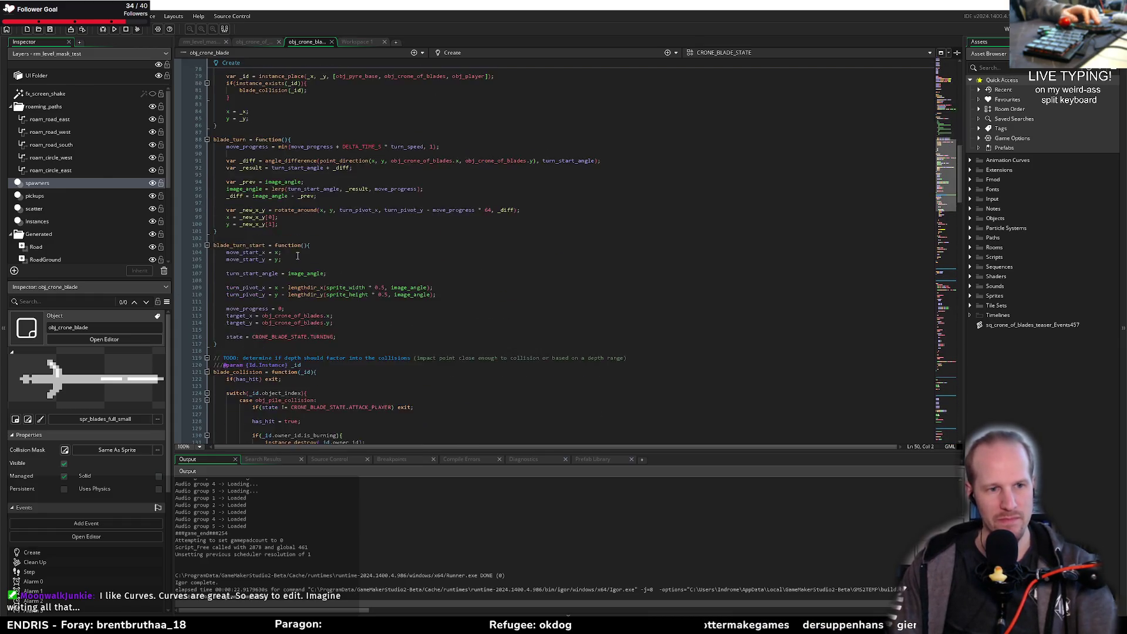
{"action": "left_click", "coordinate": [286, 133]}
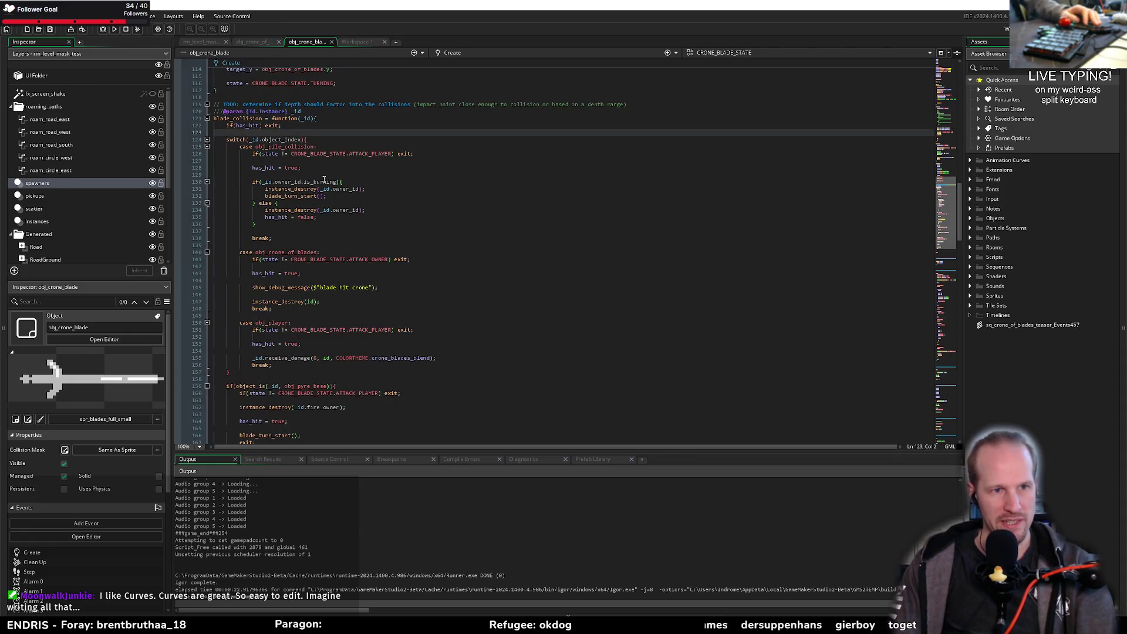
{"action": "double_click", "coordinate": [285, 147]}
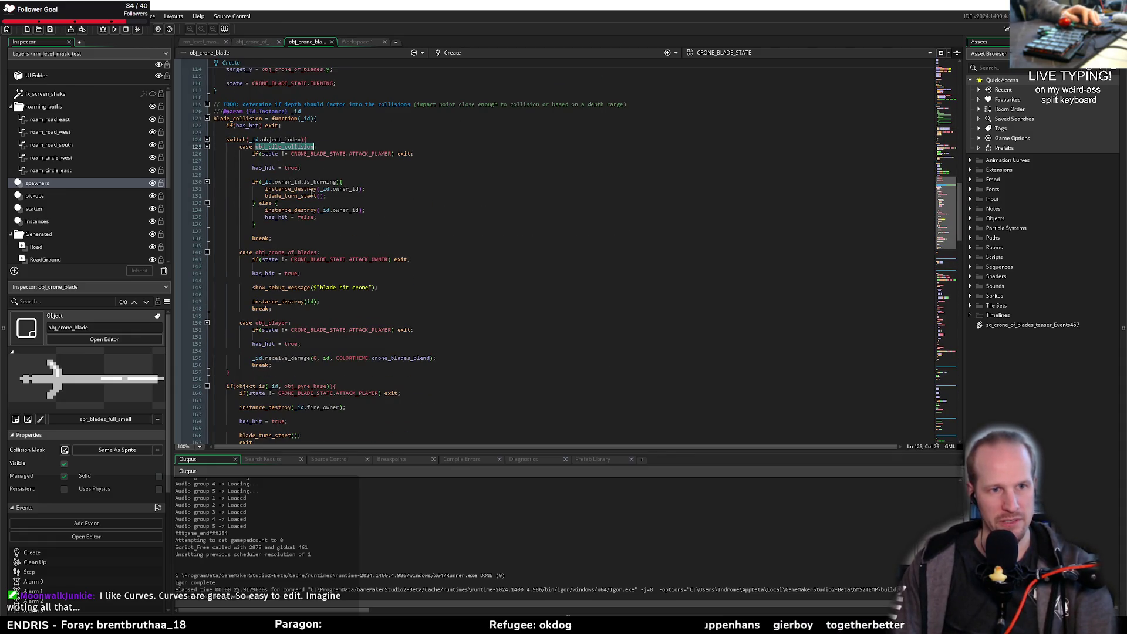
{"action": "left_click", "coordinate": [302, 175]}
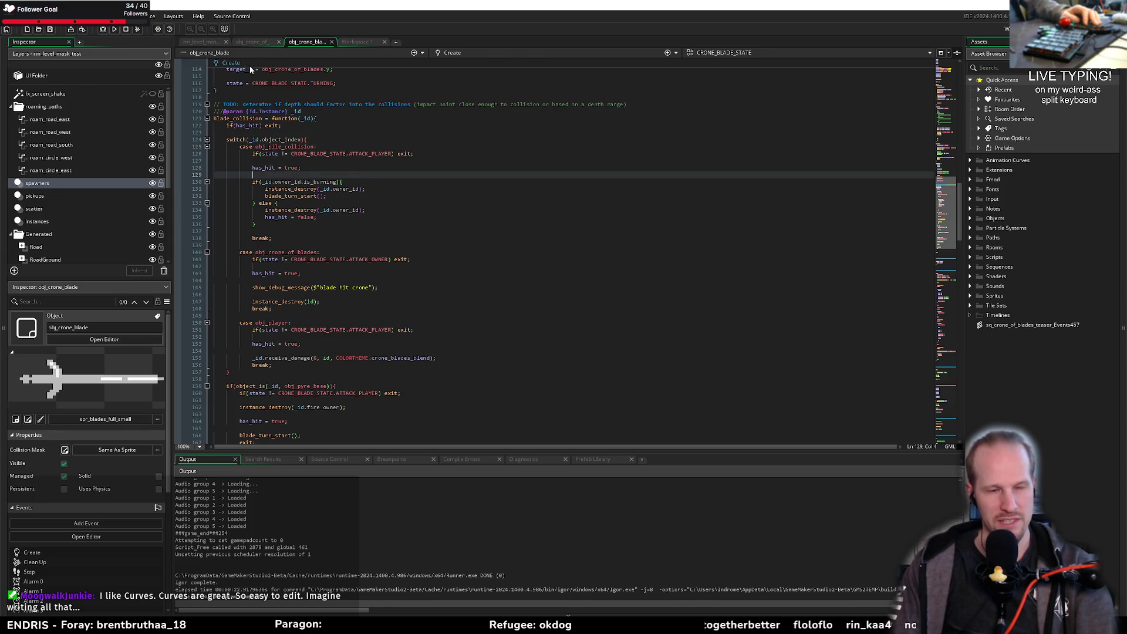
Step: Open obj_pile_collision through the Ctrl+T asset search and tick Visible
{"action": "key", "text": "ctrl+t"}
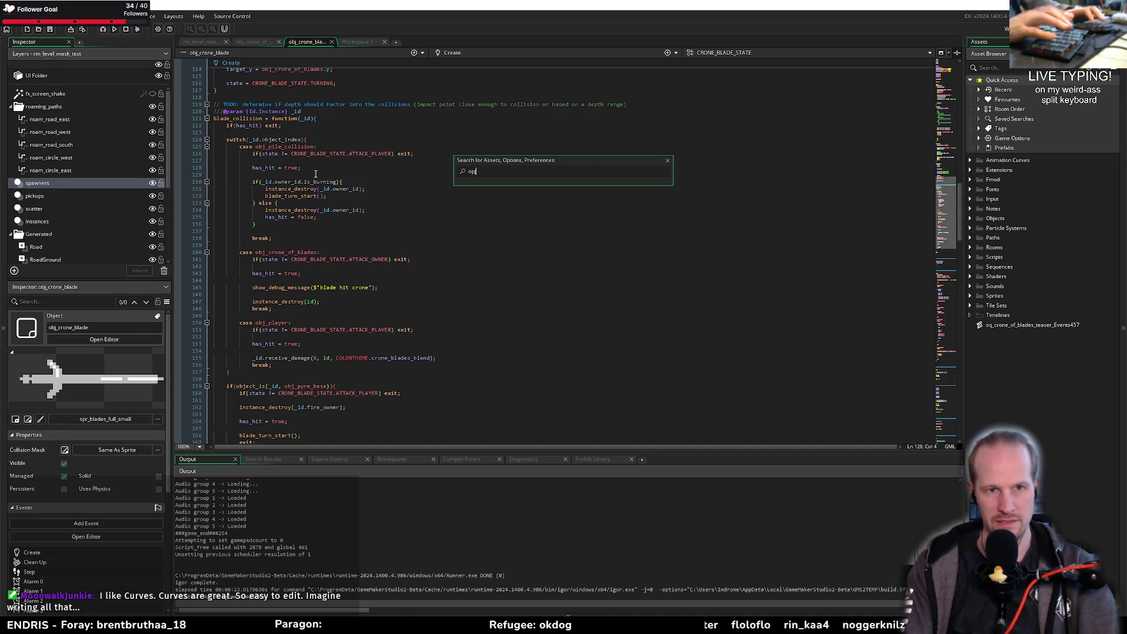
{"action": "type", "text": "obj_pile"}
{"action": "key", "text": "Down"}
{"action": "key", "text": "Return"}
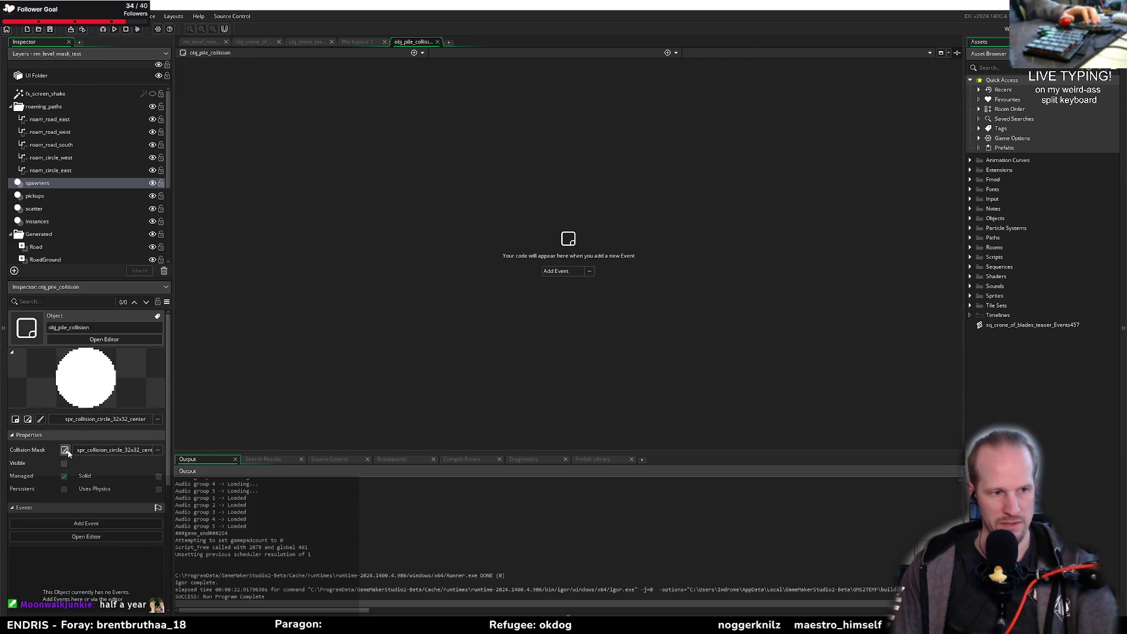
{"action": "left_click", "coordinate": [64, 463]}
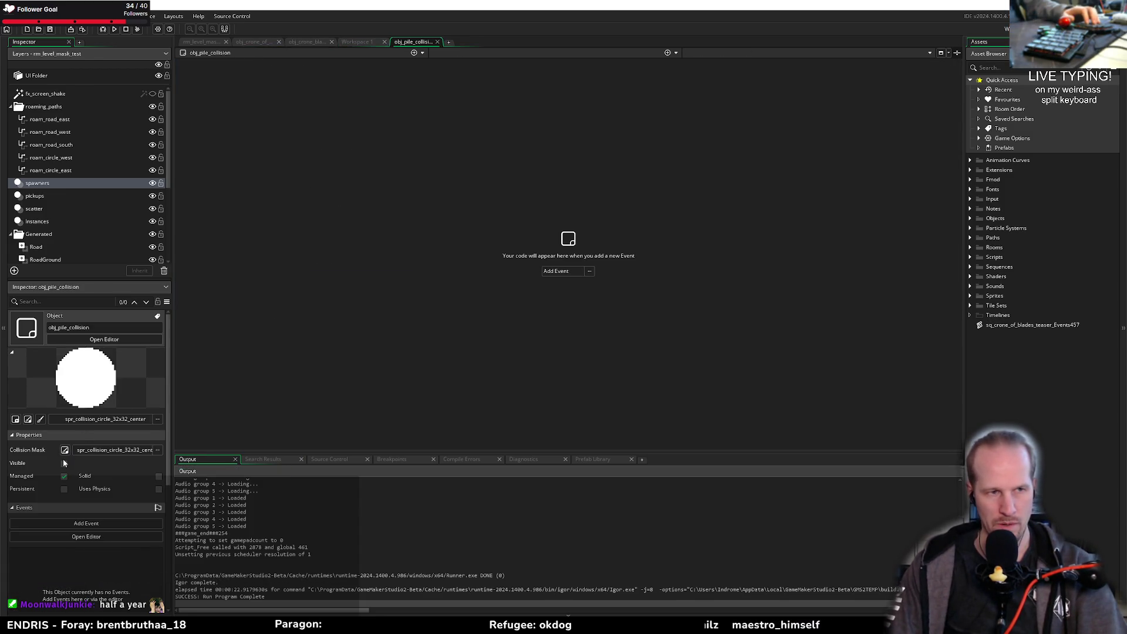
Step: Run Pyrebound, choose PLAY, and move the player around the boss with WASD to watch its blades
{"action": "left_click", "coordinate": [115, 30]}
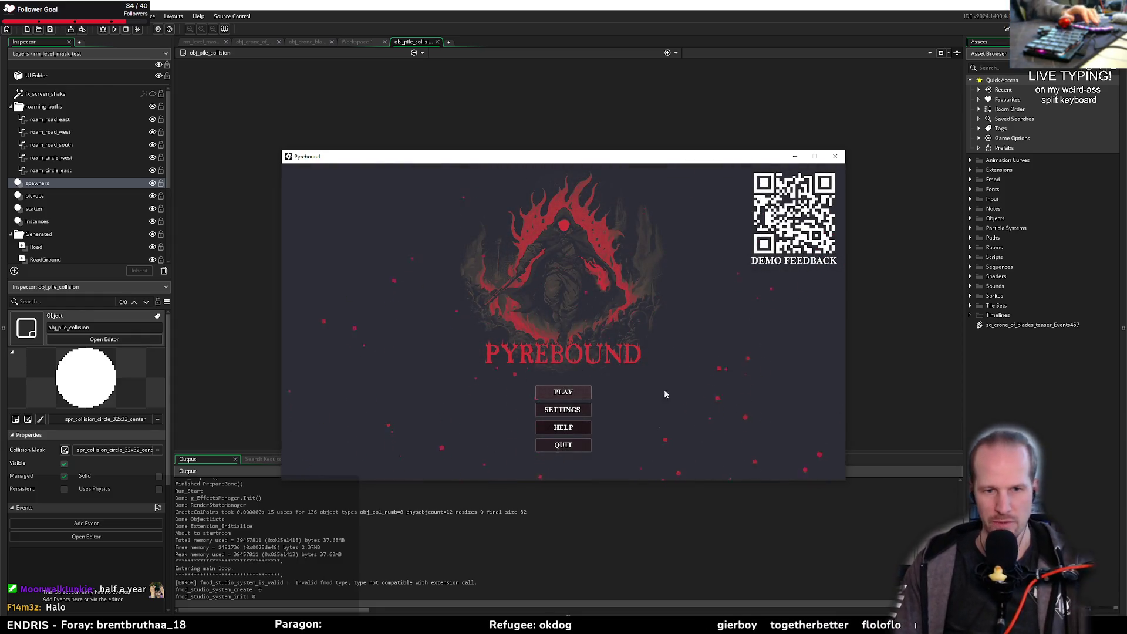
{"action": "key", "text": "Return"}
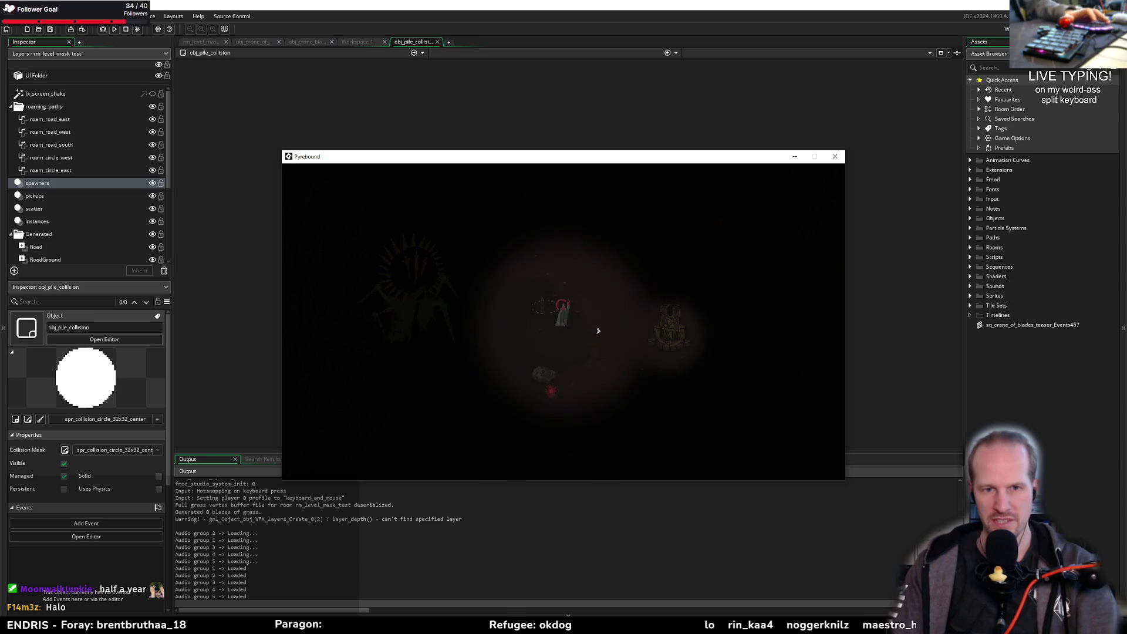
{"action": "key", "text": "d"}
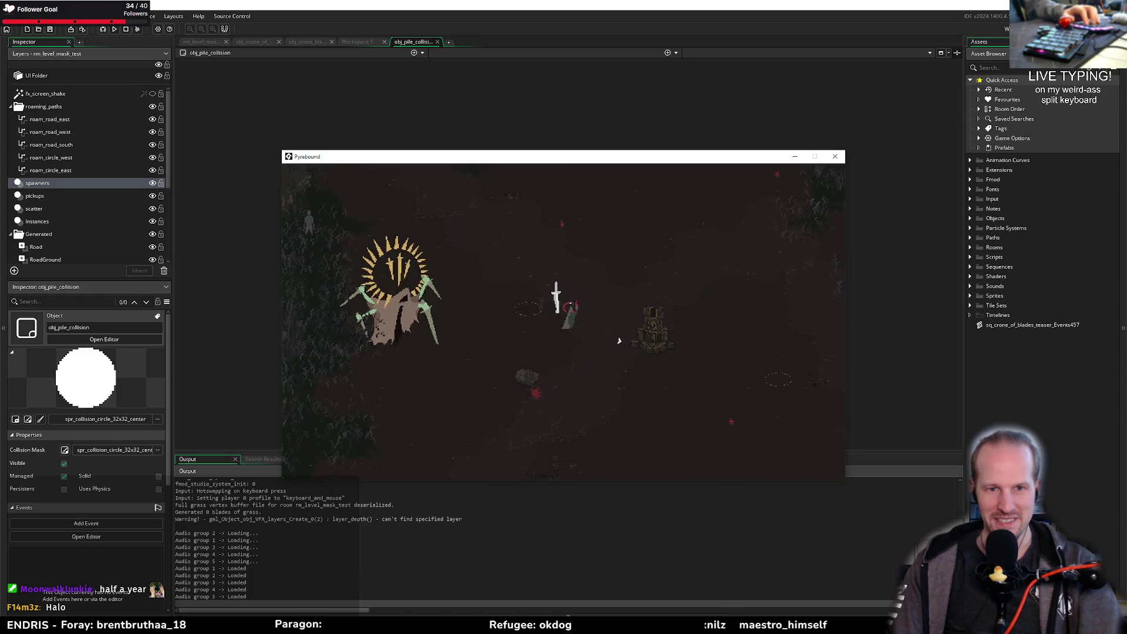
{"action": "key", "text": "d"}
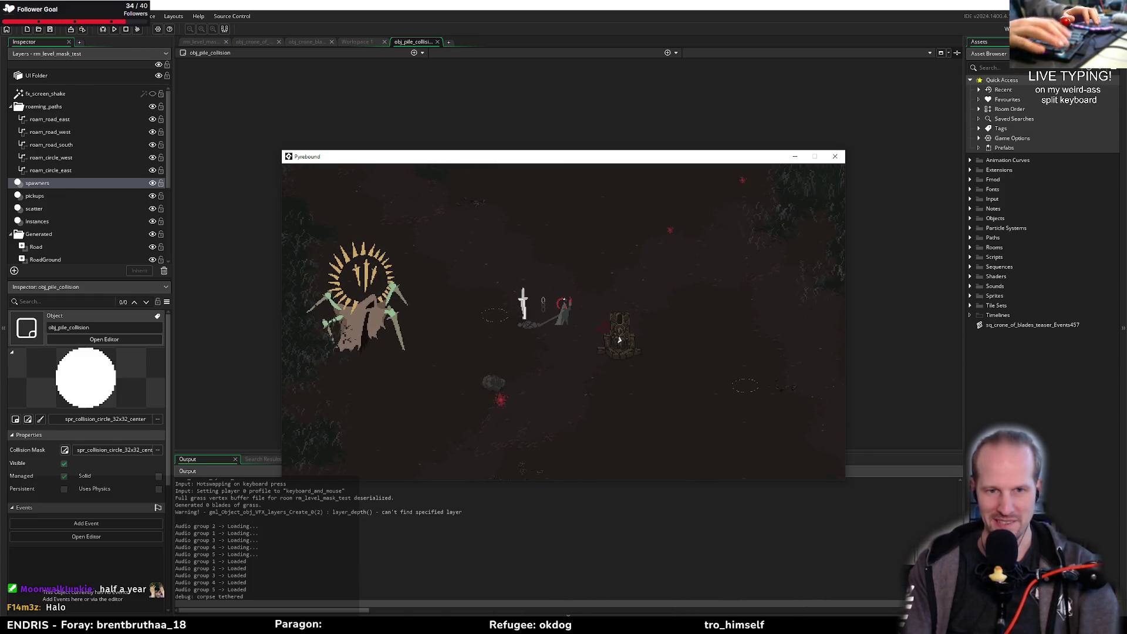
{"action": "key", "text": "w"}
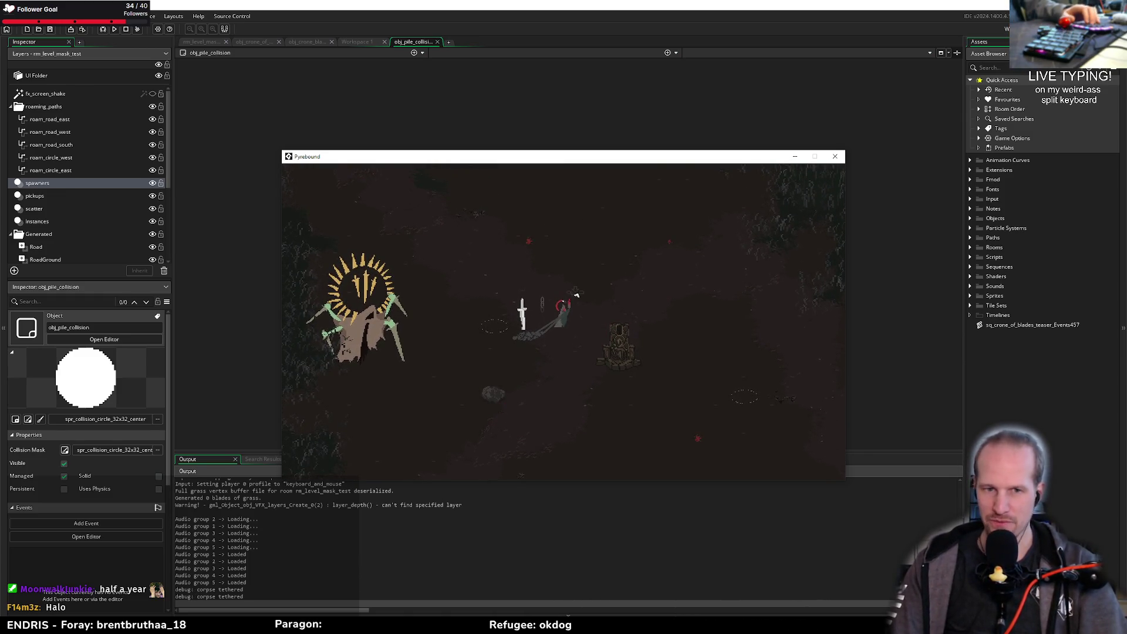
{"action": "key", "text": "s"}
{"action": "key", "text": "d"}
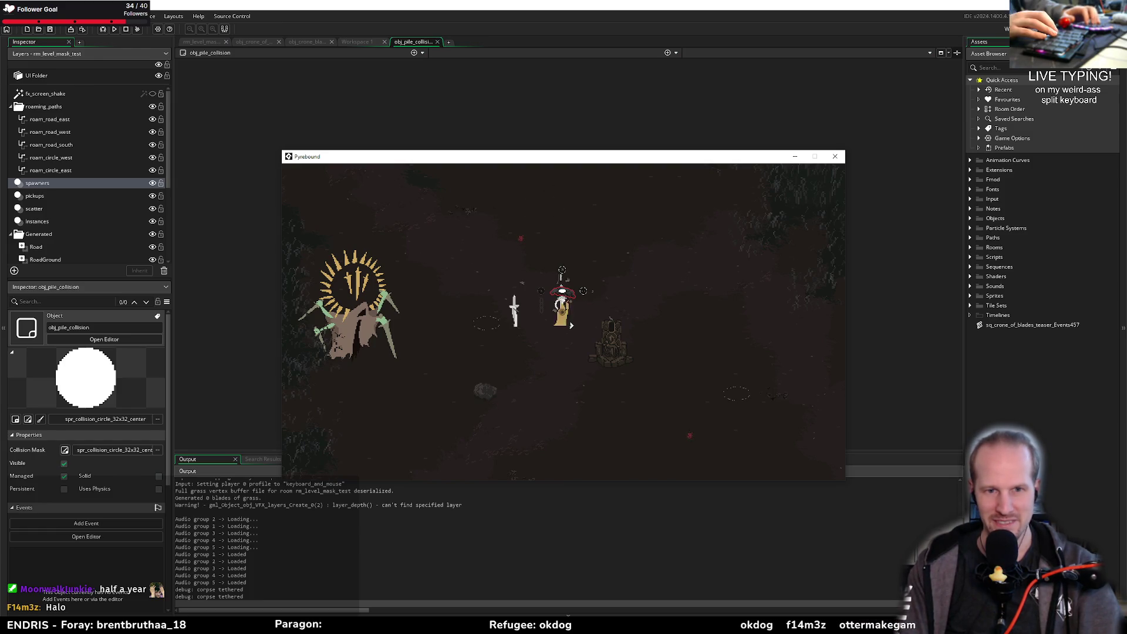
{"action": "key", "text": "d"}
{"action": "key", "text": "w"}
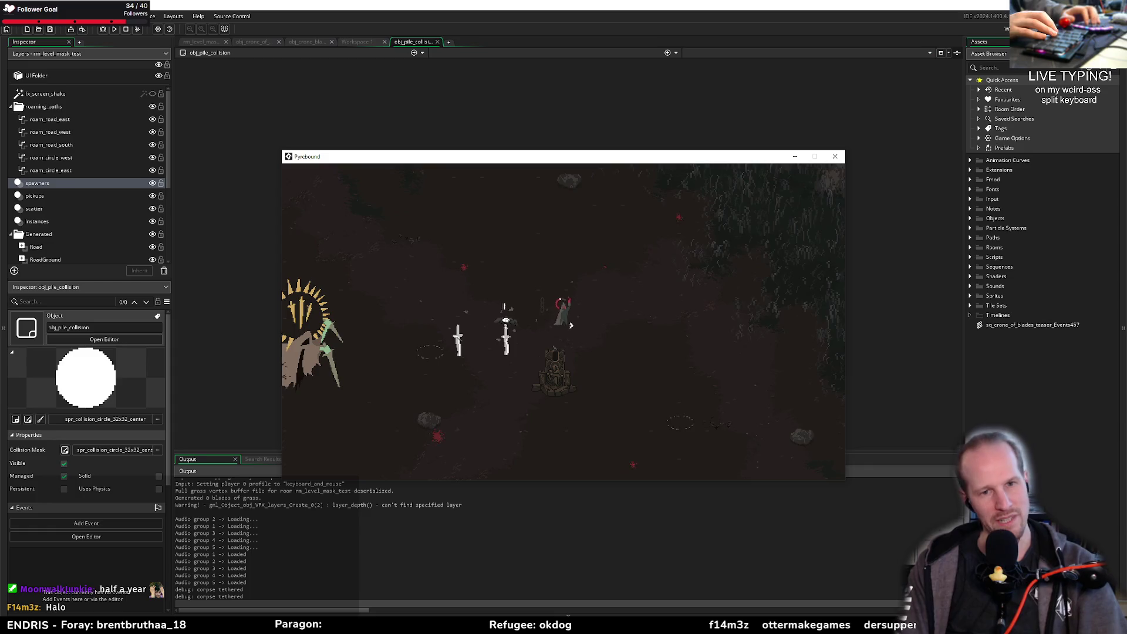
{"action": "key", "text": "a"}
{"action": "key", "text": "s"}
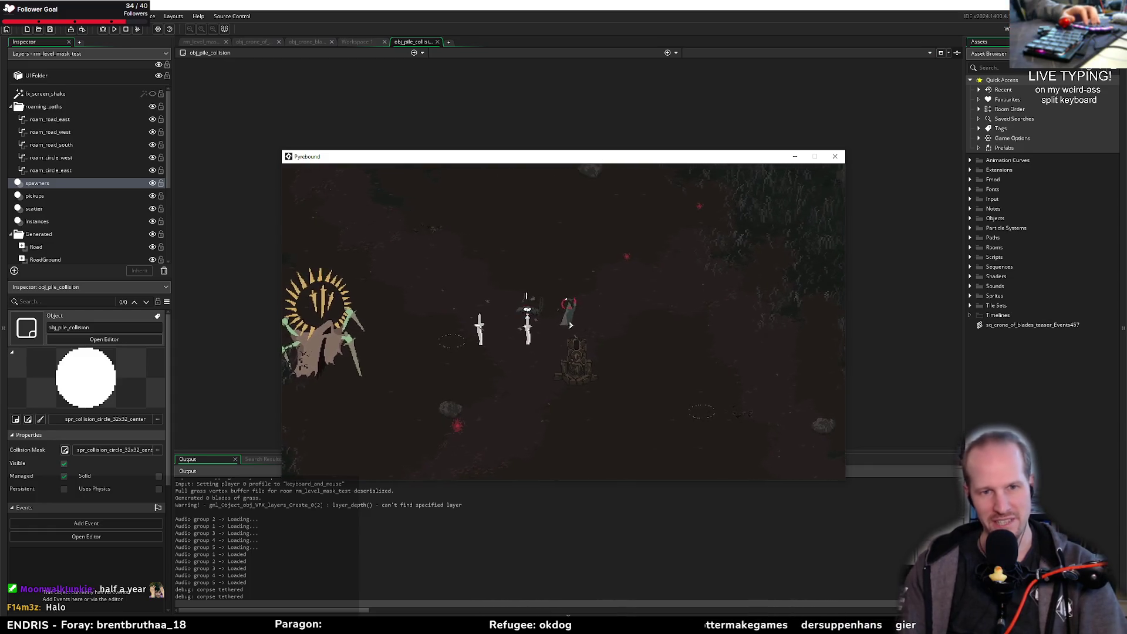
{"action": "key", "text": "d"}
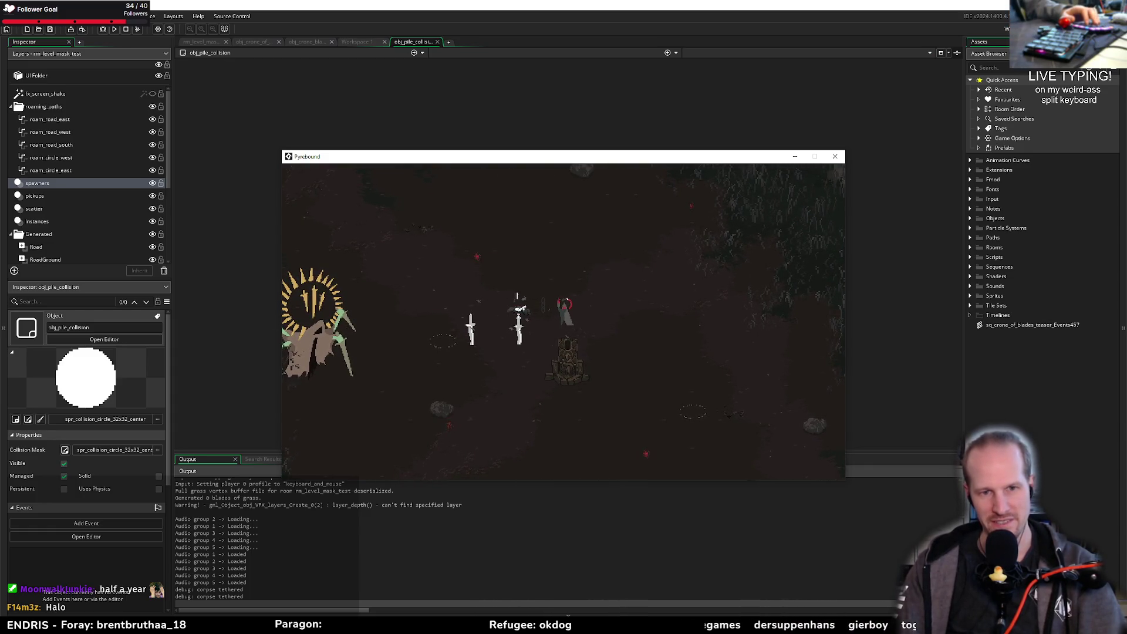
{"action": "key", "text": "d"}
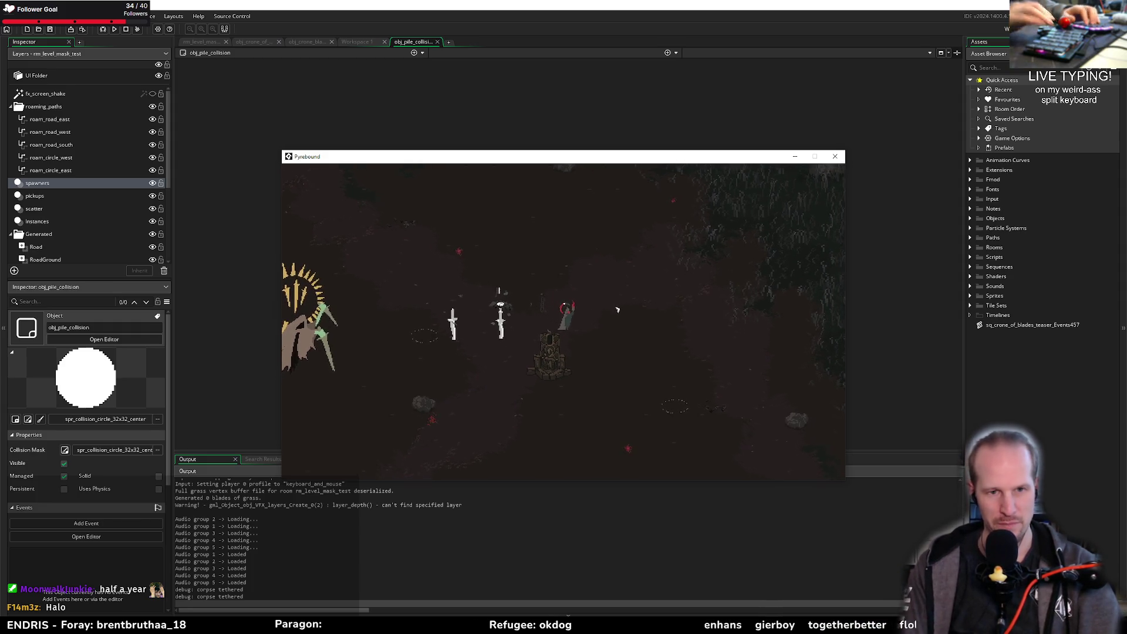
{"action": "key", "text": "d"}
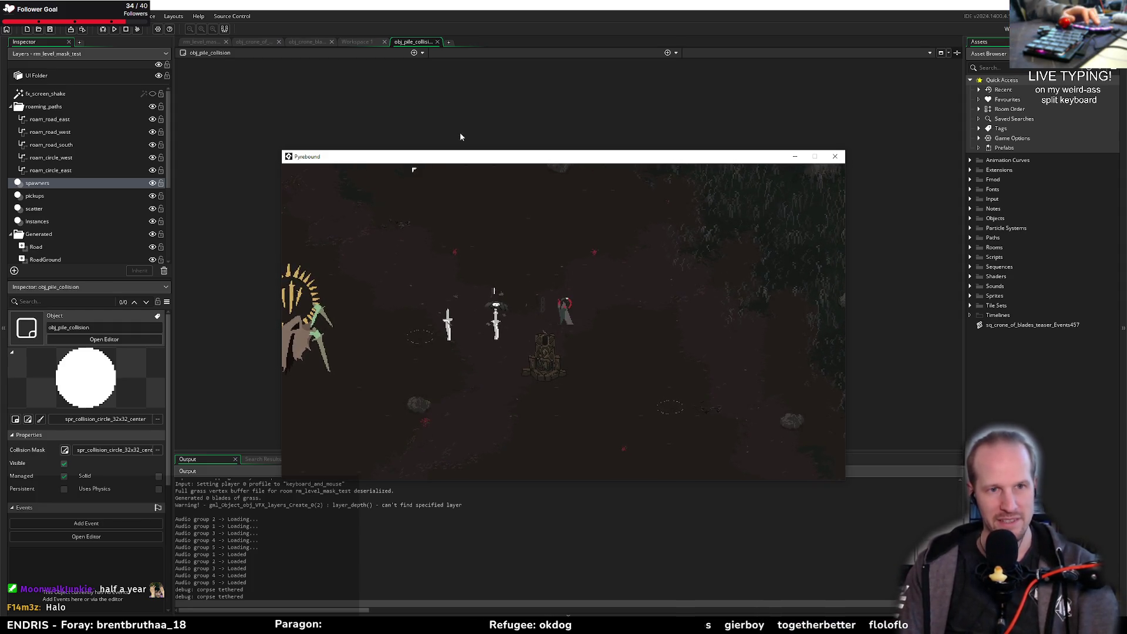
{"action": "left_click", "coordinate": [304, 41]}
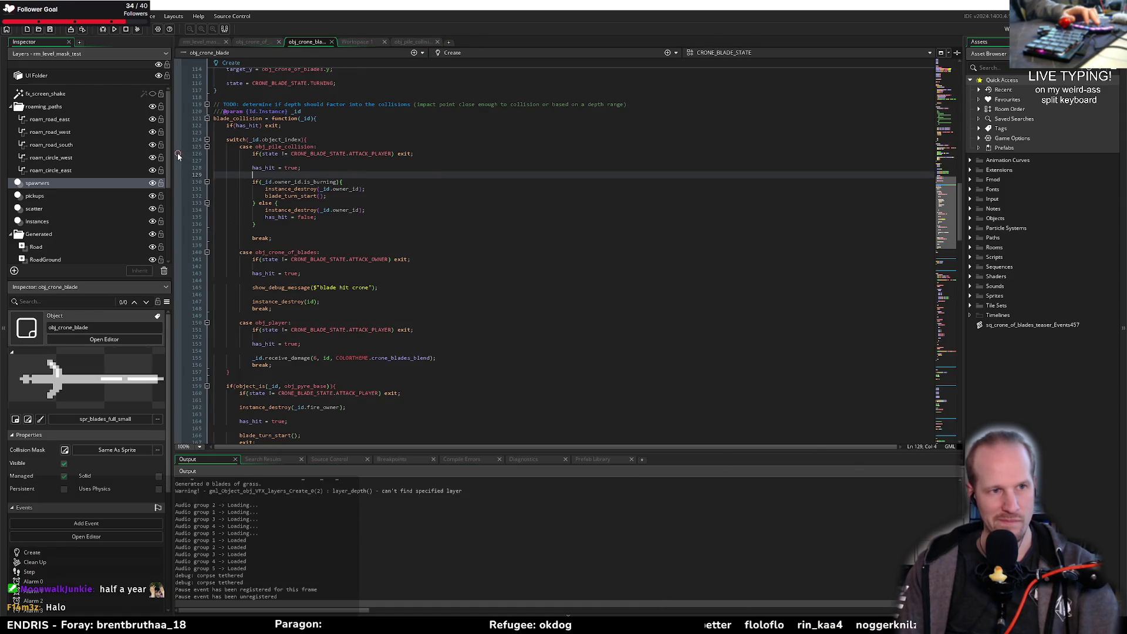
Step: Scroll up in obj_crone_blade's Create code to the blade_turn functions above blade_collision
{"action": "key", "text": "alt+Tab"}
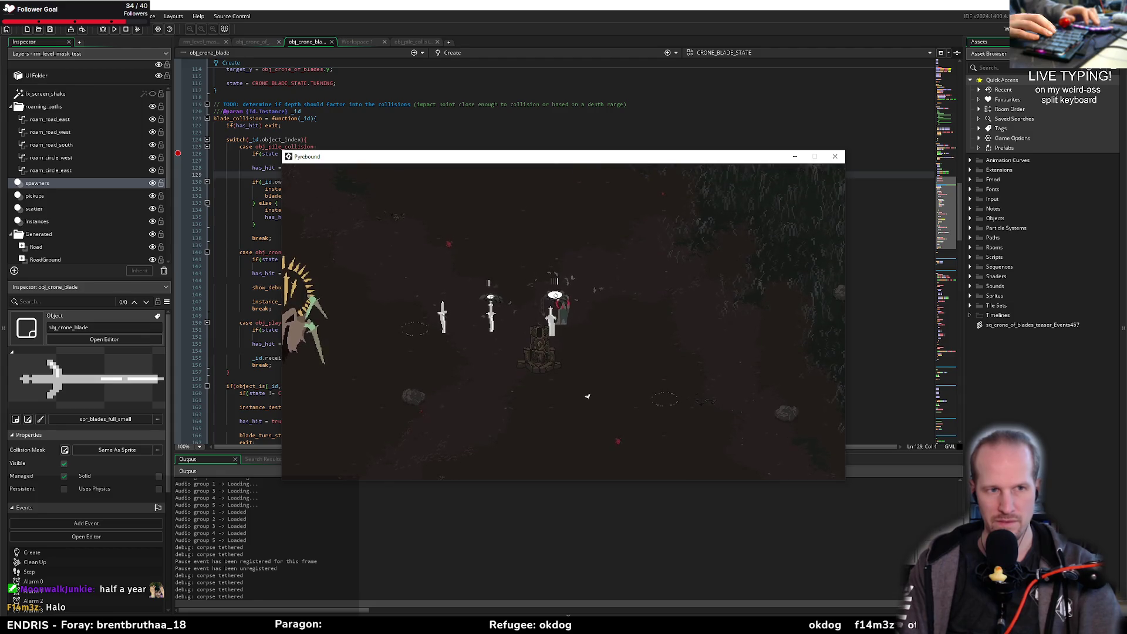
{"action": "scroll", "coordinate": [350, 105], "scroll_direction": "up", "scroll_amount": 6}
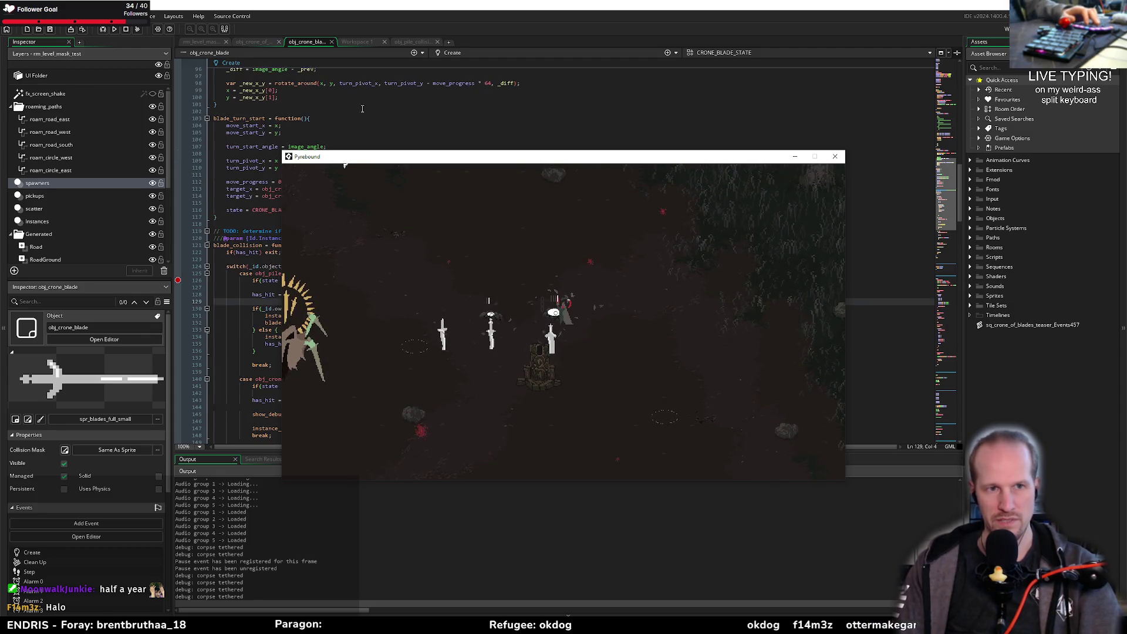
{"action": "left_click_drag", "start_coordinate": [350, 156], "coordinate": [521, 320]}
{"action": "left_click", "coordinate": [336, 273]}
{"action": "scroll", "coordinate": [336, 274], "scroll_direction": "up", "scroll_amount": 10}
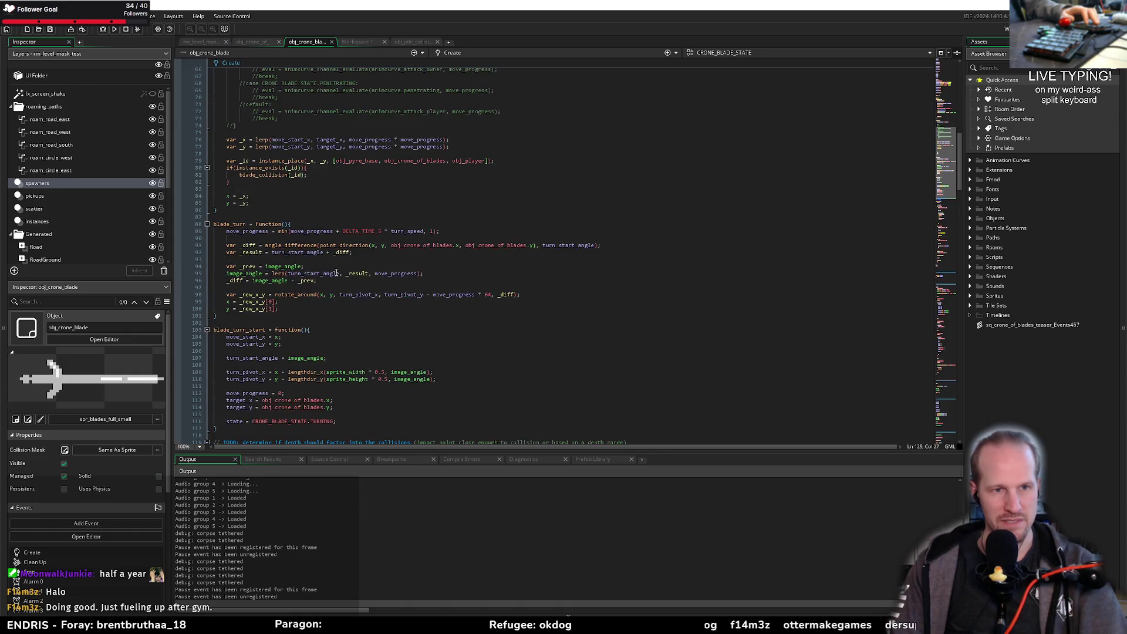
Step: Stop the game, add obj_pile_collision to the instance_place list on line 79, save, and rerun
{"action": "left_click", "coordinate": [126, 30]}
{"action": "left_click", "coordinate": [226, 160]}
{"action": "key", "text": "ctrl+Right"}
{"action": "key", "text": "ctrl+Right"}
{"action": "key", "text": "ctrl+Right"}
{"action": "type", "text": "obj_pile_collision,"}
{"action": "key", "text": "ctrl+s"}
{"action": "key", "text": "Down"}
{"action": "key", "text": "Down"}
{"action": "key", "text": "Down"}
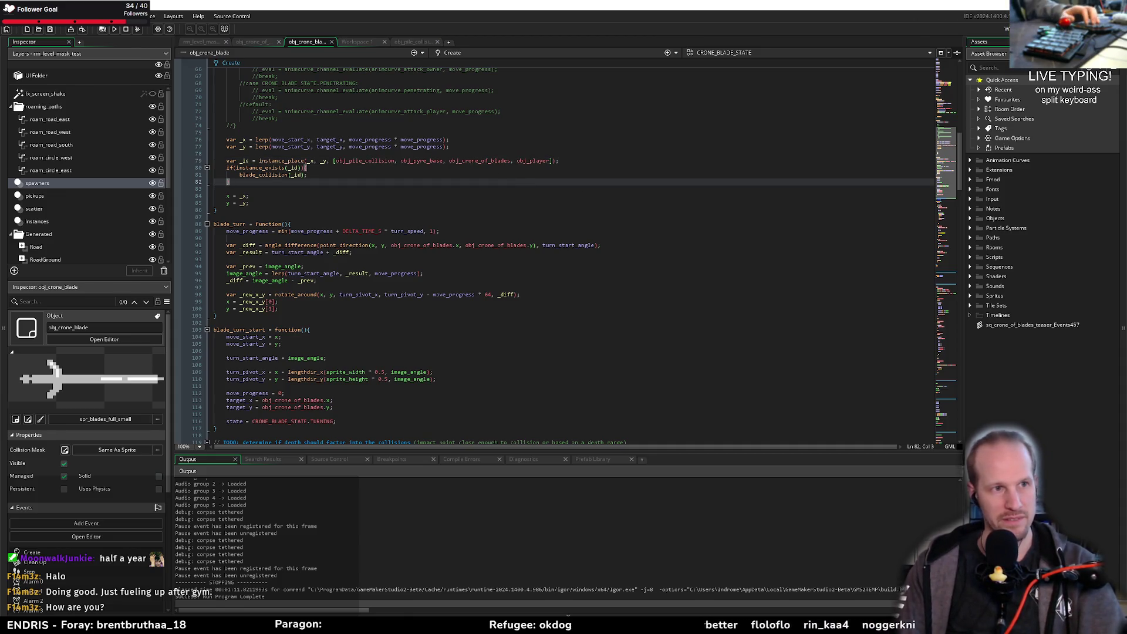
{"action": "scroll", "coordinate": [280, 301], "scroll_direction": "down", "scroll_amount": 10}
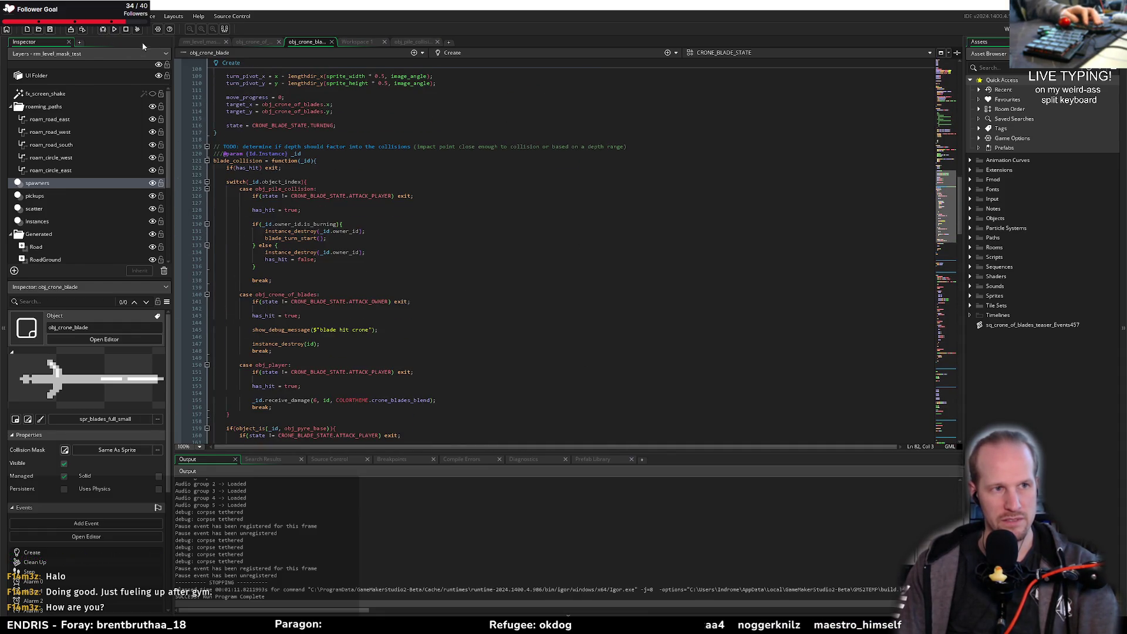
{"action": "left_click", "coordinate": [114, 30]}
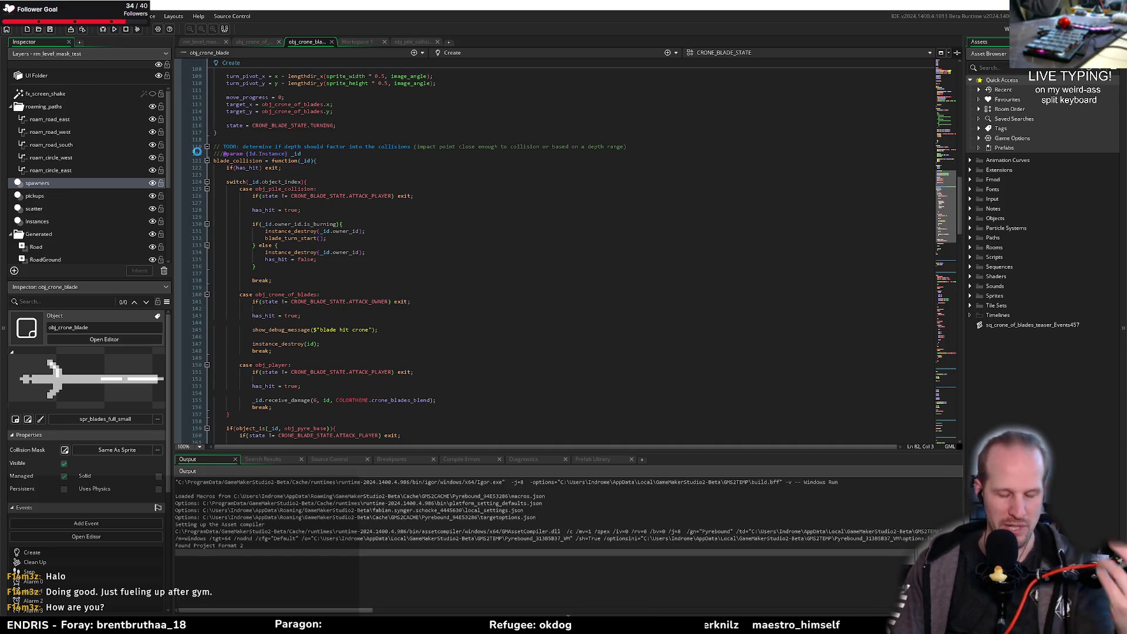
Step: Once the build launches, move the game window aside and start a new game from the title screen
{"action": "left_click", "coordinate": [690, 273]}
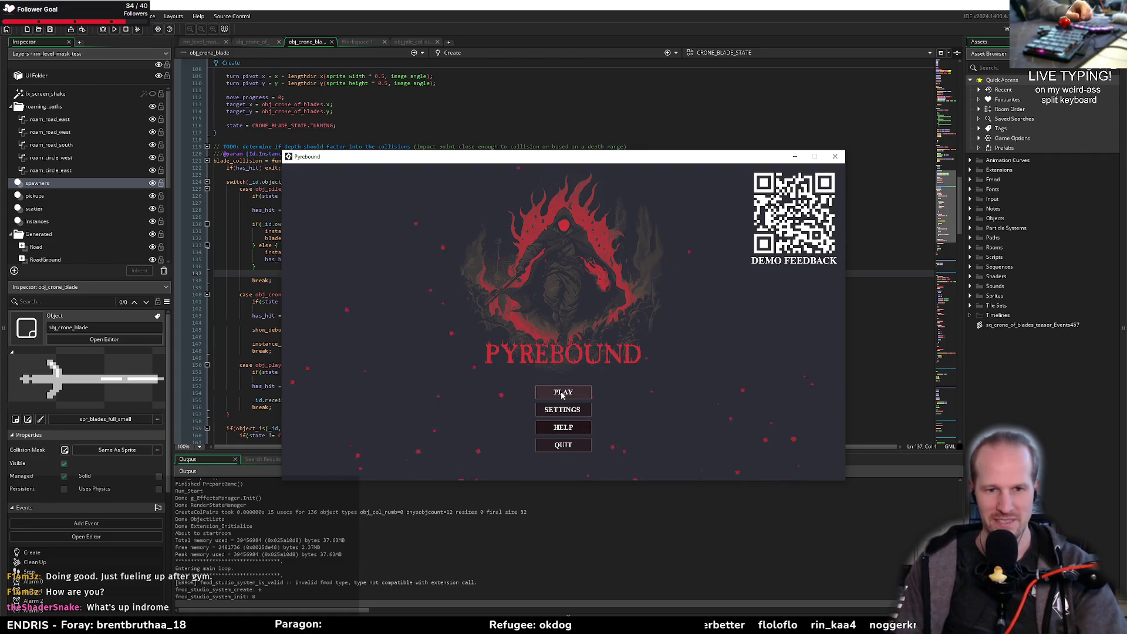
{"action": "left_click", "coordinate": [543, 378]}
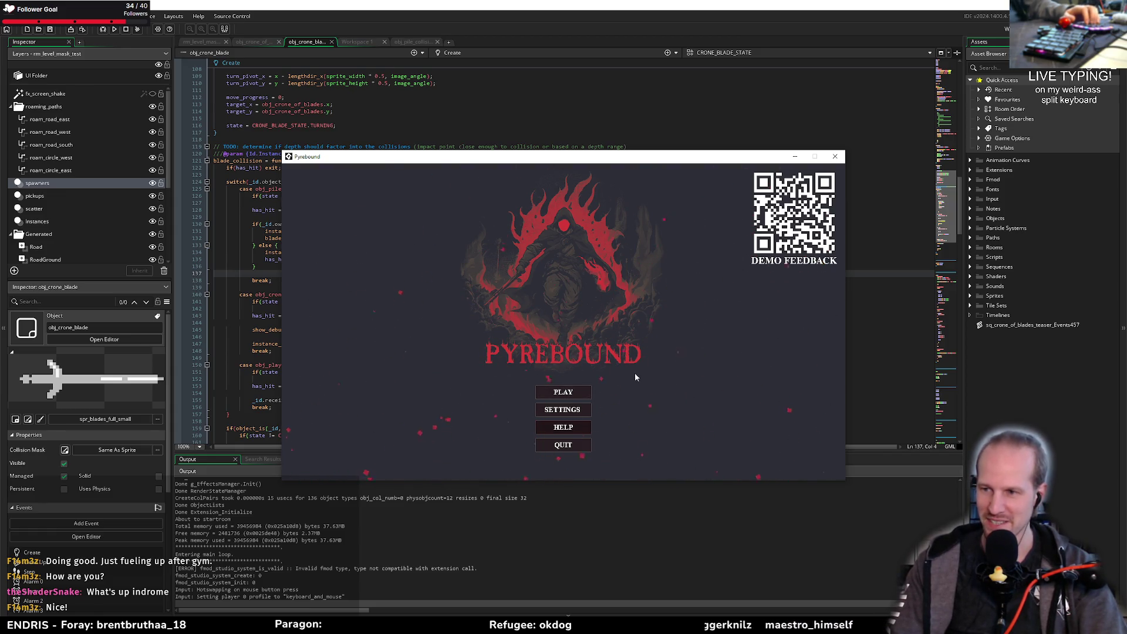
{"action": "left_click_drag", "start_coordinate": [453, 155], "coordinate": [615, 116]}
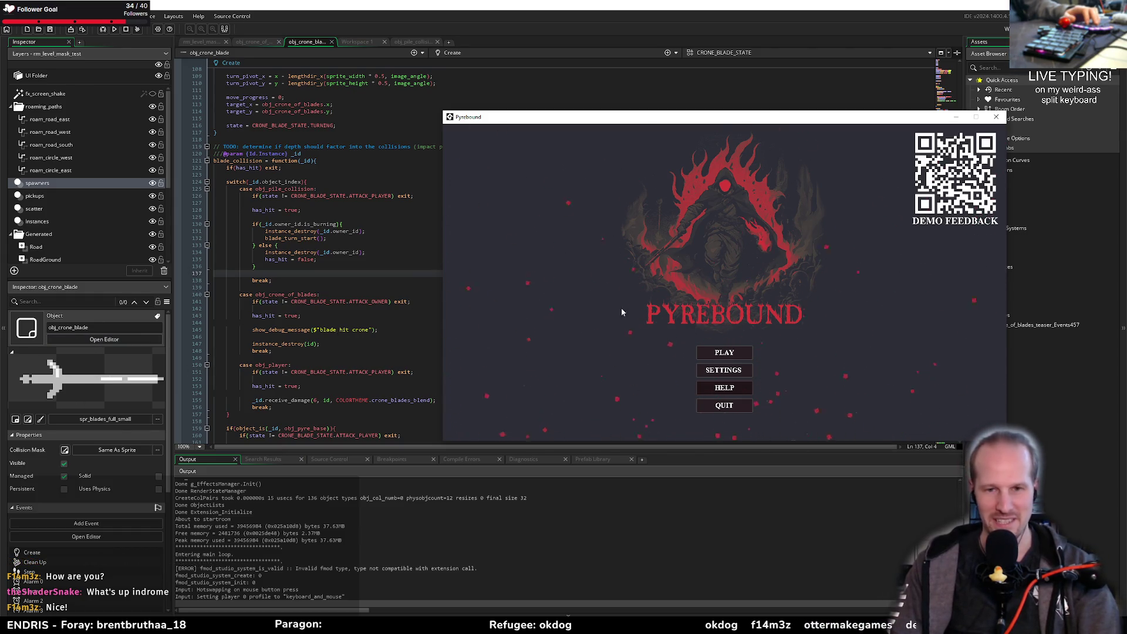
{"action": "key", "text": "Return"}
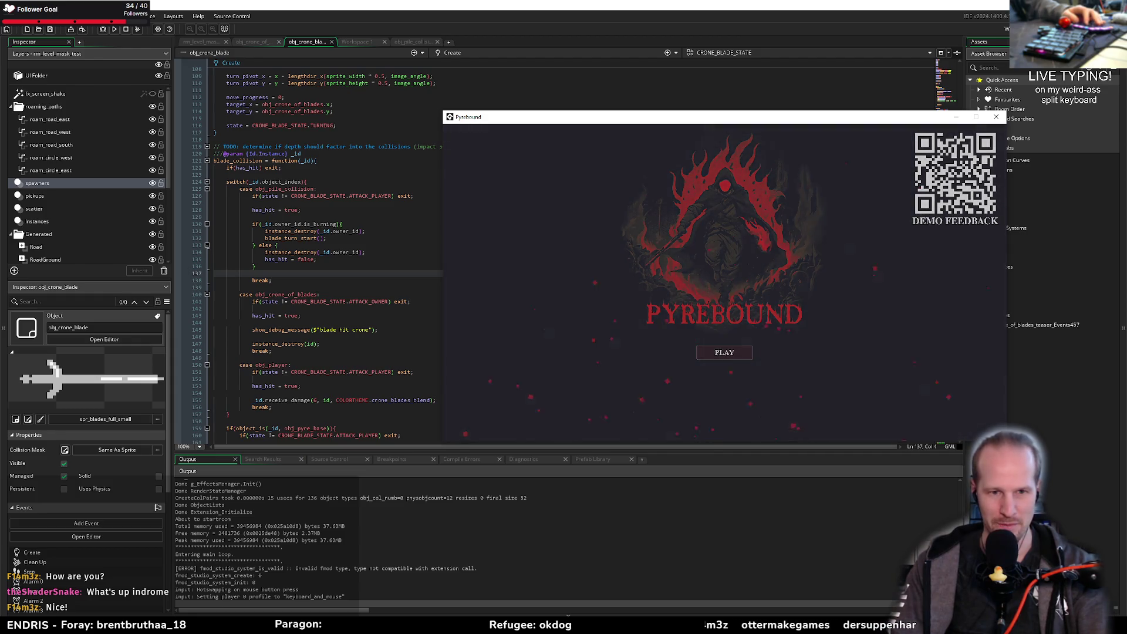
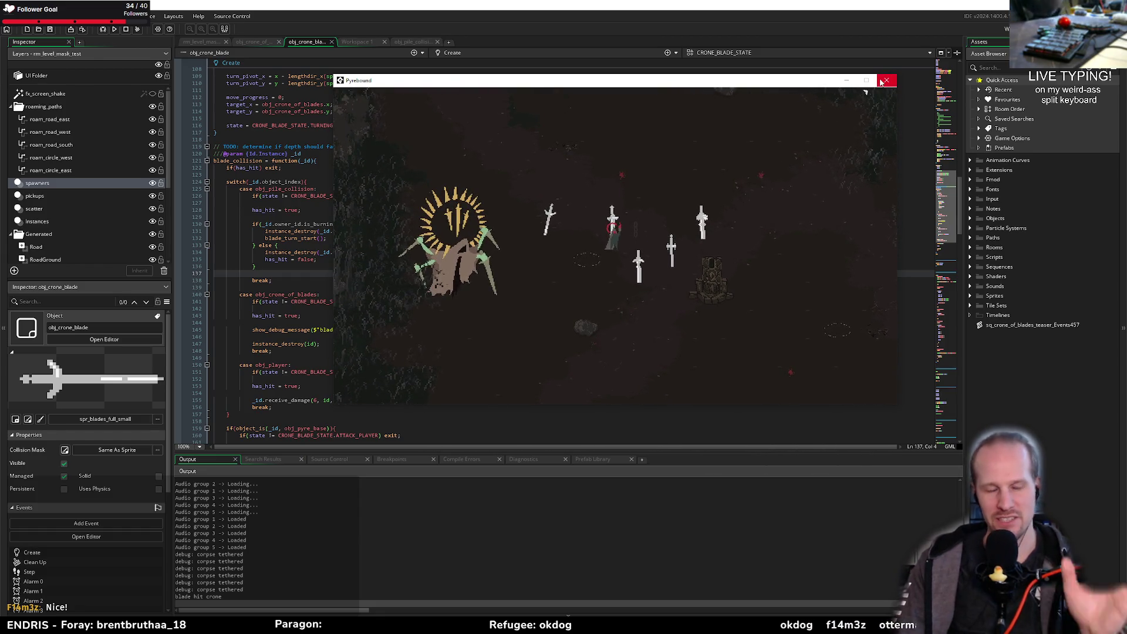
Step: Close the running Pyrebound game and return to line 137 of the obj_crone_blade collision code
{"action": "left_click", "coordinate": [886, 80]}
{"action": "left_click", "coordinate": [330, 280]}
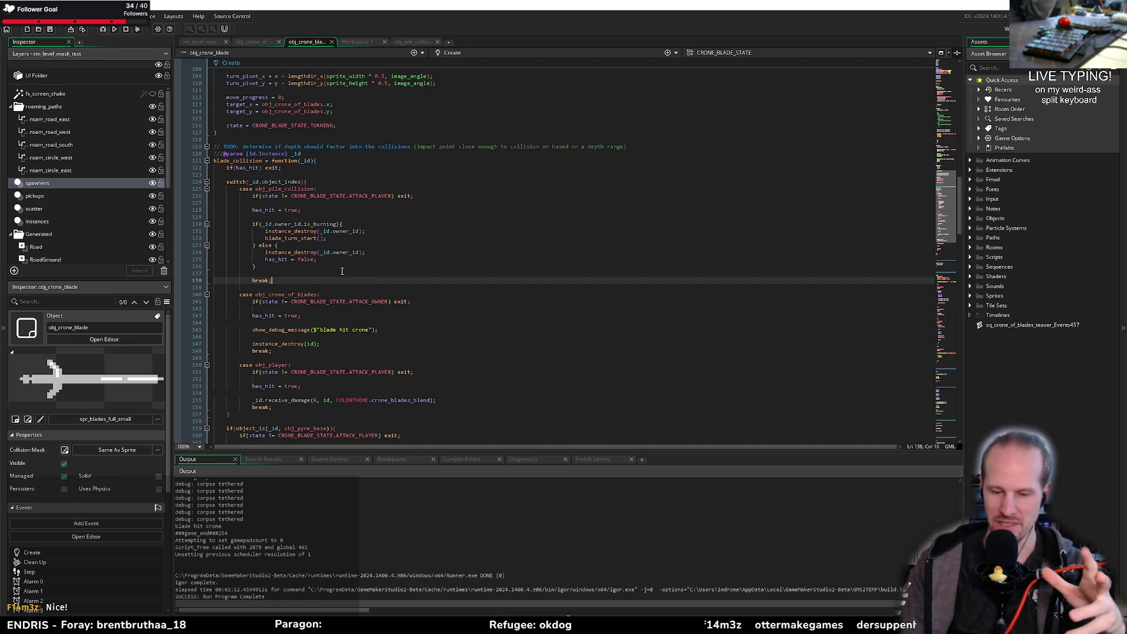
{"action": "left_click", "coordinate": [326, 267]}
{"action": "left_click", "coordinate": [288, 273]}
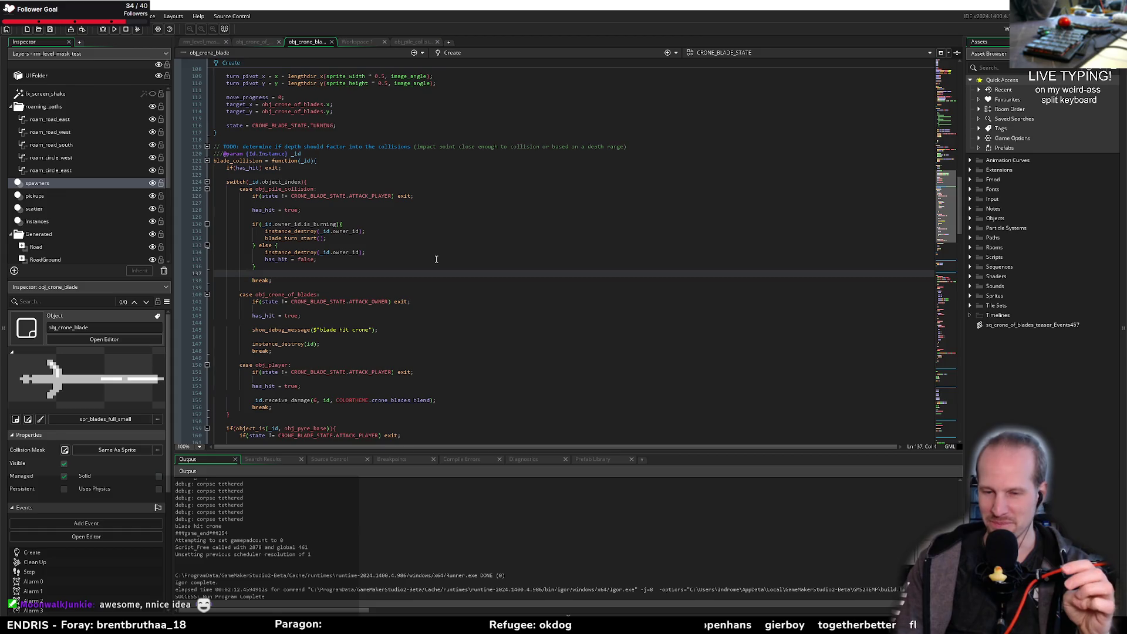
{"action": "left_click", "coordinate": [317, 269]}
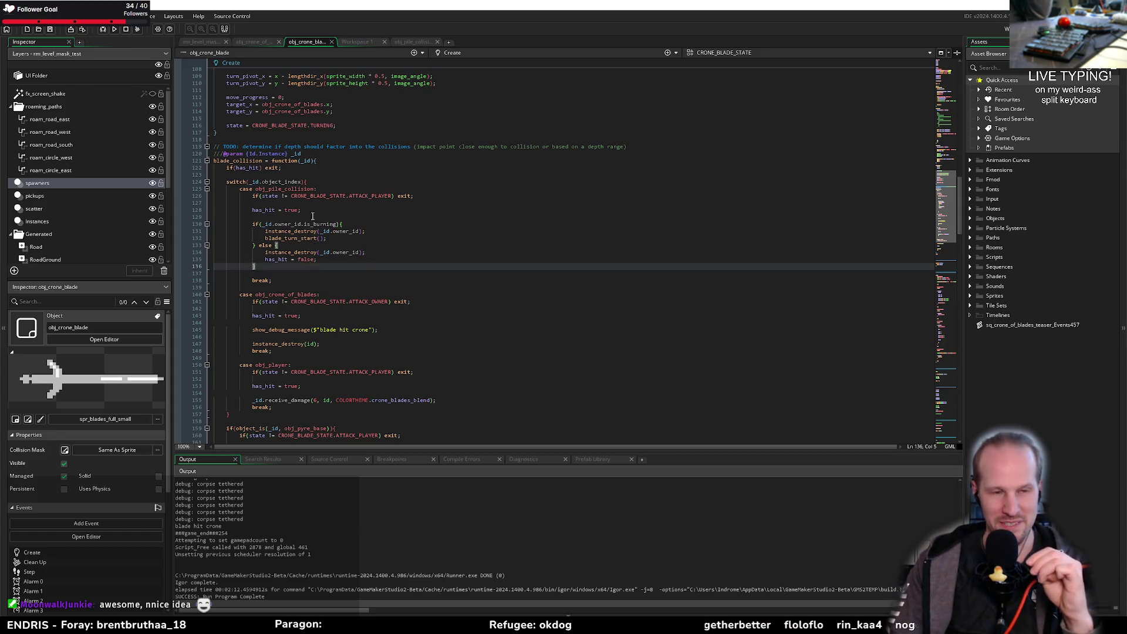
Step: Look over the empty lines 123–137 of the collision code, then bring up obj_crone_of_blades
{"action": "left_click", "coordinate": [313, 175]}
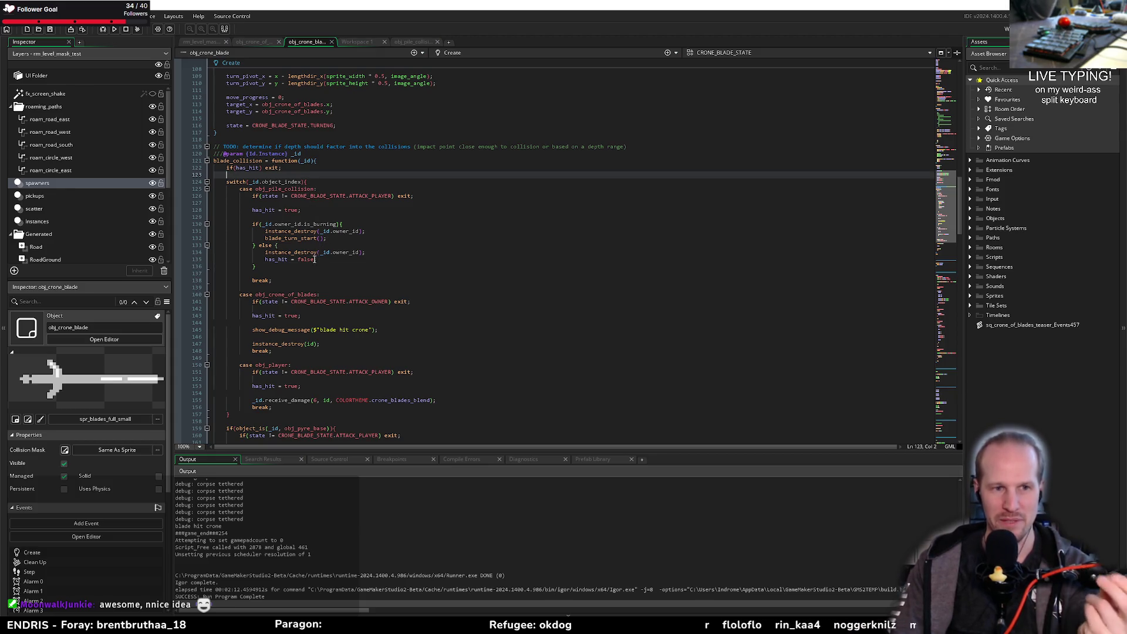
{"action": "left_click", "coordinate": [278, 274]}
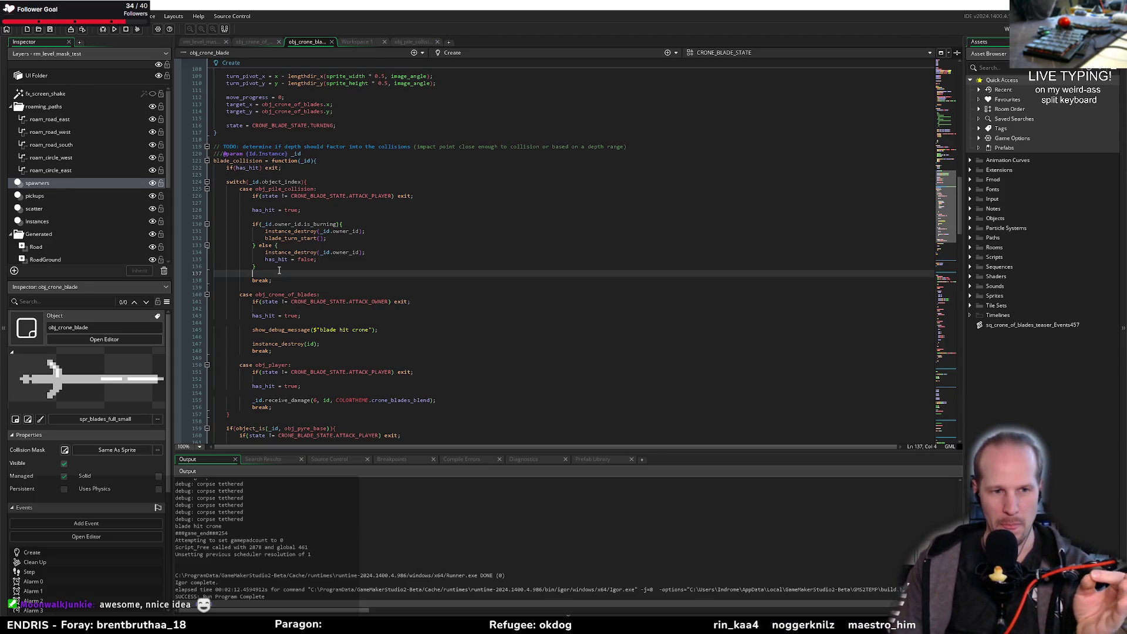
{"action": "left_click", "coordinate": [337, 233]}
{"action": "left_click", "coordinate": [341, 216]}
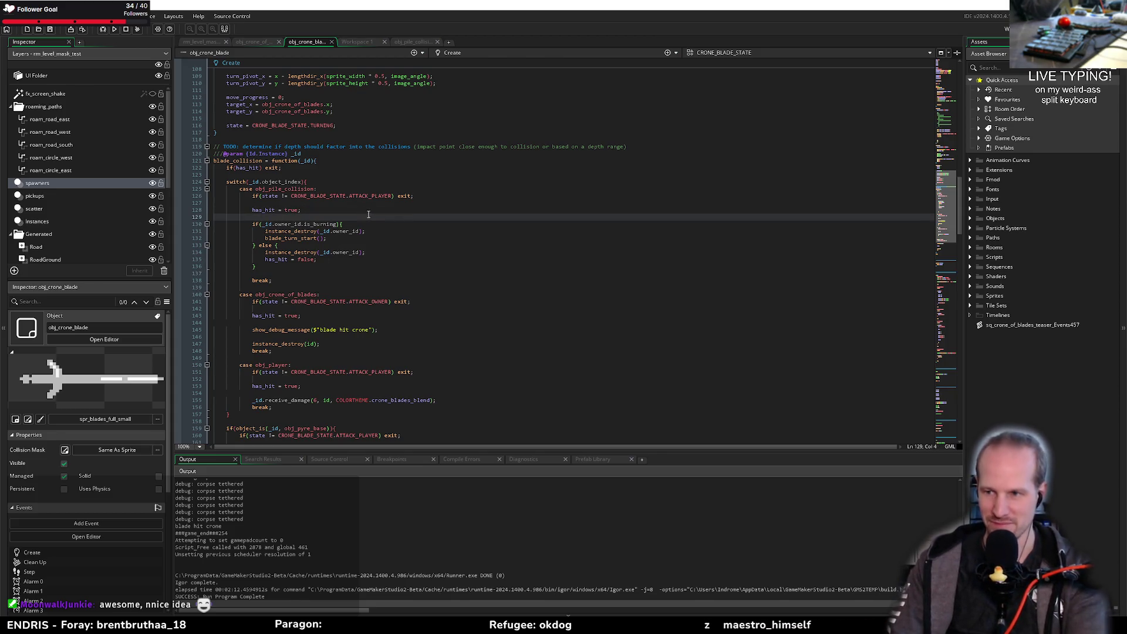
{"action": "left_click", "coordinate": [275, 274]}
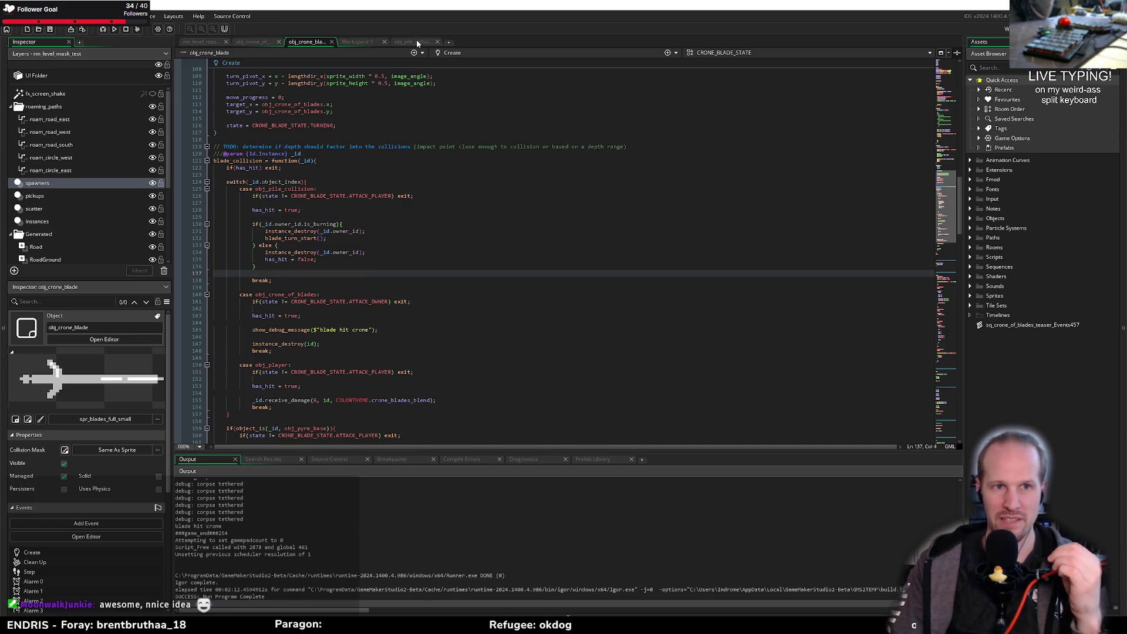
{"action": "left_click", "coordinate": [262, 42]}
{"action": "left_click", "coordinate": [321, 112]}
{"action": "key", "text": "ctrl+shift+Home"}
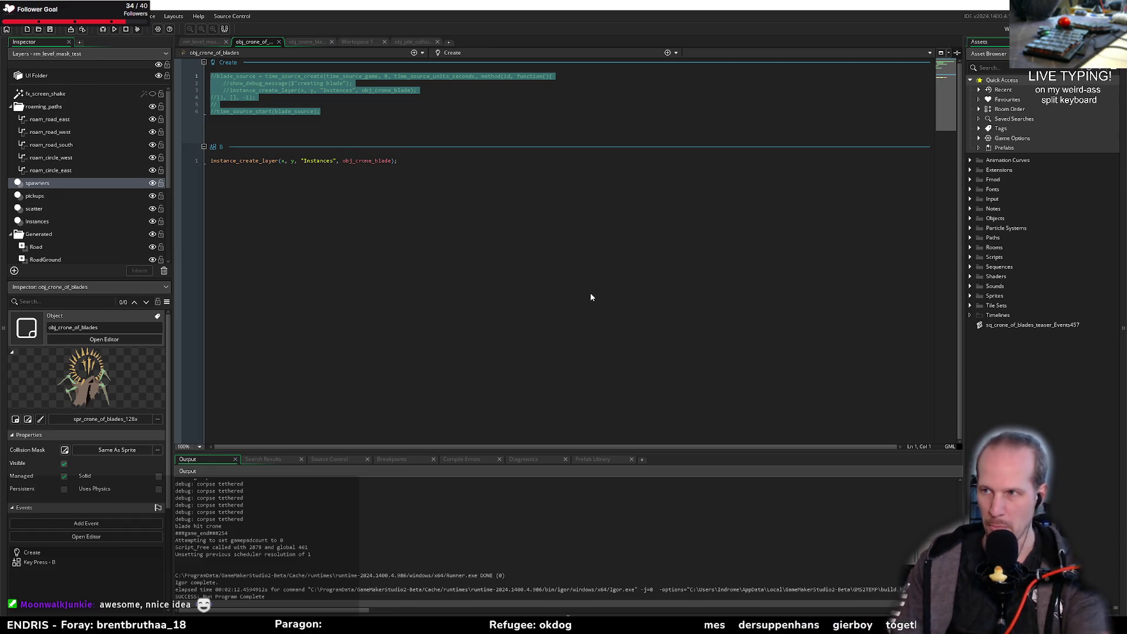
{"action": "left_click", "coordinate": [369, 114]}
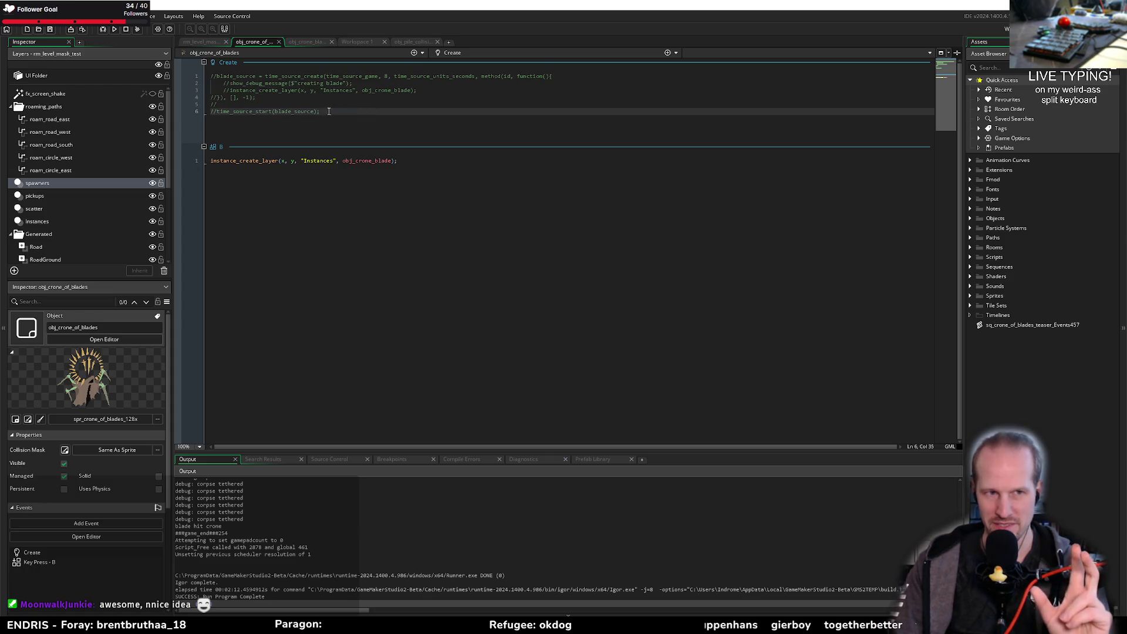
{"action": "left_click_drag", "start_coordinate": [329, 111], "coordinate": [178, 69]}
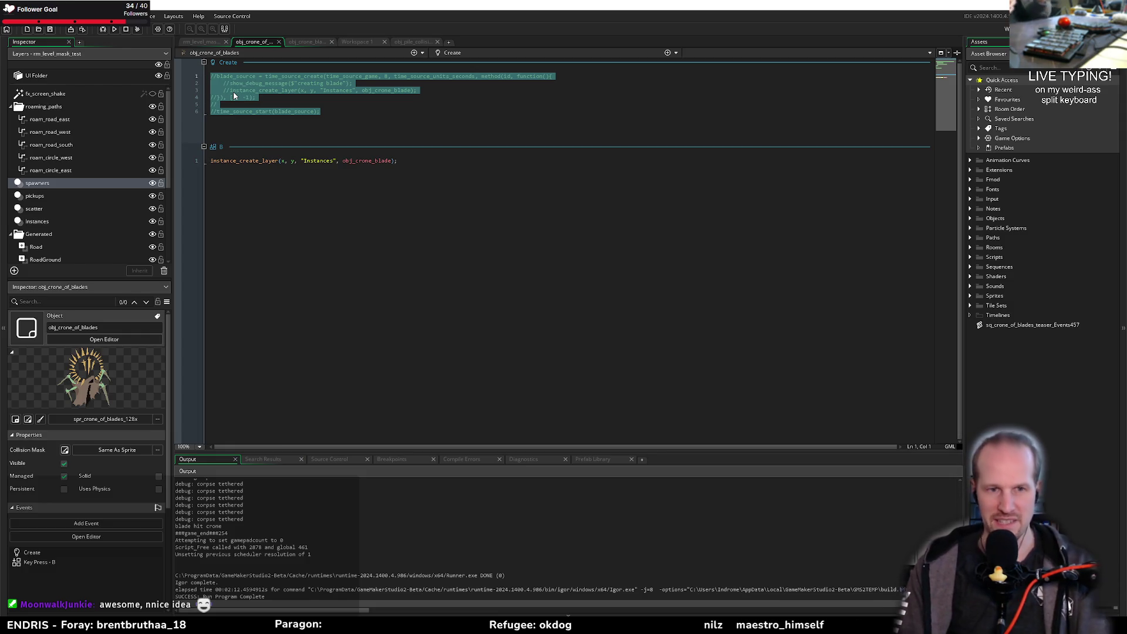
{"action": "left_click", "coordinate": [344, 91]}
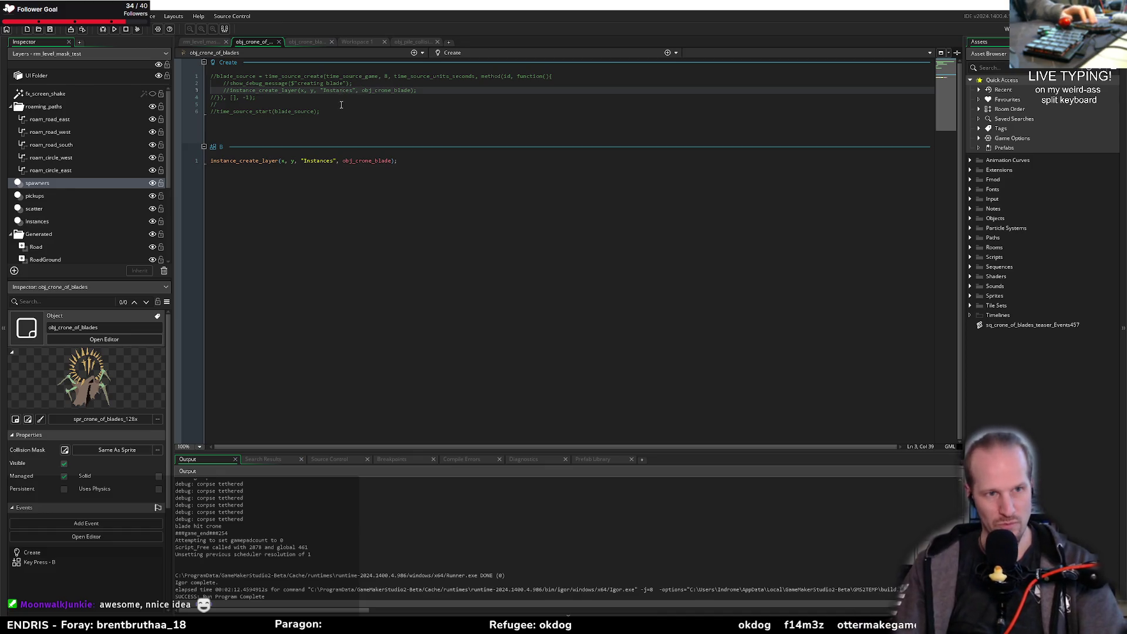
{"action": "key", "text": "ctrl+a"}
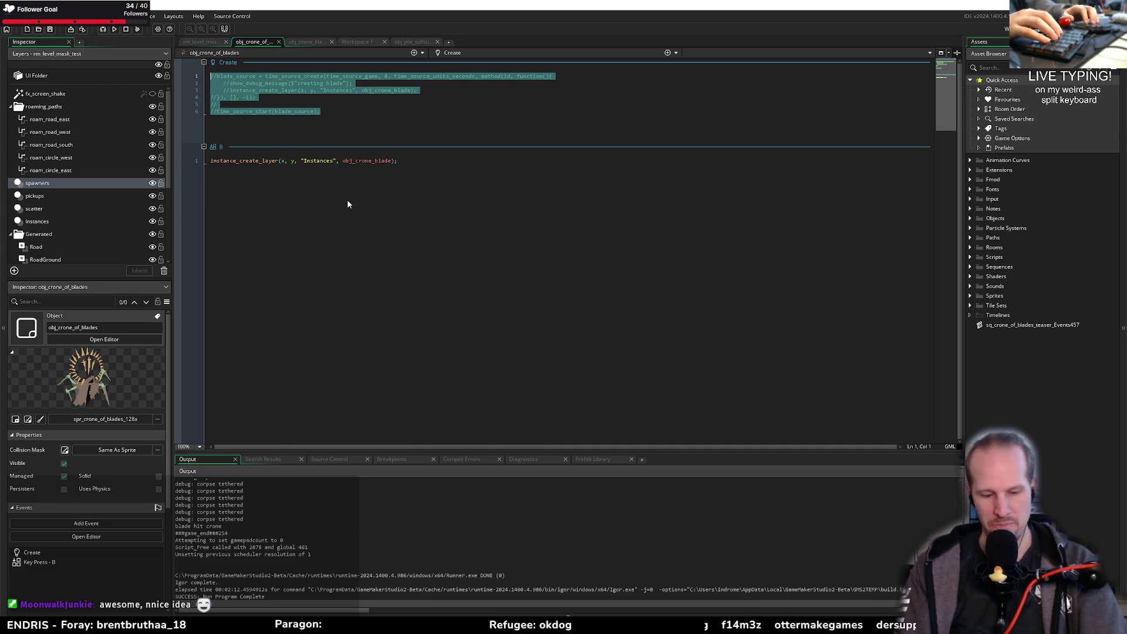
Step: Start the Create line as blade_spawn_timer = time_source_create using the autocomplete list
{"action": "type", "text": "spawn"}
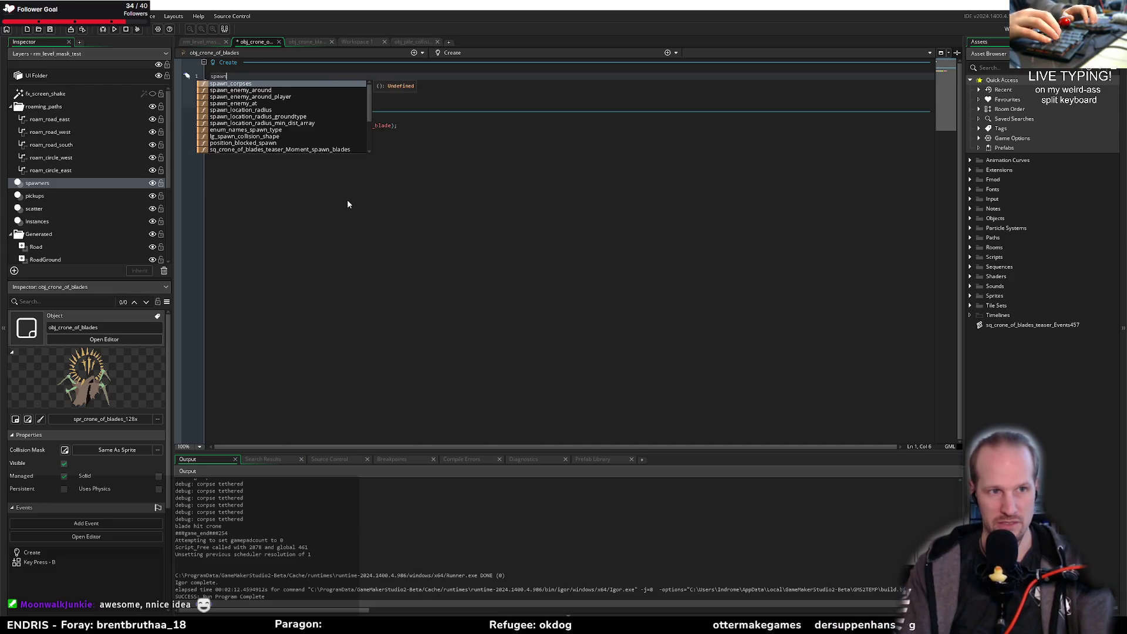
{"action": "key", "text": "BackSpace"}
{"action": "key", "text": "BackSpace"}
{"action": "key", "text": "BackSpace"}
{"action": "type", "text": "bl"}
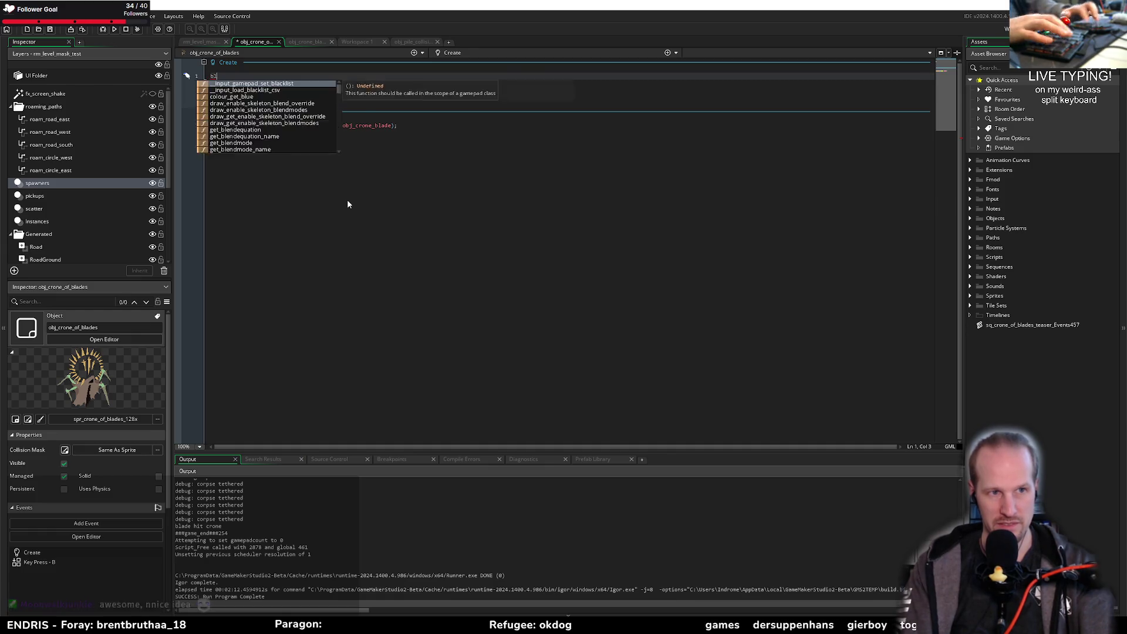
{"action": "type", "text": "ade_spawn_"}
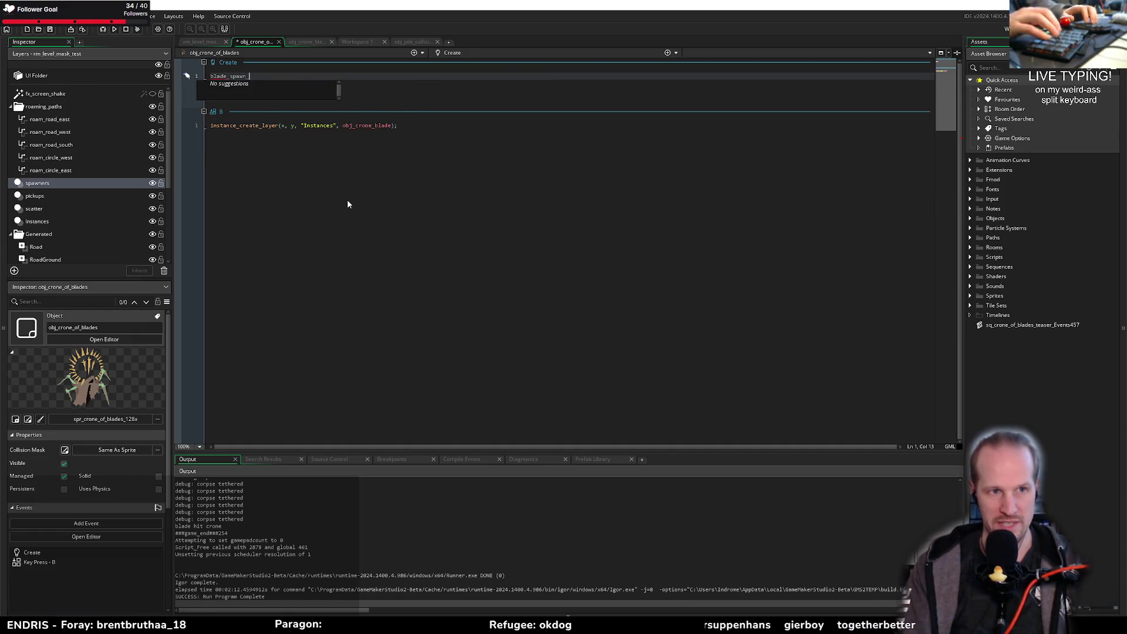
{"action": "type", "text": "timer "}
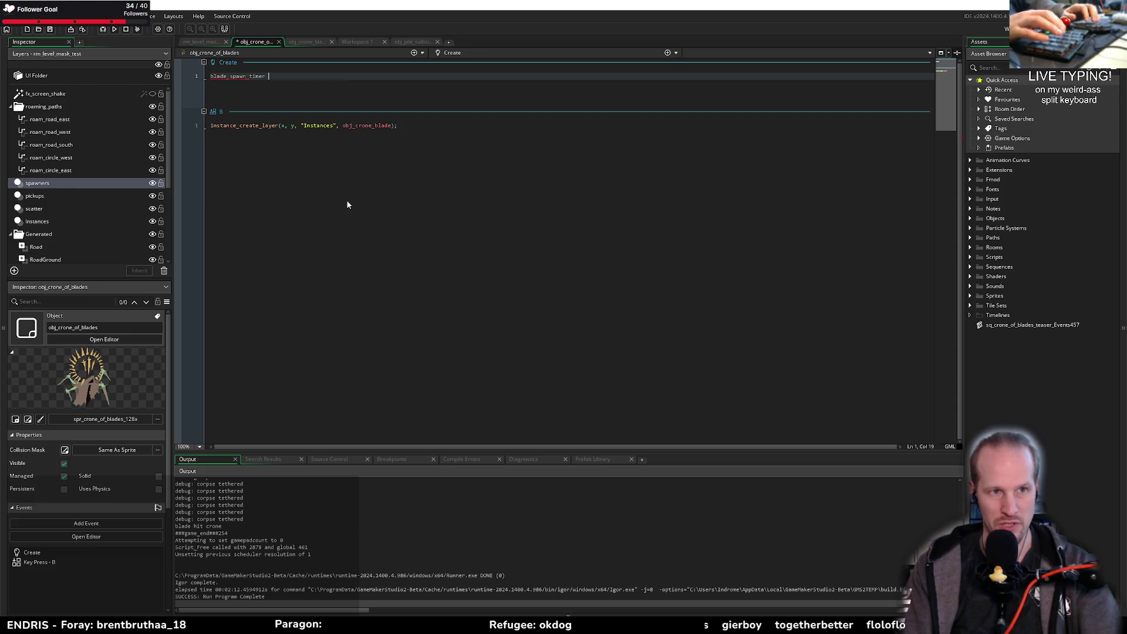
{"action": "type", "text": "= time_source"}
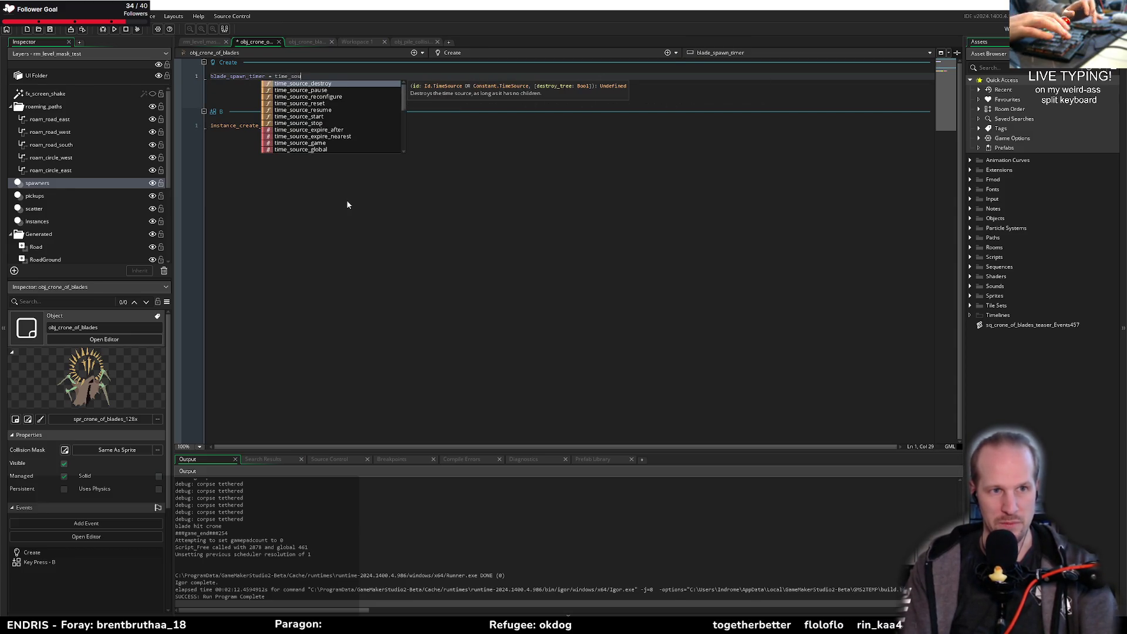
{"action": "key", "text": "Down"}
{"action": "key", "text": "Down"}
{"action": "key", "text": "Down"}
{"action": "key", "text": "Down"}
{"action": "key", "text": "Down"}
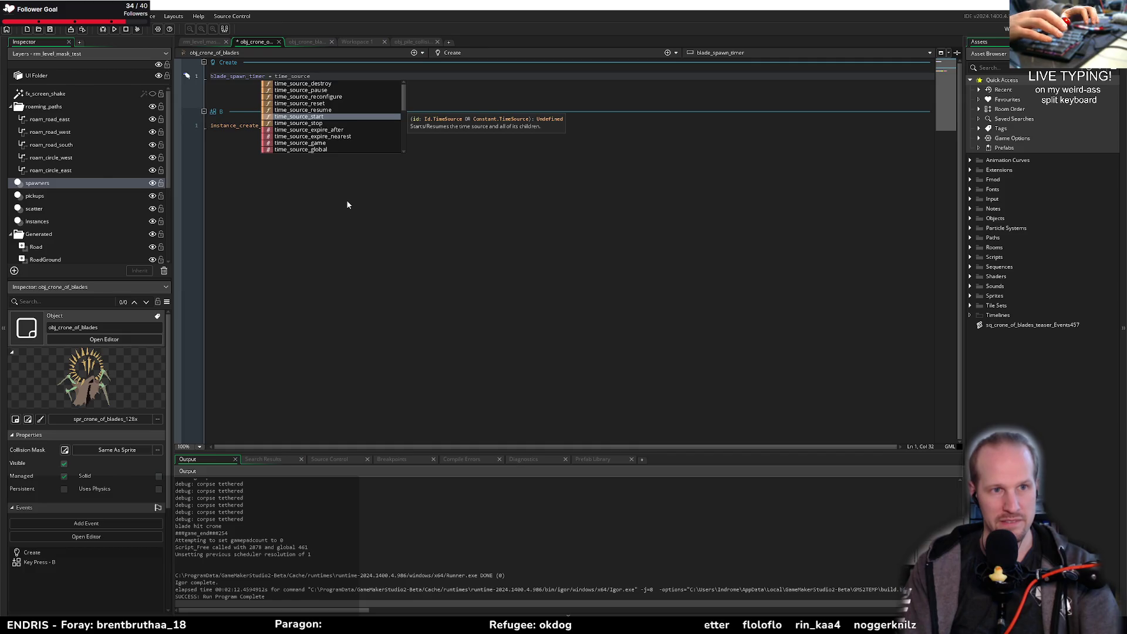
{"action": "key", "text": "Up"}
{"action": "key", "text": "Up"}
{"action": "key", "text": "Up"}
{"action": "key", "text": "Down"}
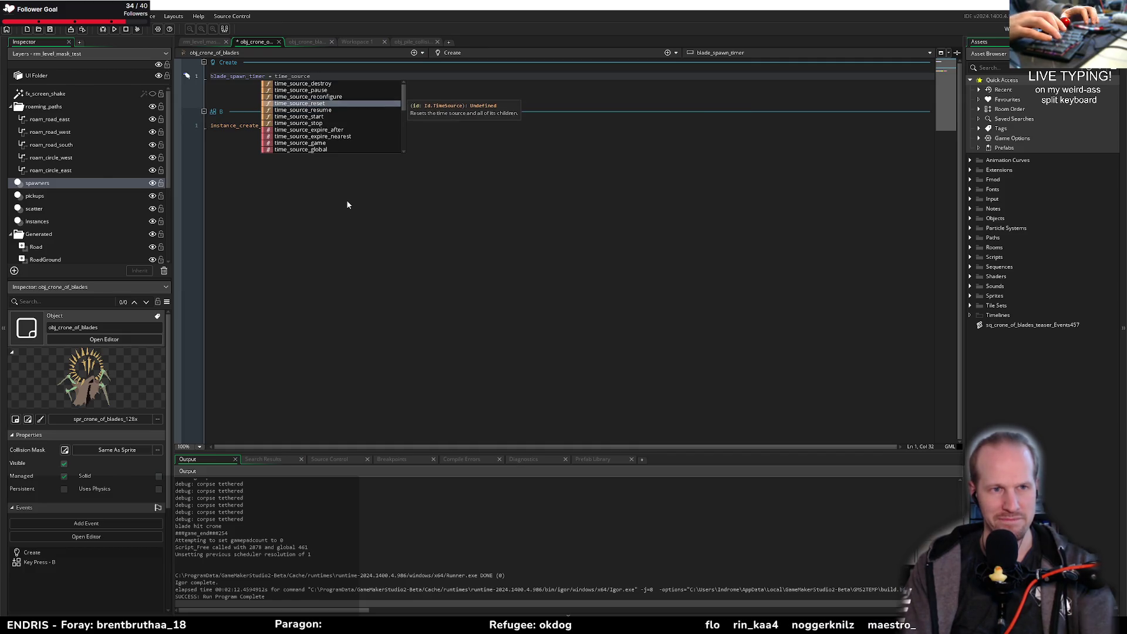
{"action": "key", "text": "Down"}
{"action": "key", "text": "Down"}
{"action": "key", "text": "Down"}
{"action": "key", "text": "Up"}
{"action": "key", "text": "Up"}
{"action": "key", "text": "Up"}
{"action": "key", "text": "Return"}
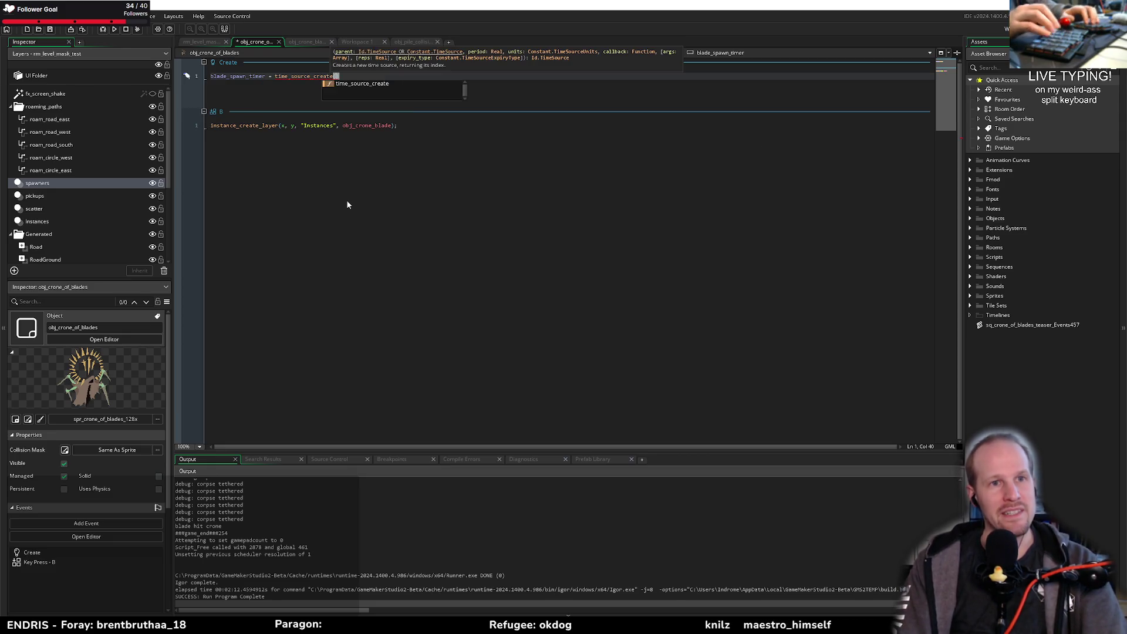
Step: Pass time_source_game, 5, time_source_units_seconds and function as the timer arguments
{"action": "type", "text": "time_source"}
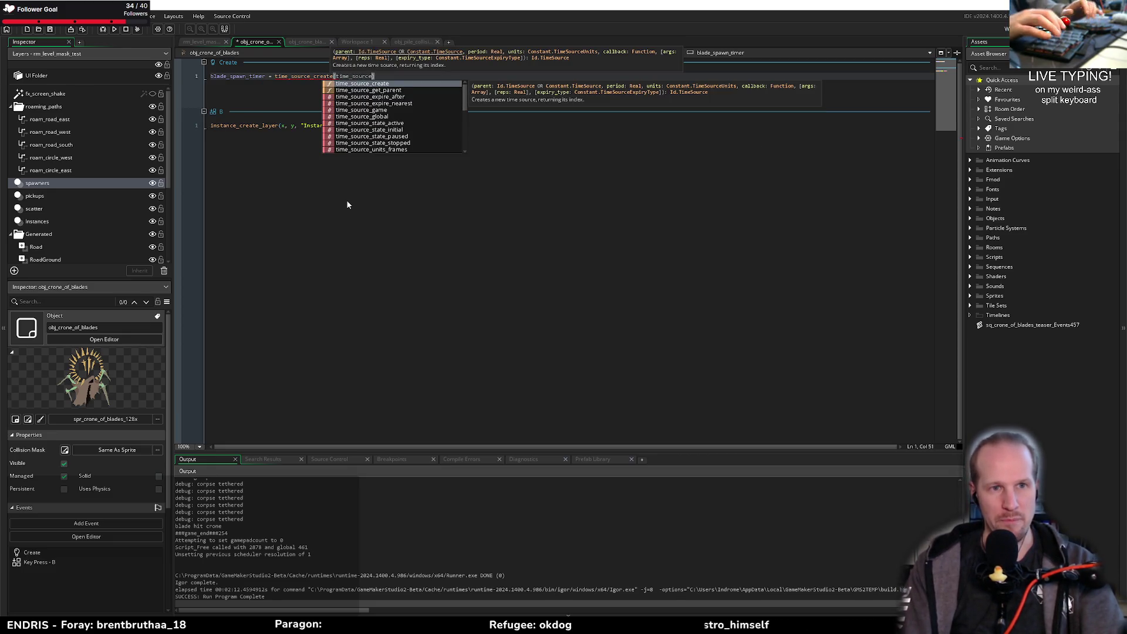
{"action": "key", "text": "Down"}
{"action": "key", "text": "Down"}
{"action": "key", "text": "Down"}
{"action": "key", "text": "Return"}
{"action": "type", "text": ", "}
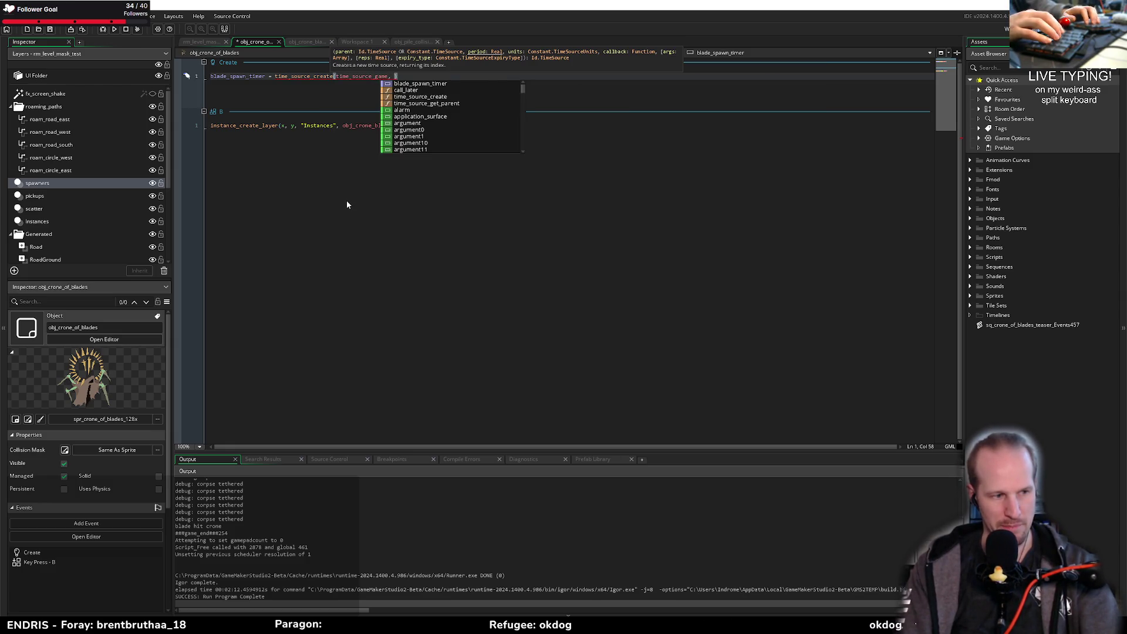
{"action": "type", "text": "5, tim"}
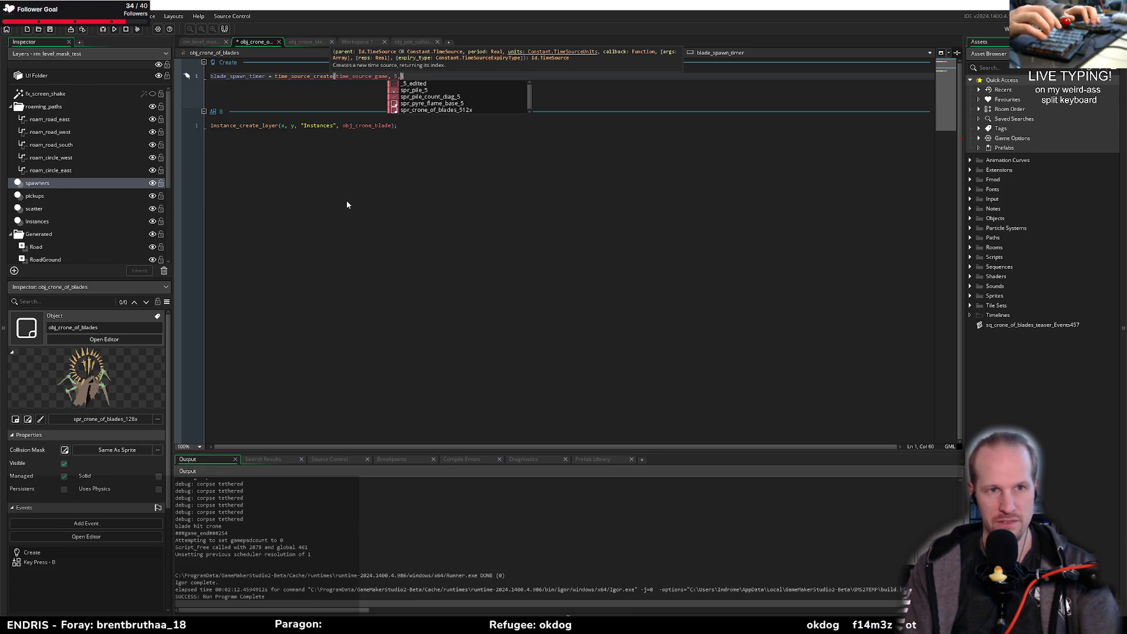
{"action": "type", "text": "e"}
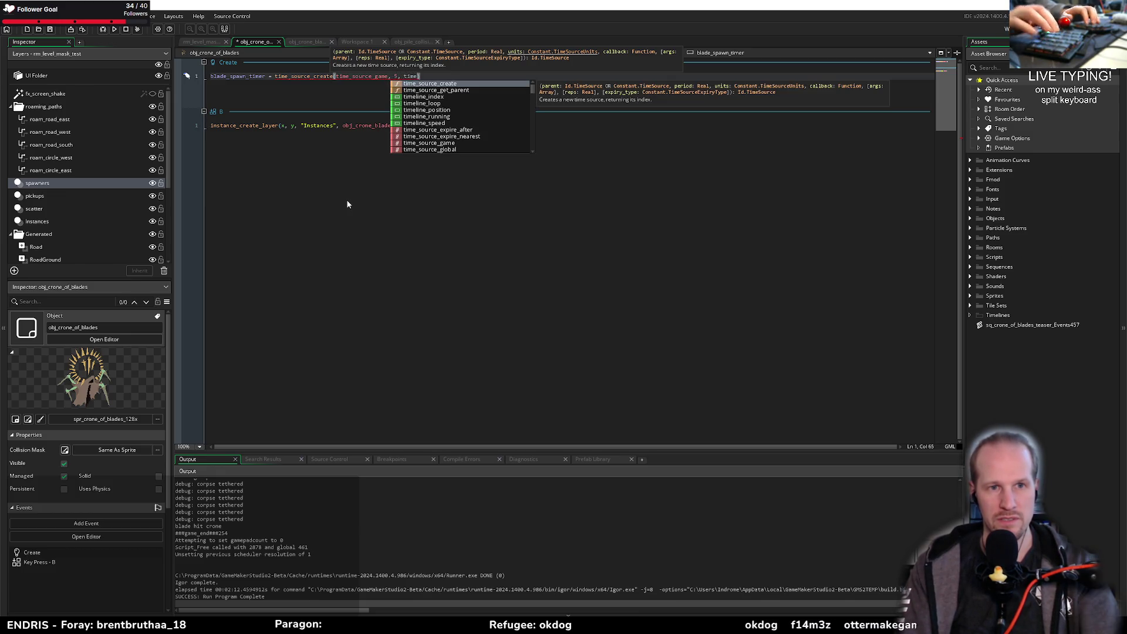
{"action": "type", "text": "_source_un"}
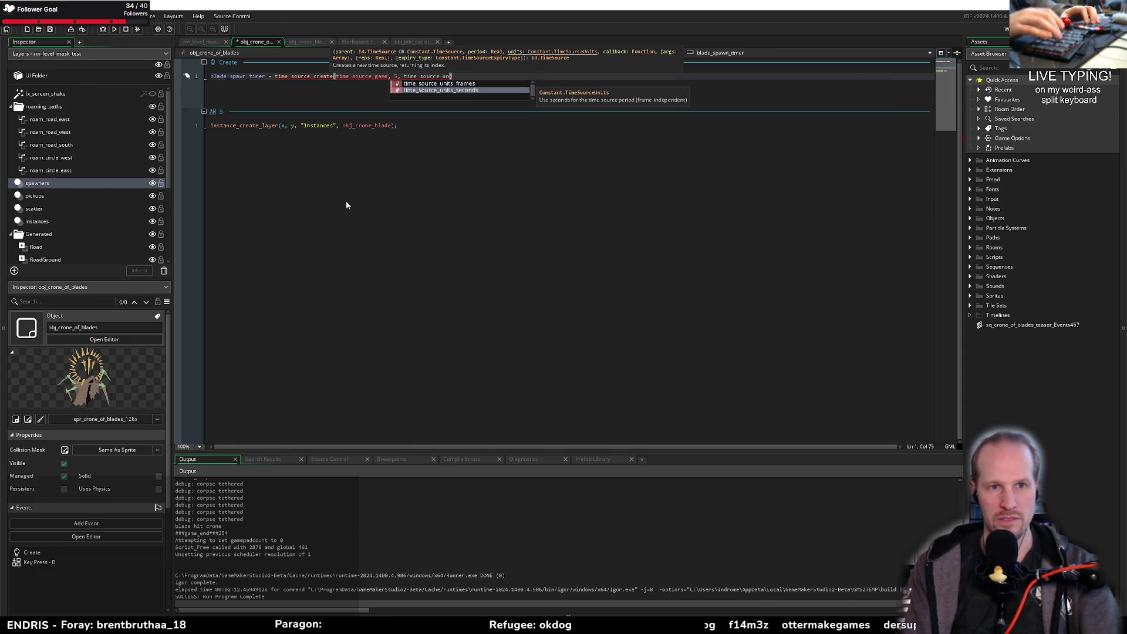
{"action": "key", "text": "Return"}
{"action": "type", "text": ", "}
{"action": "type", "text": "function"}
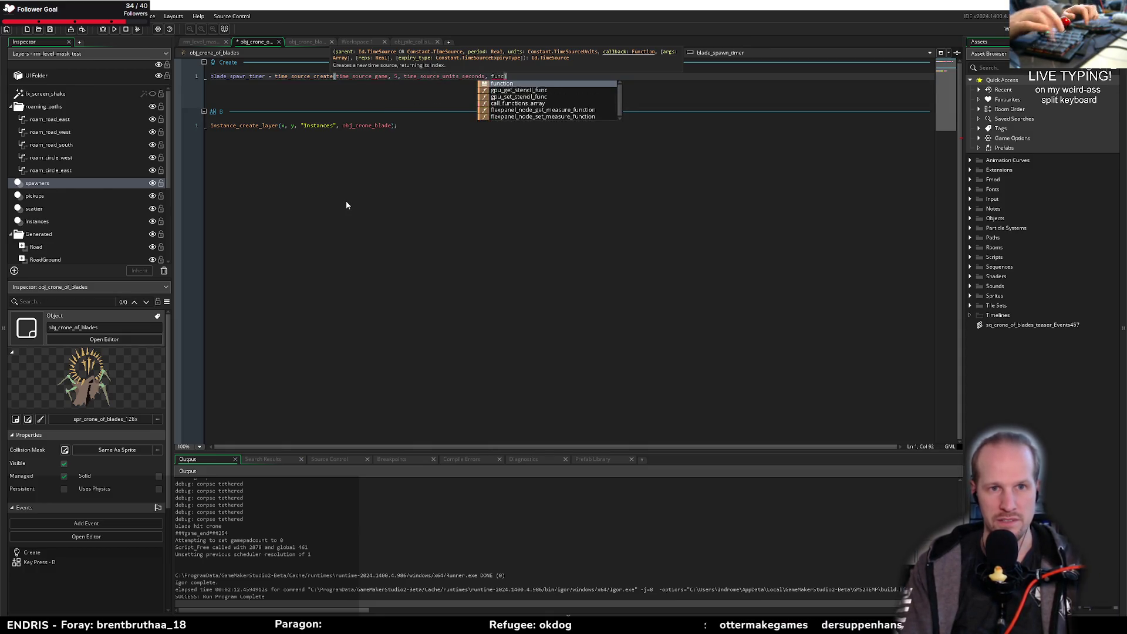
{"action": "key", "text": "Escape"}
{"action": "key", "text": "Down"}
{"action": "key", "text": "ctrl+x"}
{"action": "key", "text": "ctrl+z"}
Step: Give the callback an empty function(){ } body and select the B event's instance-creating line
{"action": "left_click", "coordinate": [533, 101]}
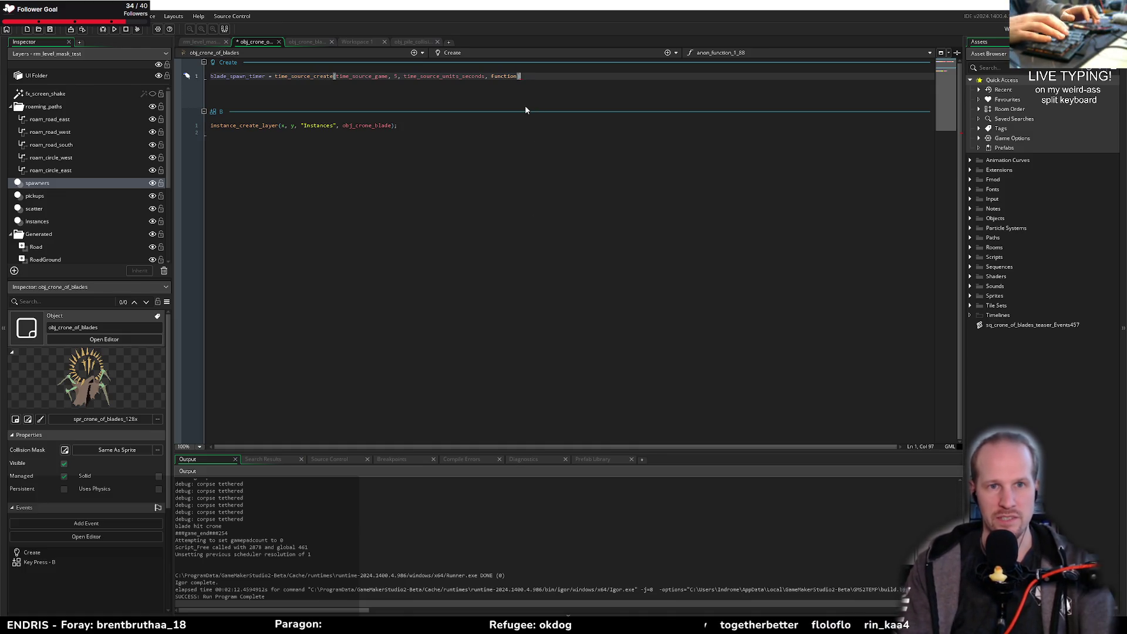
{"action": "key", "text": "Left"}
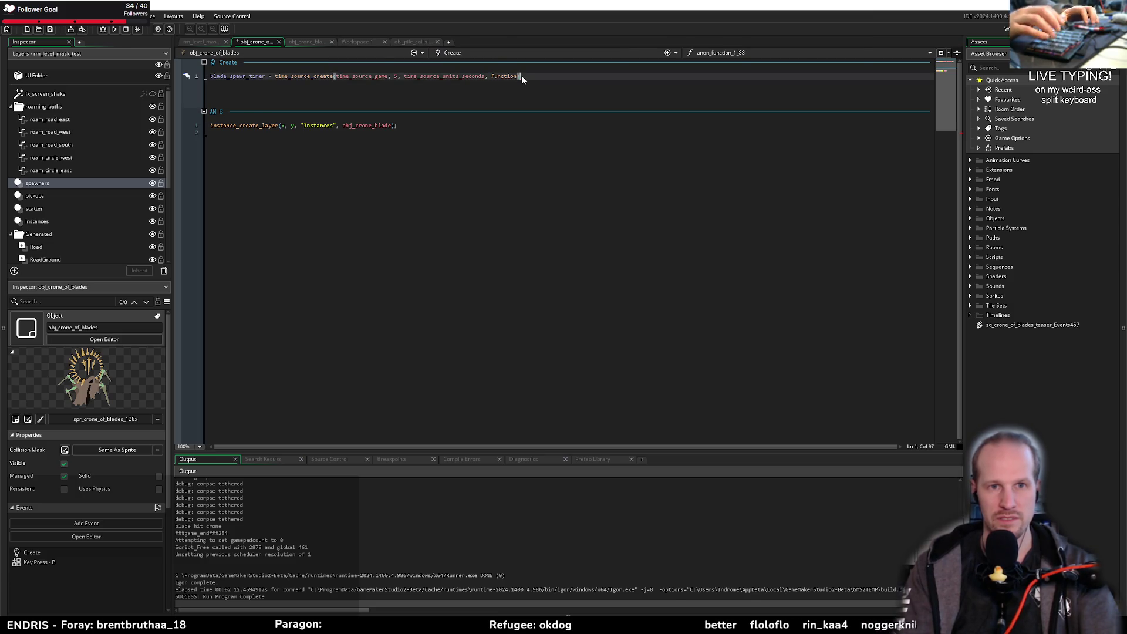
{"action": "type", "text": "(){"}
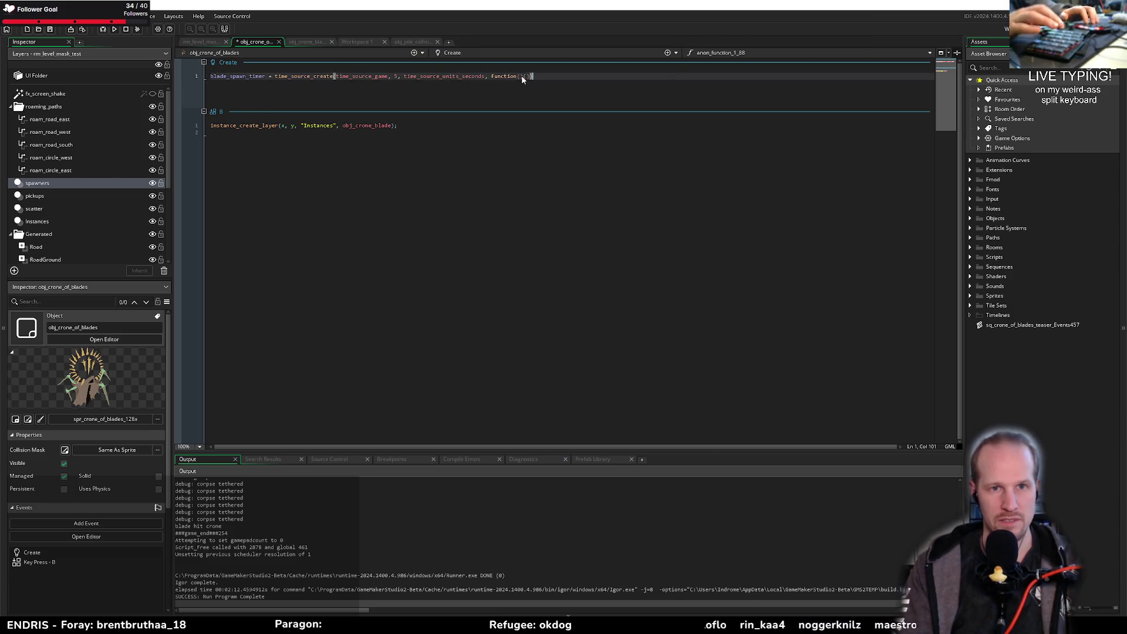
{"action": "type", "text": "{"}
{"action": "key", "text": "Return"}
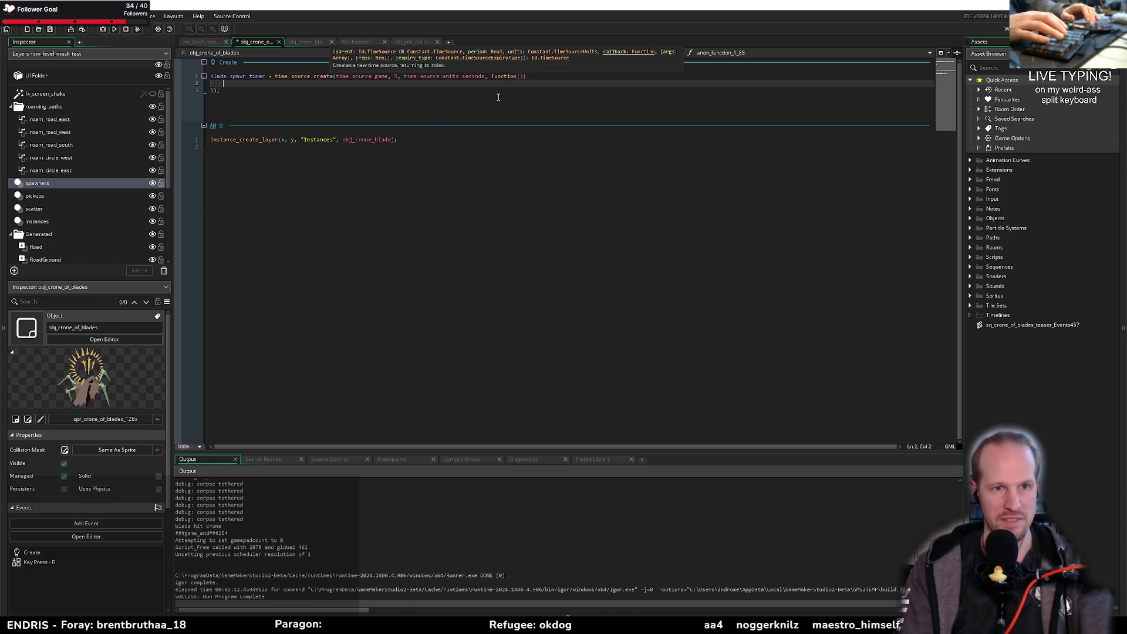
{"action": "left_click", "coordinate": [437, 139]}
{"action": "key", "text": "shift+Home"}
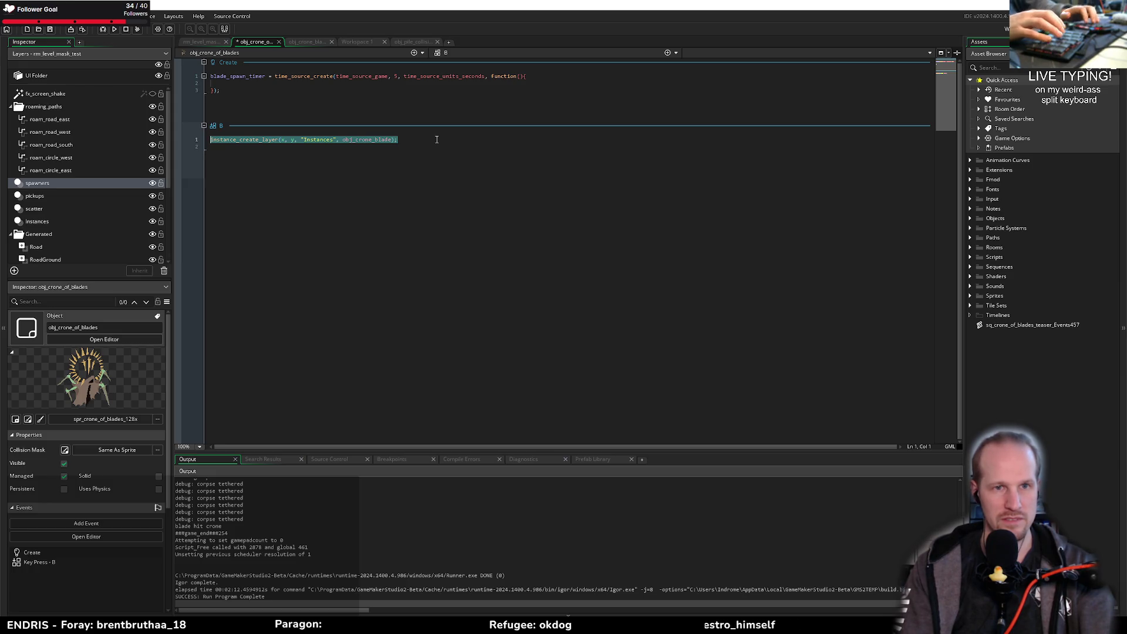
Step: Paste instance_create_layer(x, y, "Instances", obj_crone_blade); into the blade_spawn_timer callback body
{"action": "left_click", "coordinate": [437, 84]}
{"action": "key", "text": "ctrl+v"}
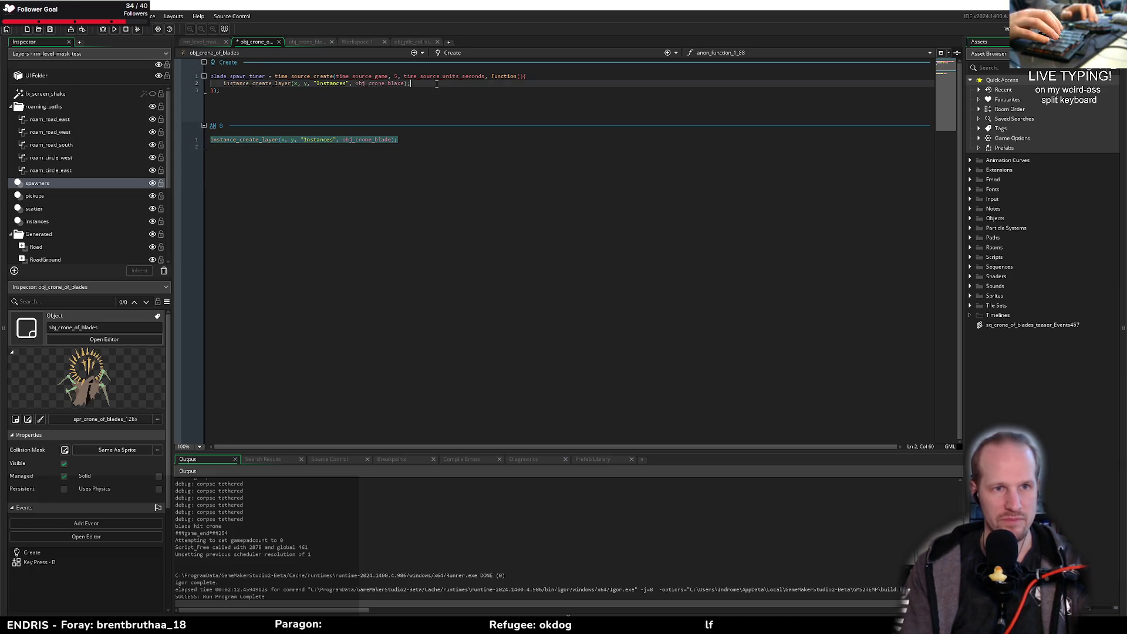
{"action": "key", "text": "Left"}
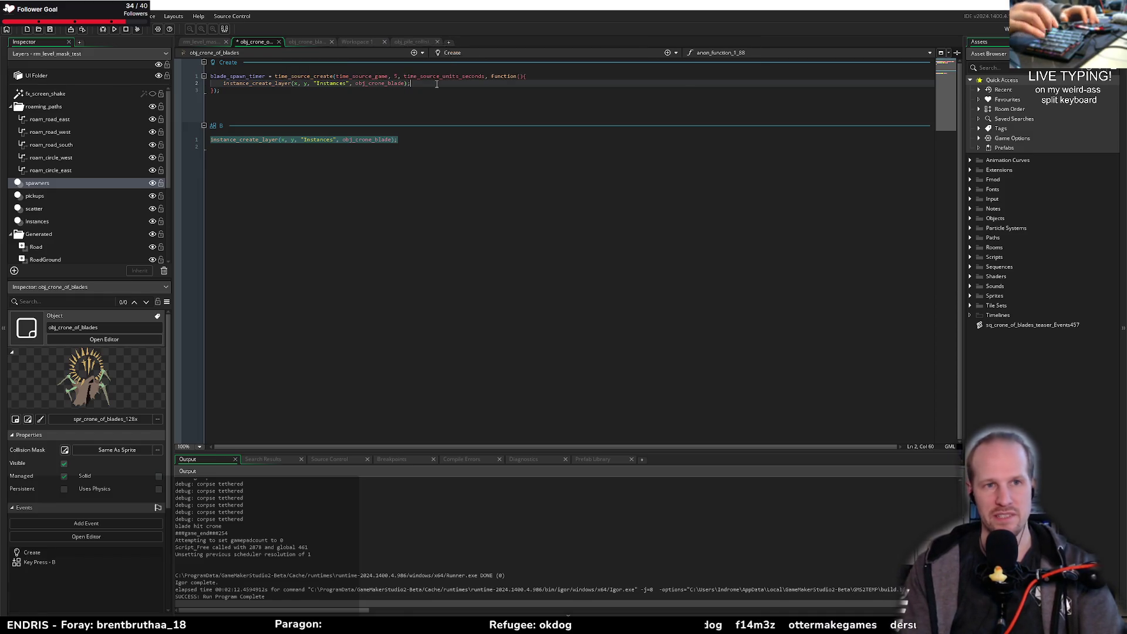
{"action": "key", "text": "ctrl+shift+Left"}
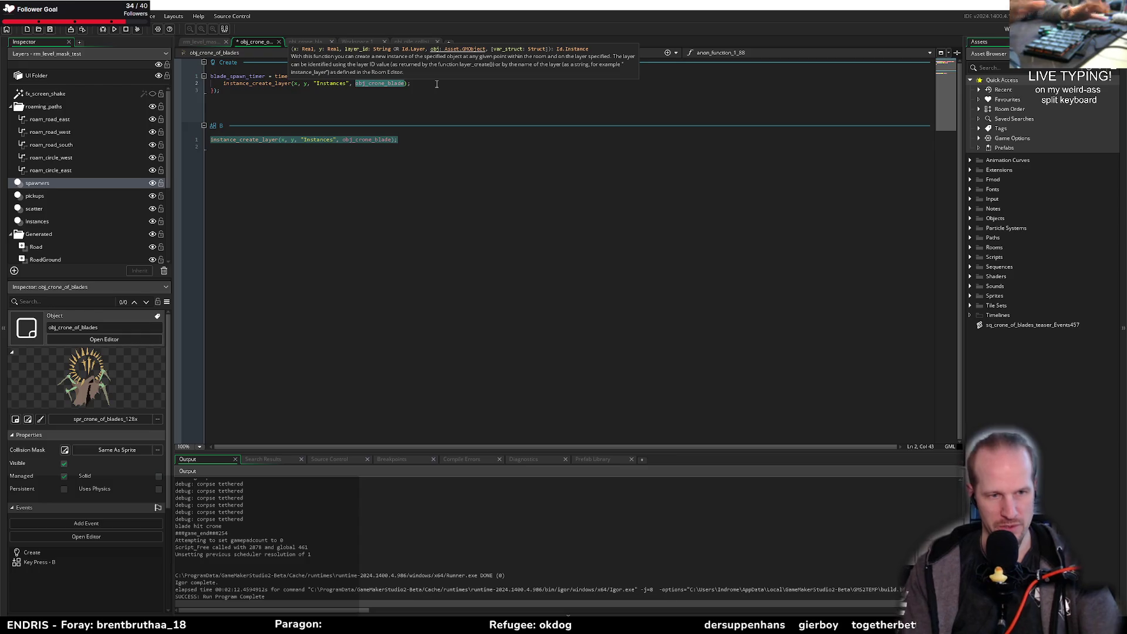
Step: Find 'spr_ corpse' in the asset search, open spr_enemy_dummy_corpse_tethered, then build and run the game
{"action": "left_click", "coordinate": [709, 293]}
{"action": "key", "text": "ctrl+t"}
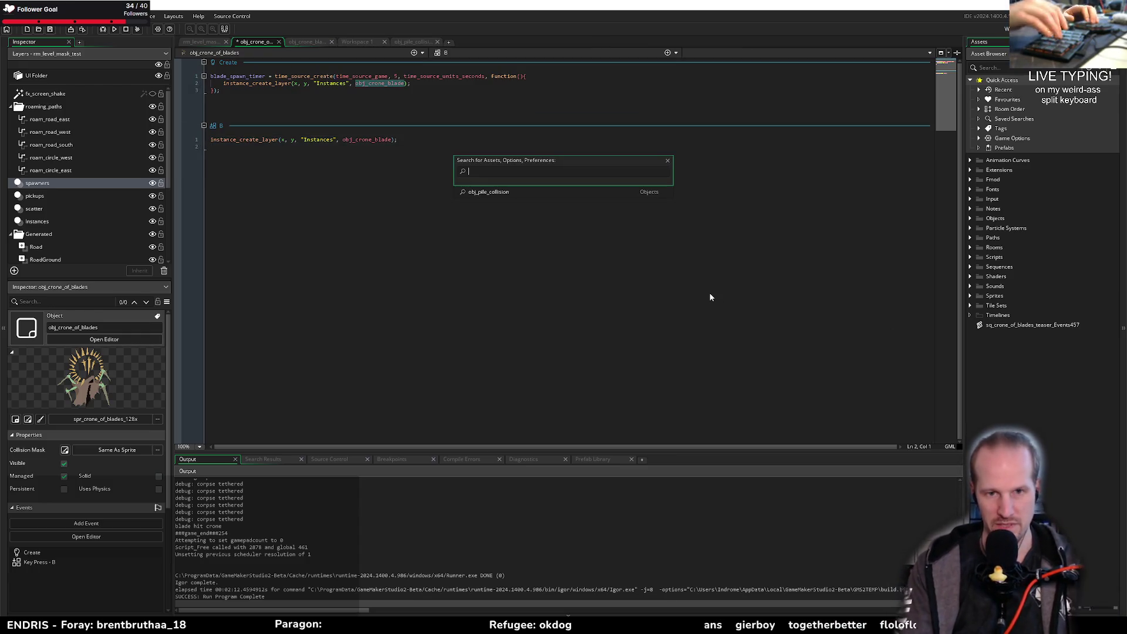
{"action": "type", "text": "spr_ "}
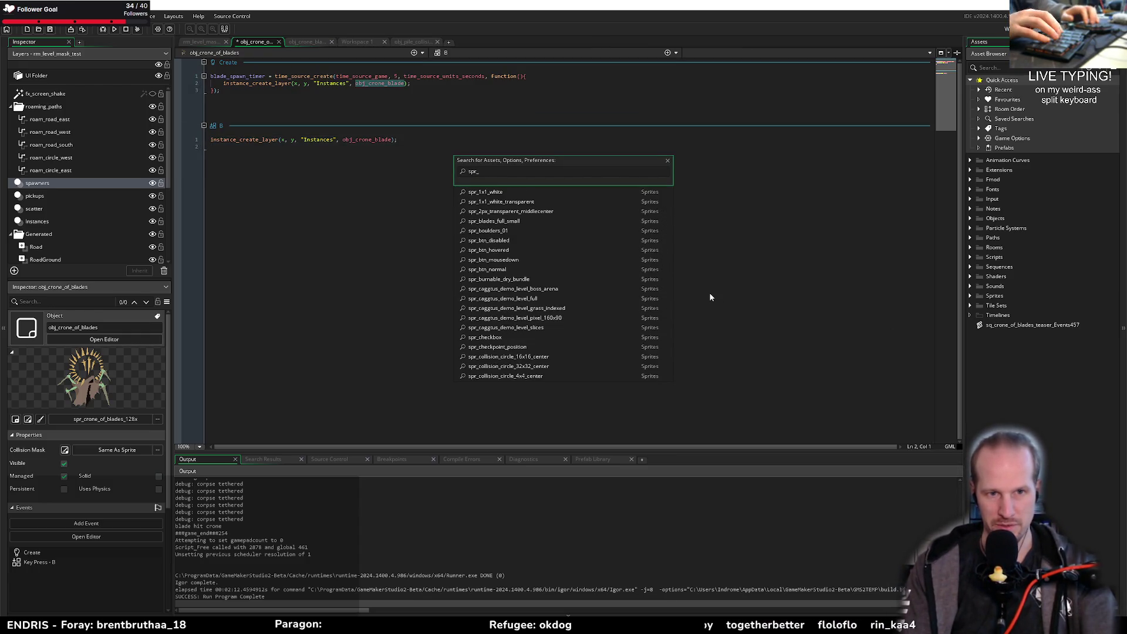
{"action": "type", "text": "corpse"}
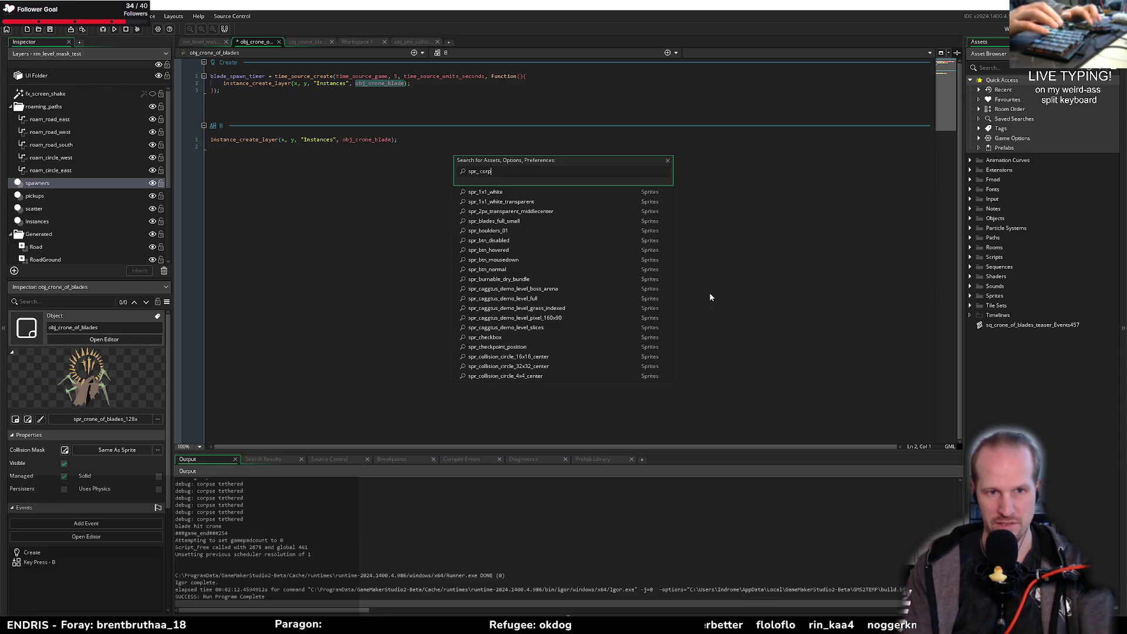
{"action": "key", "text": "Down"}
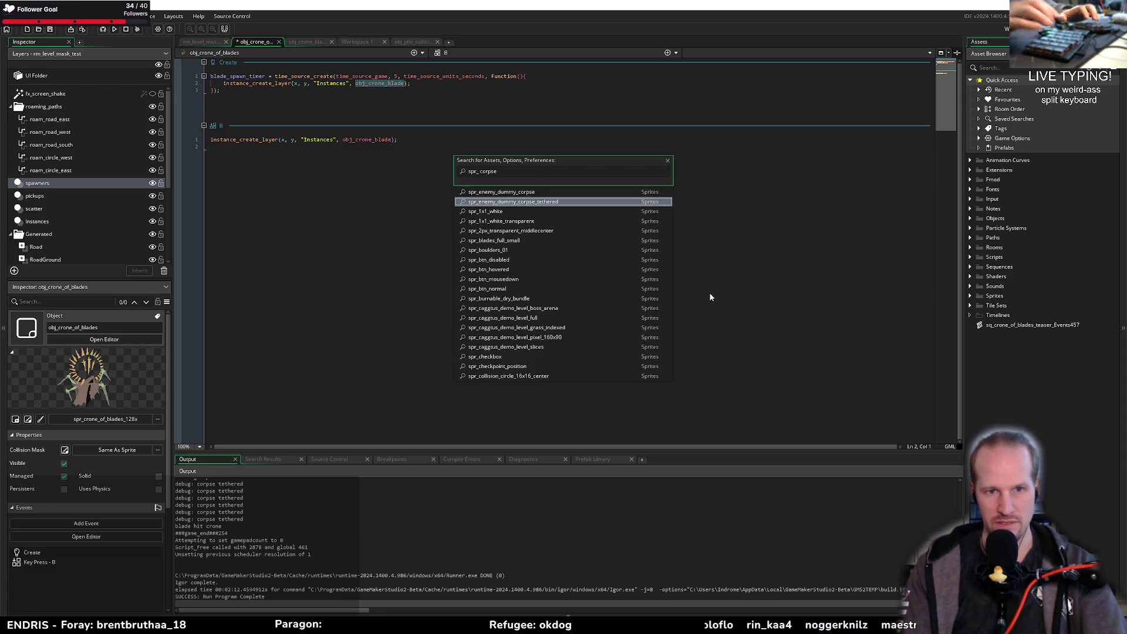
{"action": "key", "text": "Return"}
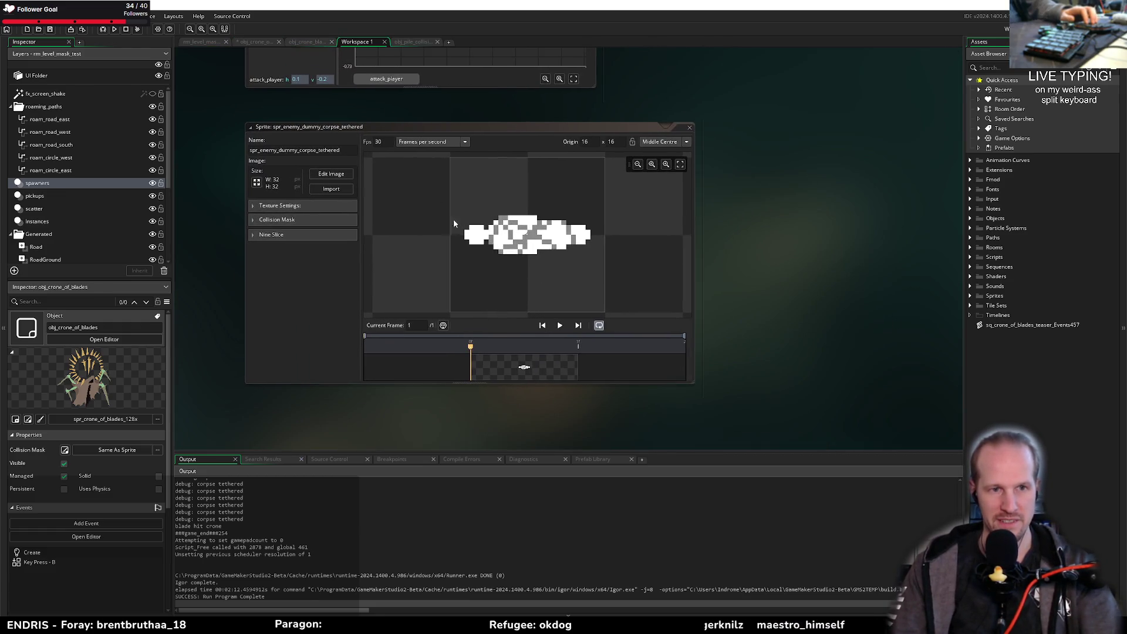
{"action": "left_click_drag", "start_coordinate": [345, 153], "coordinate": [253, 285]}
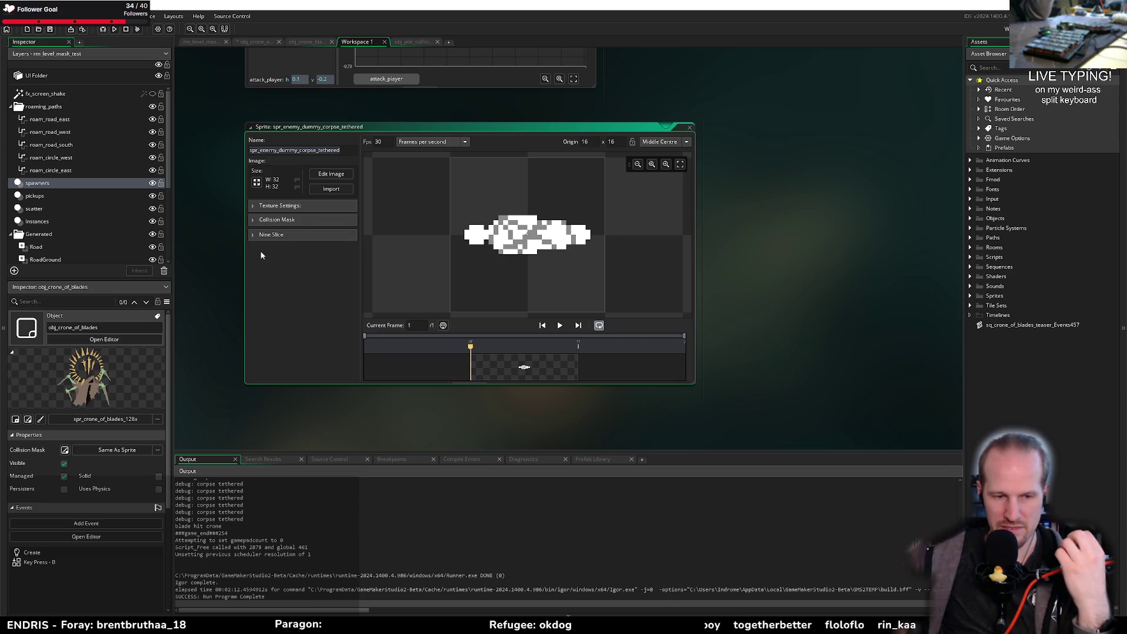
{"action": "left_click", "coordinate": [115, 29]}
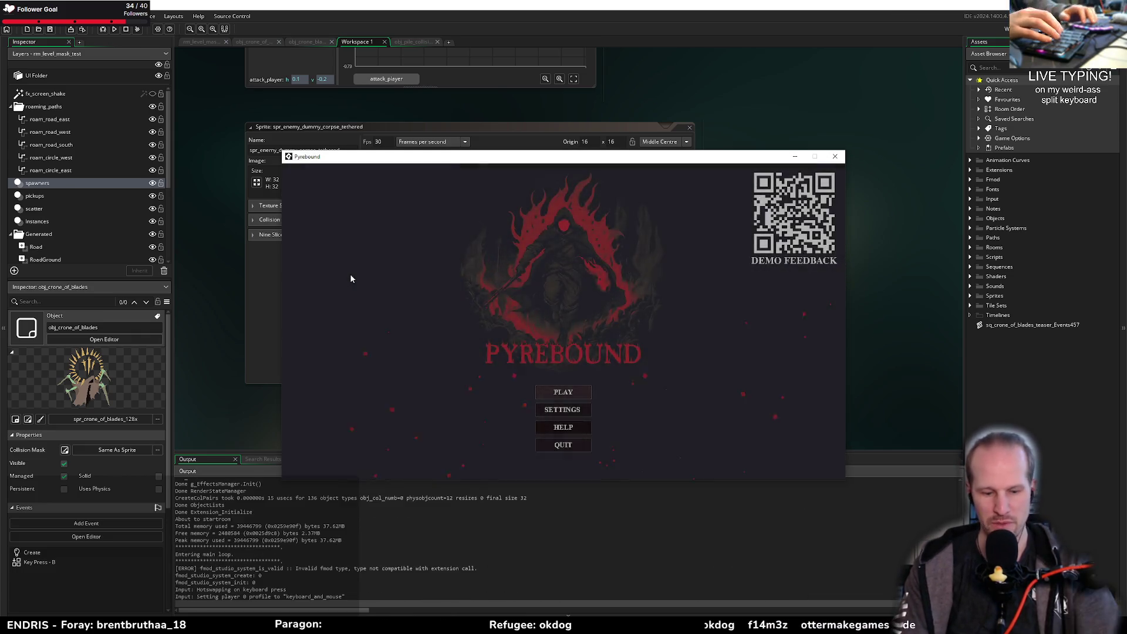
Step: Start Pyrebound from the title menu and steer the player with WASD around the crone of blades
{"action": "key", "text": "Return"}
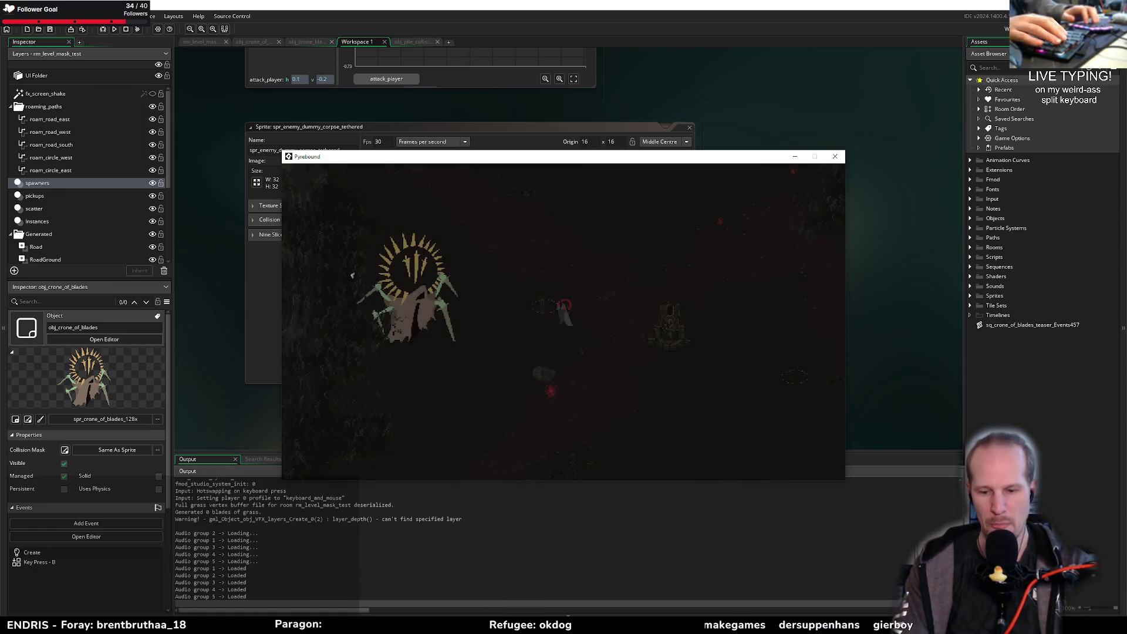
{"action": "key", "text": "d"}
{"action": "key", "text": "w"}
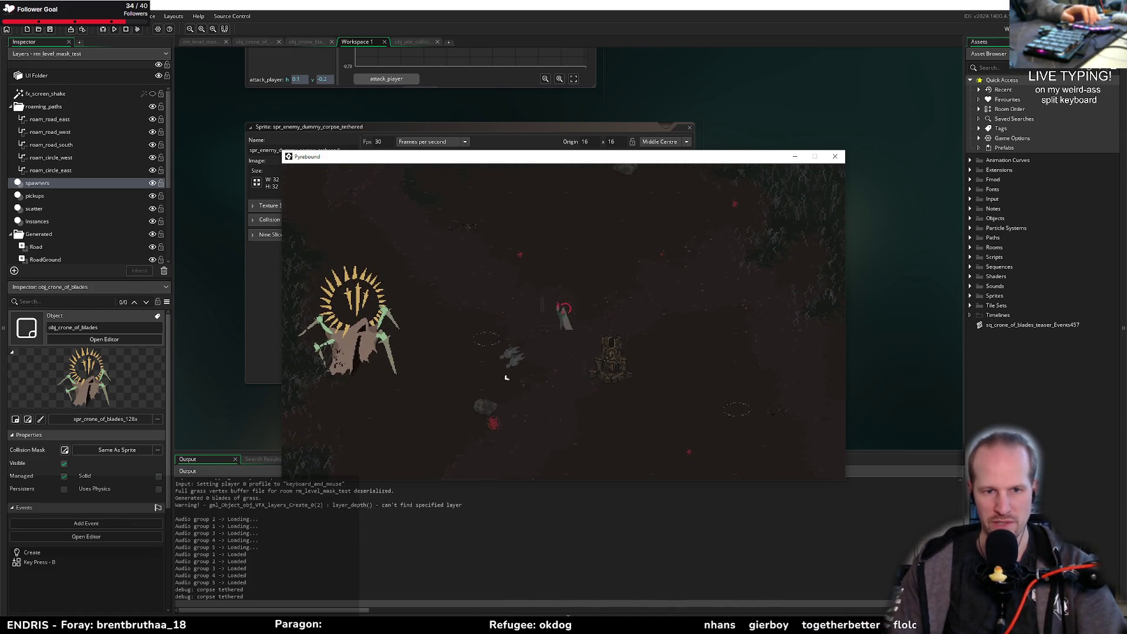
{"action": "key", "text": "s"}
{"action": "key", "text": "a"}
{"action": "key", "text": "w"}
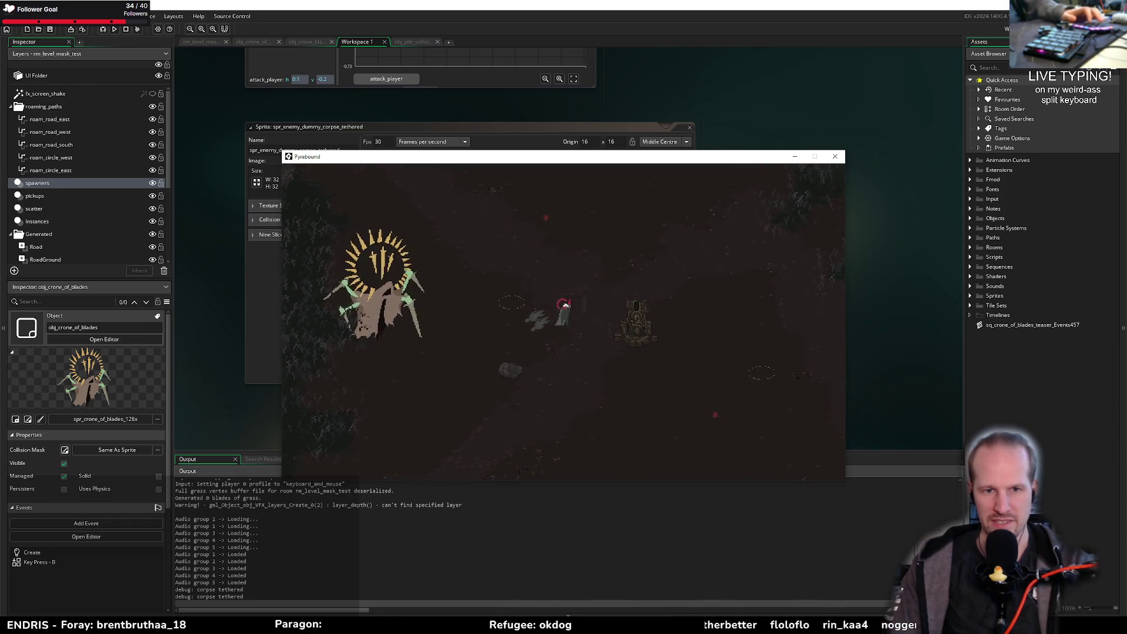
{"action": "key", "text": "w"}
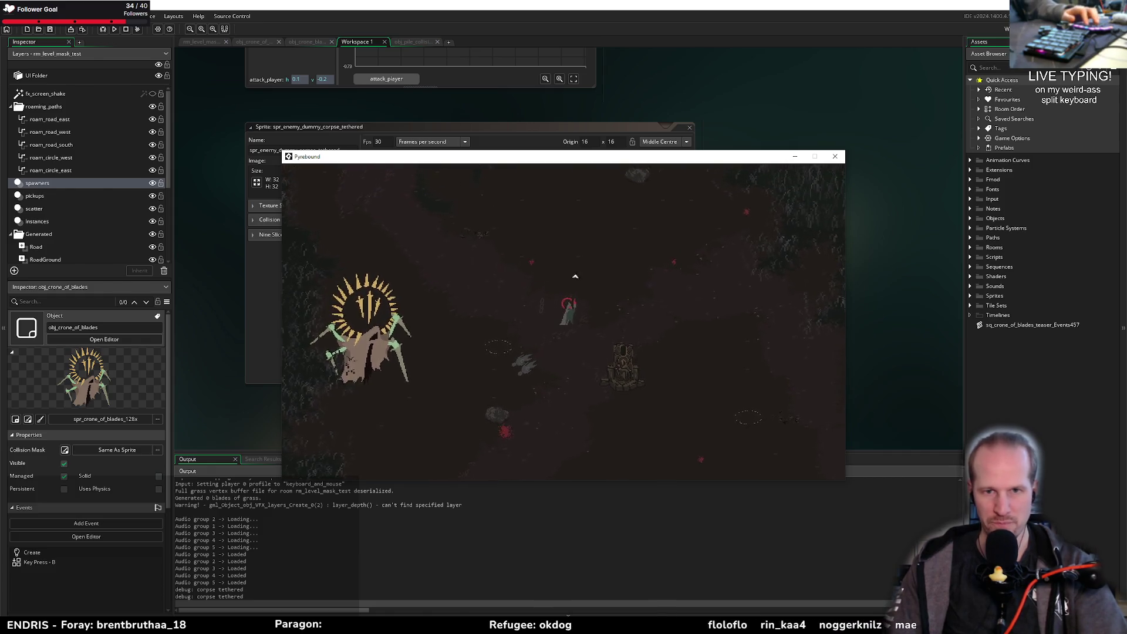
{"action": "key", "text": "d"}
{"action": "key", "text": "s"}
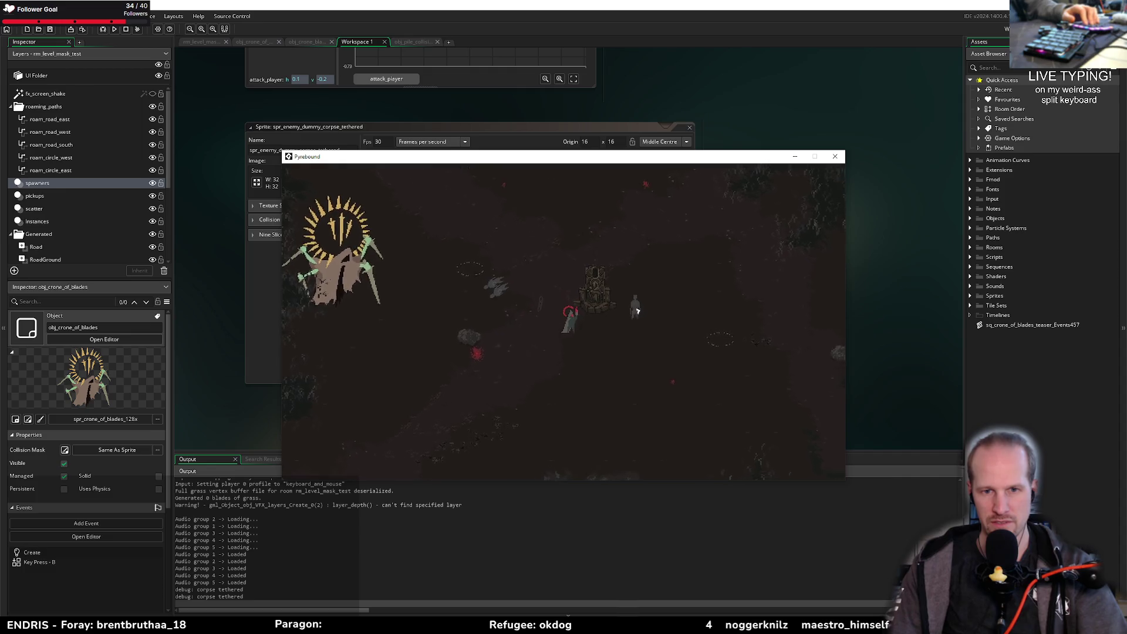
{"action": "key", "text": "d"}
{"action": "key", "text": "s"}
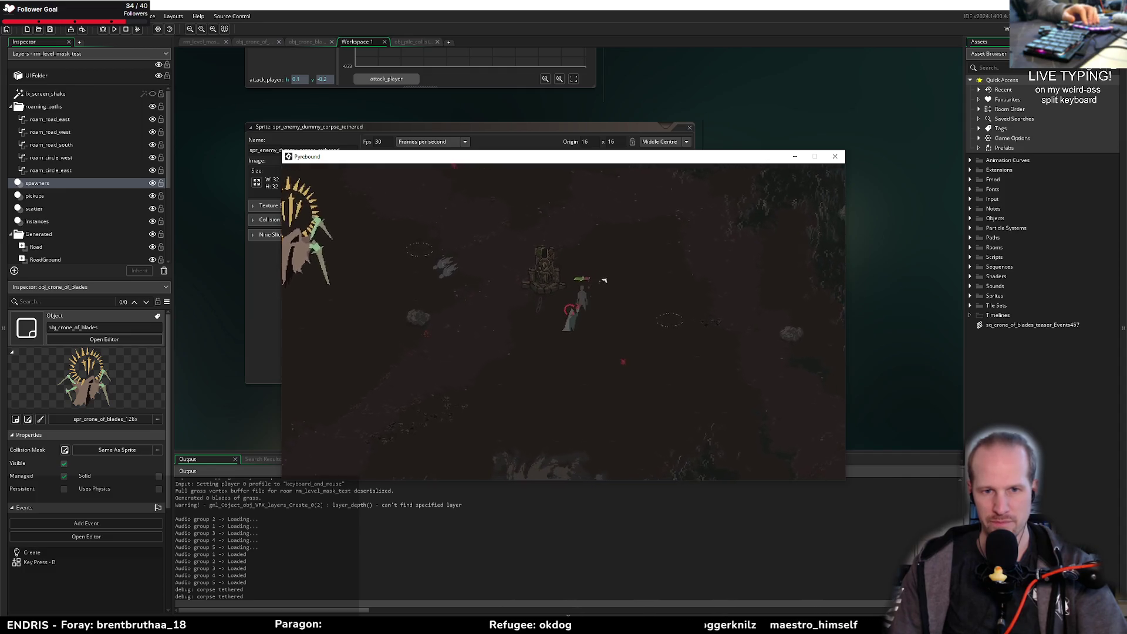
{"action": "key", "text": "a"}
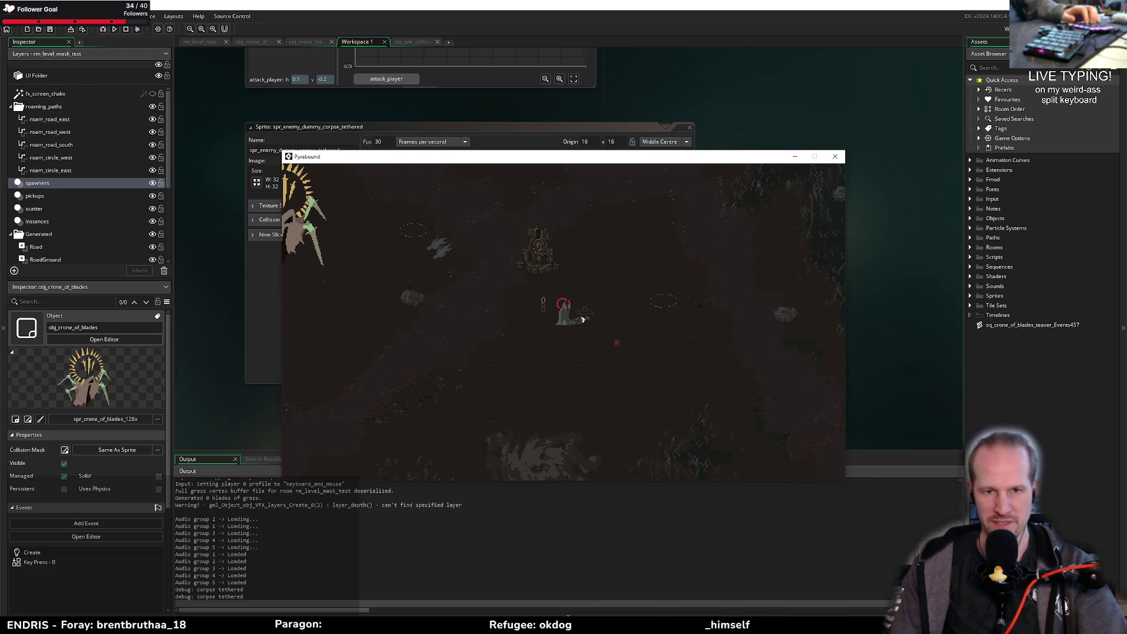
{"action": "key", "text": "s"}
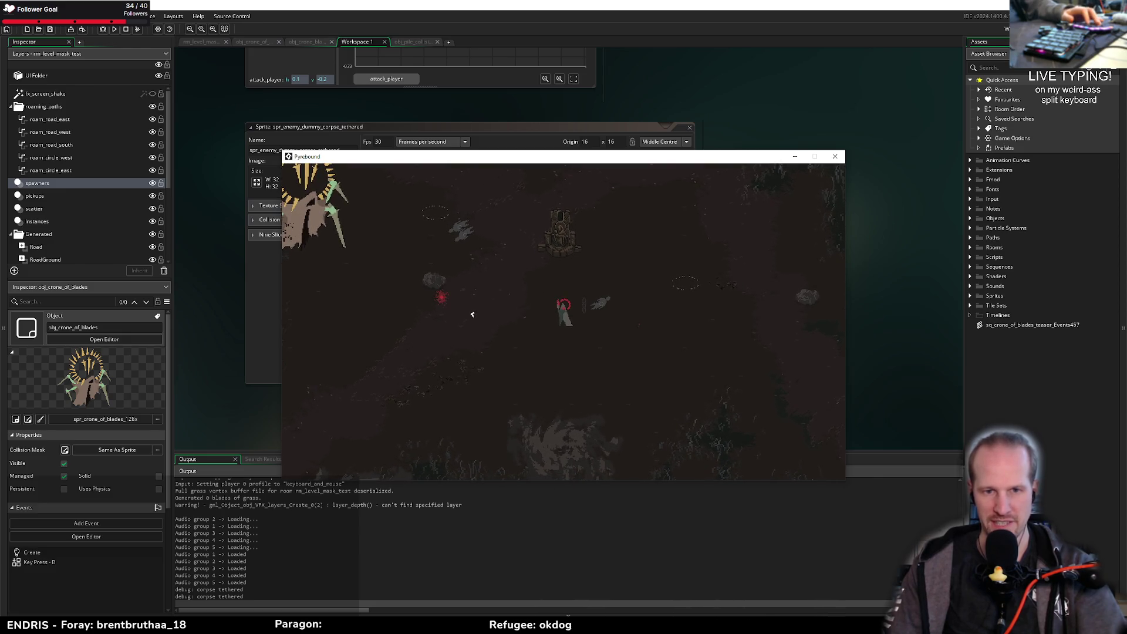
{"action": "key", "text": "w"}
{"action": "key", "text": "a"}
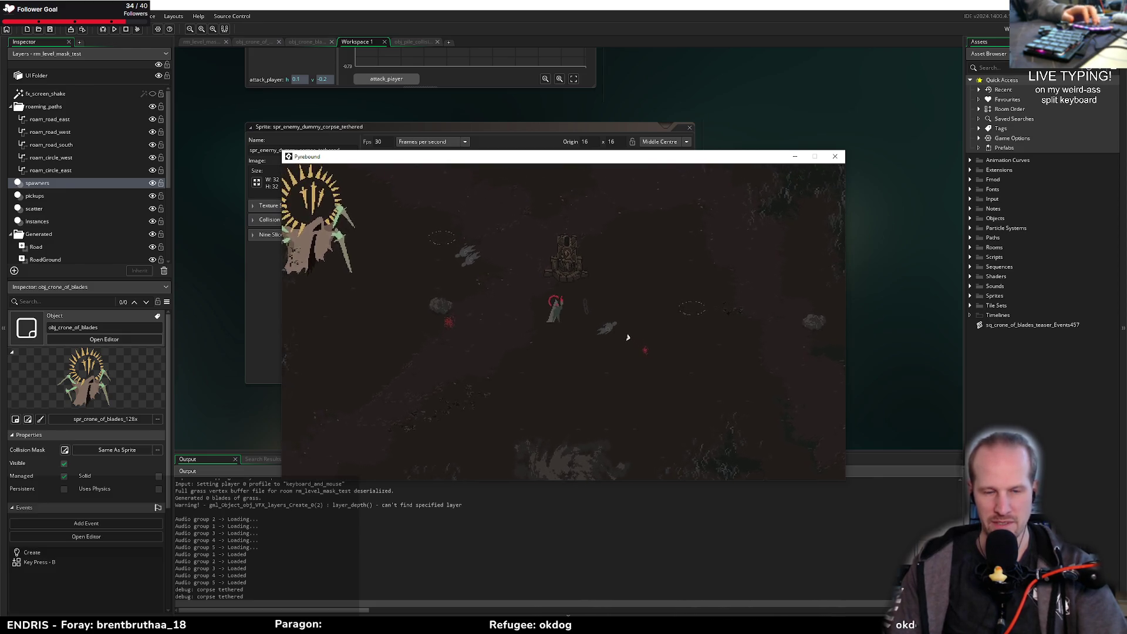
{"action": "key", "text": "d"}
{"action": "key", "text": "s"}
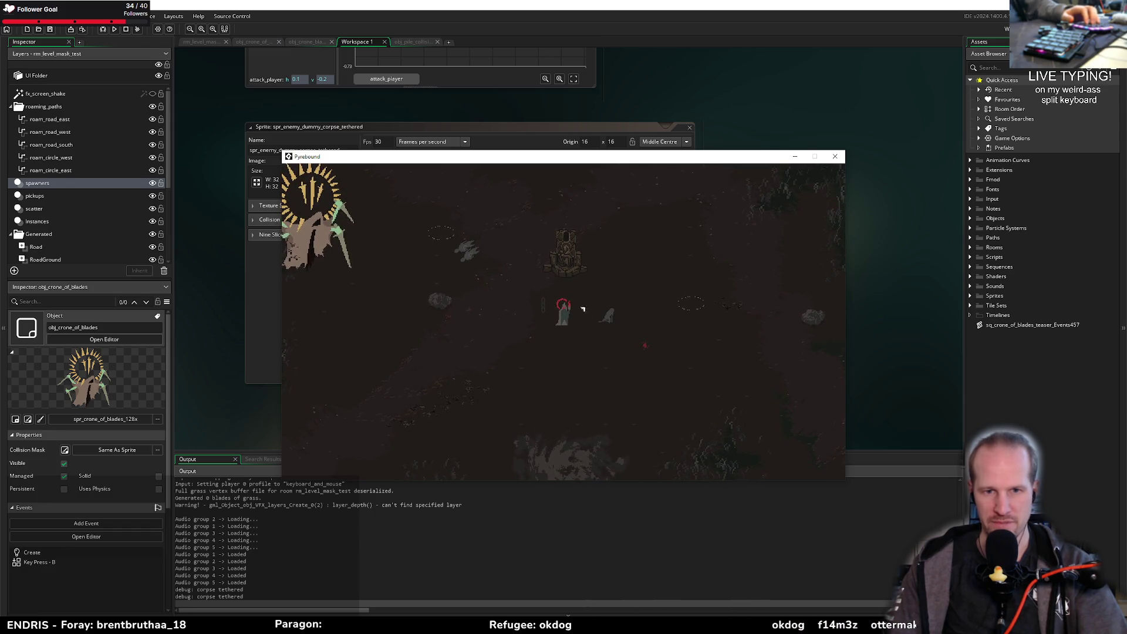
{"action": "key", "text": "w"}
{"action": "key", "text": "a"}
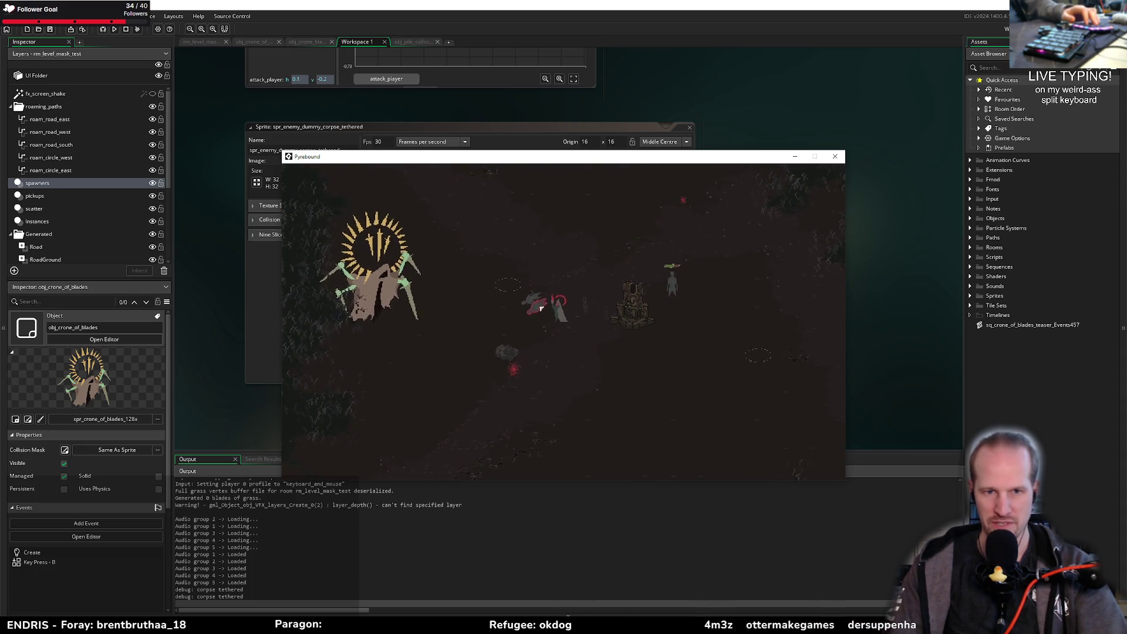
{"action": "key", "text": "w"}
{"action": "key", "text": "w"}
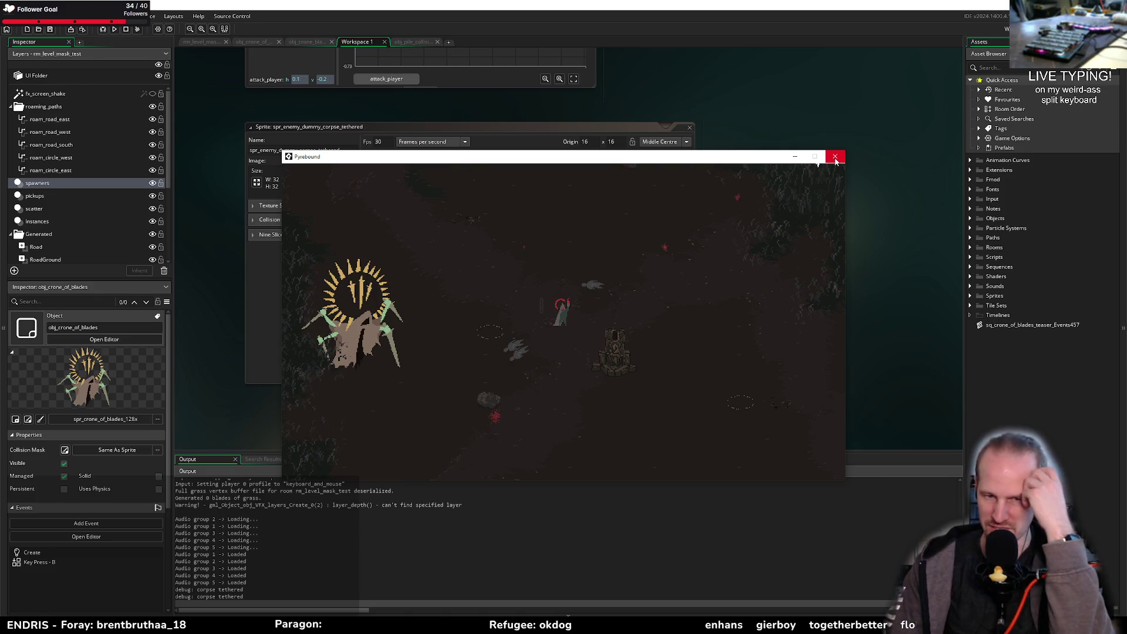
Step: Close the game and open obj_crone_blade's Create event code
{"action": "left_click", "coordinate": [837, 157]}
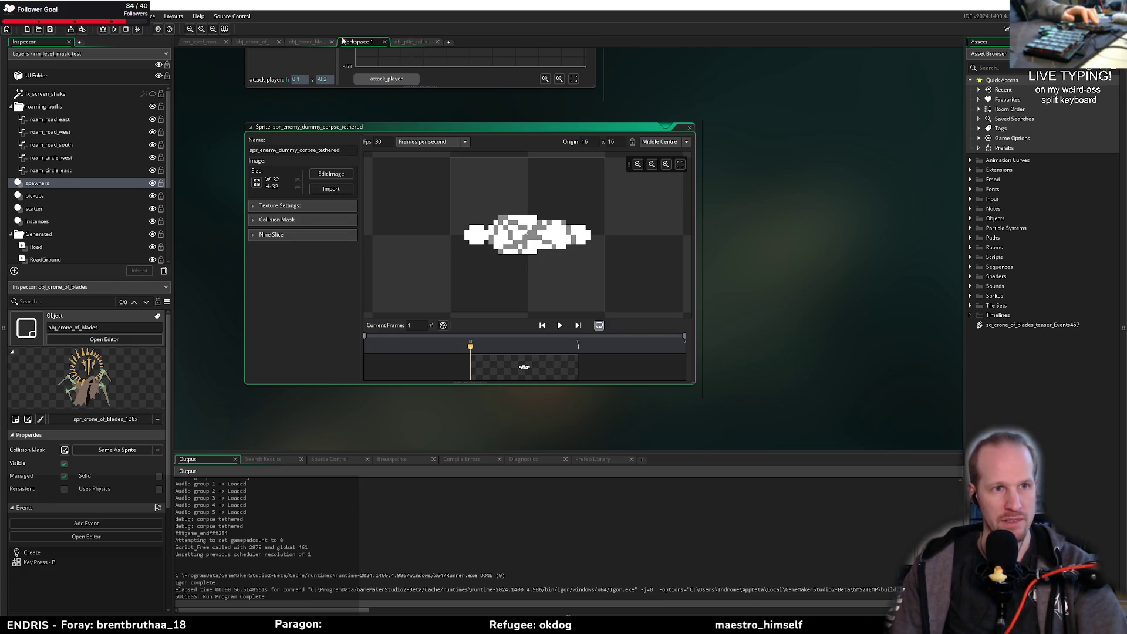
{"action": "left_click", "coordinate": [251, 43]}
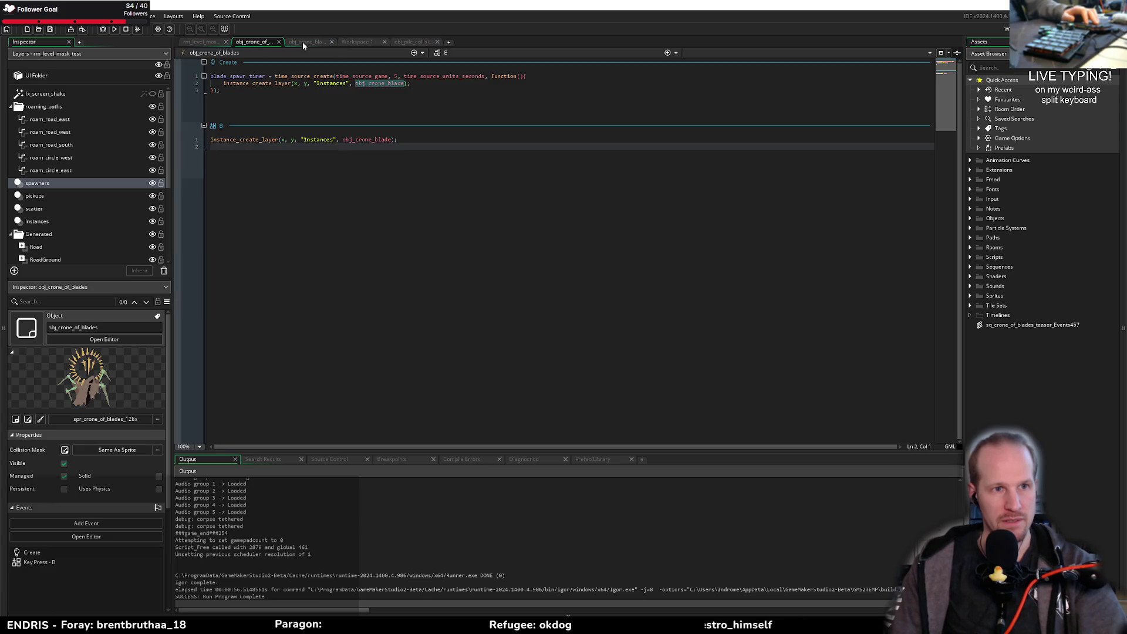
{"action": "middle_click", "coordinate": [385, 85]}
{"action": "scroll", "coordinate": [301, 140], "scroll_direction": "up", "scroll_amount": 20}
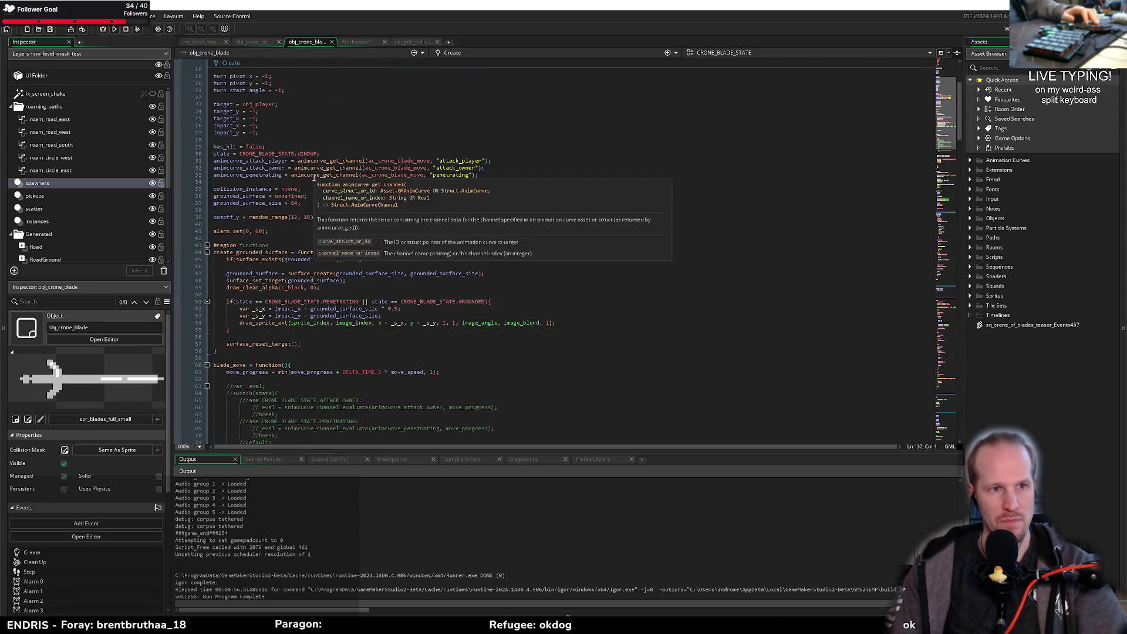
{"action": "left_click", "coordinate": [246, 128]}
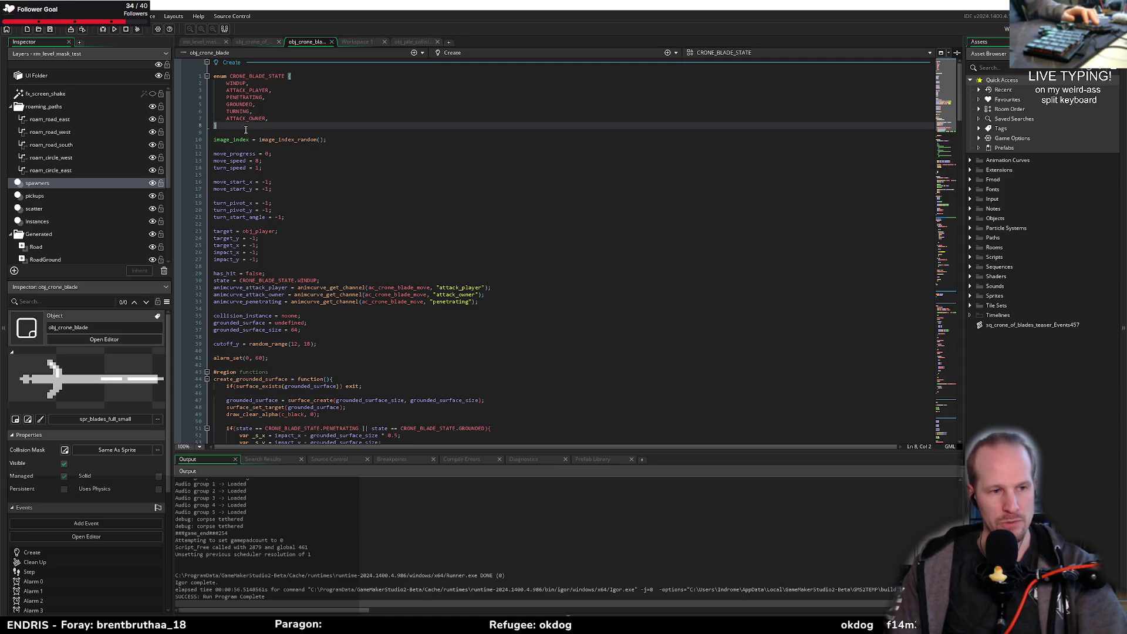
{"action": "left_click", "coordinate": [248, 267]}
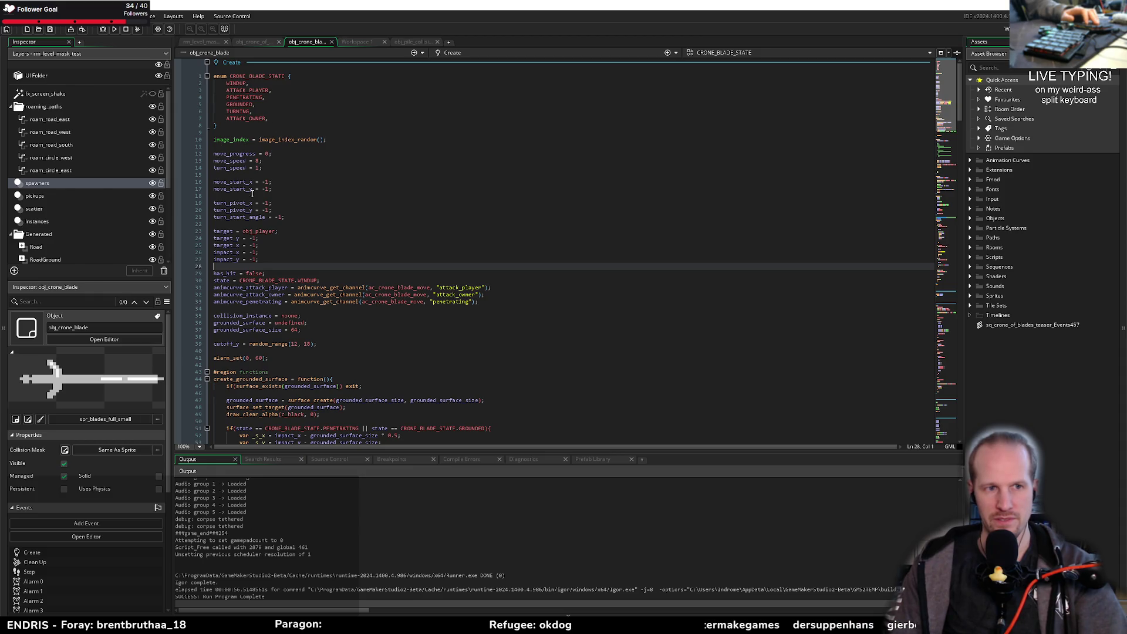
Step: Add has_corpses = false; on a new line below has_hit = false and save
{"action": "key", "text": "Left"}
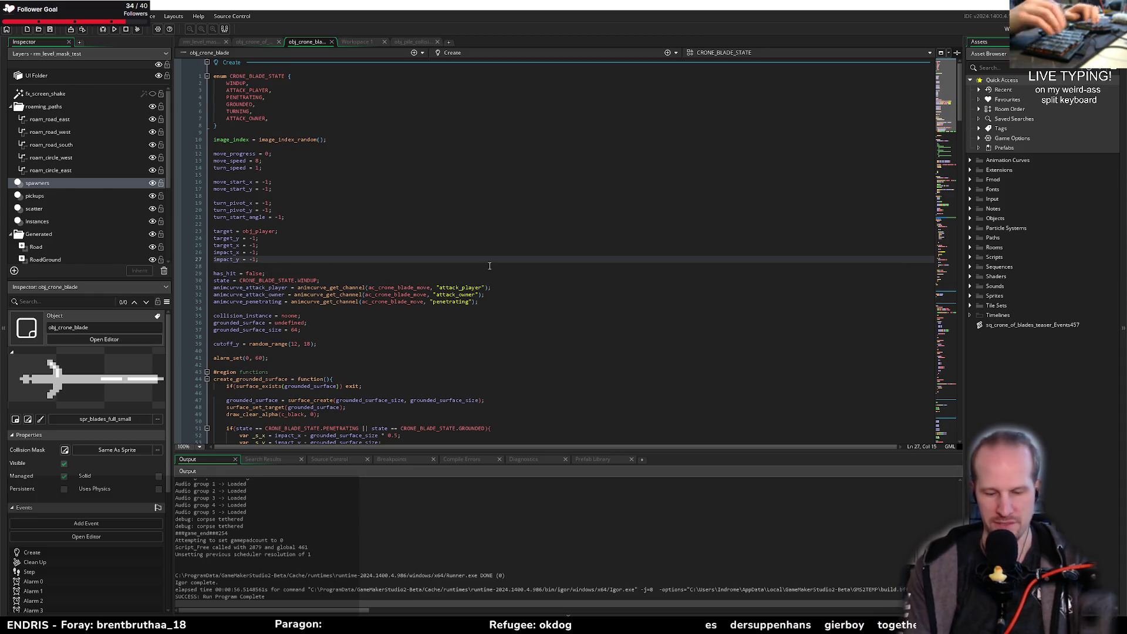
{"action": "key", "text": "Down"}
{"action": "key", "text": "Down"}
{"action": "key", "text": "Down"}
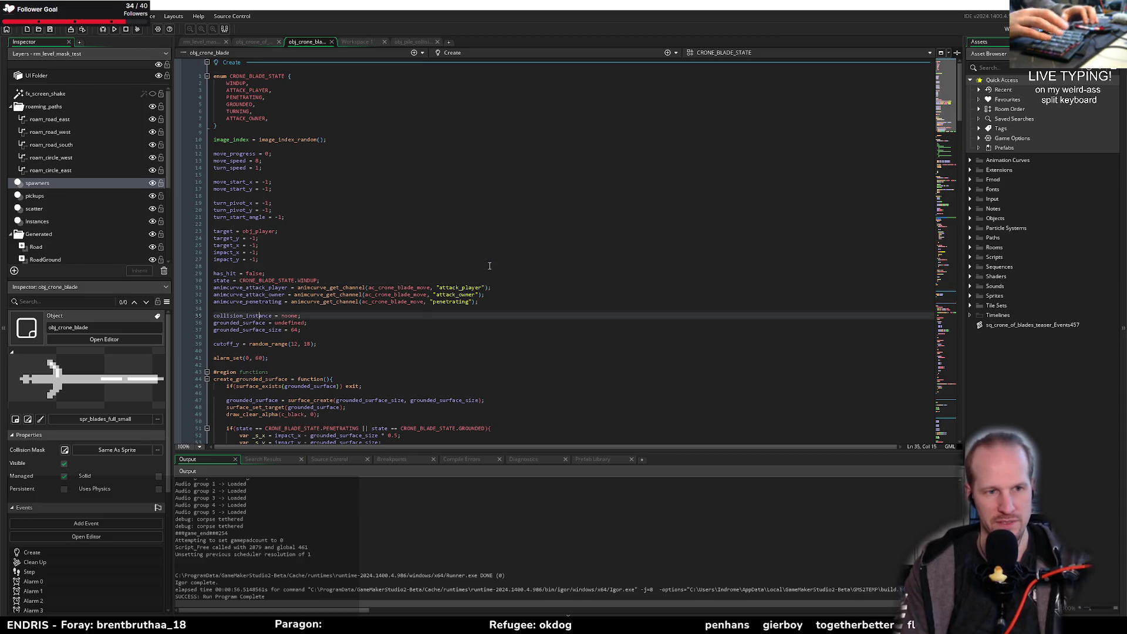
{"action": "key", "text": "Up"}
{"action": "key", "text": "Up"}
{"action": "key", "text": "Up"}
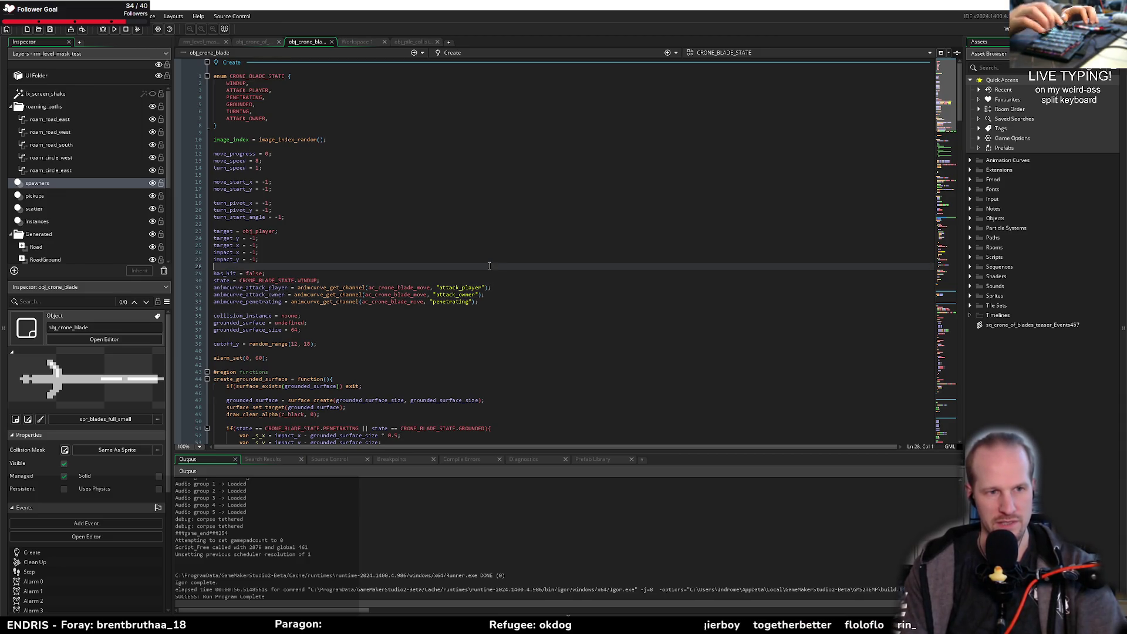
{"action": "key", "text": "End"}
{"action": "key", "text": "Return"}
{"action": "type", "text": "has"}
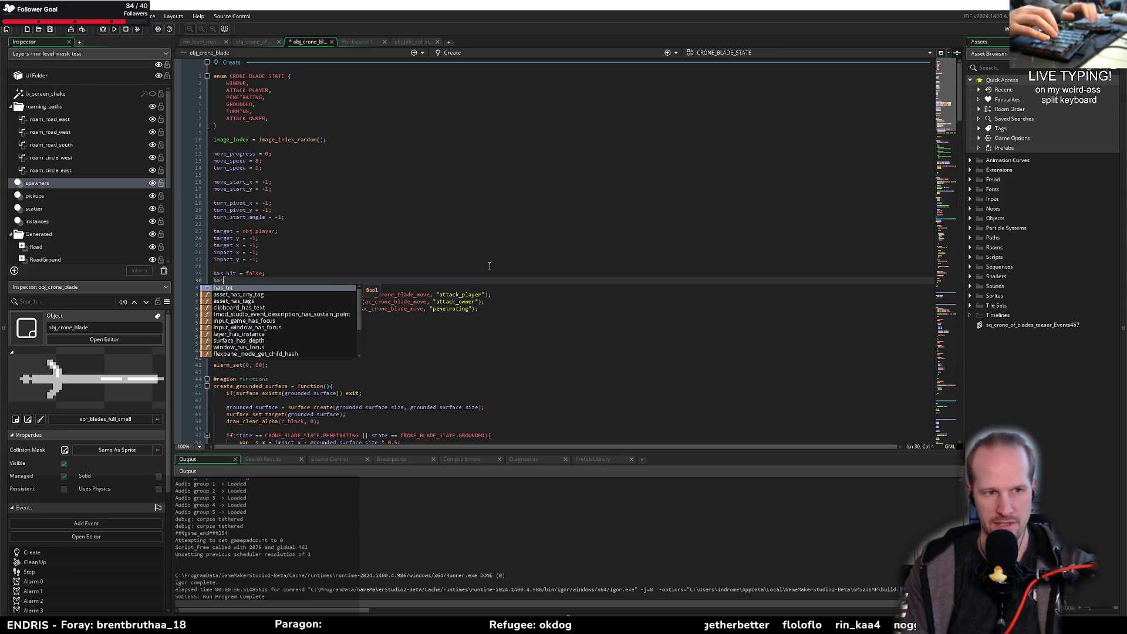
{"action": "type", "text": "_corpses = false;"}
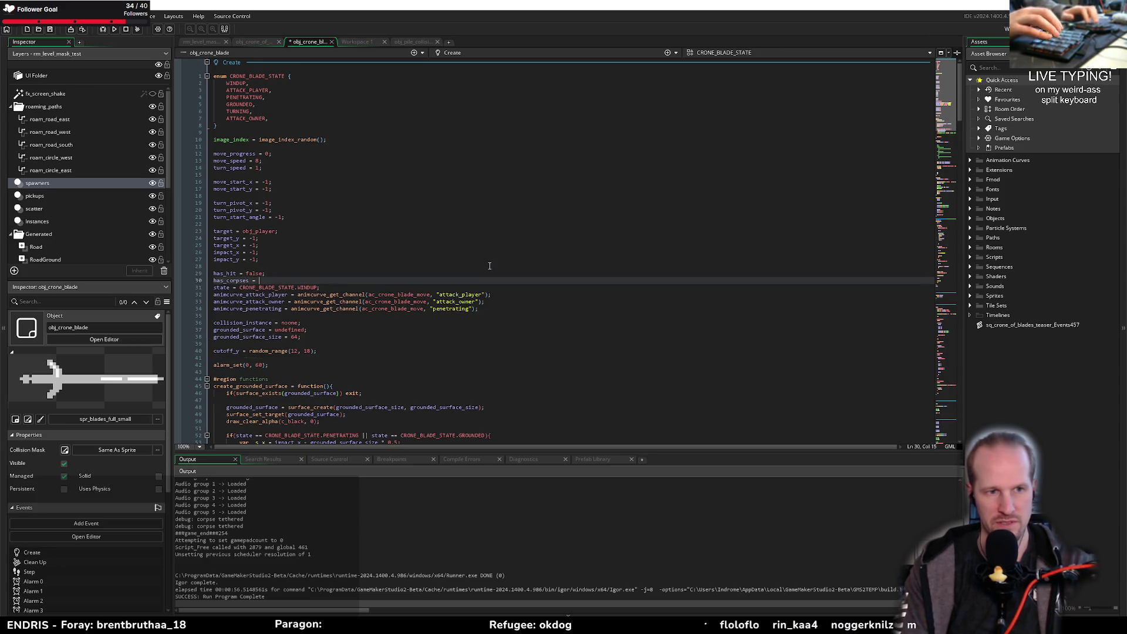
{"action": "key", "text": "ctrl+s"}
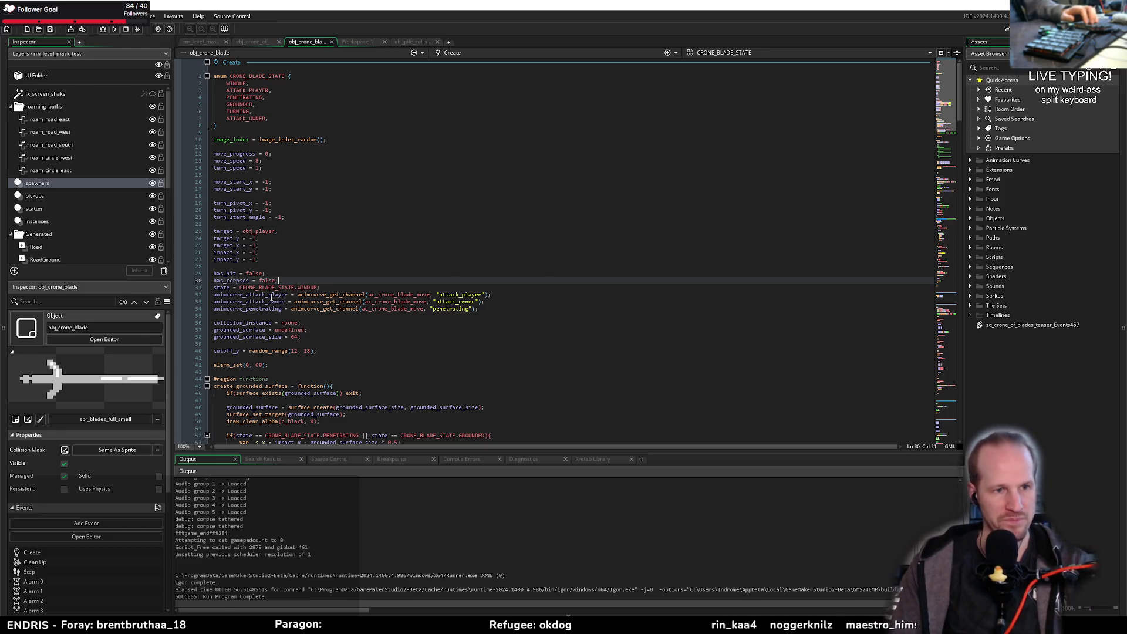
{"action": "left_click", "coordinate": [398, 285]}
Step: Begin a draw_sprite_ext call on a new line in the Draw event's PENETRATING case
{"action": "scroll", "coordinate": [398, 285], "scroll_direction": "down", "scroll_amount": 20}
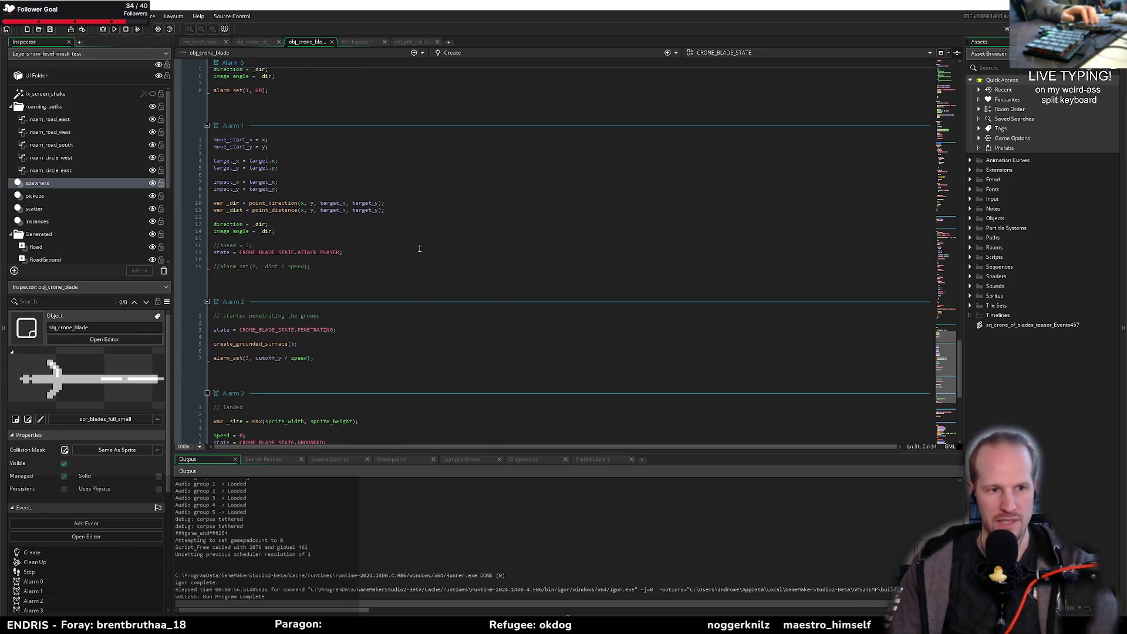
{"action": "scroll", "coordinate": [287, 253], "scroll_direction": "down", "scroll_amount": 1}
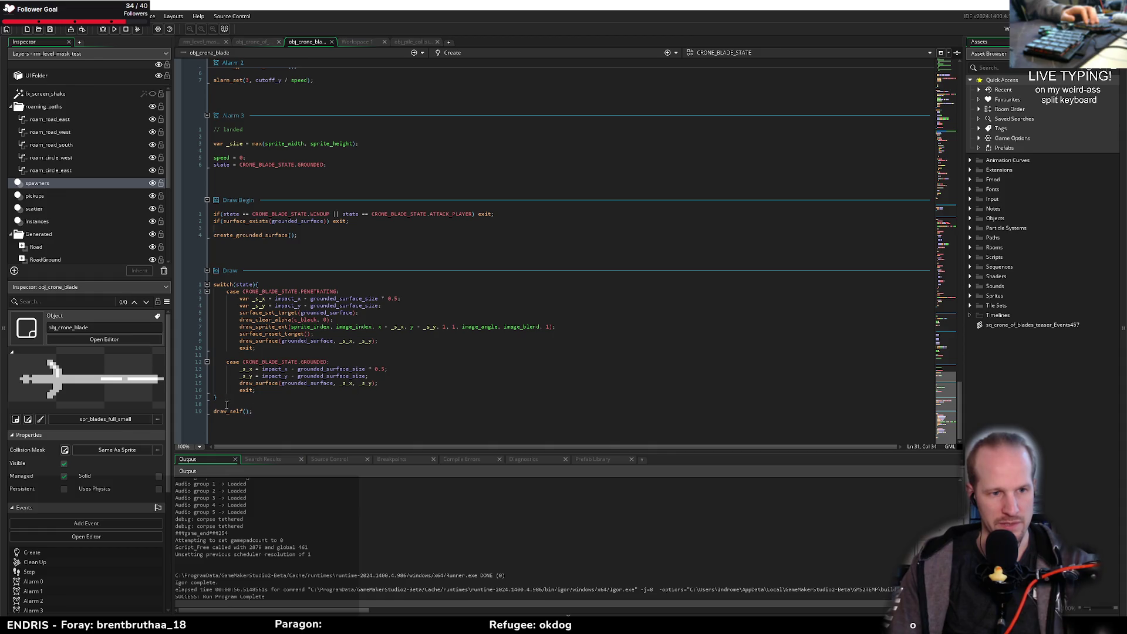
{"action": "left_click", "coordinate": [341, 407]}
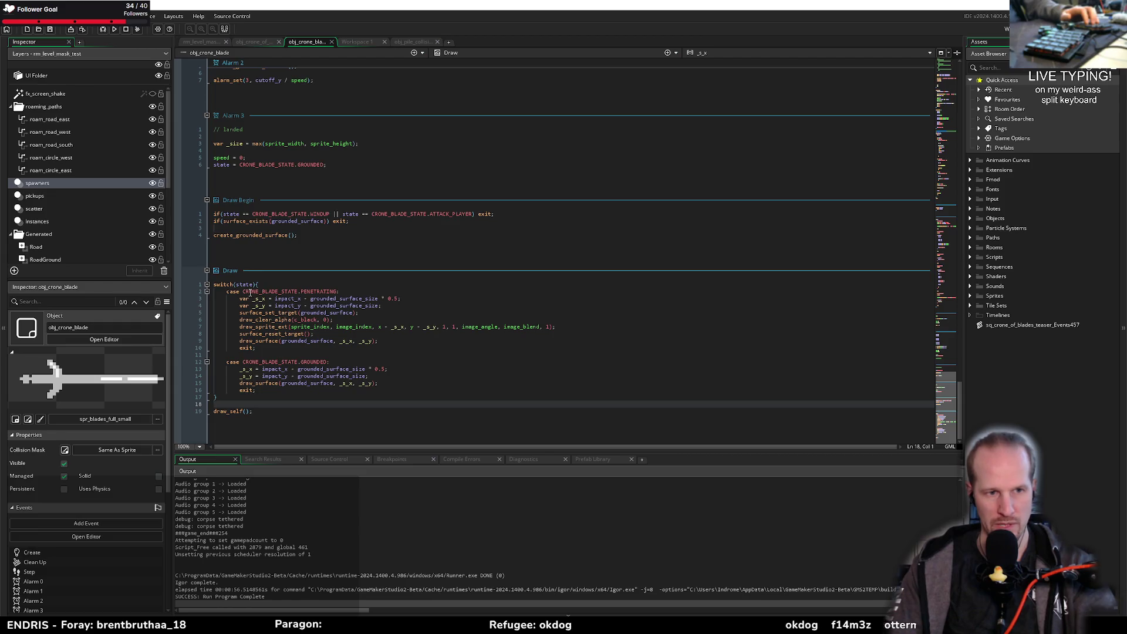
{"action": "left_click", "coordinate": [258, 391]}
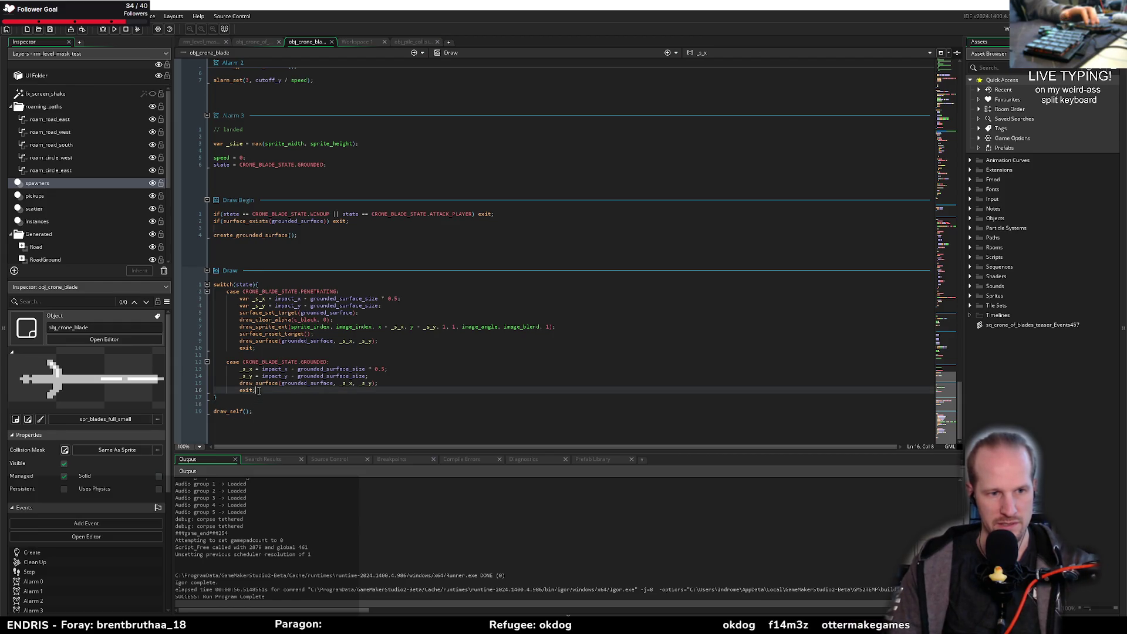
{"action": "left_click", "coordinate": [343, 290]}
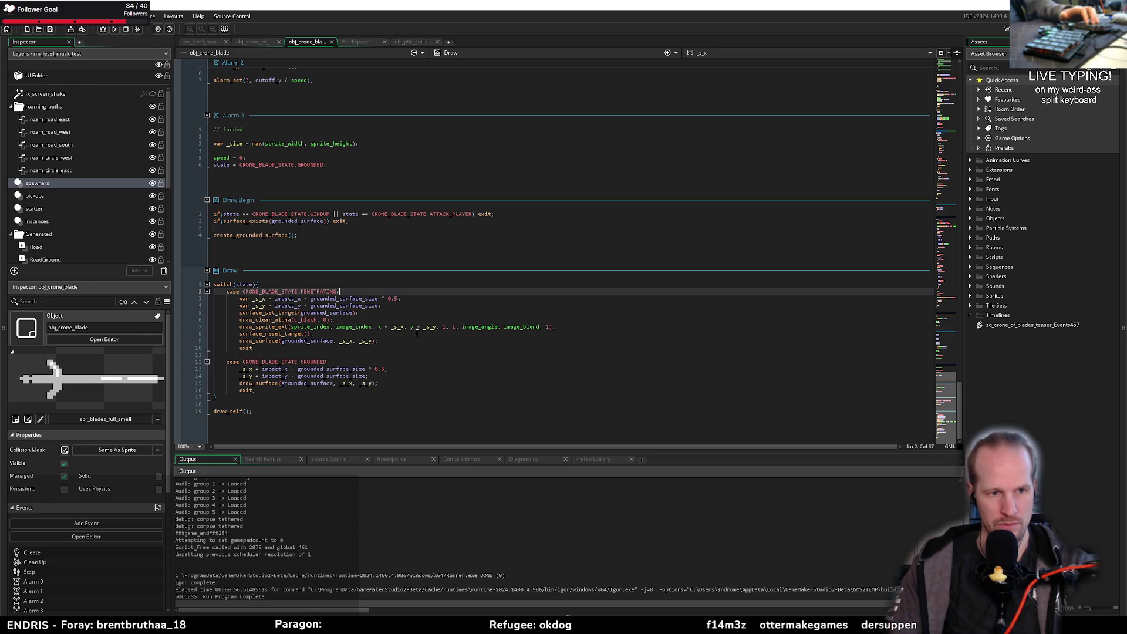
{"action": "key", "text": "Return"}
{"action": "key", "text": "Return"}
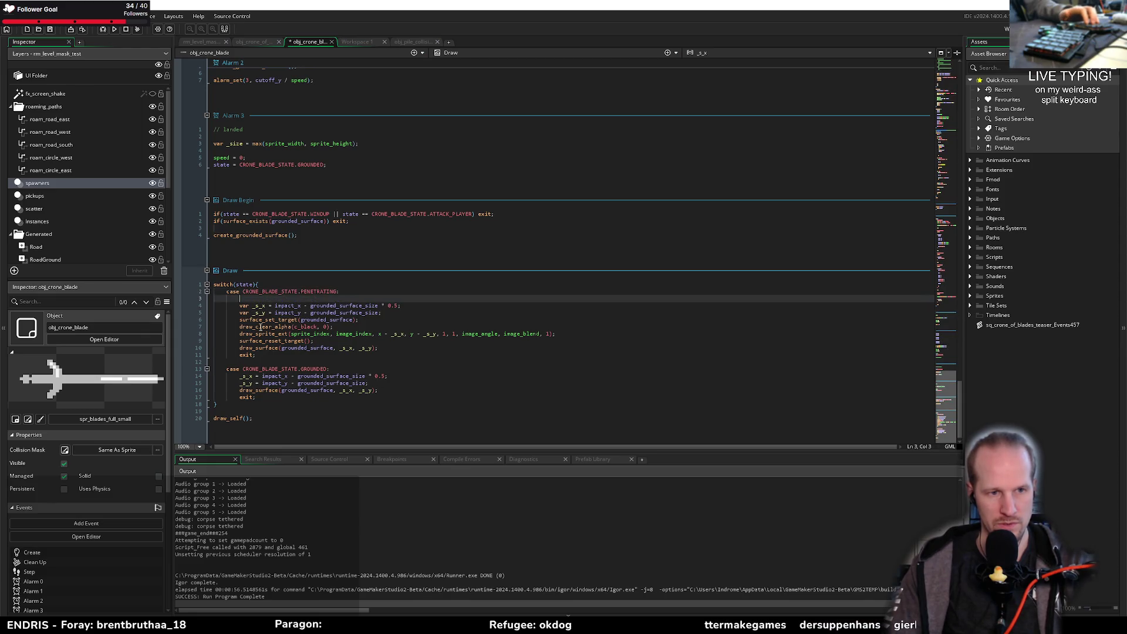
{"action": "key", "text": "Up"}
{"action": "type", "text": "dr"}
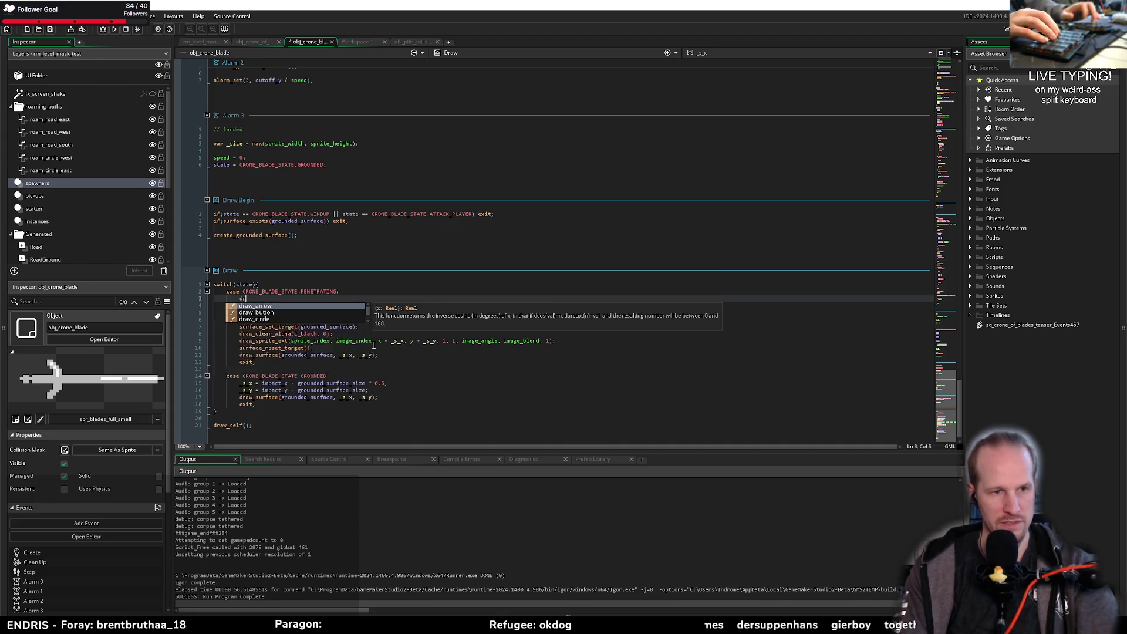
{"action": "type", "text": "aw_sprite_"}
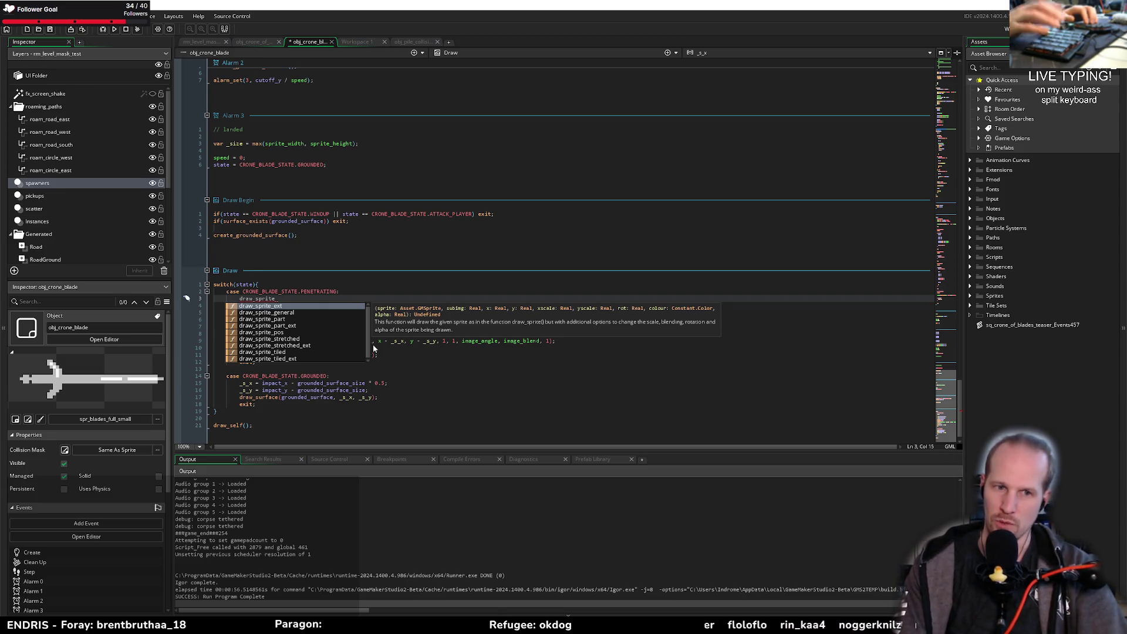
{"action": "type", "text": "ext("}
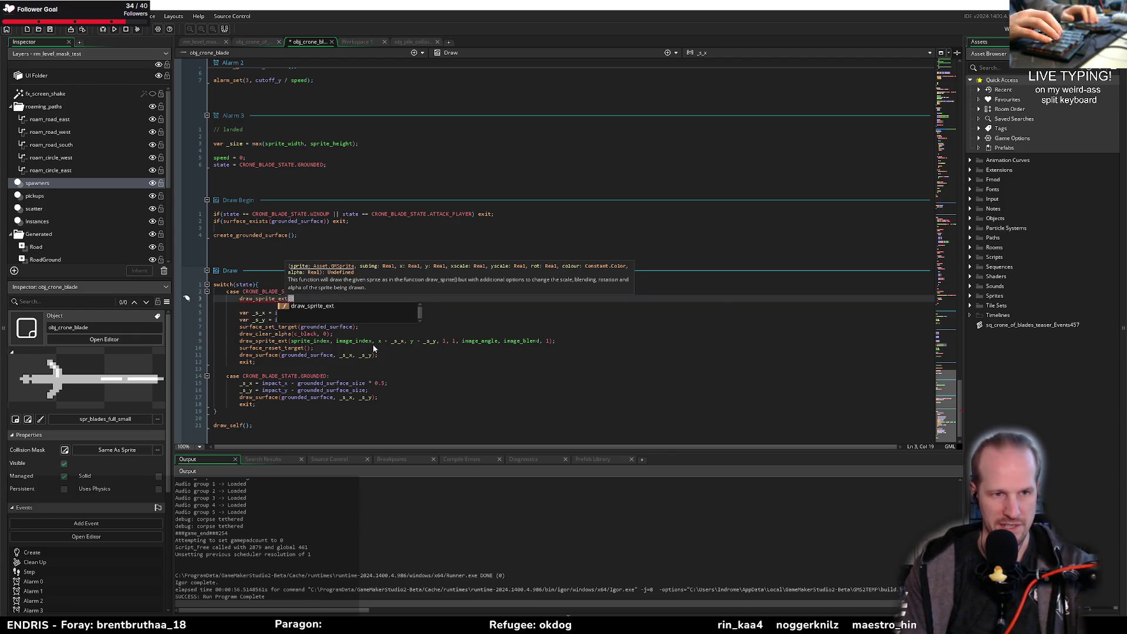
{"action": "type", "text": "spr_cor"}
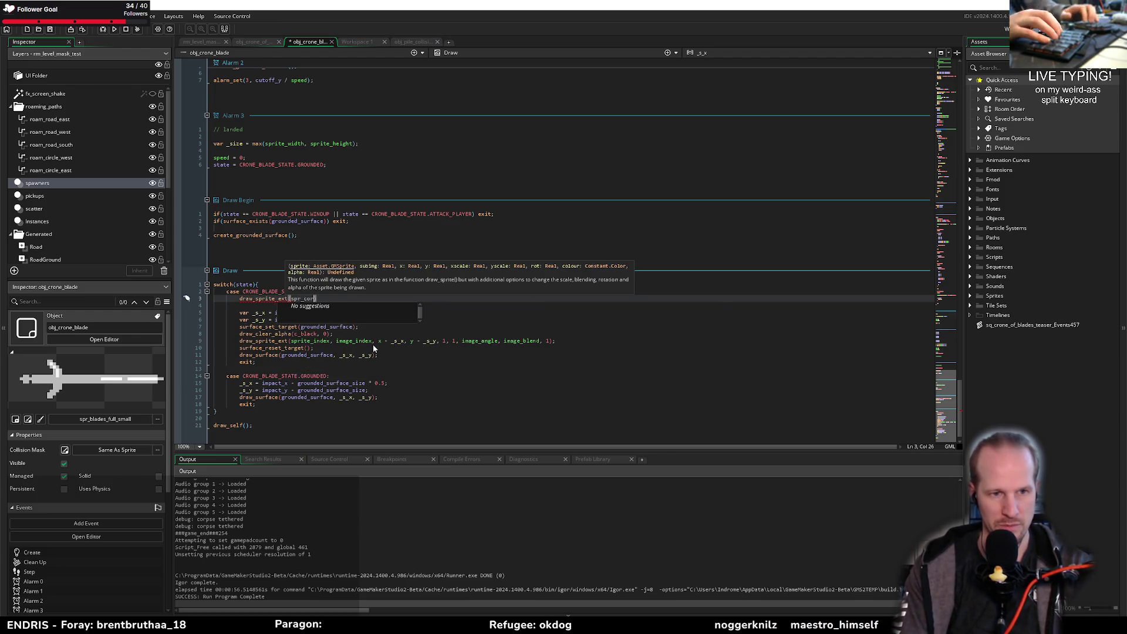
{"action": "key", "text": "BackSpace"}
{"action": "key", "text": "BackSpace"}
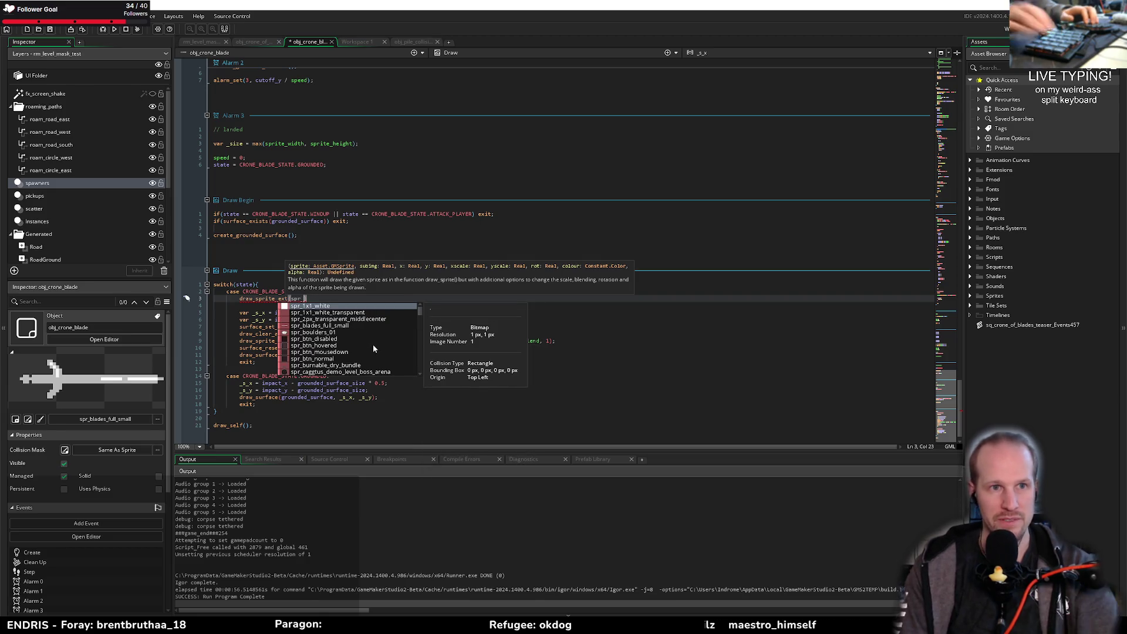
Step: Fill in spr_enemy_dummy_corpse_tethered and subimage 0 as the call's first arguments
{"action": "left_click", "coordinate": [361, 44]}
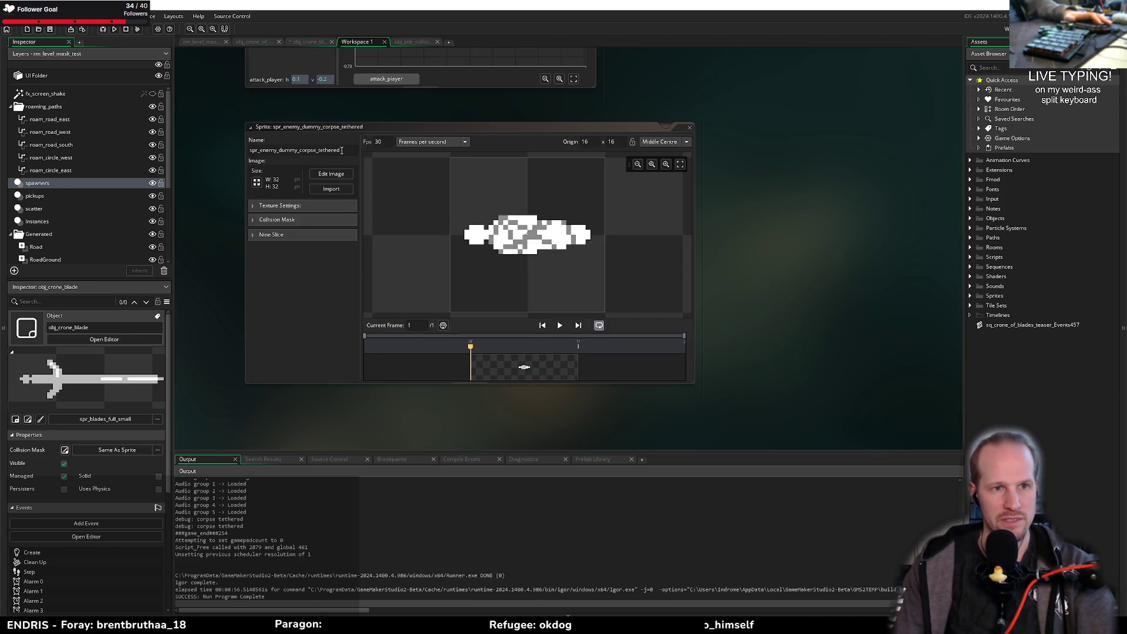
{"action": "left_click", "coordinate": [305, 42]}
{"action": "type", "text": "spr_enemy_dummy_corpse_tethered"}
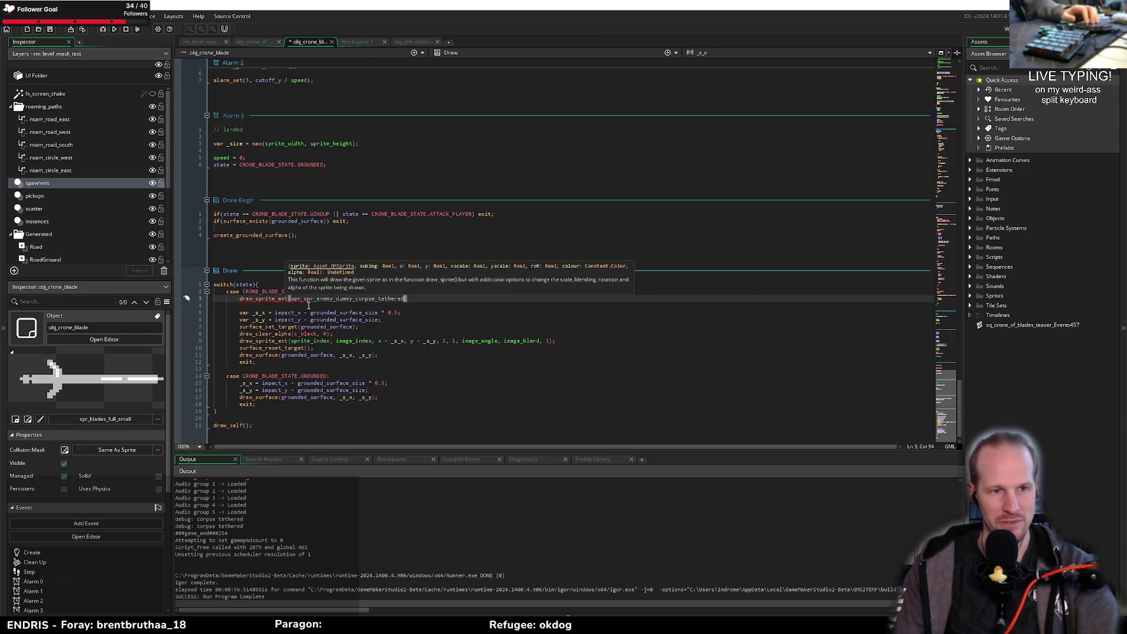
{"action": "key", "text": "BackSpace"}
{"action": "key", "text": "BackSpace"}
{"action": "key", "text": "BackSpace"}
{"action": "key", "text": "End"}
{"action": "key", "text": "BackSpace"}
{"action": "type", "text": ", "}
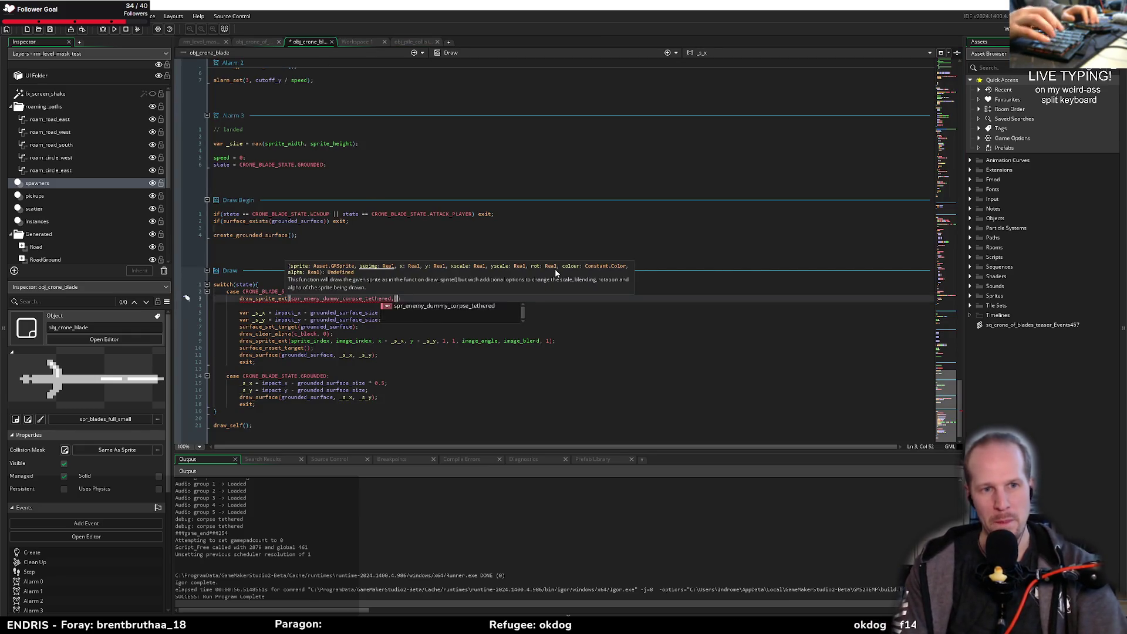
{"action": "type", "text": "0,"}
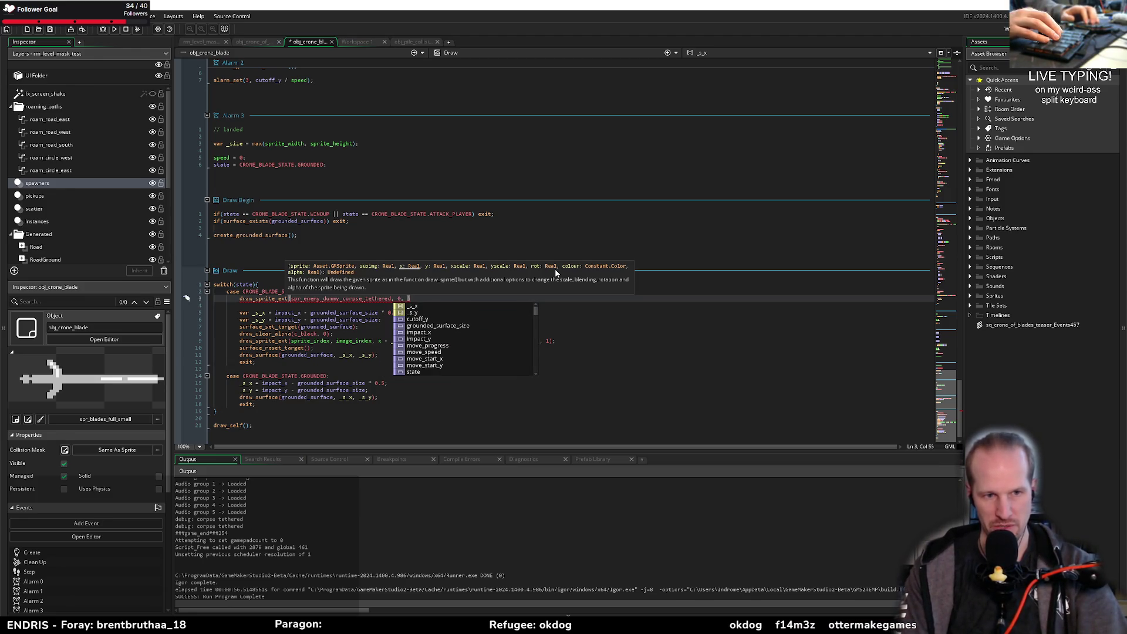
Step: Review grounded_surface_size, the 0.5 centring offset and the sprite windows in the workspace
{"action": "left_click", "coordinate": [340, 319]}
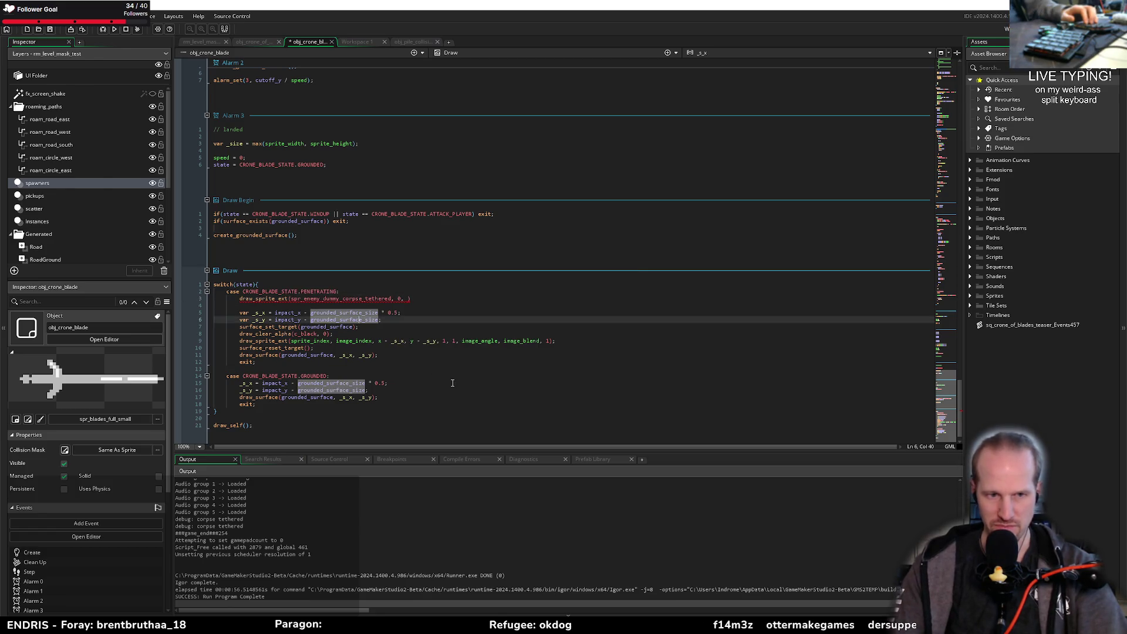
{"action": "left_click", "coordinate": [374, 319]}
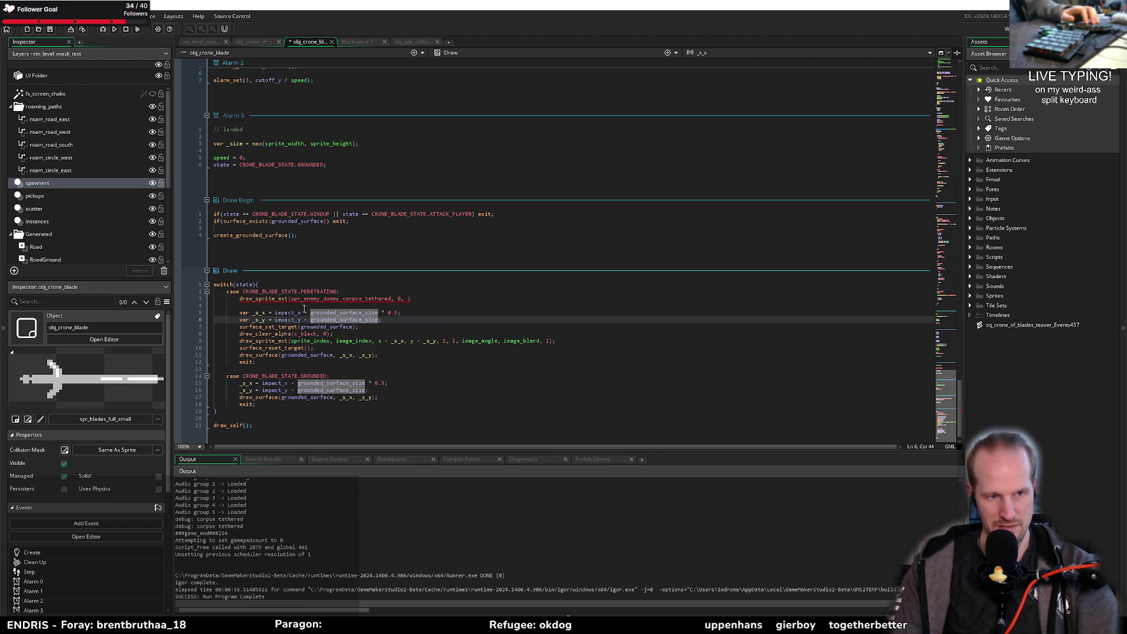
{"action": "left_click", "coordinate": [390, 312]}
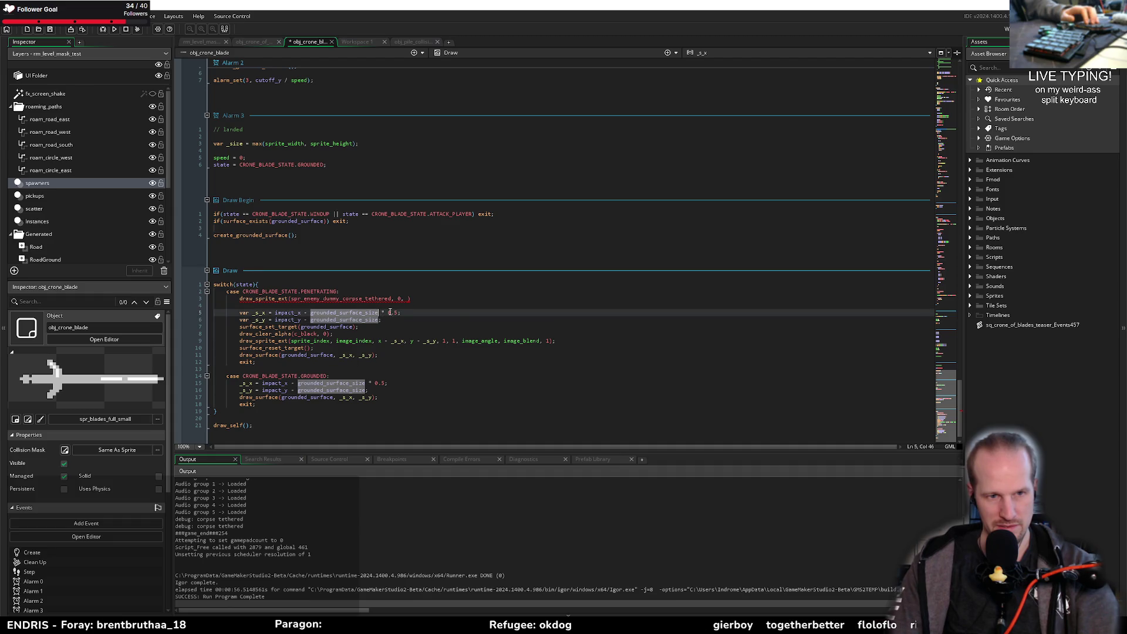
{"action": "left_click", "coordinate": [408, 298]}
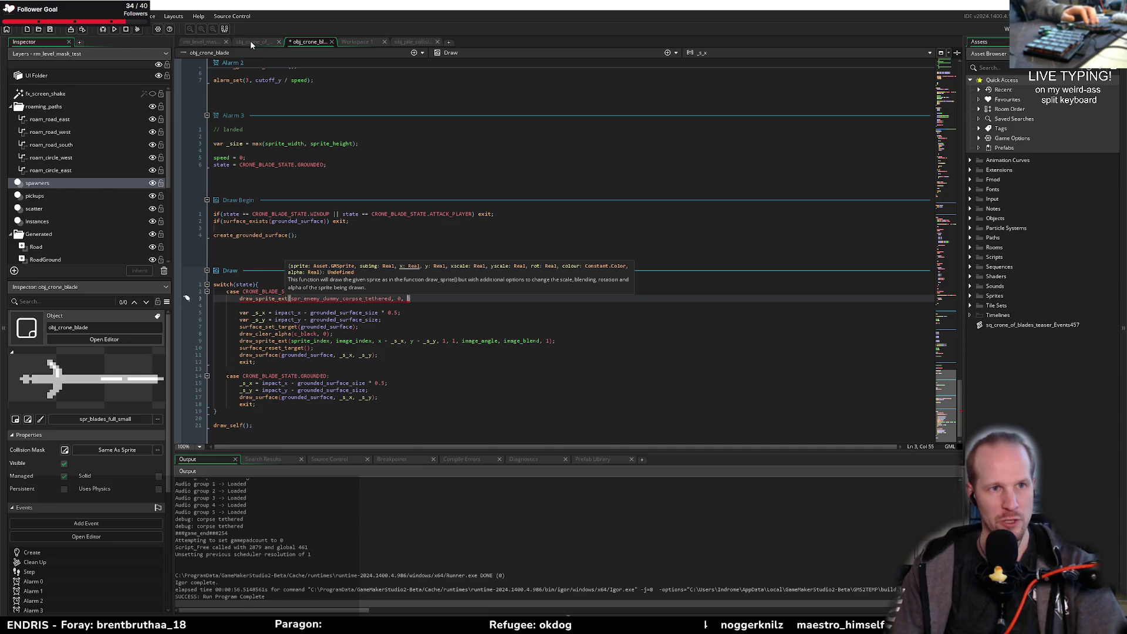
{"action": "left_click", "coordinate": [415, 42]}
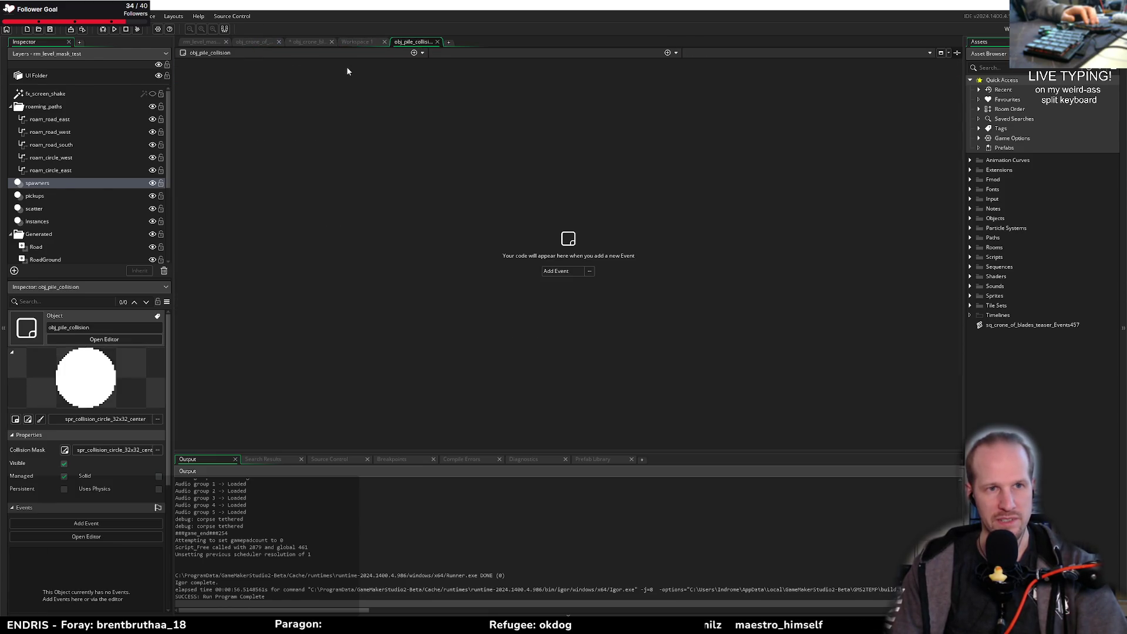
{"action": "key", "text": "ctrl+Tab"}
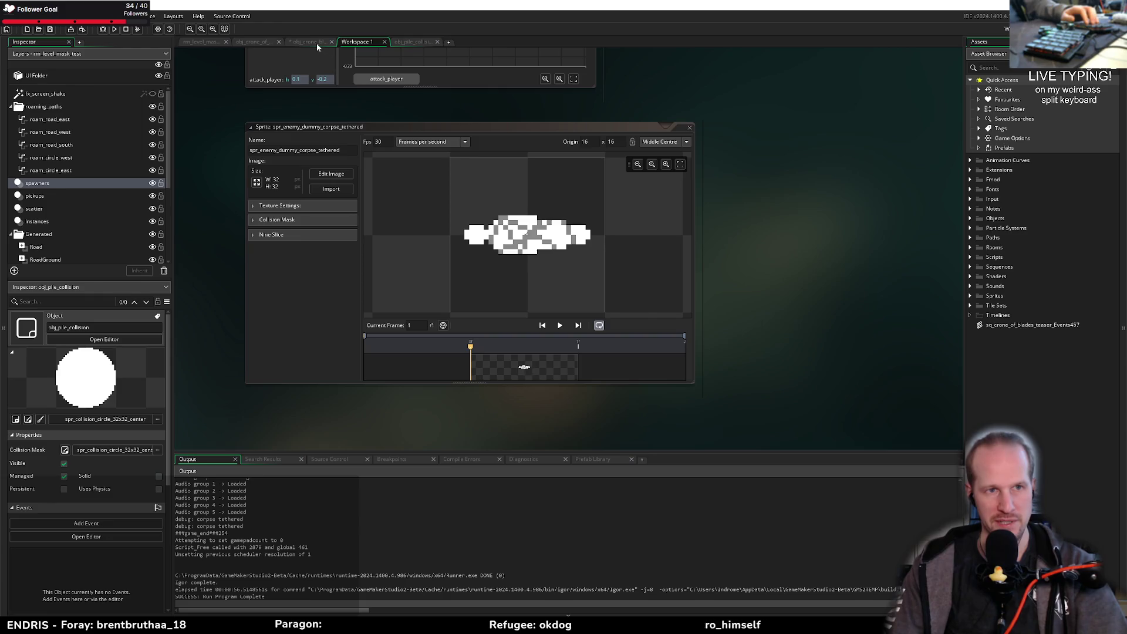
{"action": "left_click", "coordinate": [317, 43]}
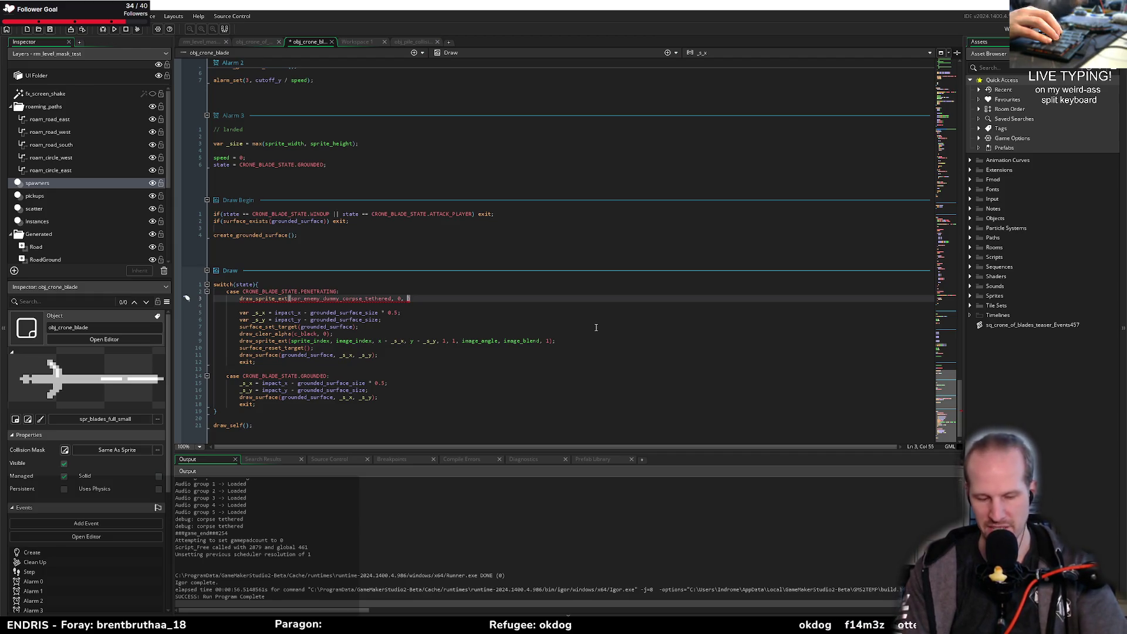
Step: Add var _c_x = x - lengthdir_x(24, image_angle); above the corpse draw call
{"action": "key", "text": "Up"}
{"action": "key", "text": "End"}
{"action": "key", "text": "Return"}
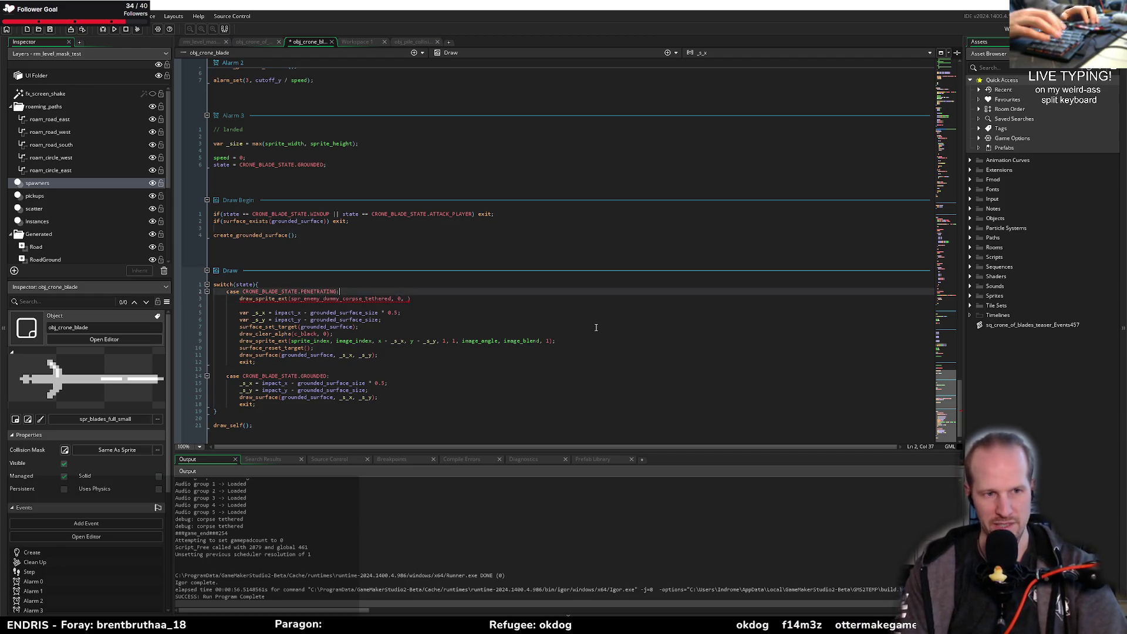
{"action": "type", "text": "var _c"}
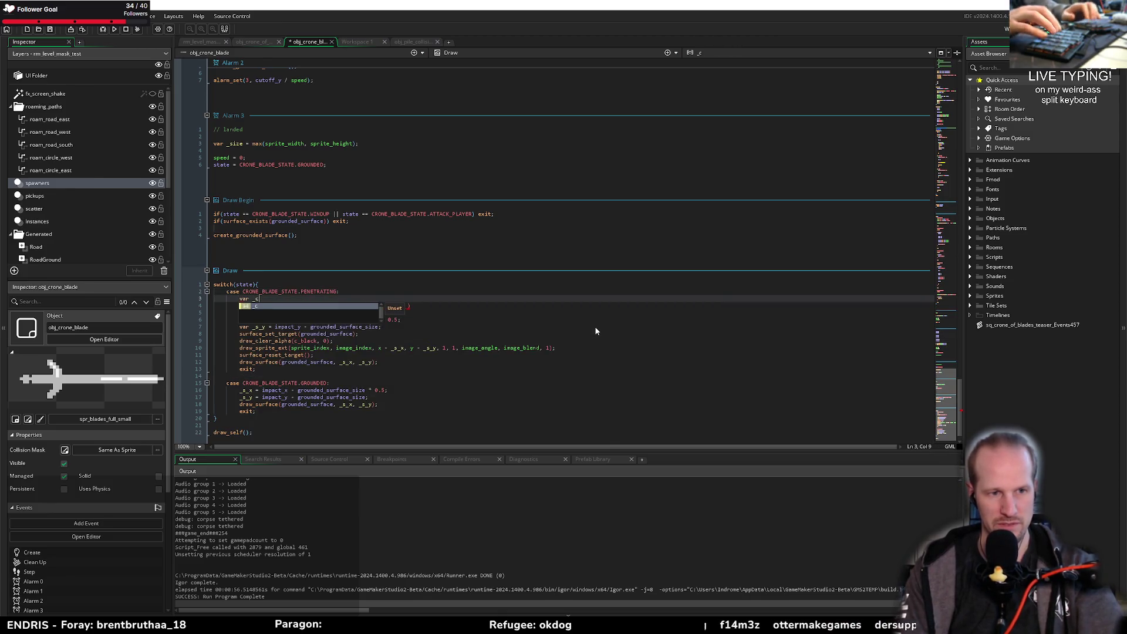
{"action": "type", "text": "_x "}
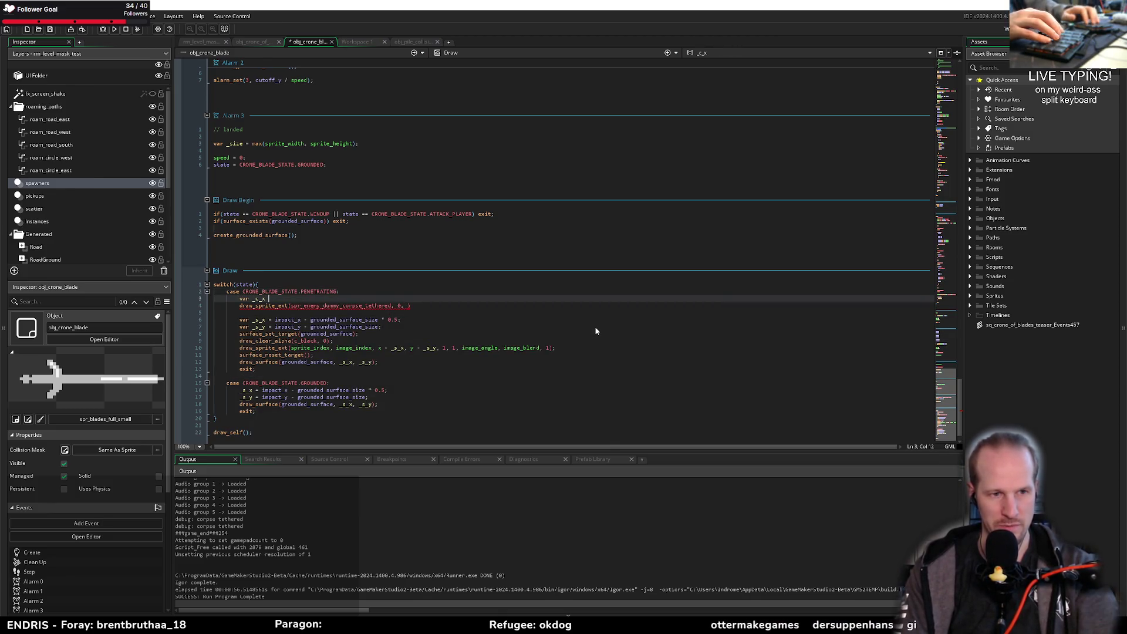
{"action": "type", "text": "= "}
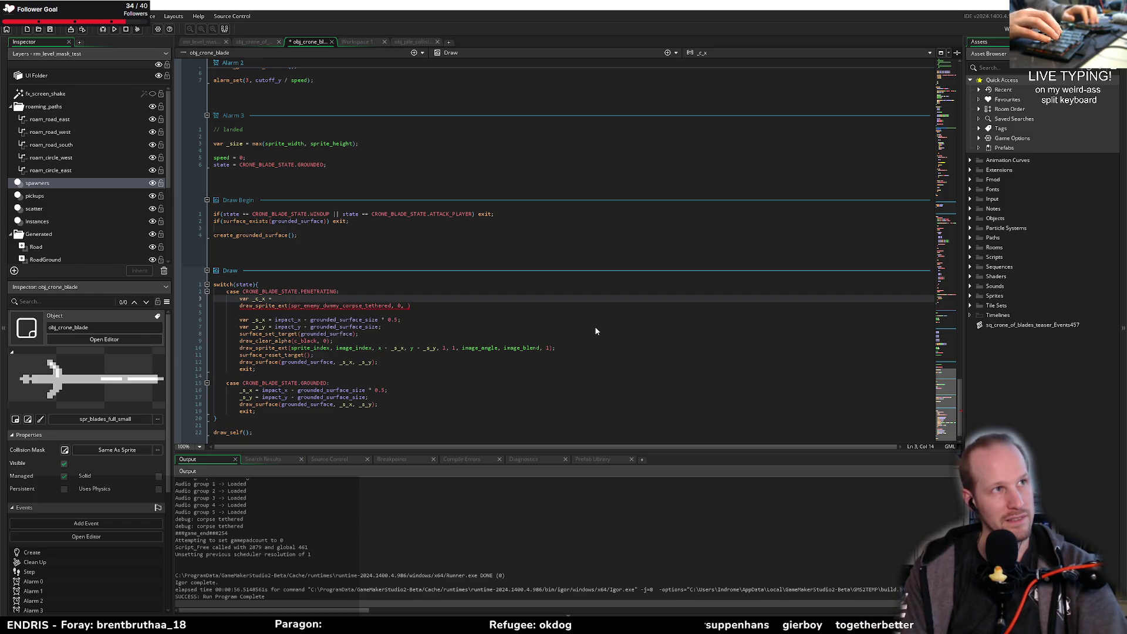
{"action": "type", "text": "x - lengh"}
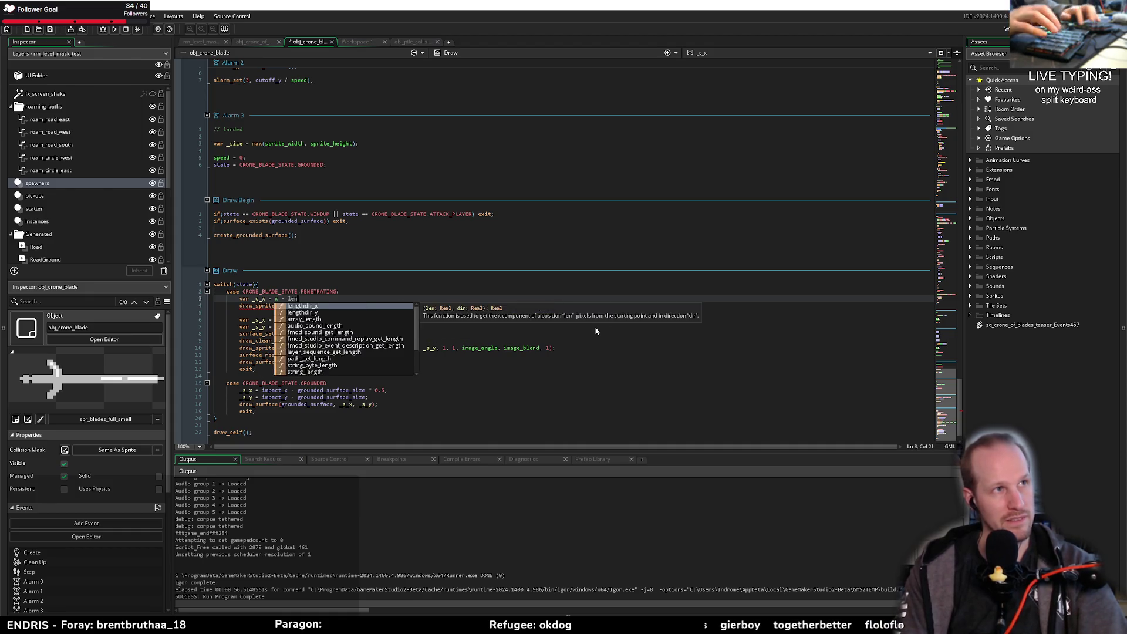
{"action": "key", "text": "BackSpace"}
{"action": "type", "text": "thdir_x("}
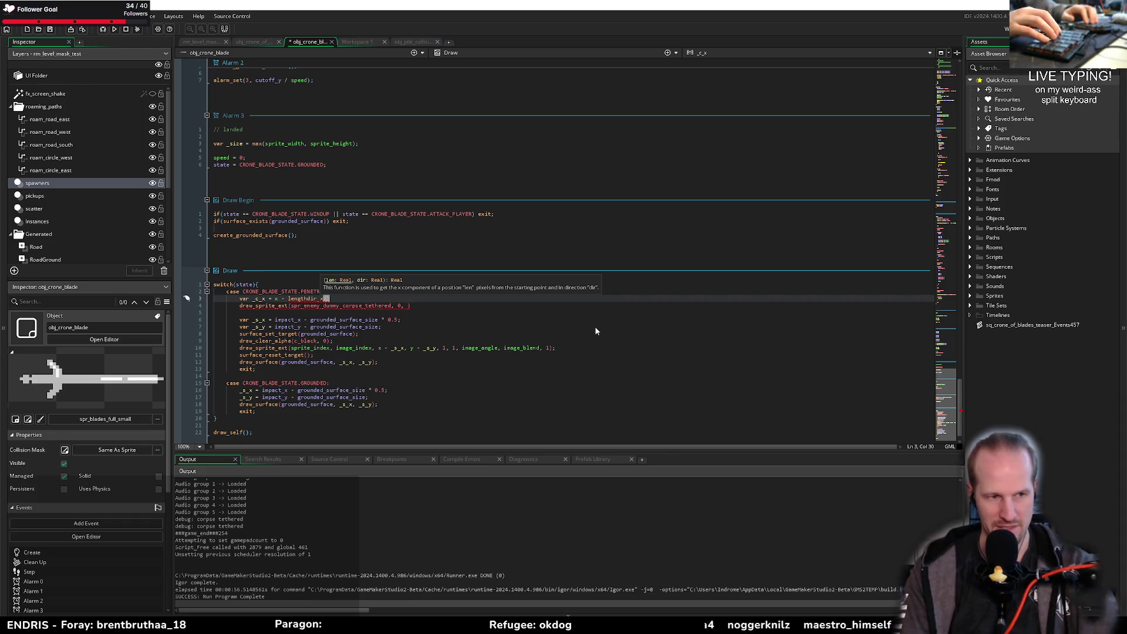
{"action": "double_click", "coordinate": [23, 370]}
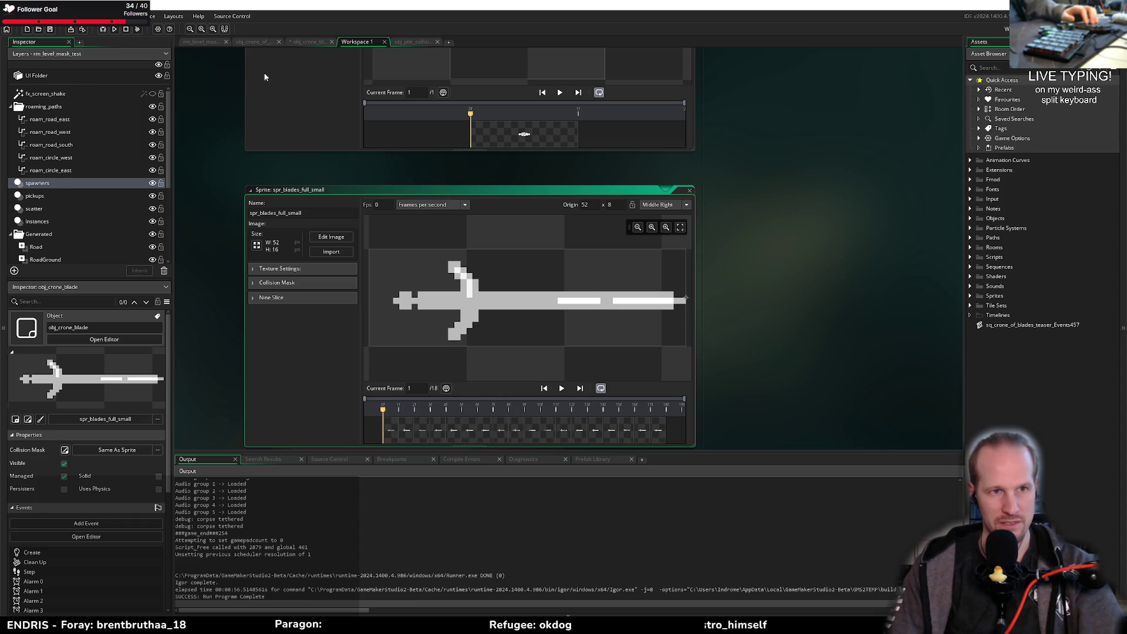
{"action": "left_click", "coordinate": [304, 42]}
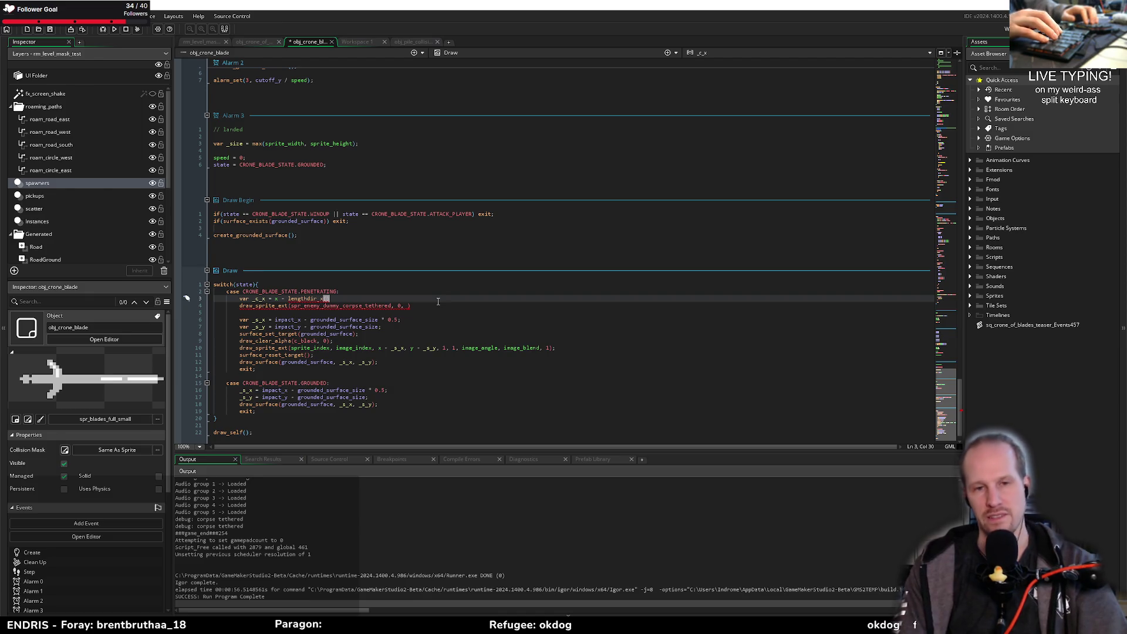
{"action": "type", "text": "16"}
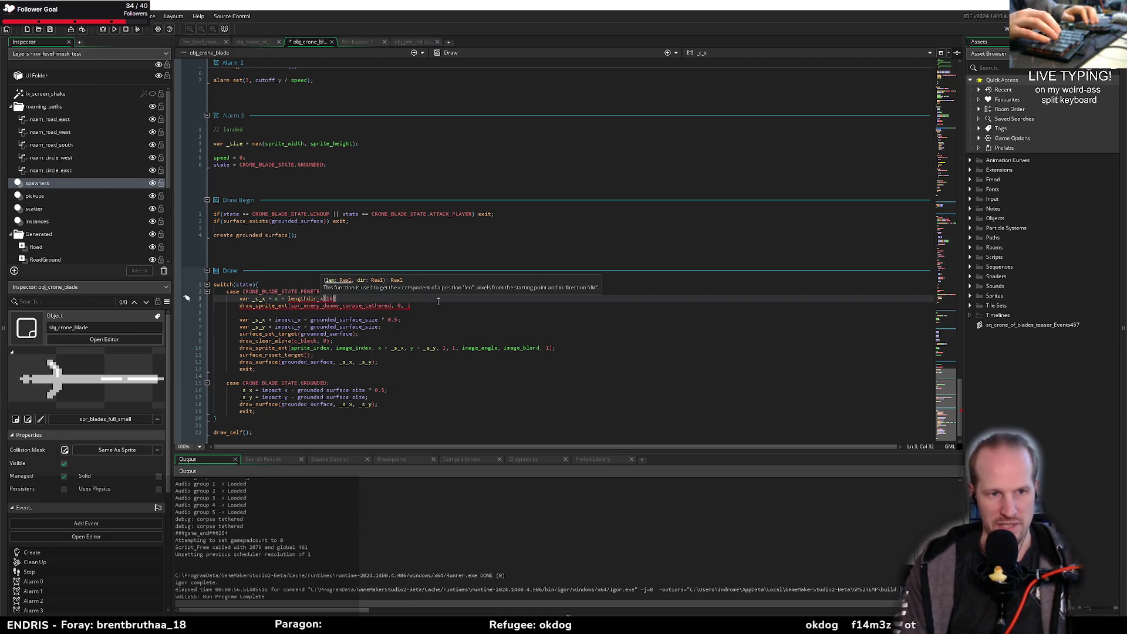
{"action": "key", "text": "BackSpace"}
{"action": "key", "text": "BackSpace"}
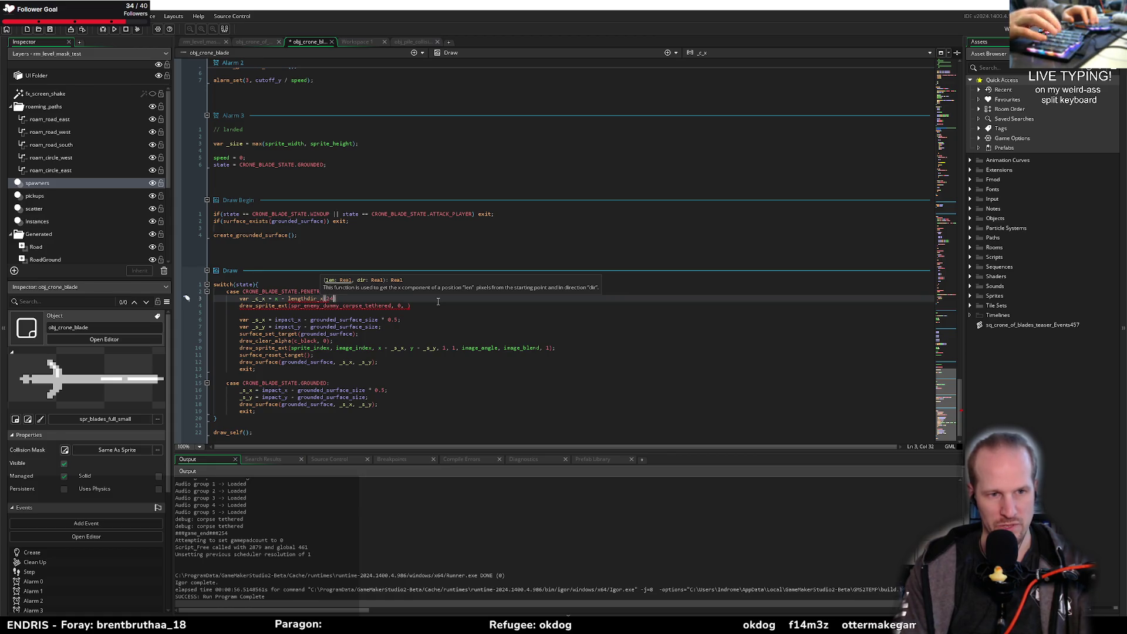
{"action": "type", "text": ", "}
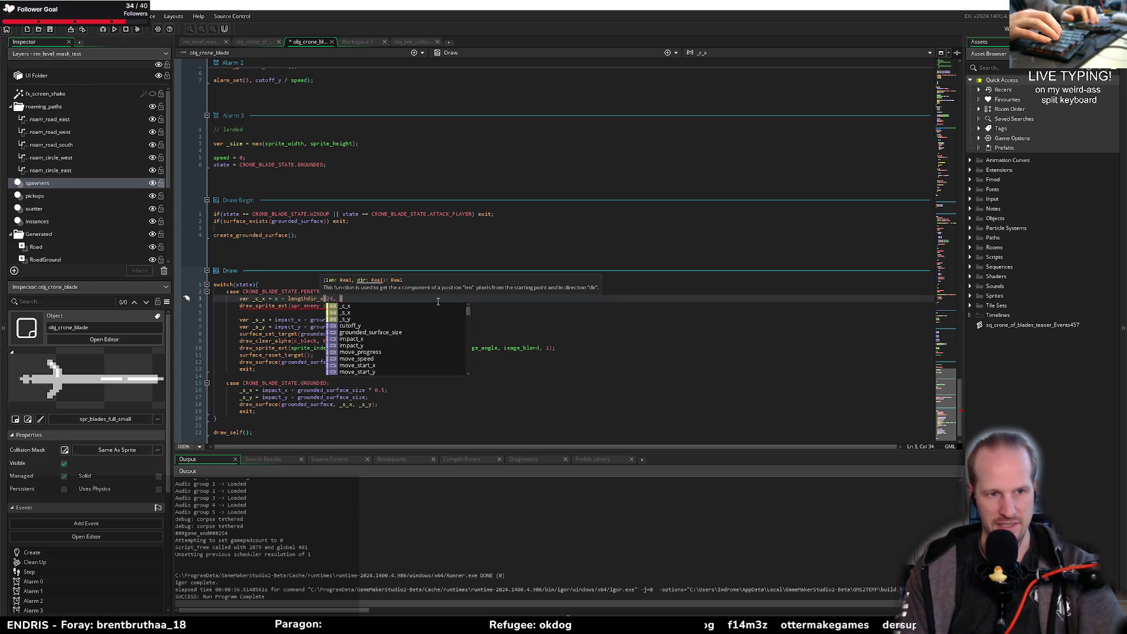
{"action": "type", "text": "image"}
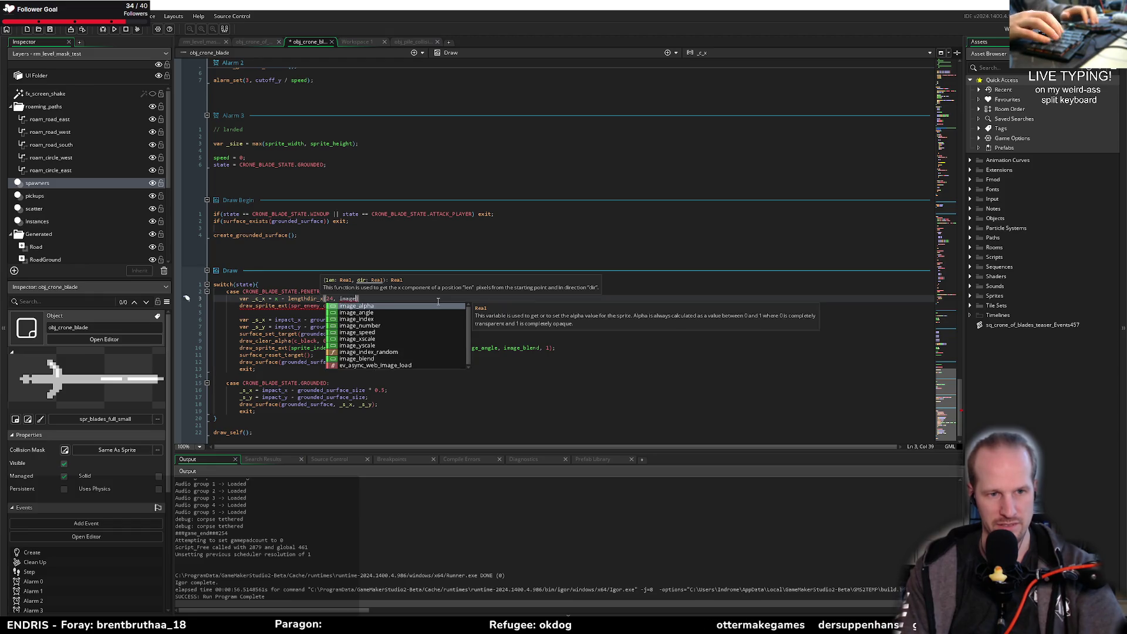
{"action": "key", "text": "Down"}
{"action": "key", "text": "Return"}
{"action": "type", "text": ");"}
Step: Duplicate that line and convert it to var _c_y = y - lengthdir_y(24, image_angle);
{"action": "key", "text": "ctrl+d"}
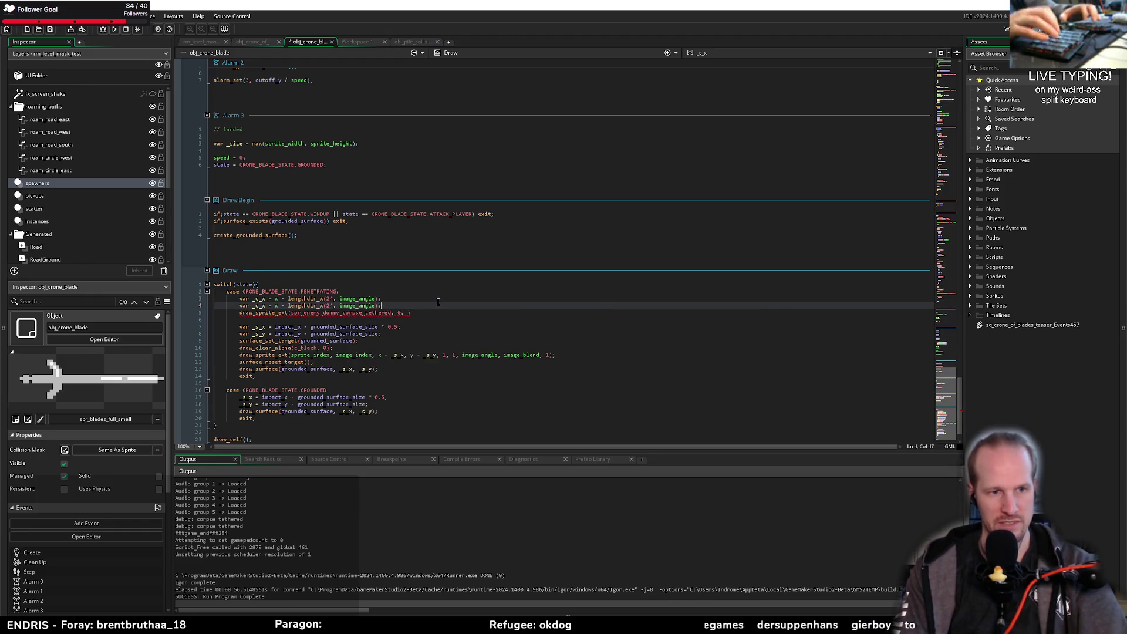
{"action": "key", "text": "ctrl+Right"}
{"action": "key", "text": "ctrl+Right"}
{"action": "key", "text": "BackSpace"}
{"action": "type", "text": "y"}
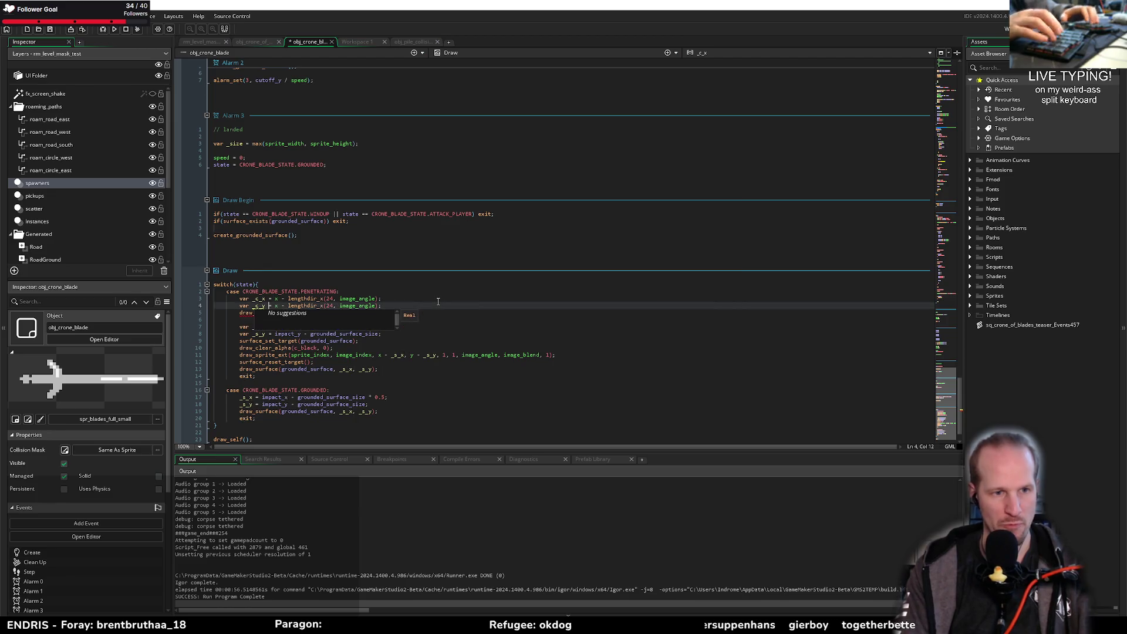
{"action": "key", "text": "Right"}
{"action": "key", "text": "Escape"}
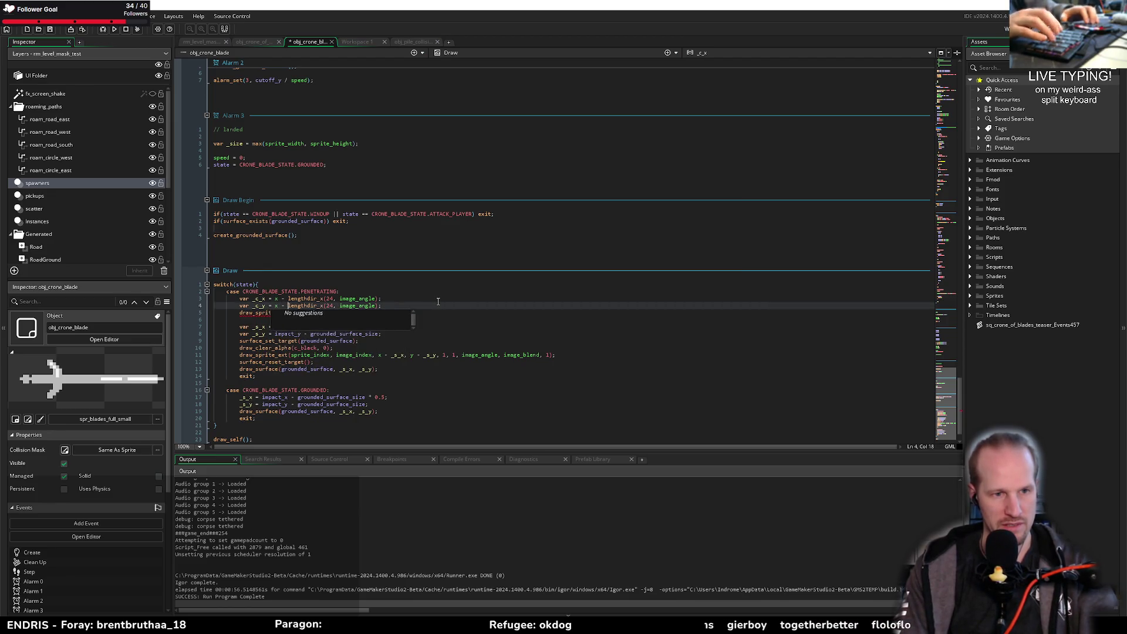
{"action": "key", "text": "ctrl+Right"}
{"action": "key", "text": "ctrl+Right"}
{"action": "key", "text": "BackSpace"}
{"action": "type", "text": "y"}
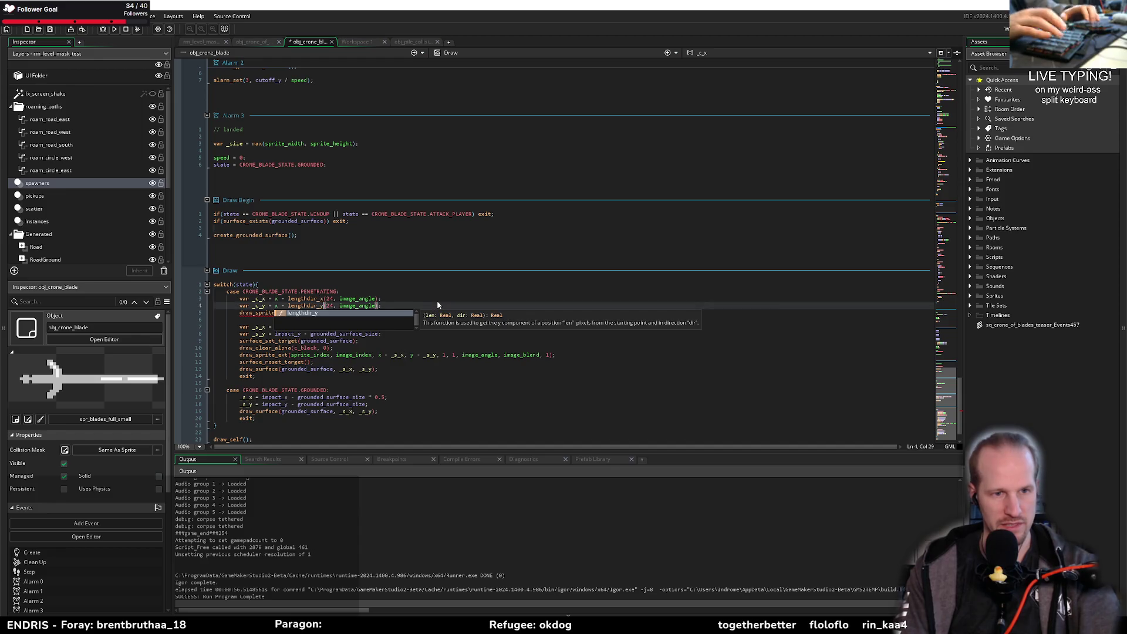
{"action": "key", "text": "ctrl+Left"}
{"action": "key", "text": "ctrl+Left"}
{"action": "key", "text": "ctrl+Left"}
{"action": "key", "text": "Delete"}
{"action": "type", "text": "y"}
{"action": "key", "text": "End"}
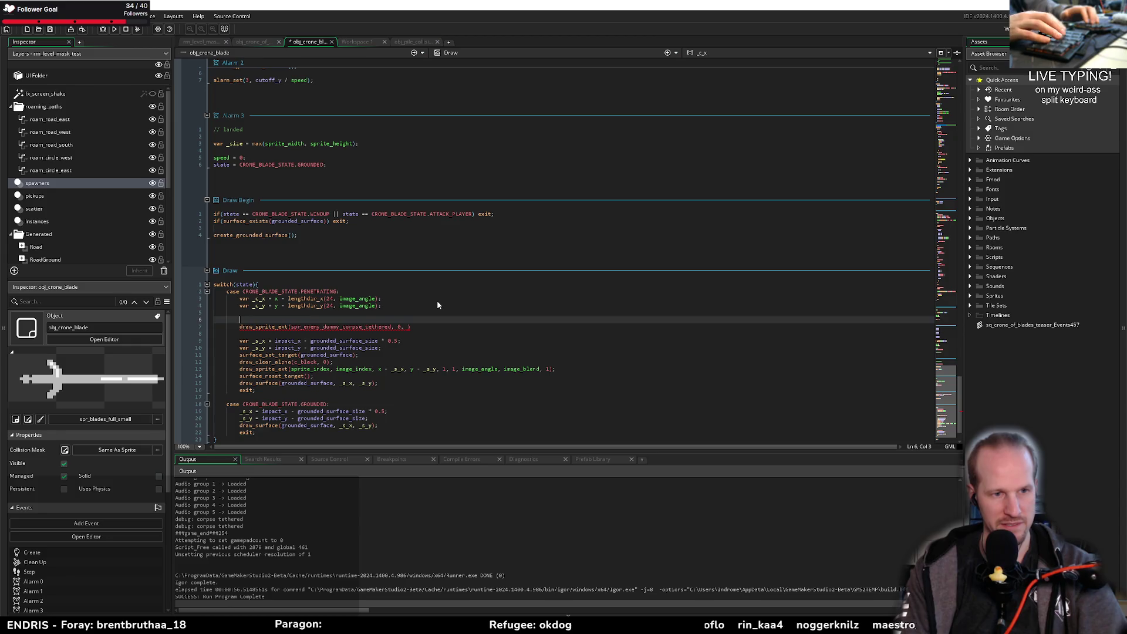
Step: Finish the corpse call with _c_x, _c_y, scale 1, 1, image_angle + 8, c_dkgray and alpha 1
{"action": "key", "text": "Down"}
{"action": "key", "text": "End"}
{"action": "key", "text": "Left"}
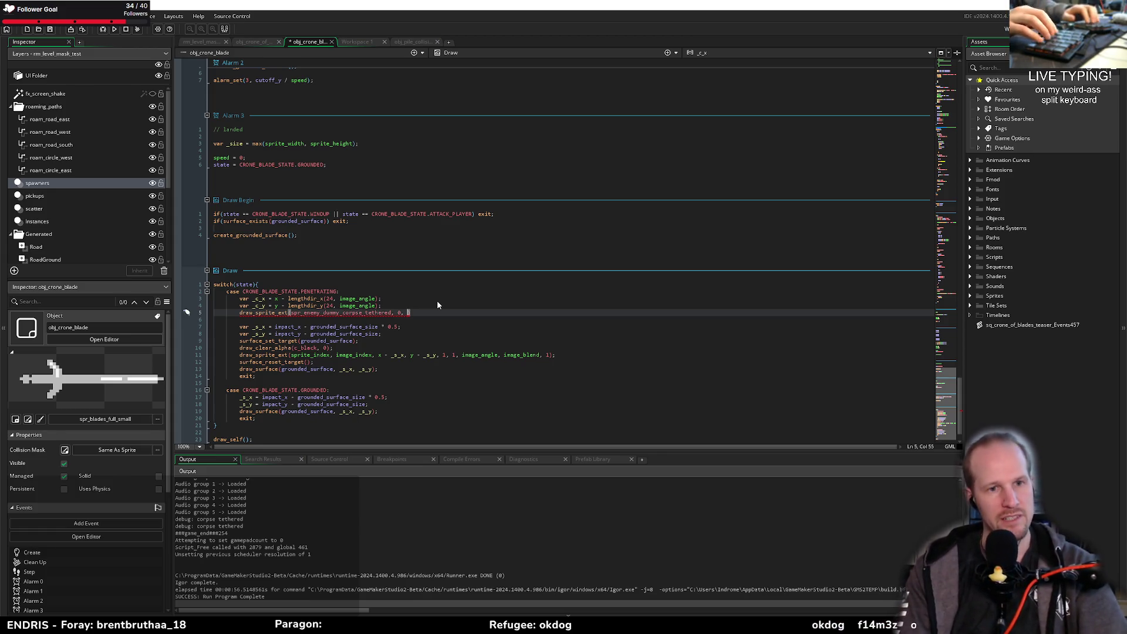
{"action": "type", "text": "_"}
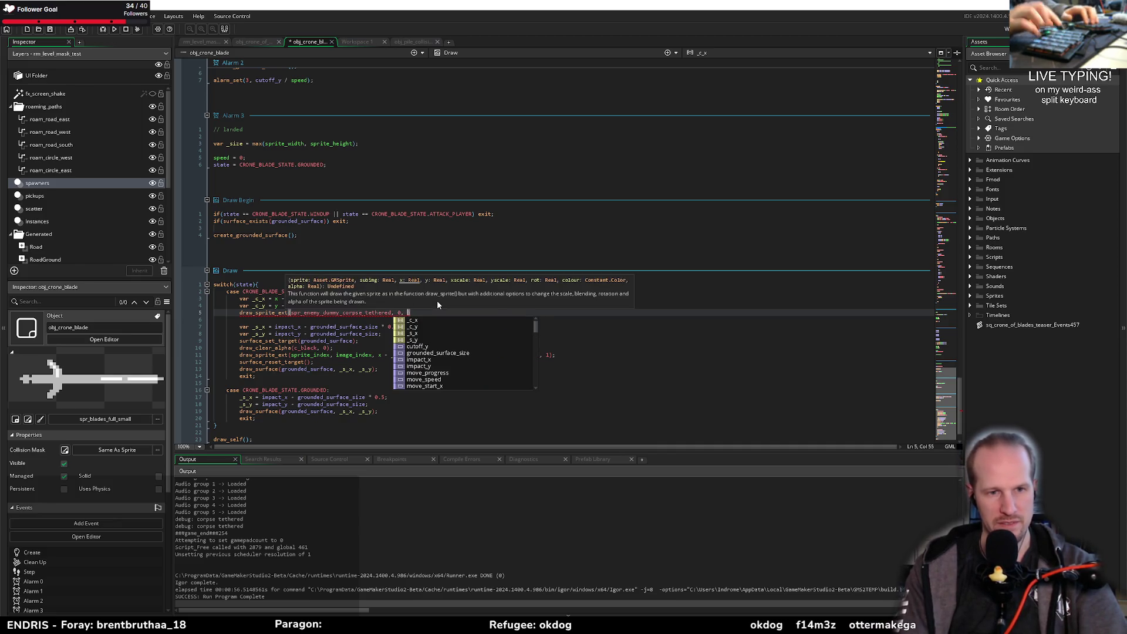
{"action": "type", "text": "c_x, _cy"}
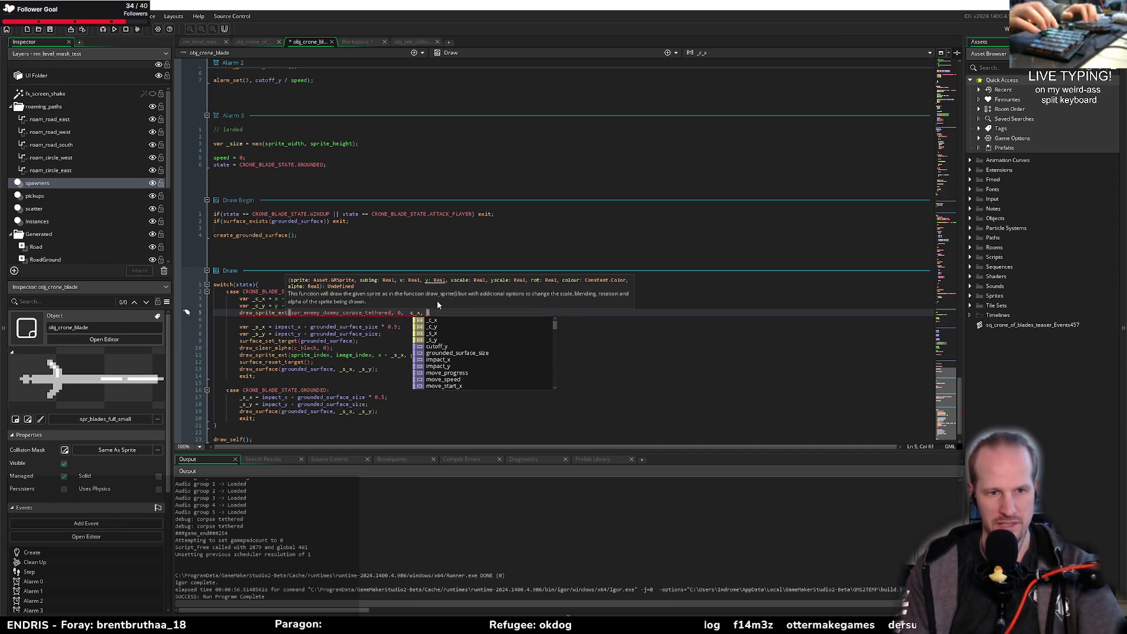
{"action": "key", "text": "Return"}
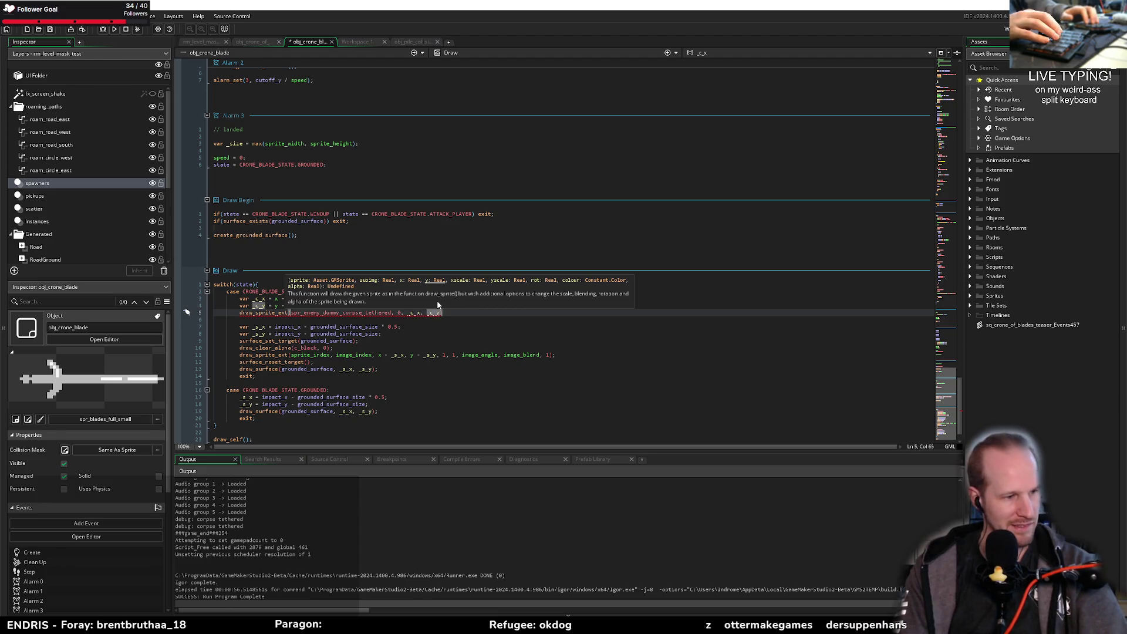
{"action": "type", "text": ", "}
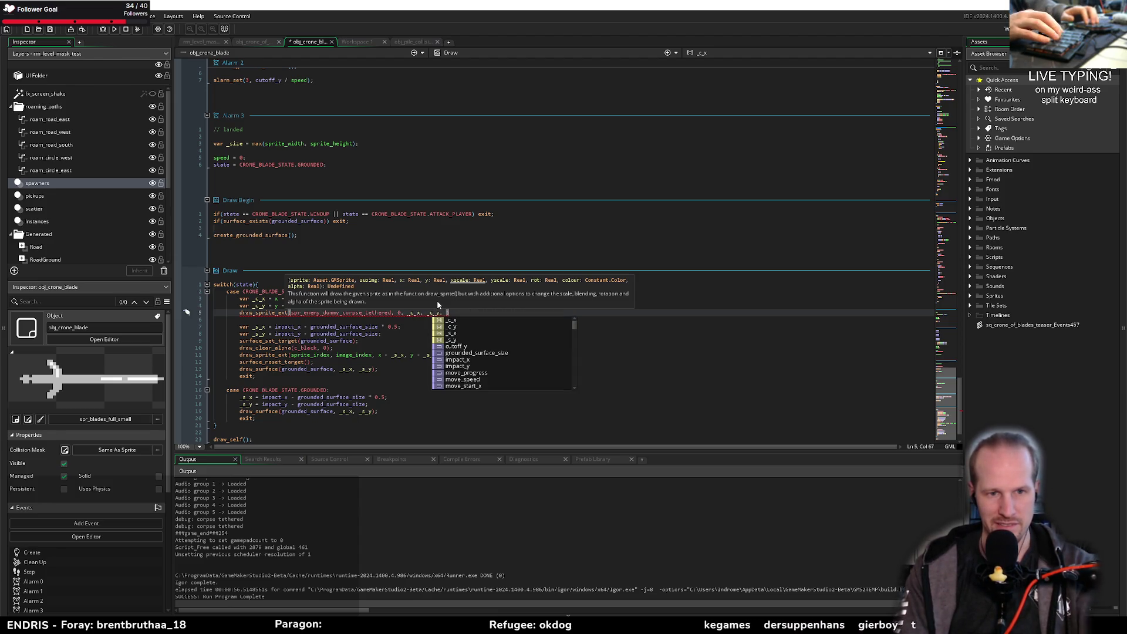
{"action": "type", "text": "1, 1, "}
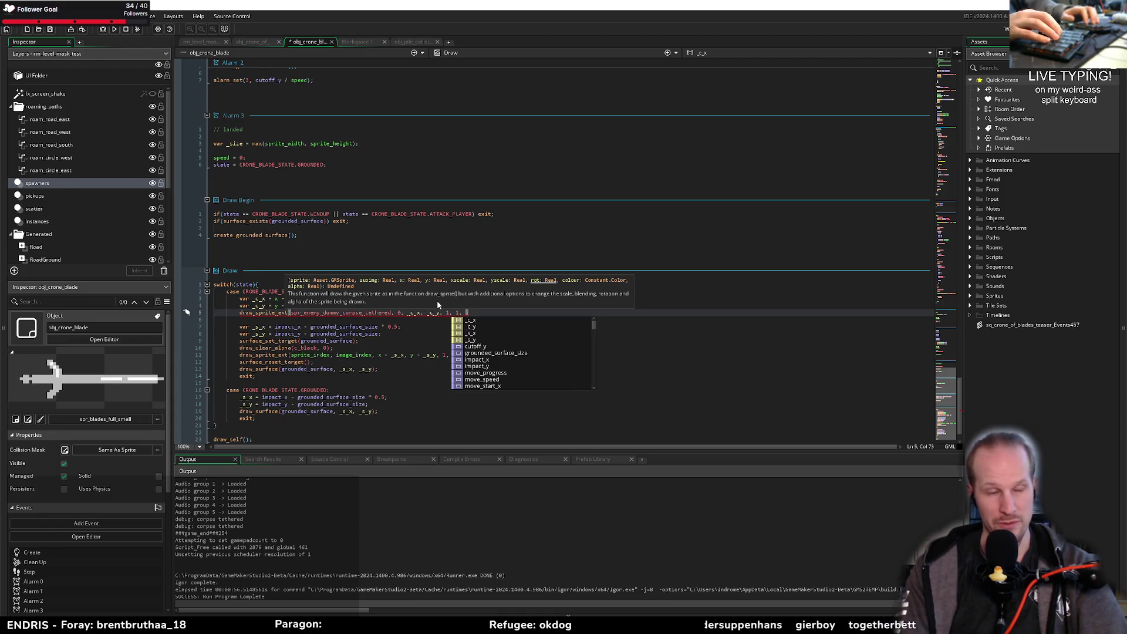
{"action": "type", "text": "im"}
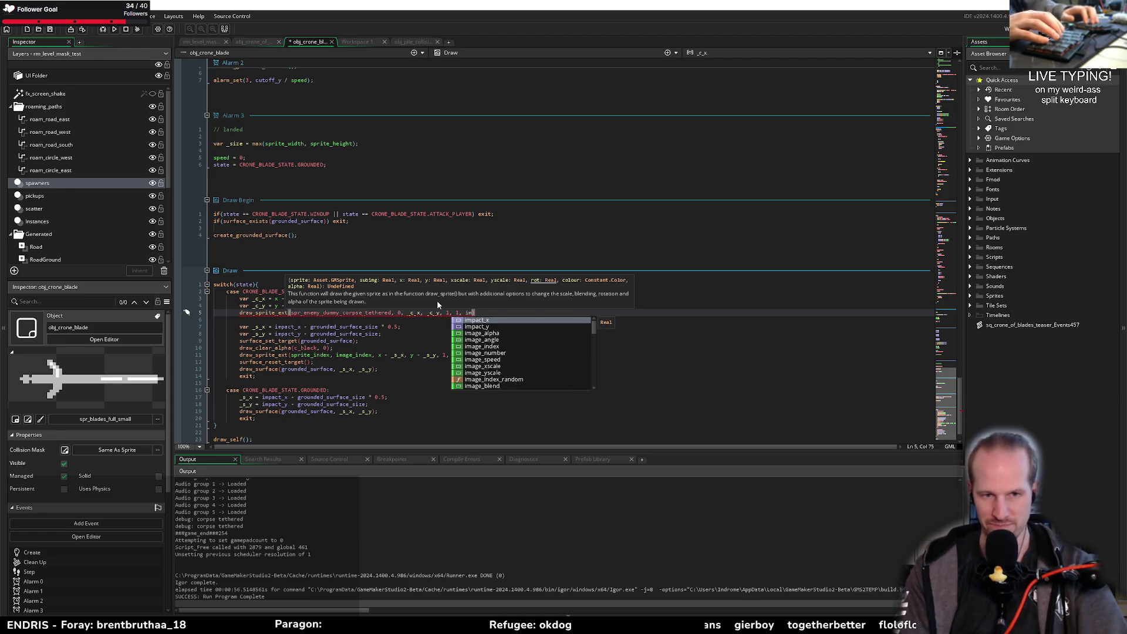
{"action": "type", "text": "age_angle +"}
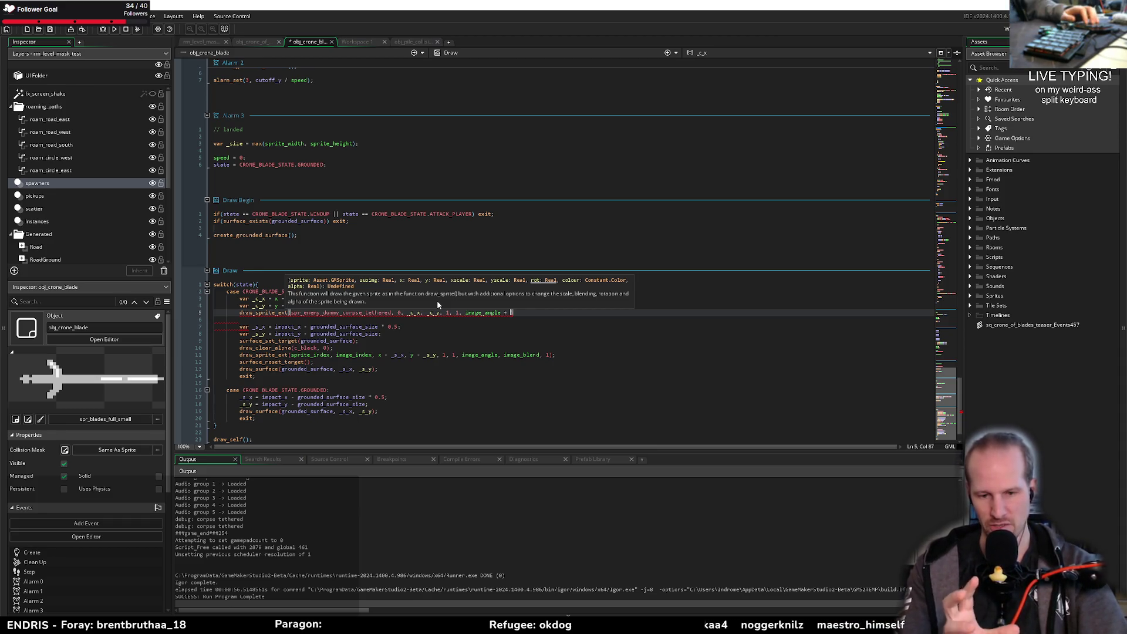
{"action": "type", "text": "8, "}
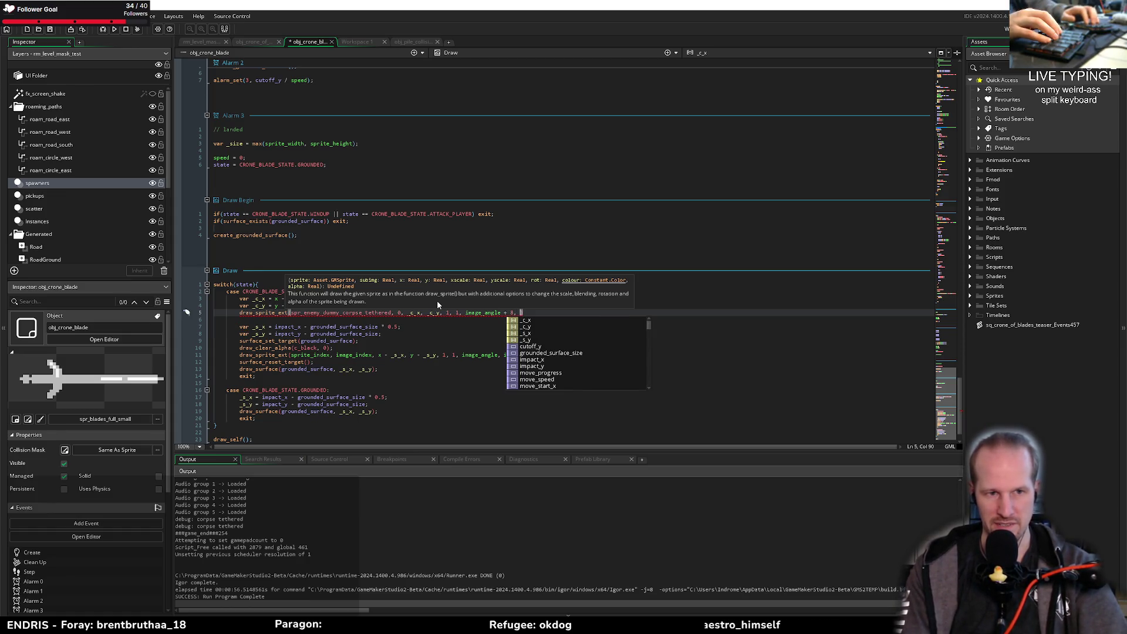
{"action": "type", "text": "c_dk"}
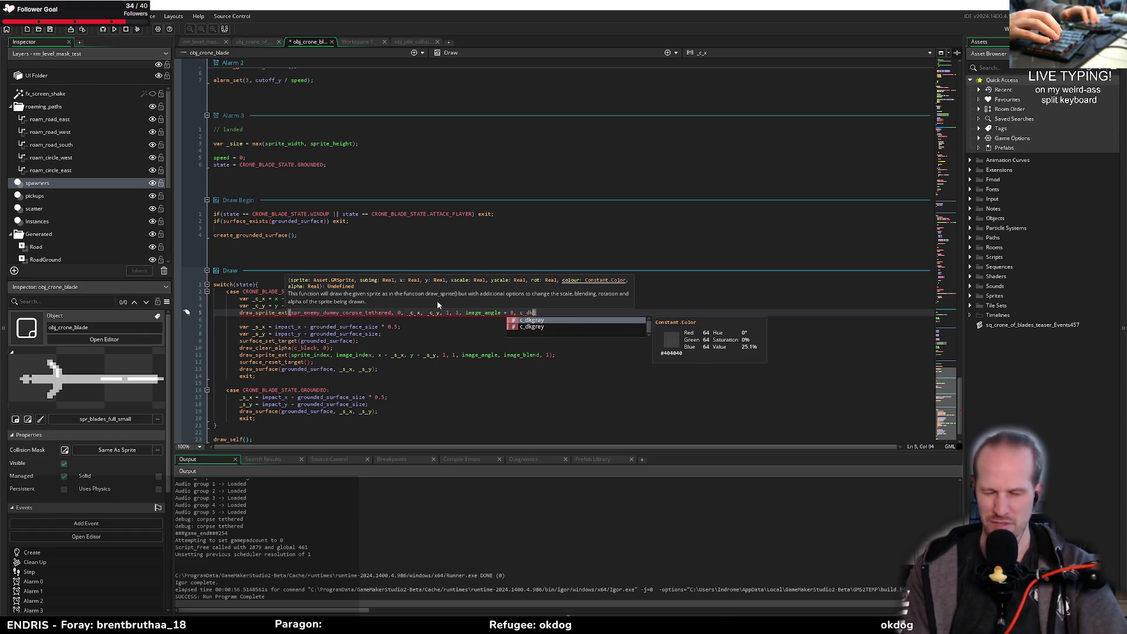
{"action": "key", "text": "Return"}
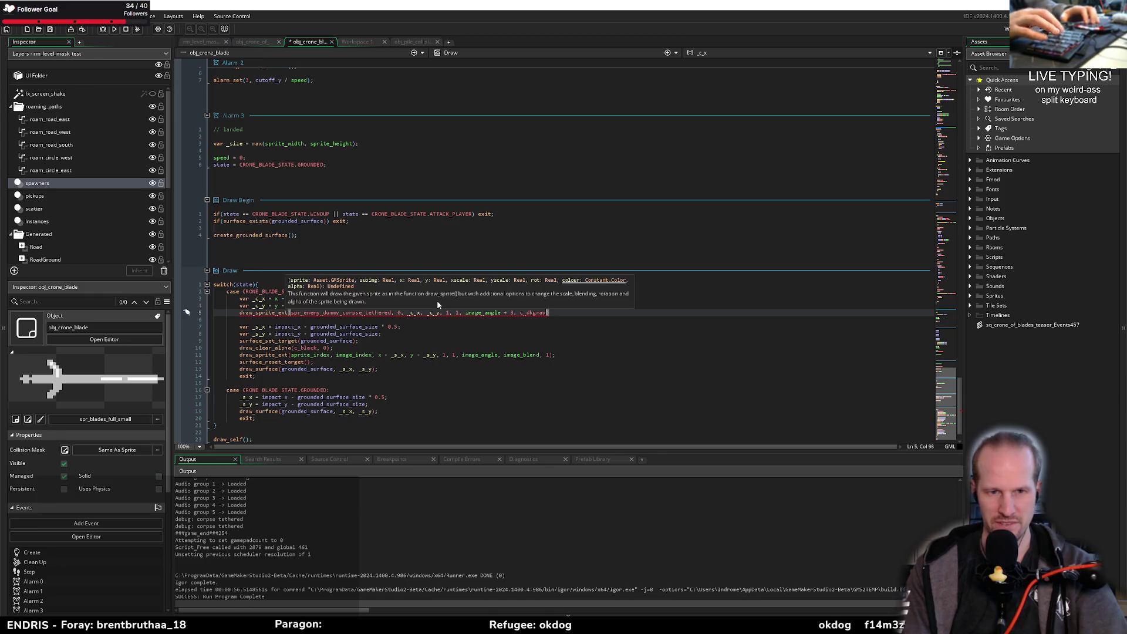
{"action": "type", "text": ", 1);"}
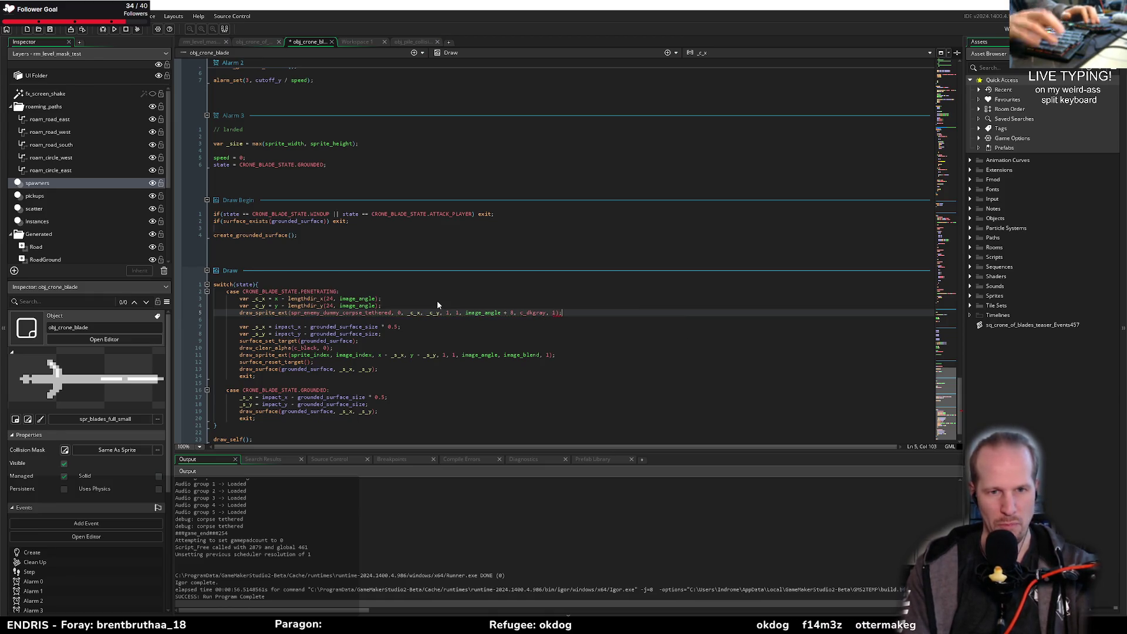
{"action": "key", "text": "shift+Home"}
{"action": "key", "text": "ctrl+c"}
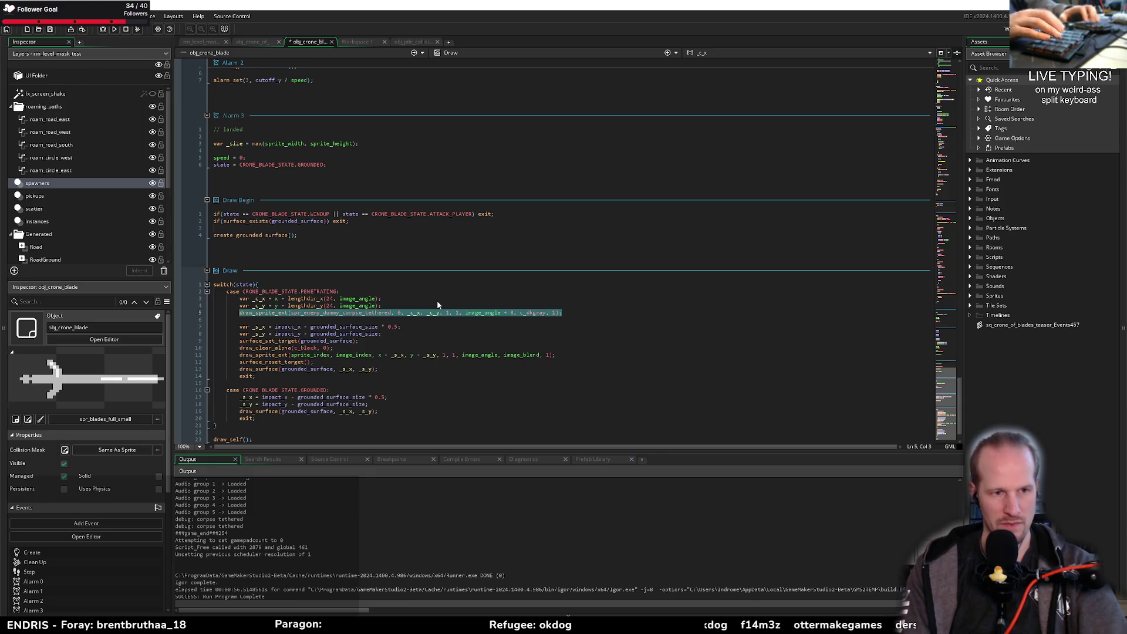
Step: Paste the corpse draw line after draw_surface and change its angle to image_angle - 8
{"action": "key", "text": "Down"}
{"action": "key", "text": "Down"}
{"action": "key", "text": "Down"}
{"action": "key", "text": "End"}
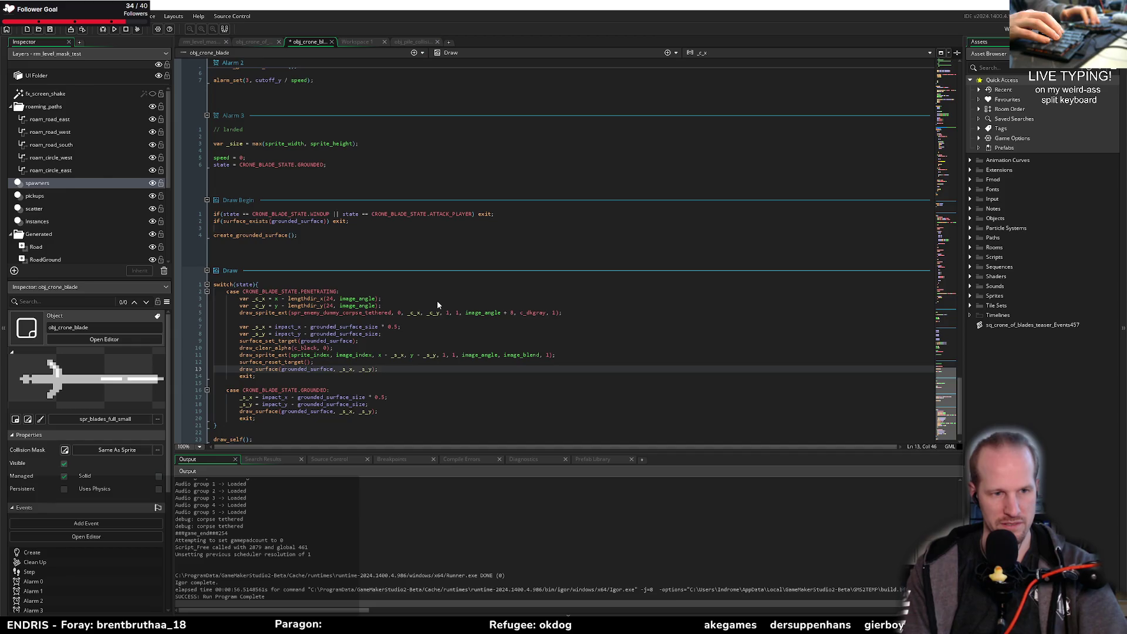
{"action": "key", "text": "Return"}
{"action": "key", "text": "Return"}
{"action": "key", "text": "ctrl+v"}
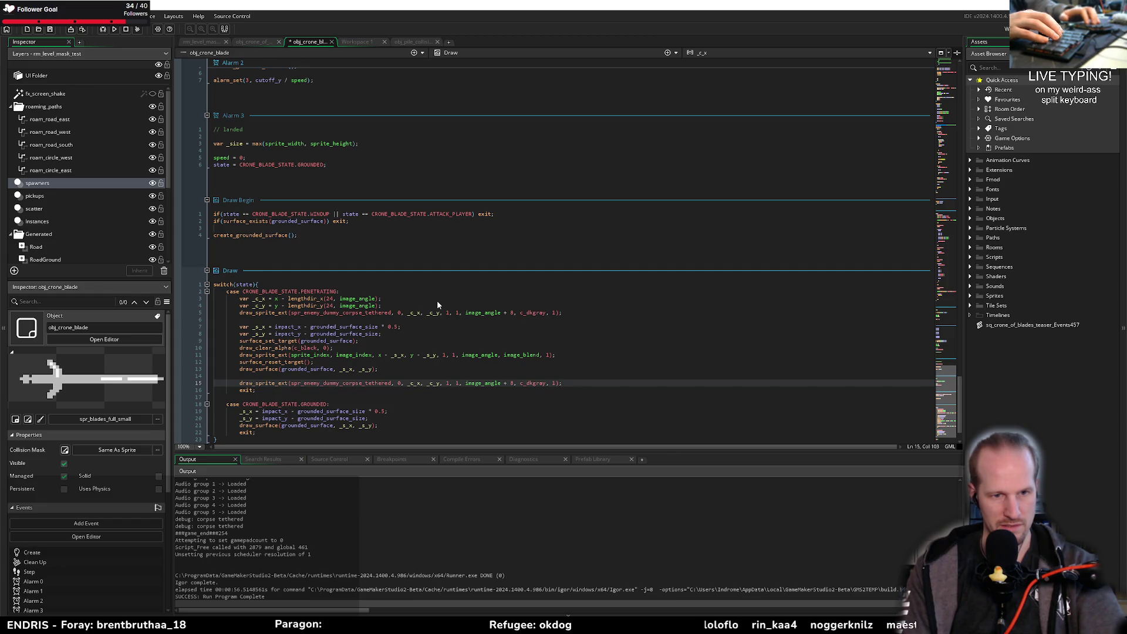
{"action": "key", "text": "Left"}
{"action": "key", "text": "Left"}
{"action": "key", "text": "Left"}
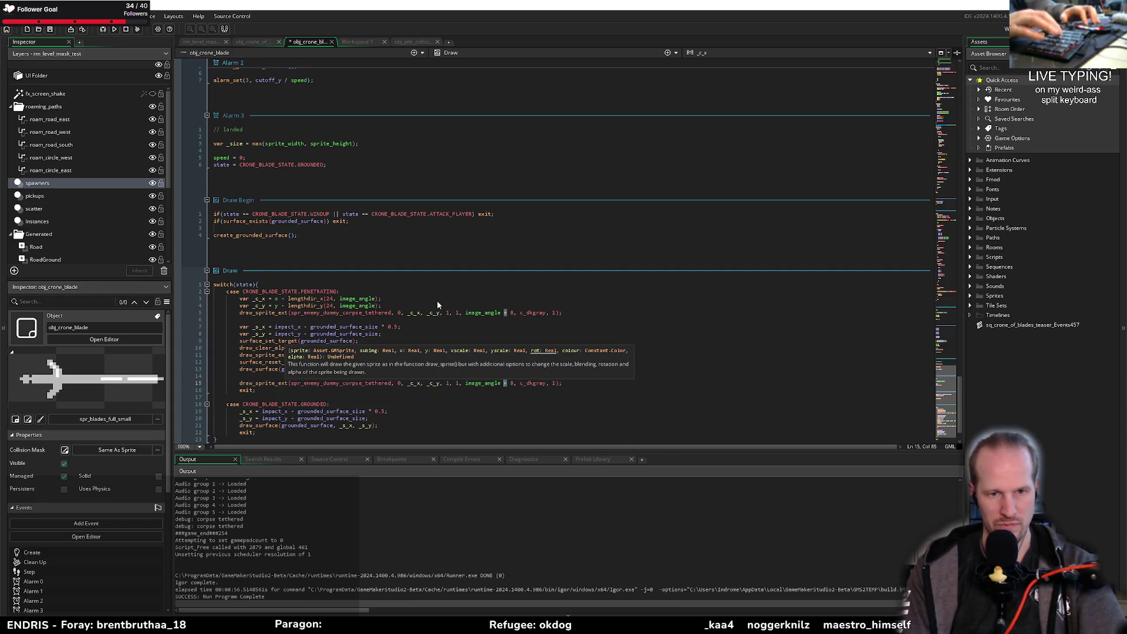
{"action": "key", "text": "Delete"}
{"action": "type", "text": "-"}
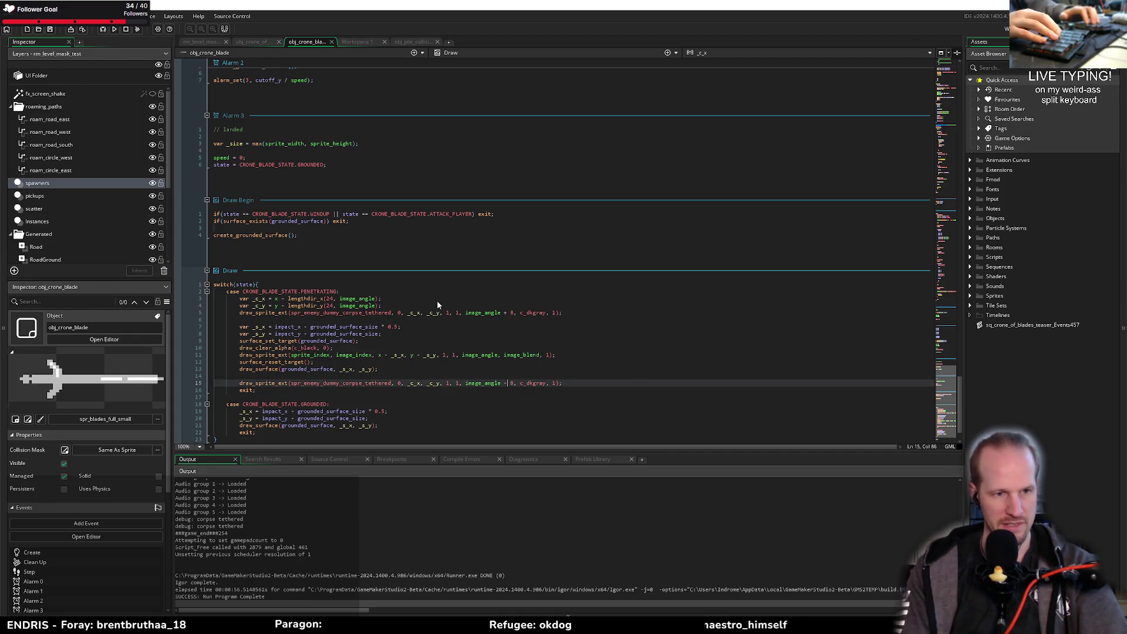
{"action": "scroll", "coordinate": [388, 313], "scroll_direction": "down", "scroll_amount": 2}
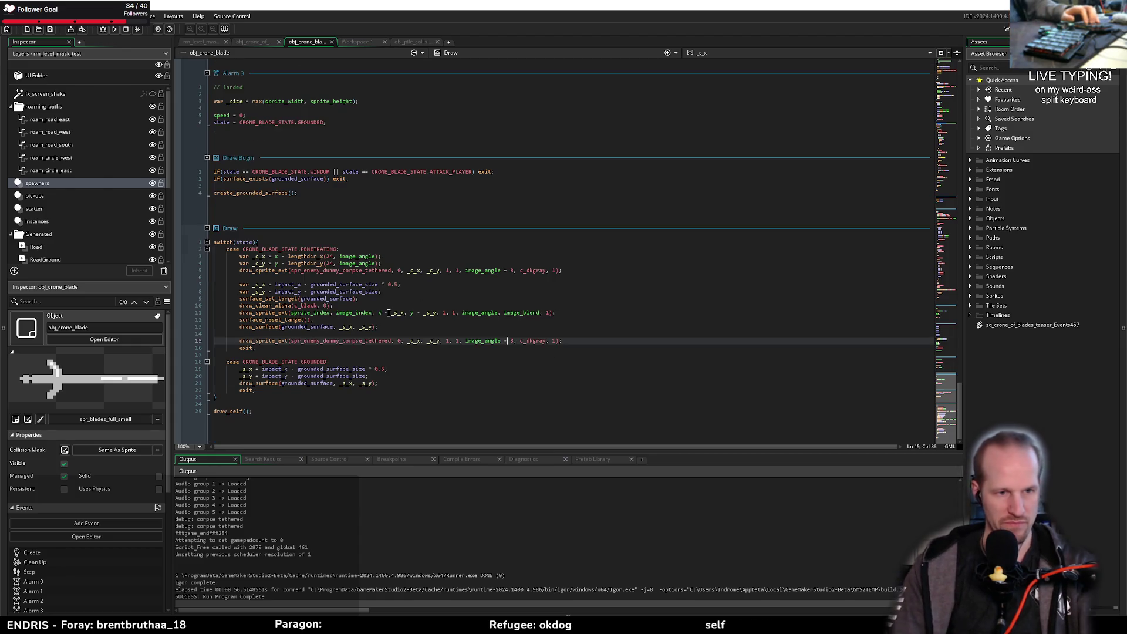
Step: Paste the three corpse offset and draw lines above draw_self() at base indentation
{"action": "left_click_drag", "start_coordinate": [562, 271], "coordinate": [239, 257]}
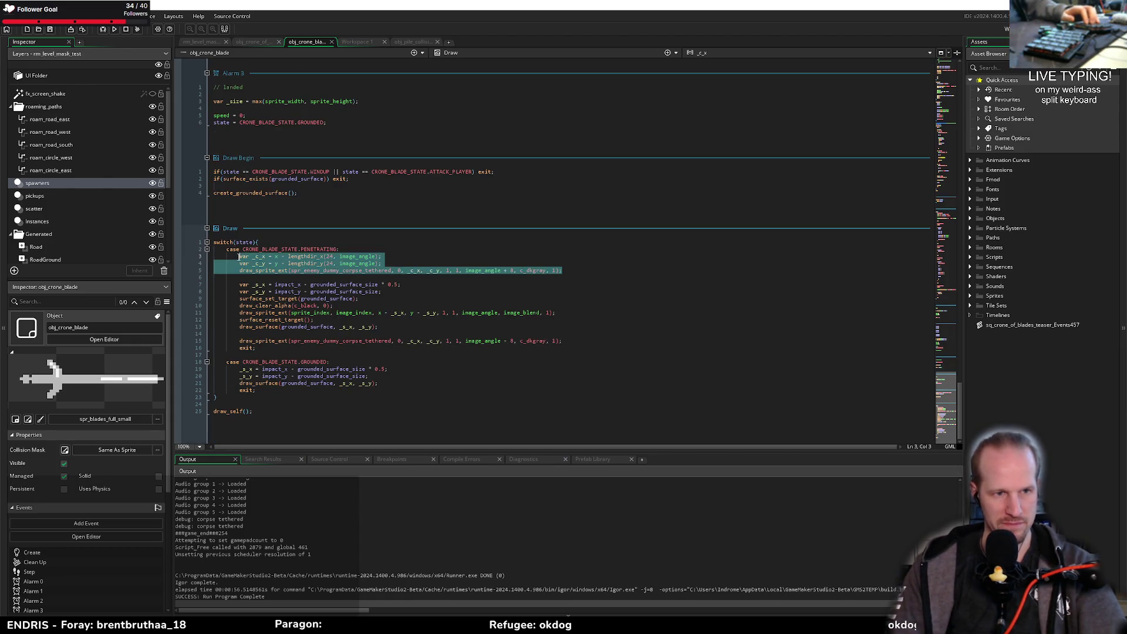
{"action": "left_click", "coordinate": [236, 404]}
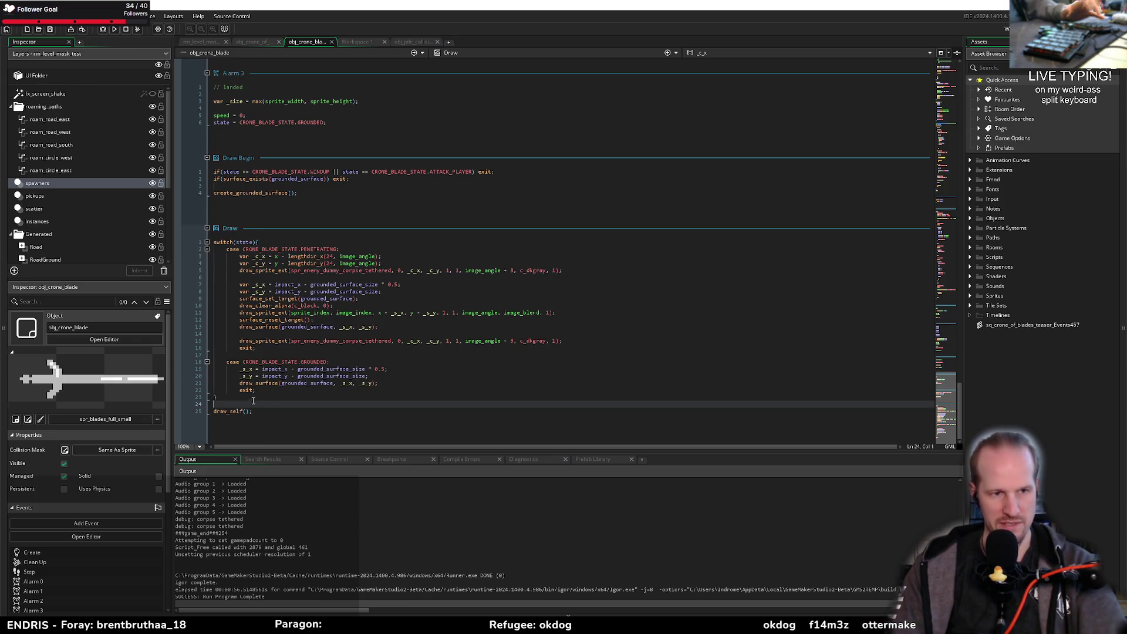
{"action": "key", "text": "Return"}
{"action": "key", "text": "Return"}
{"action": "left_click", "coordinate": [240, 413]}
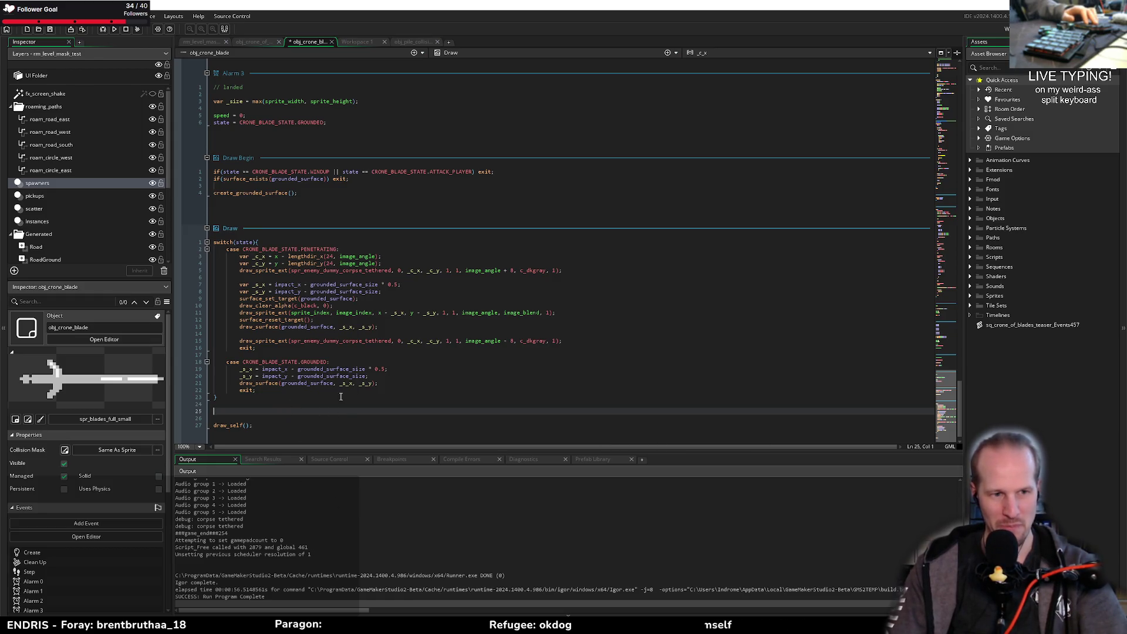
{"action": "key", "text": "ctrl+v"}
{"action": "left_click_drag", "start_coordinate": [285, 426], "coordinate": [244, 421]}
{"action": "key", "text": "shift+Tab"}
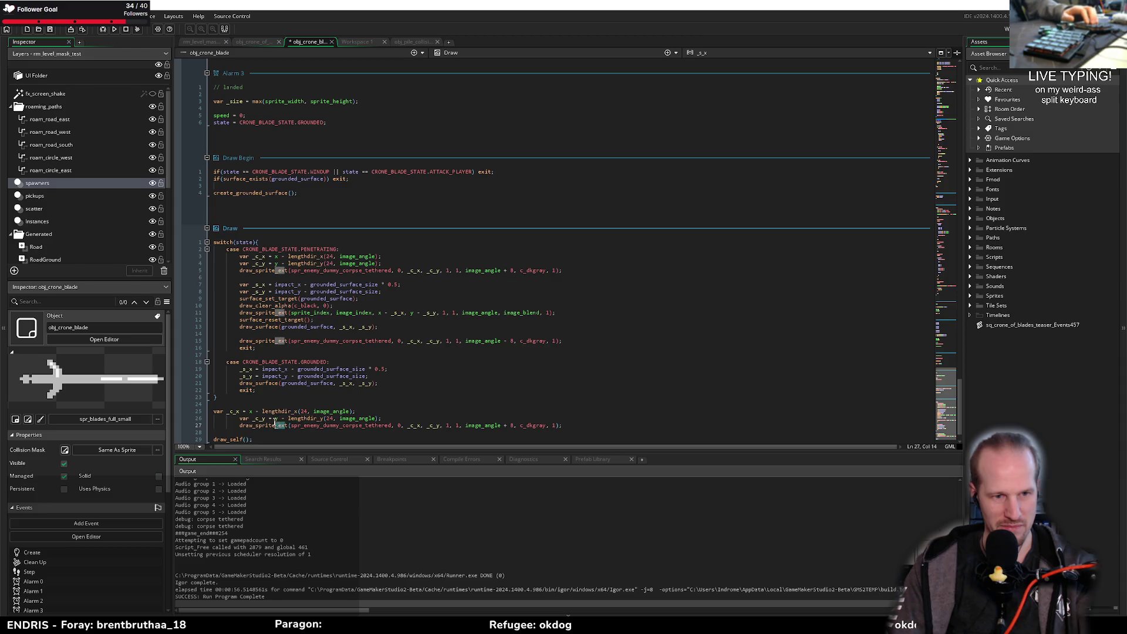
{"action": "key", "text": "Escape"}
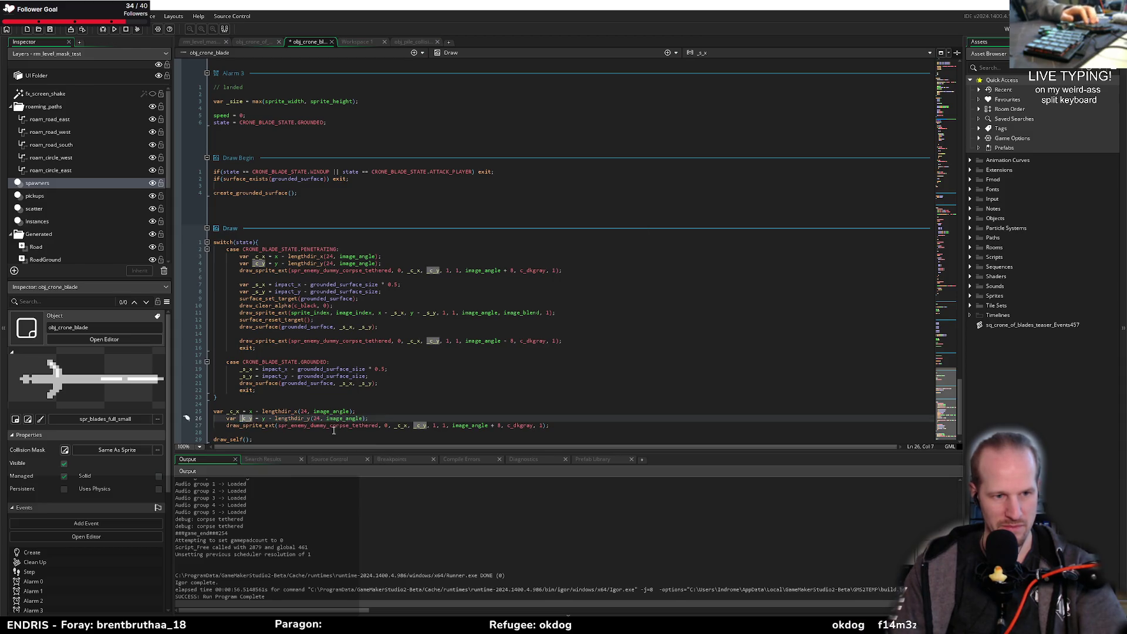
{"action": "key", "text": "Tab"}
{"action": "key", "text": "shift+Tab"}
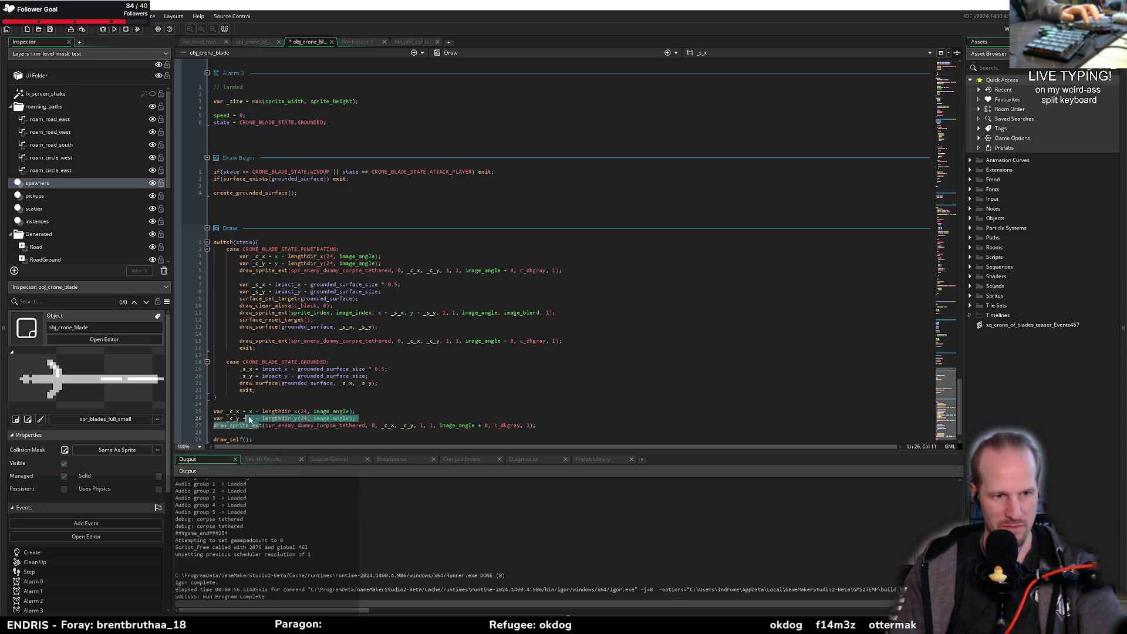
{"action": "scroll", "coordinate": [285, 423], "scroll_direction": "down", "scroll_amount": 1}
Step: Add the tethered corpse draw call below draw_self(), save, and open a new browser tab
{"action": "left_click", "coordinate": [341, 417]}
{"action": "key", "text": "Return"}
{"action": "key", "text": "Return"}
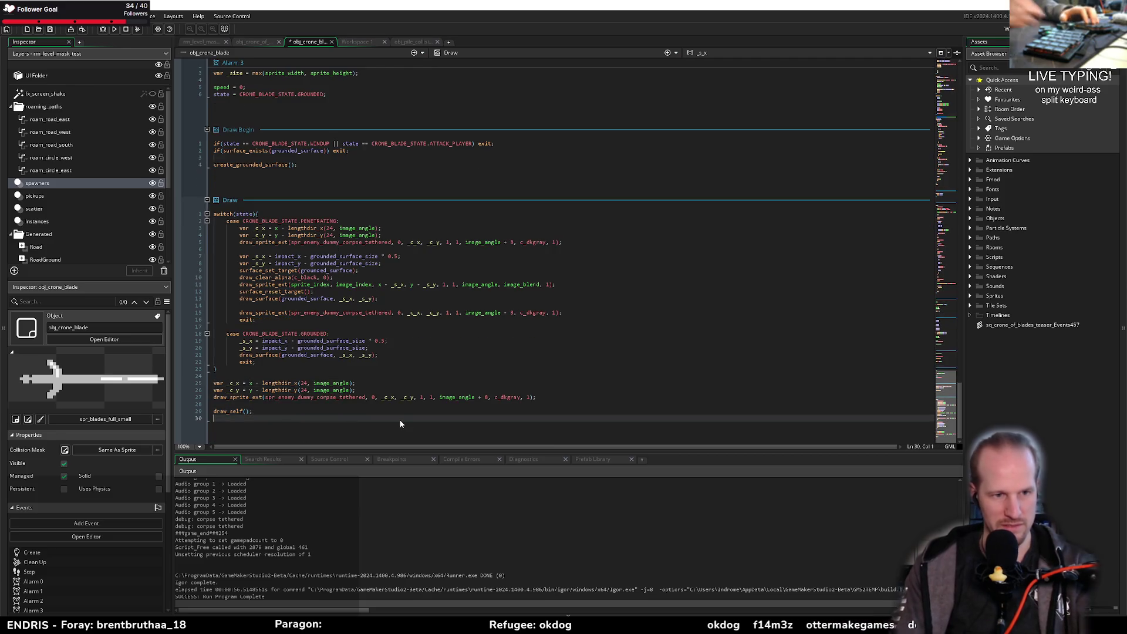
{"action": "left_click_drag", "start_coordinate": [571, 315], "coordinate": [240, 315]}
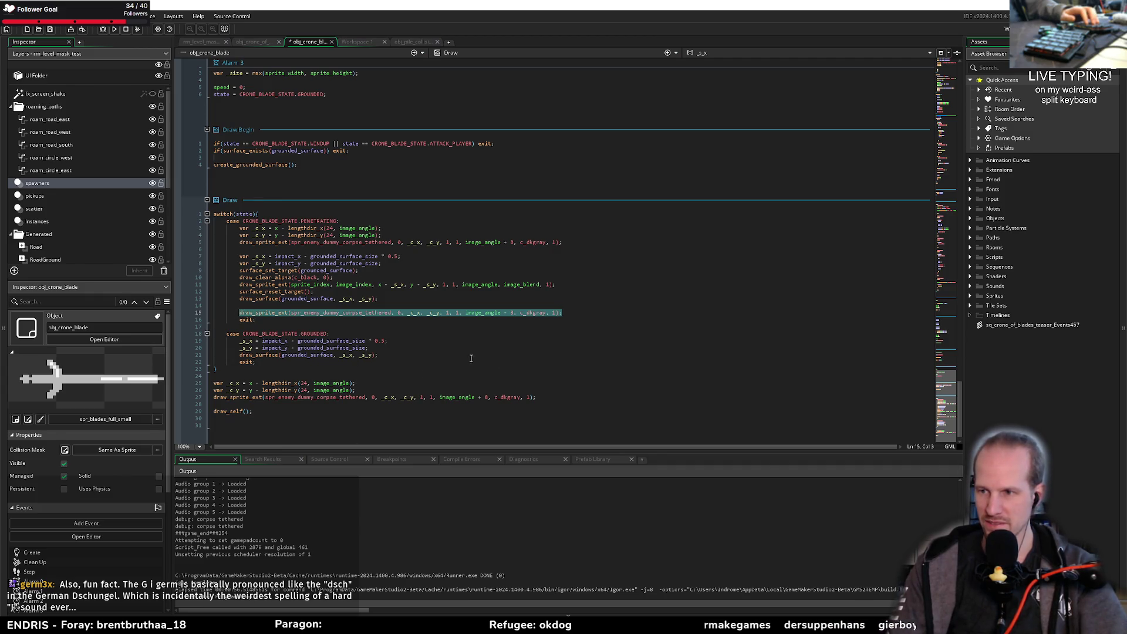
{"action": "key", "text": "ctrl+c"}
{"action": "key", "text": "ctrl+End"}
{"action": "key", "text": "ctrl+v"}
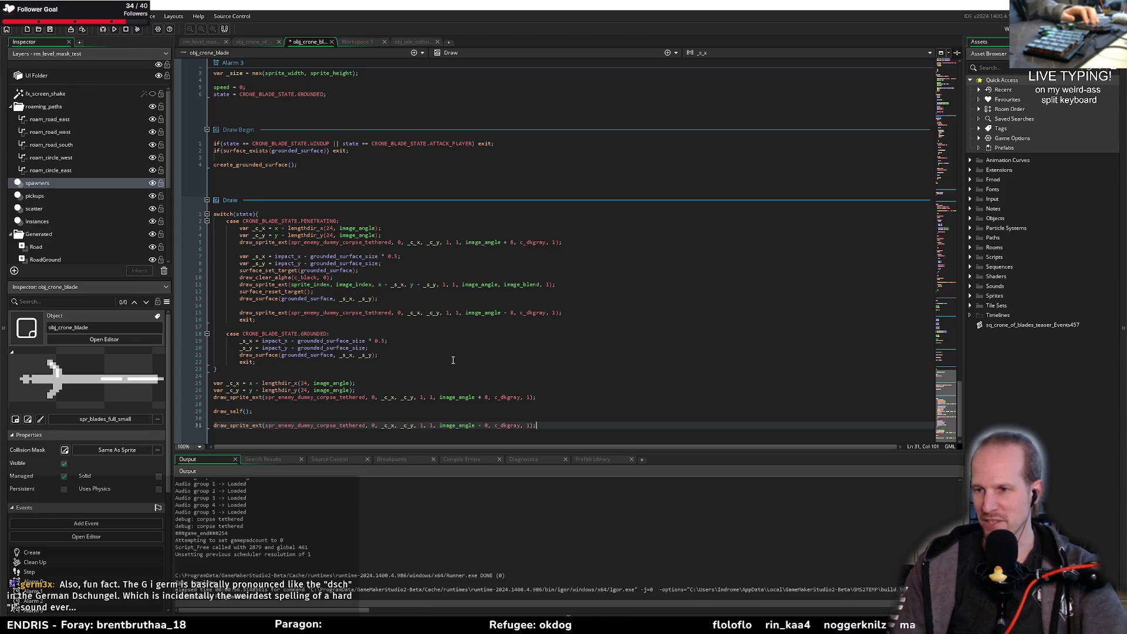
{"action": "left_click", "coordinate": [271, 377]}
{"action": "key", "text": "ctrl+s"}
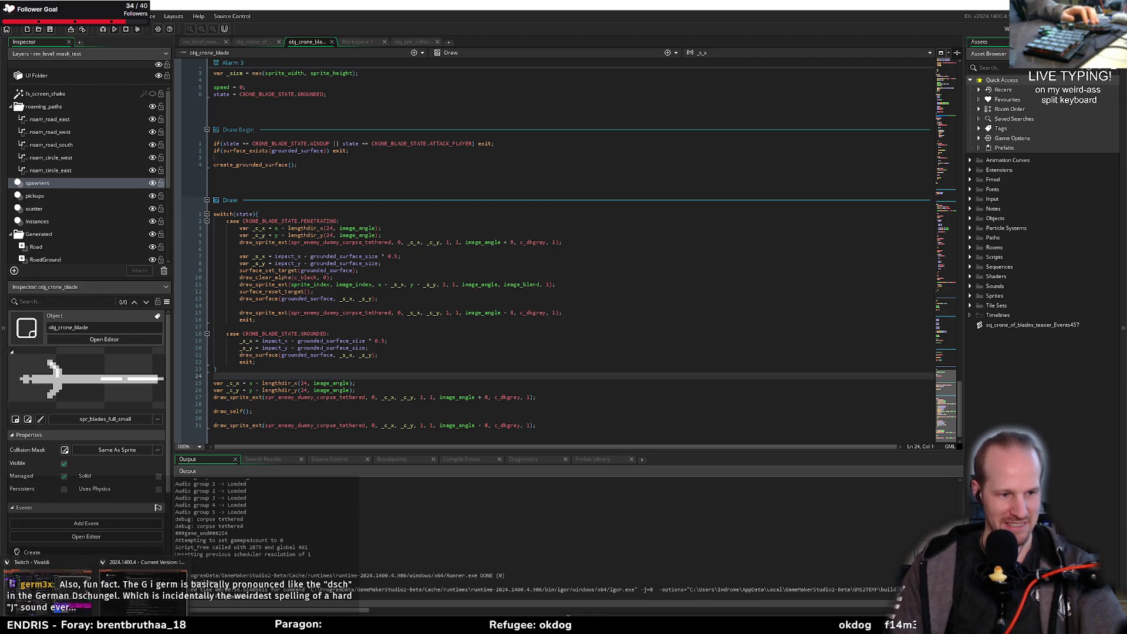
{"action": "left_click", "coordinate": [148, 563]}
{"action": "key", "text": "ctrl+t"}
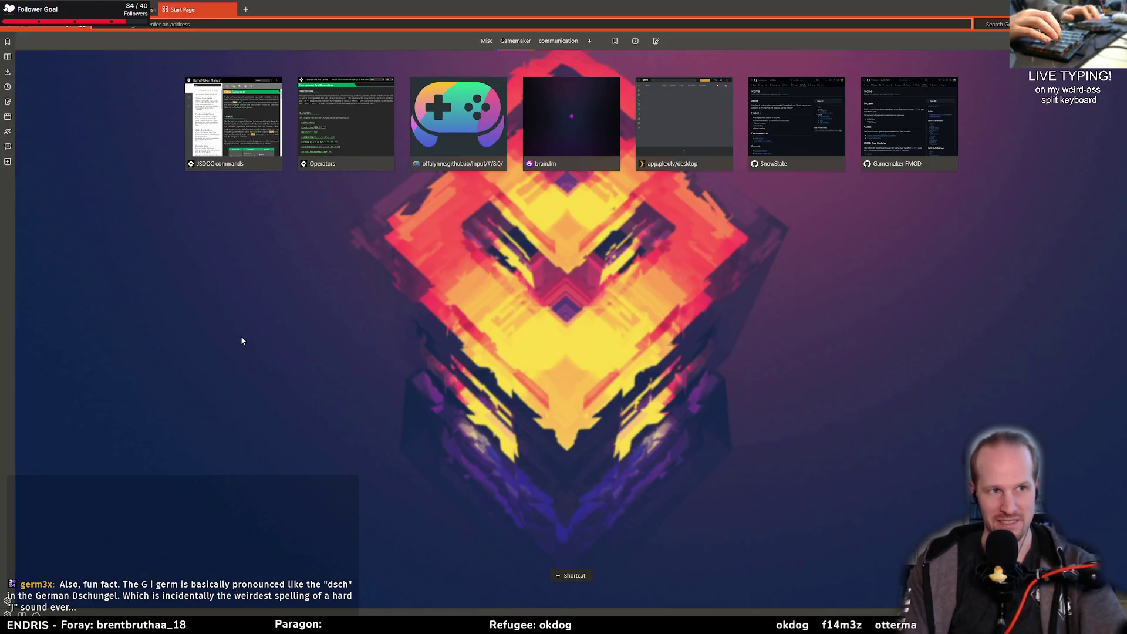
Step: Google 'phonetic sign for G in German', skim the results, then return to GameMaker's Draw code
{"action": "type", "text": "phonetic sign"}
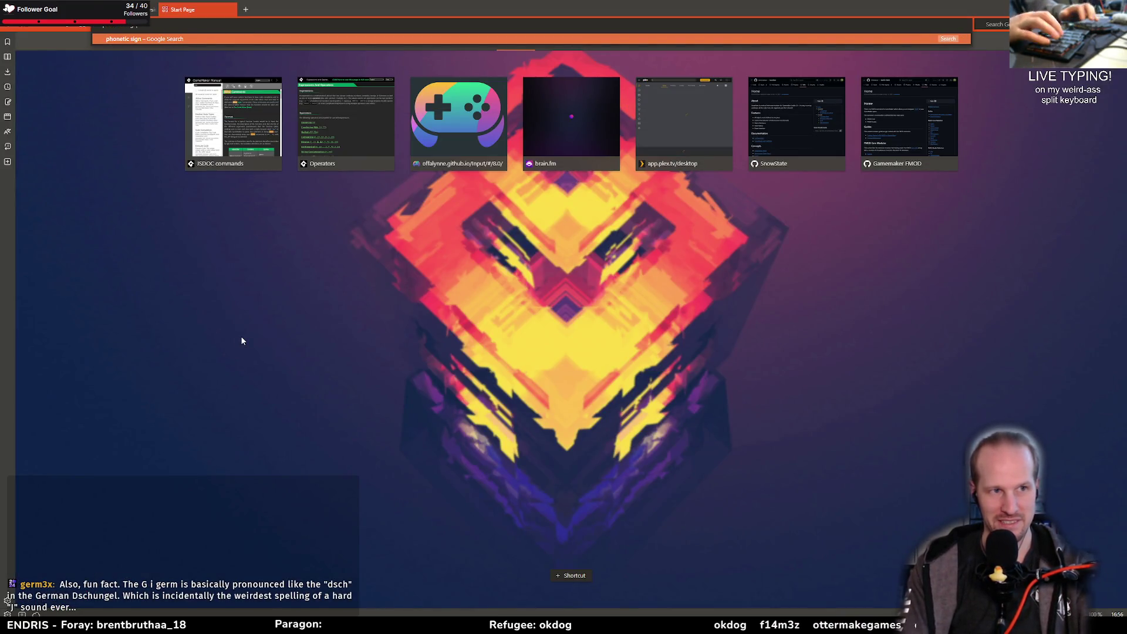
{"action": "type", "text": " for"}
{"action": "type", "text": " G in nger"}
{"action": "type", "text": "man"}
{"action": "key", "text": "Return"}
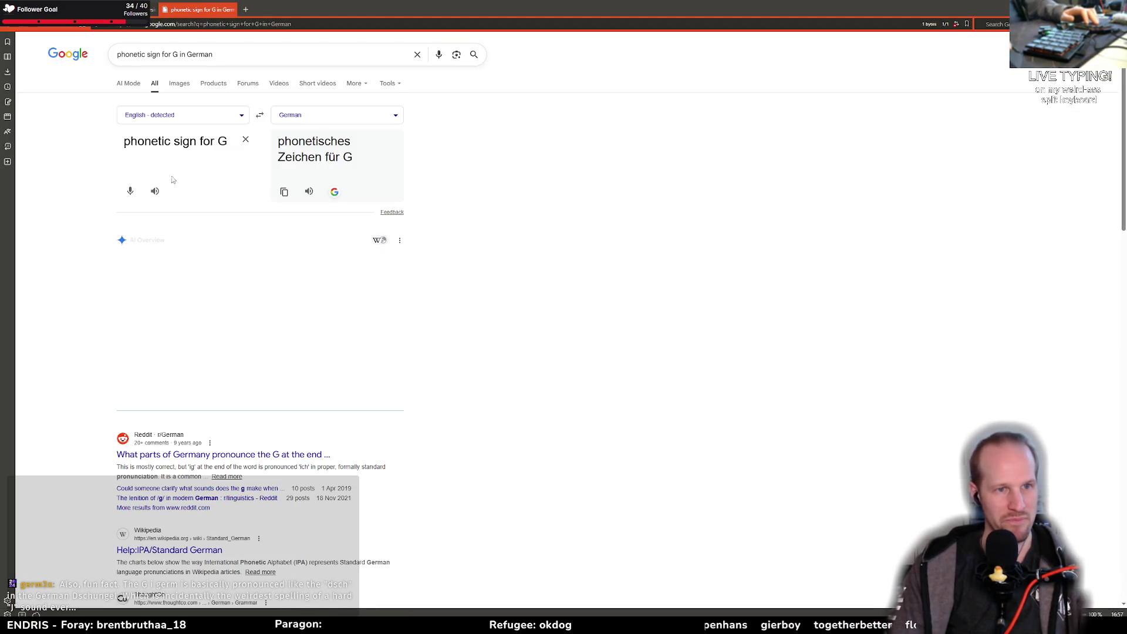
{"action": "scroll", "coordinate": [83, 238], "scroll_direction": "down", "scroll_amount": 4}
{"action": "scroll", "coordinate": [91, 222], "scroll_direction": "up", "scroll_amount": 2}
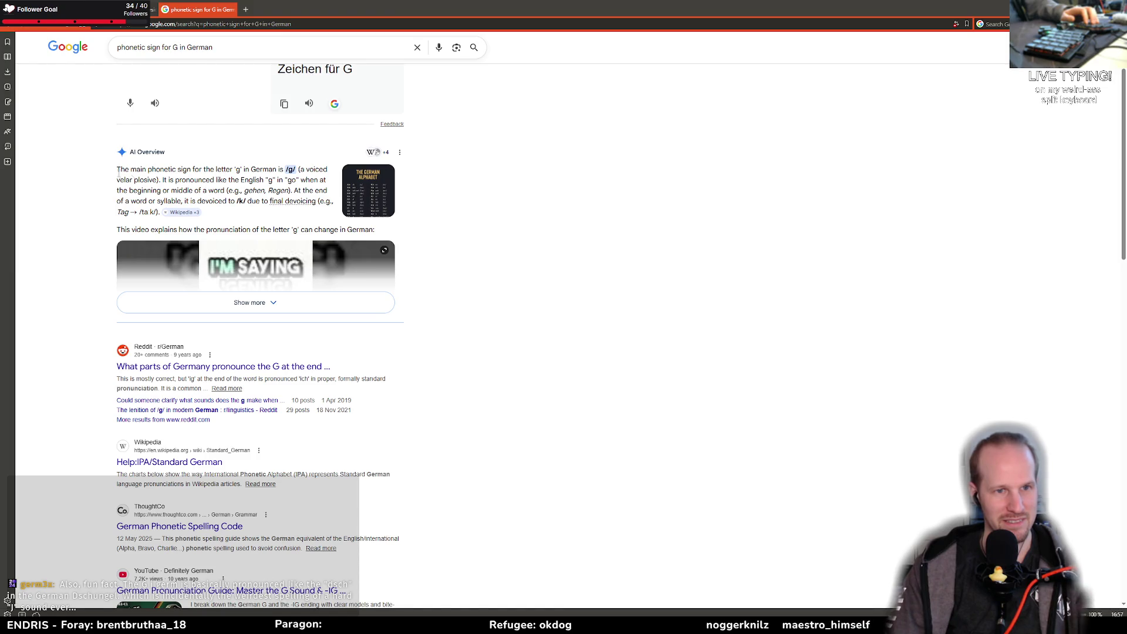
{"action": "scroll", "coordinate": [92, 174], "scroll_direction": "up", "scroll_amount": 2}
{"action": "key", "text": "alt+Tab"}
{"action": "key", "text": "alt+Tab"}
{"action": "left_click", "coordinate": [380, 269]}
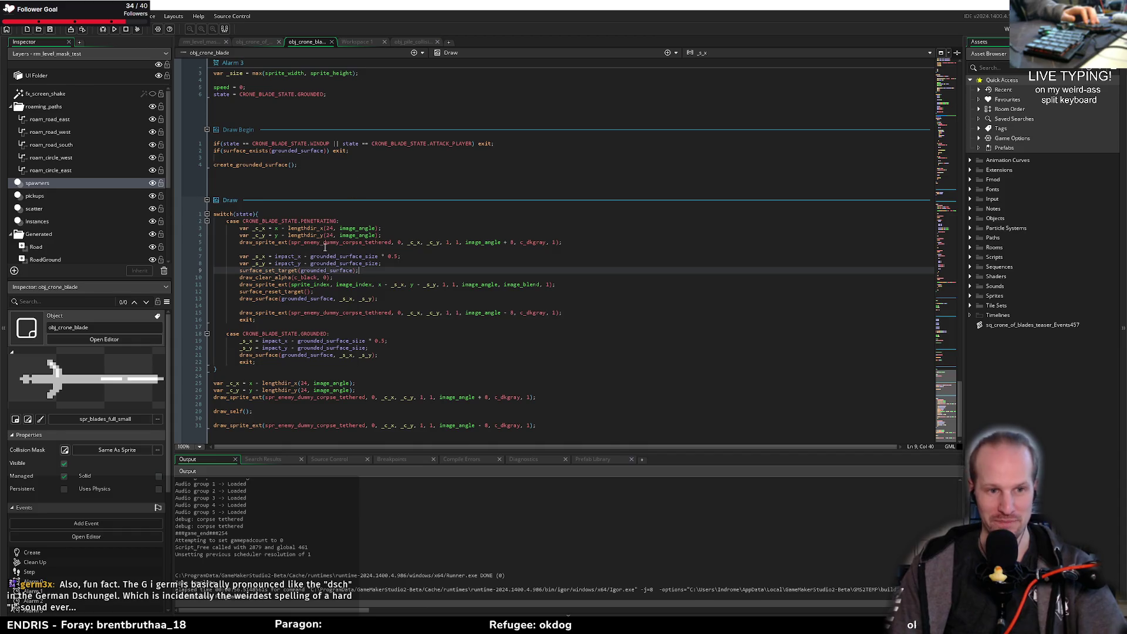
Step: Review the Draw event's impact position calculation and where the tethered corpse sprite is drawn
{"action": "left_click", "coordinate": [337, 374]}
{"action": "left_click", "coordinate": [357, 362]}
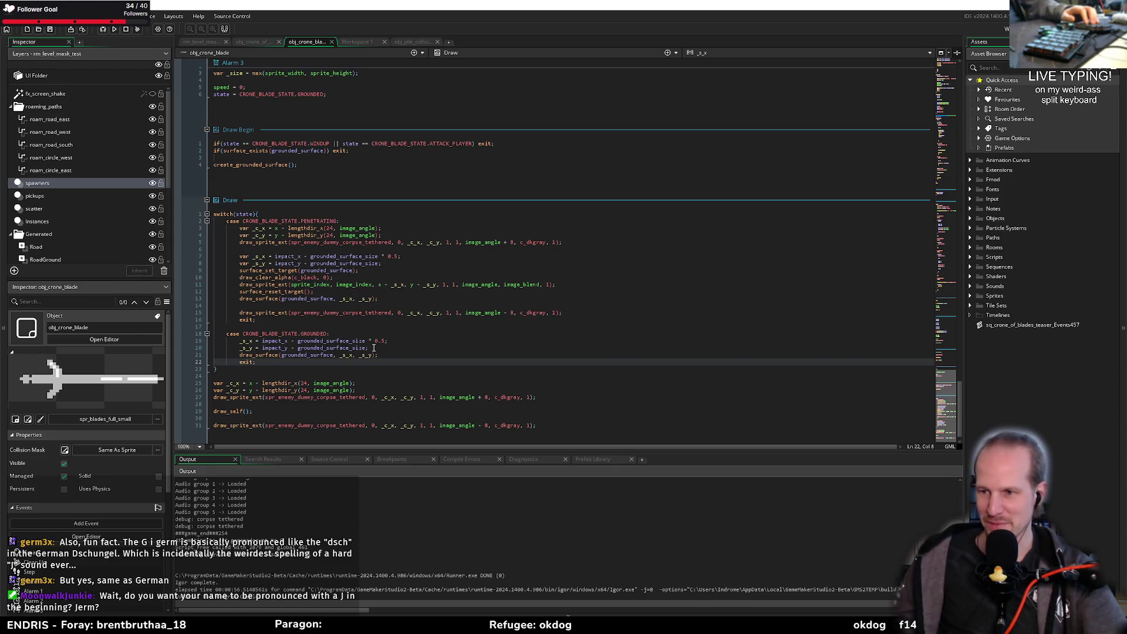
{"action": "left_click", "coordinate": [404, 259]}
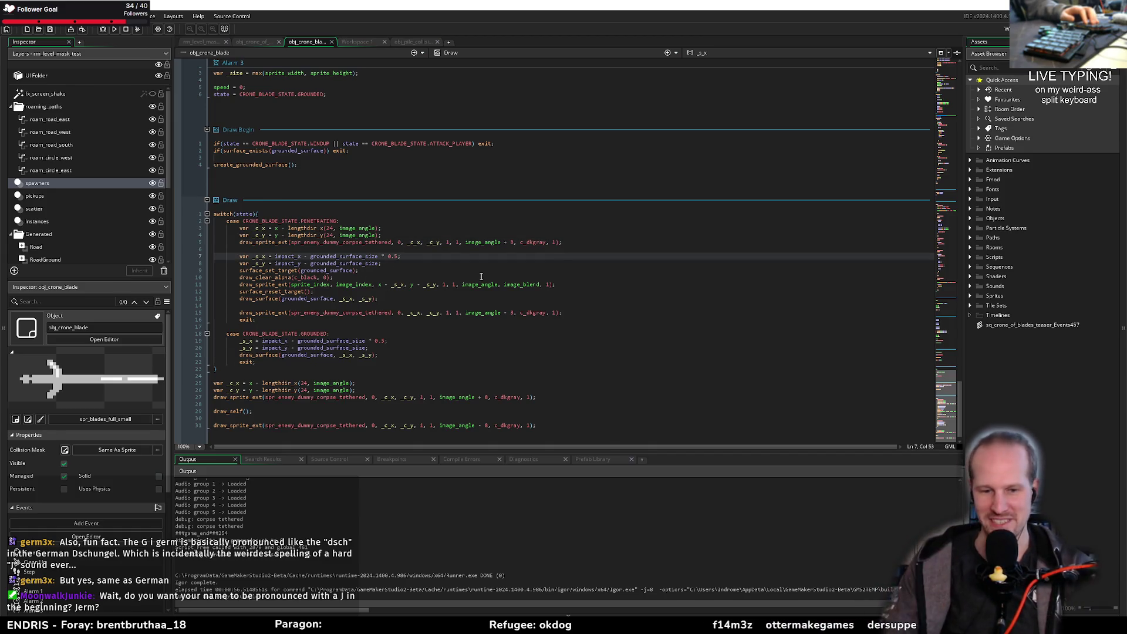
{"action": "left_click", "coordinate": [389, 315]}
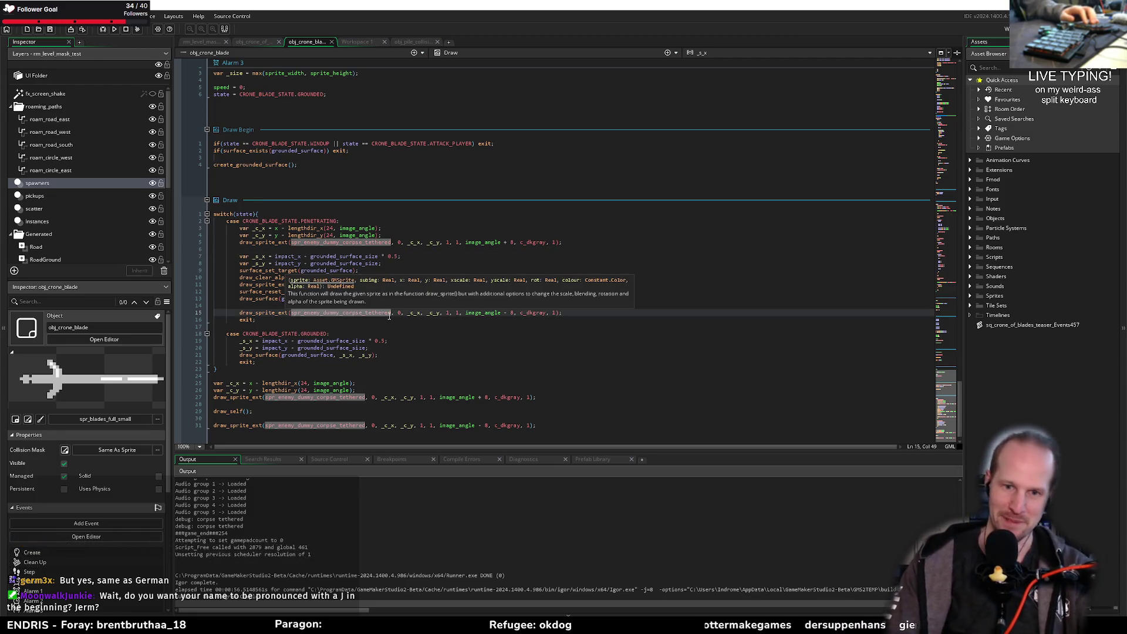
{"action": "left_click", "coordinate": [347, 329]}
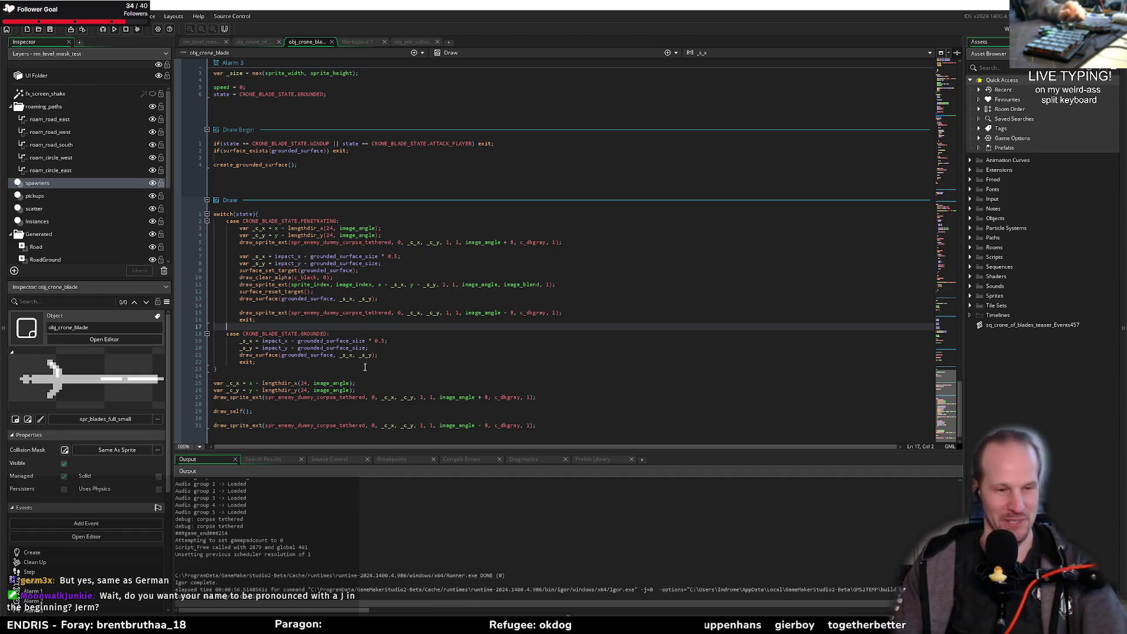
Step: Check the end of Draw, the PENETRATING line 14 and the GROUNDED case label, then scroll up
{"action": "left_click", "coordinate": [218, 298]}
{"action": "left_click", "coordinate": [252, 368]}
{"action": "scroll", "coordinate": [259, 381], "scroll_direction": "down", "scroll_amount": 1}
{"action": "left_click", "coordinate": [265, 401]}
{"action": "left_click", "coordinate": [273, 390]}
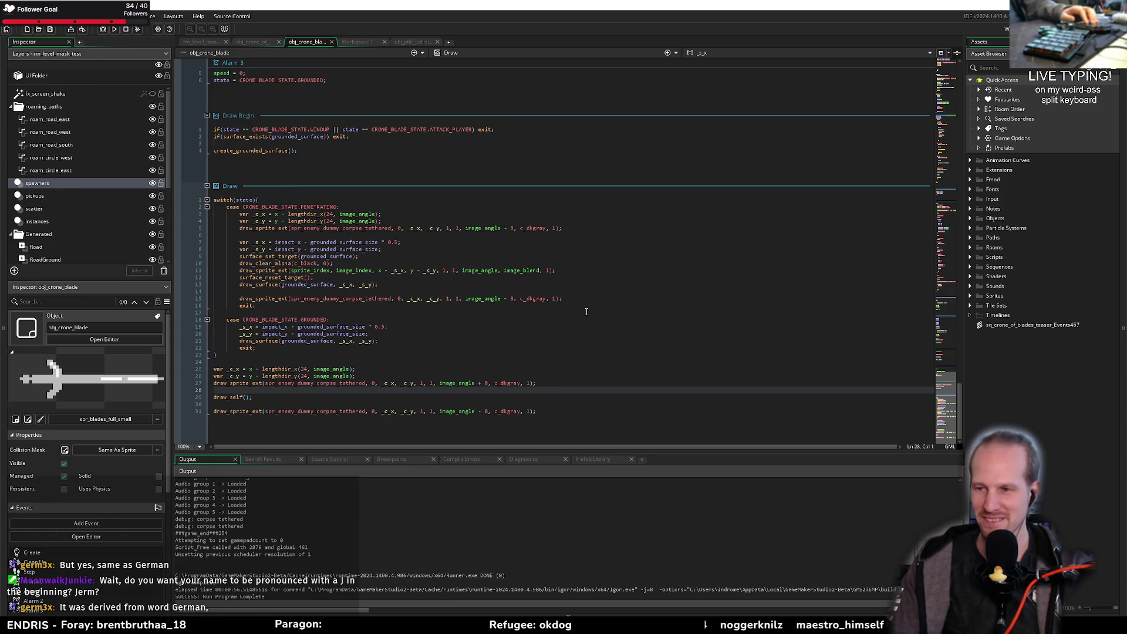
{"action": "left_click", "coordinate": [599, 289]}
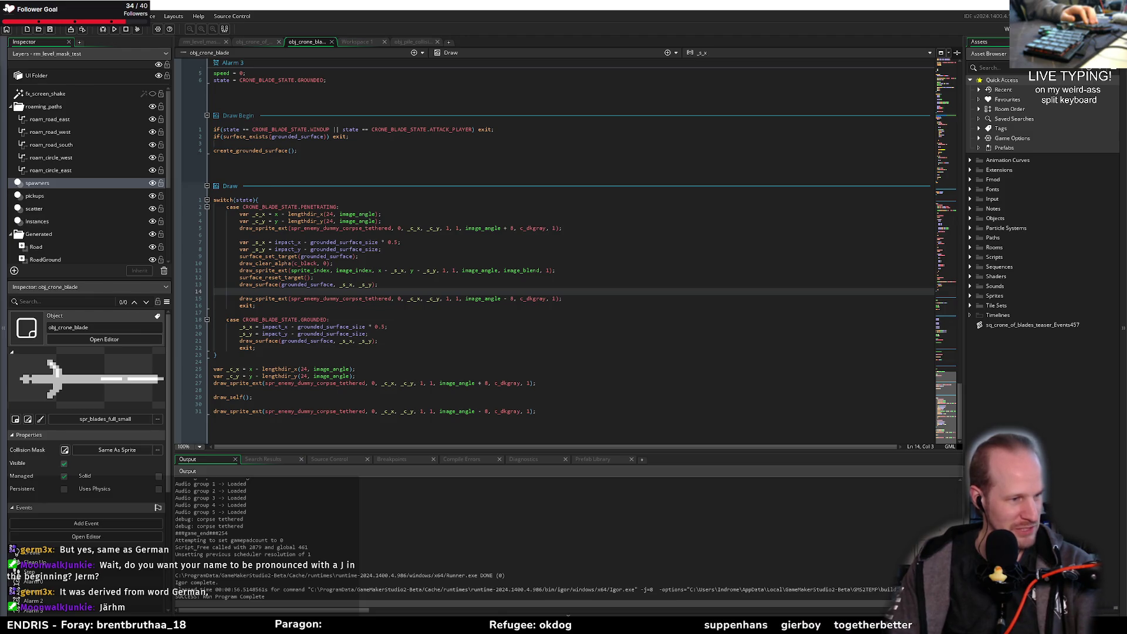
{"action": "double_click", "coordinate": [390, 299]}
{"action": "left_click", "coordinate": [303, 320]}
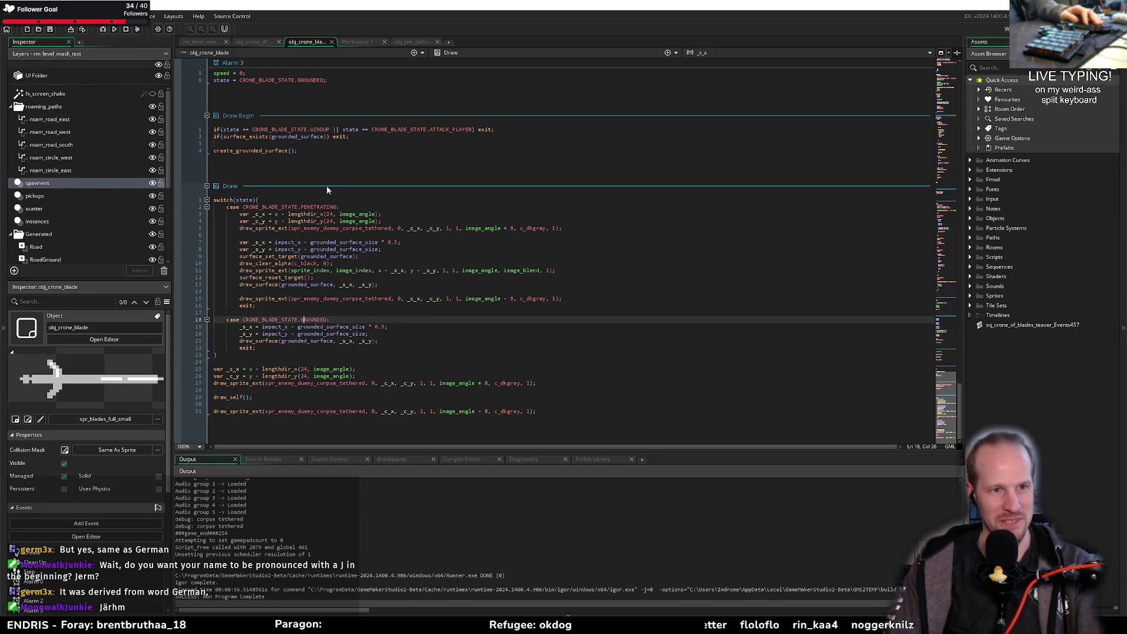
{"action": "scroll", "coordinate": [329, 185], "scroll_direction": "up", "scroll_amount": 20}
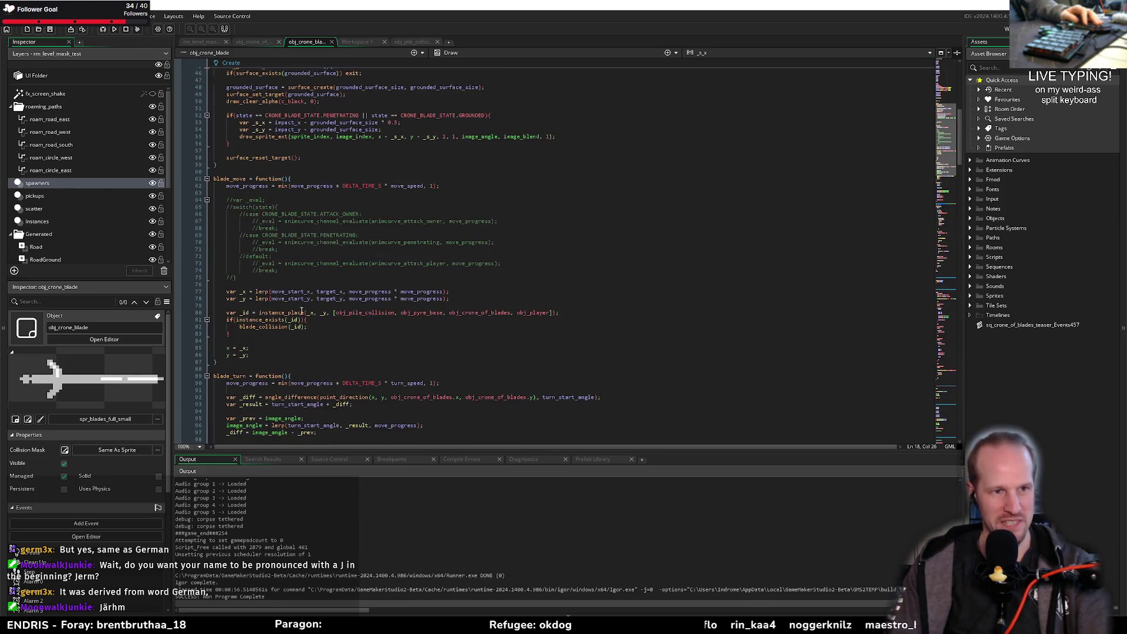
Step: Change has_corpses from false to true in the Create event
{"action": "scroll", "coordinate": [292, 301], "scroll_direction": "up", "scroll_amount": 15}
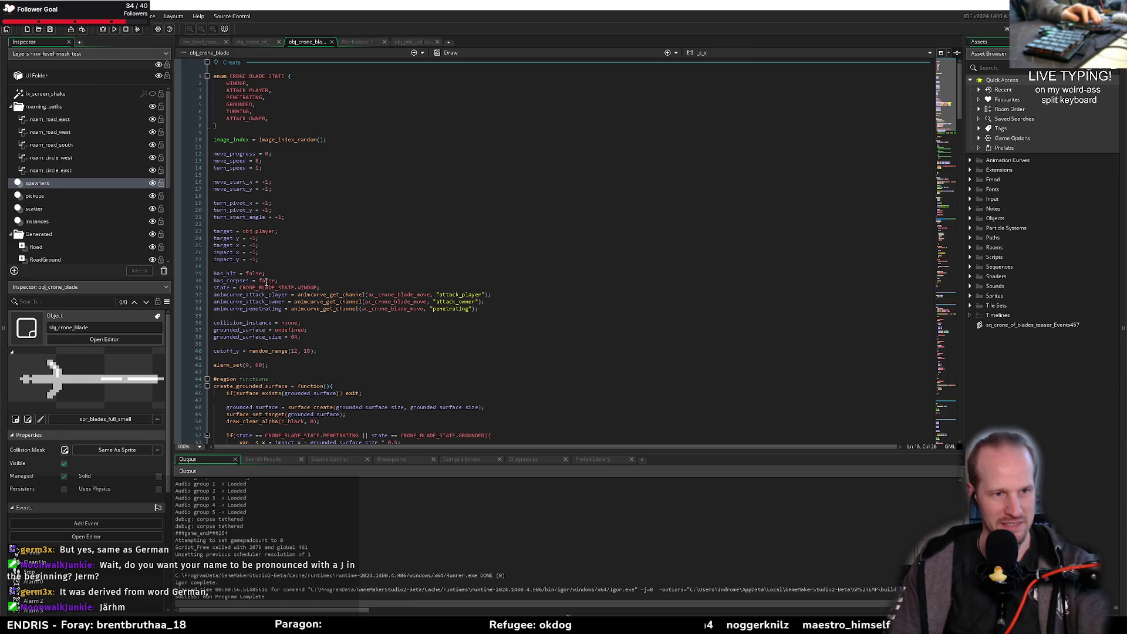
{"action": "double_click", "coordinate": [267, 281]}
{"action": "type", "text": "true"}
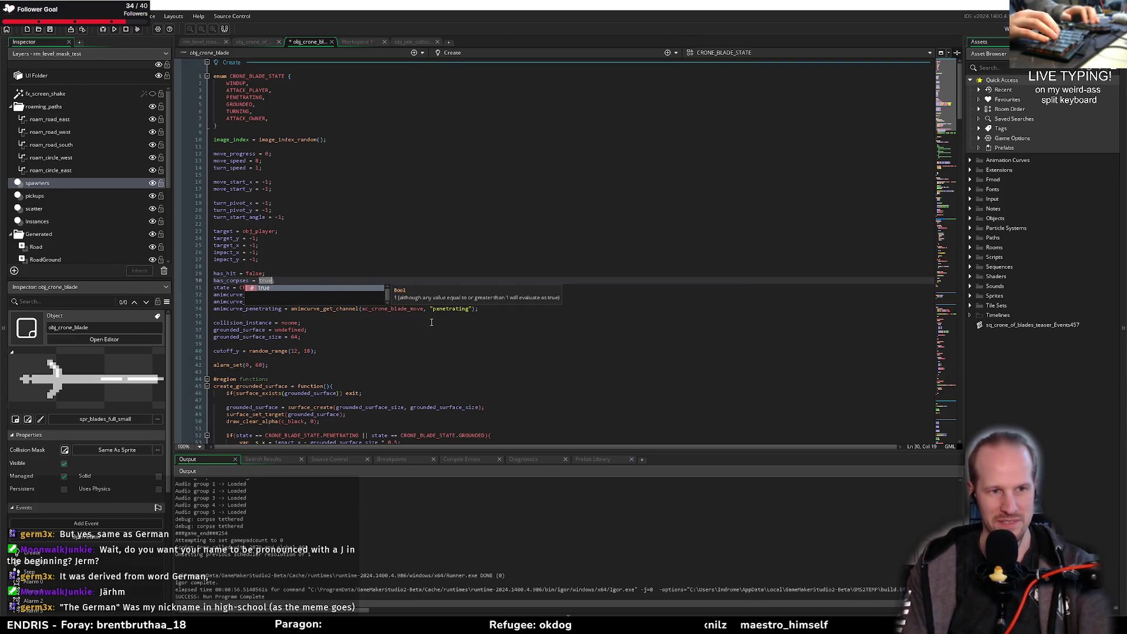
Step: Start an if(has_corpses){ block on a new line under the PENETRATING case in Draw
{"action": "scroll", "coordinate": [529, 220], "scroll_direction": "down", "scroll_amount": 20}
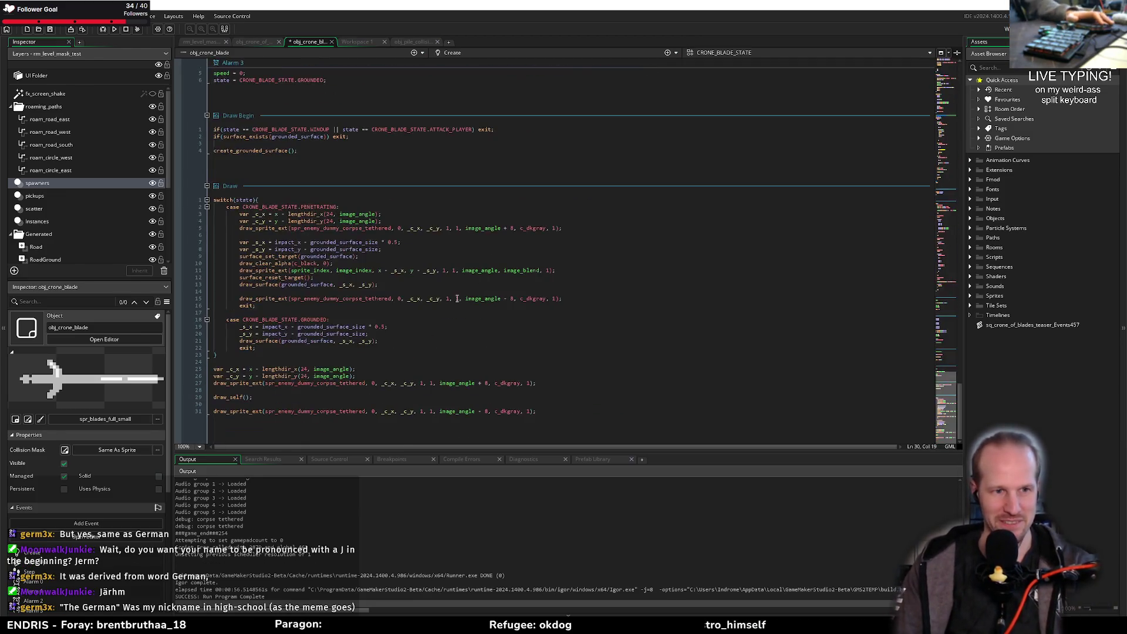
{"action": "left_click", "coordinate": [392, 234]}
{"action": "left_click_drag", "start_coordinate": [543, 229], "coordinate": [359, 211]}
{"action": "left_click", "coordinate": [349, 204]}
{"action": "left_click", "coordinate": [349, 206]}
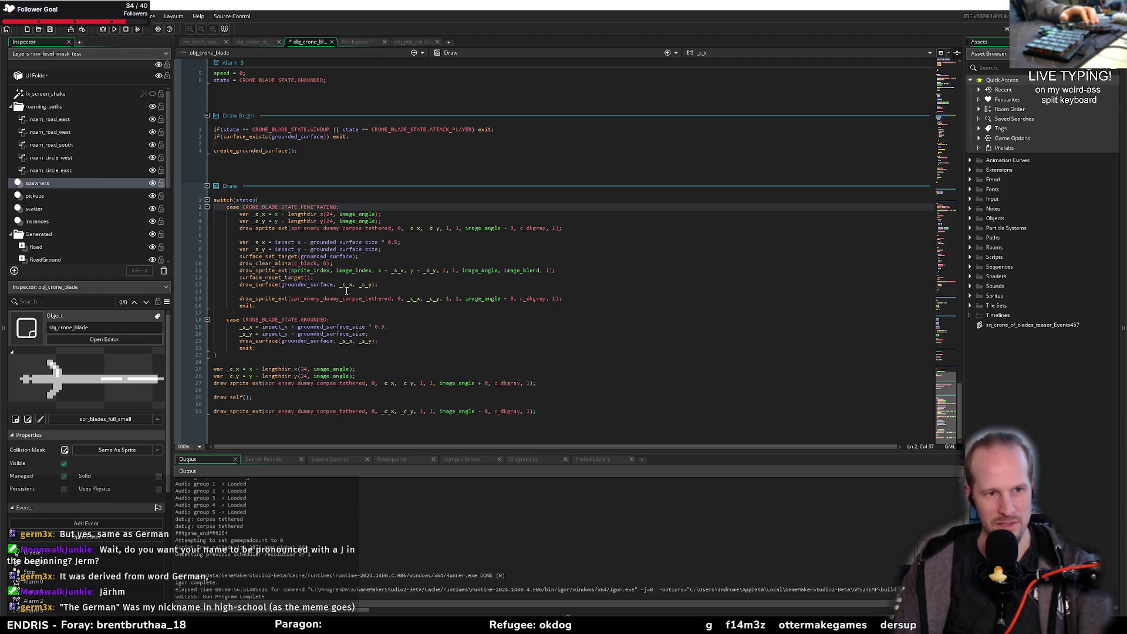
{"action": "key", "text": "Return"}
{"action": "type", "text": "if"}
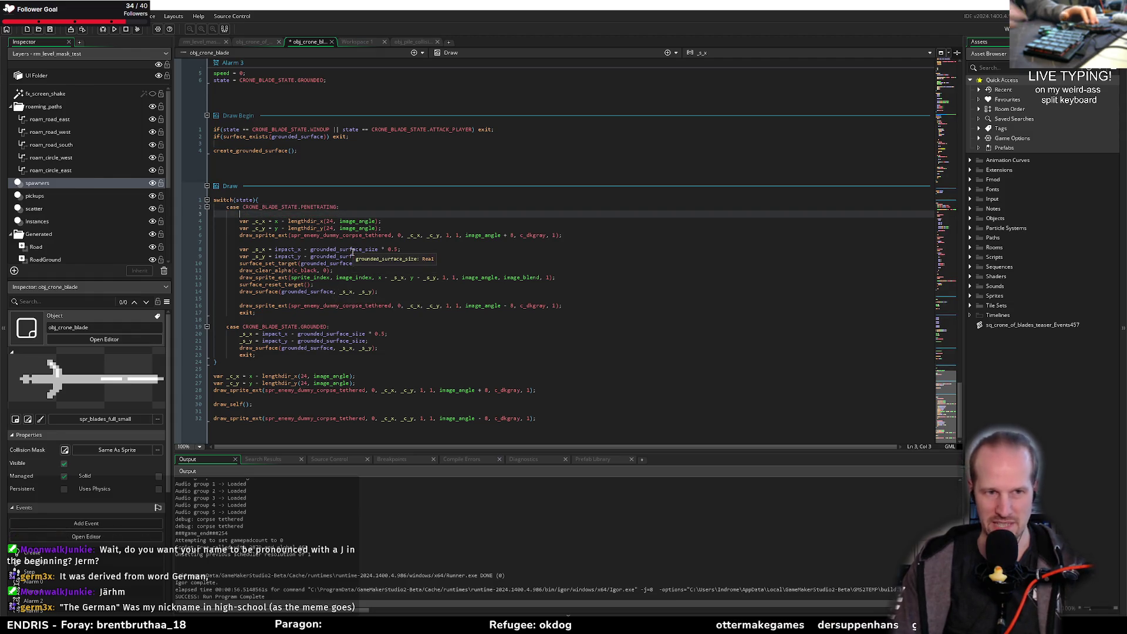
{"action": "type", "text": "(has"}
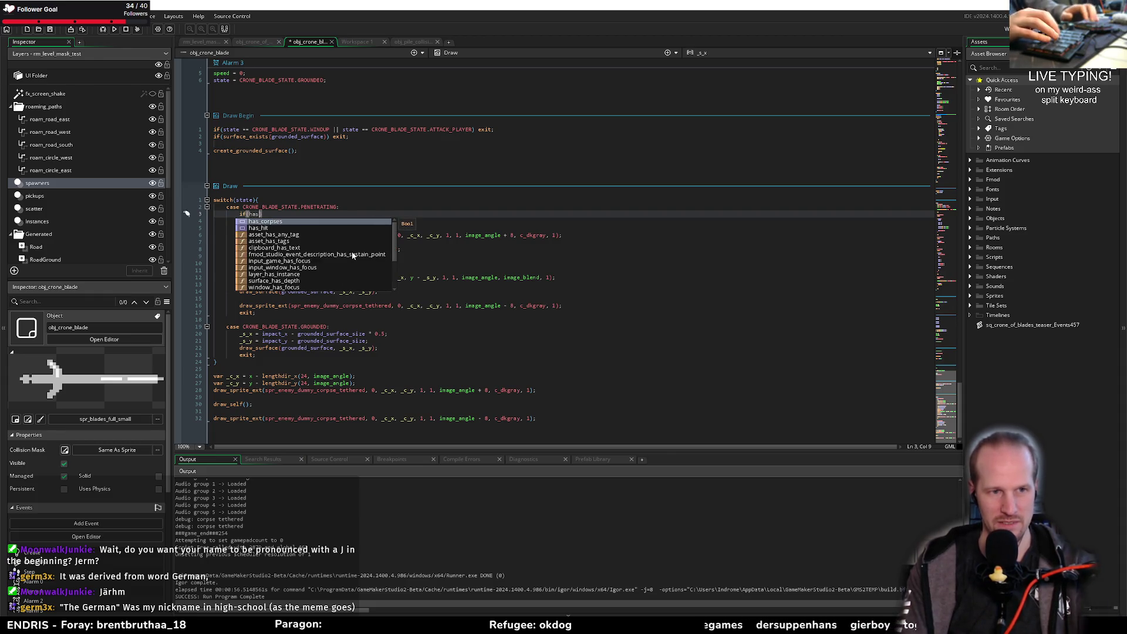
{"action": "type", "text": "_corpses){"}
Step: Move the three corpse drawing lines inside the new if(has_corpses) block, indented
{"action": "key", "text": "Return"}
{"action": "key", "text": "Down"}
{"action": "key", "text": "Down"}
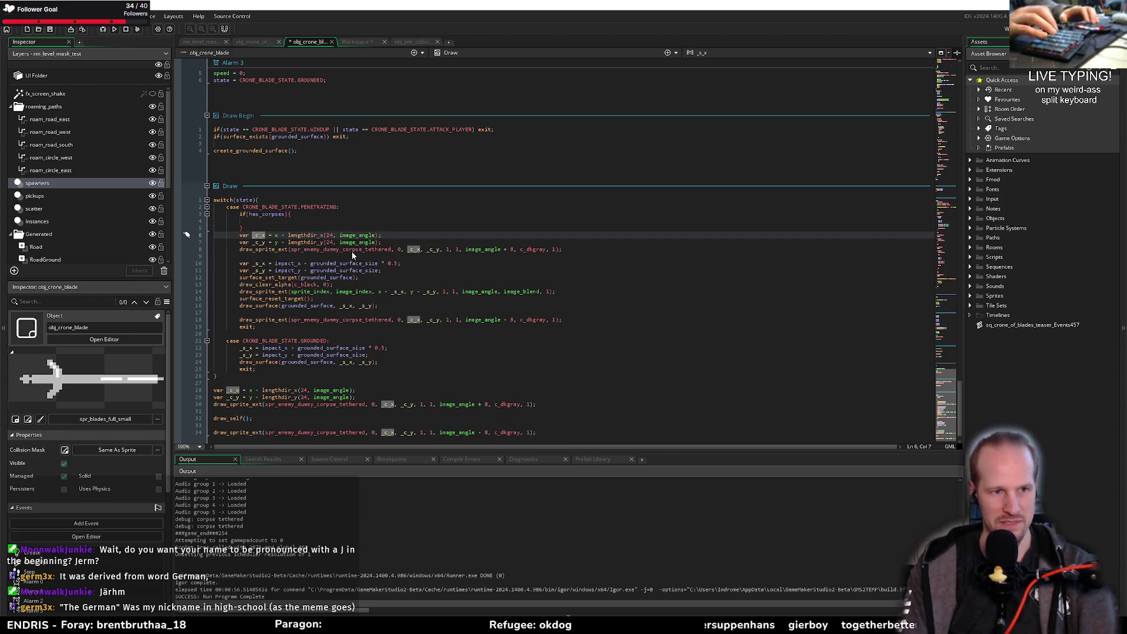
{"action": "key", "text": "shift+Down"}
{"action": "key", "text": "shift+Down"}
{"action": "key", "text": "shift+End"}
{"action": "key", "text": "ctrl+x"}
{"action": "key", "text": "Up"}
{"action": "key", "text": "Up"}
{"action": "key", "text": "ctrl+v"}
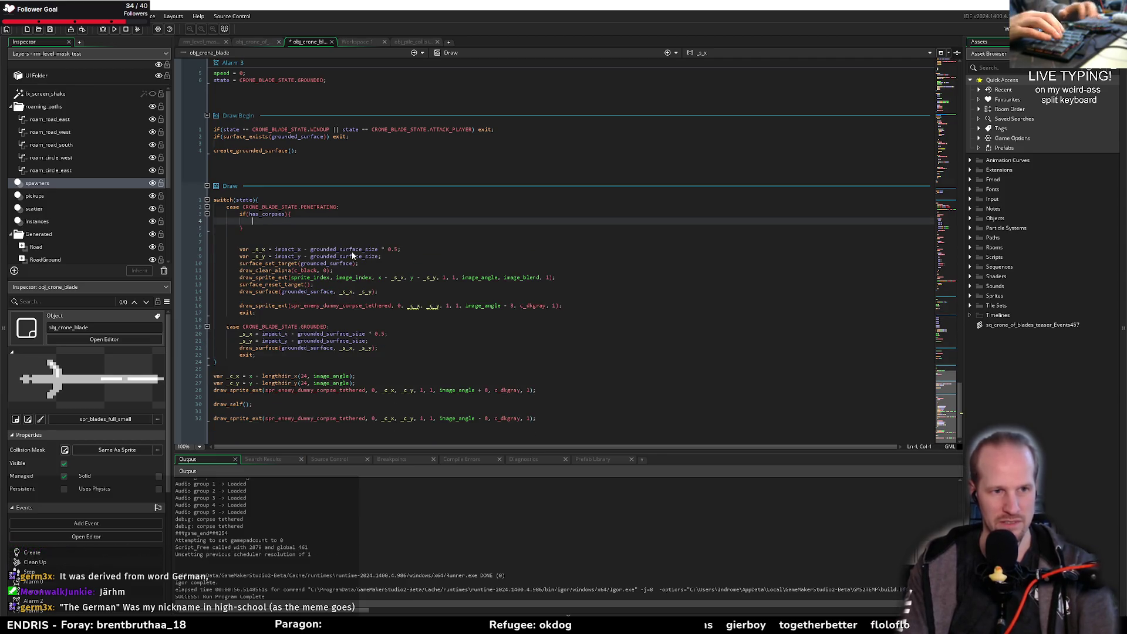
{"action": "key", "text": "shift+Home"}
{"action": "key", "text": "Tab"}
{"action": "key", "text": "Down"}
{"action": "key", "text": "Down"}
{"action": "key", "text": "Down"}
{"action": "key", "text": "BackSpace"}
{"action": "key", "text": "BackSpace"}
{"action": "key", "text": "BackSpace"}
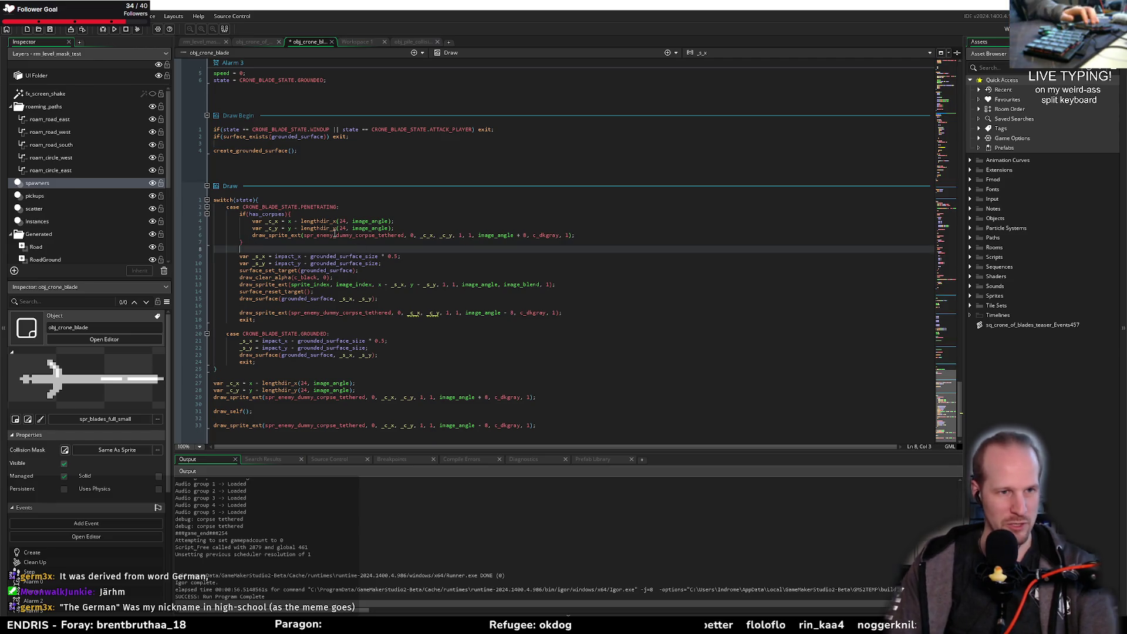
{"action": "key", "text": "shift+Up"}
{"action": "key", "text": "shift+Up"}
{"action": "key", "text": "shift+Up"}
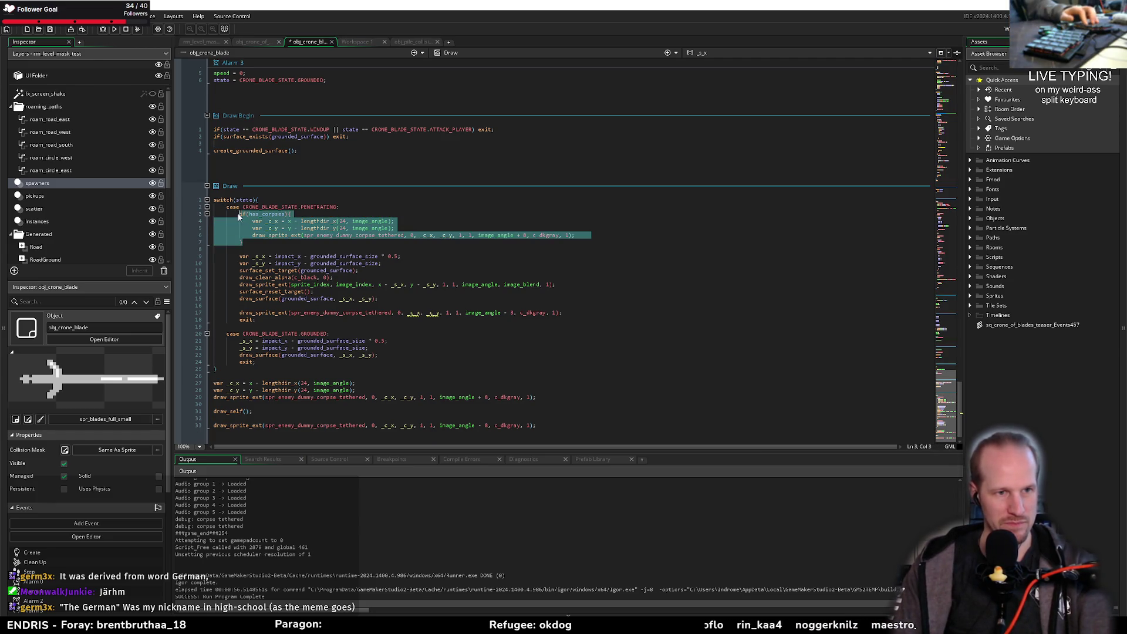
{"action": "left_click", "coordinate": [246, 215]}
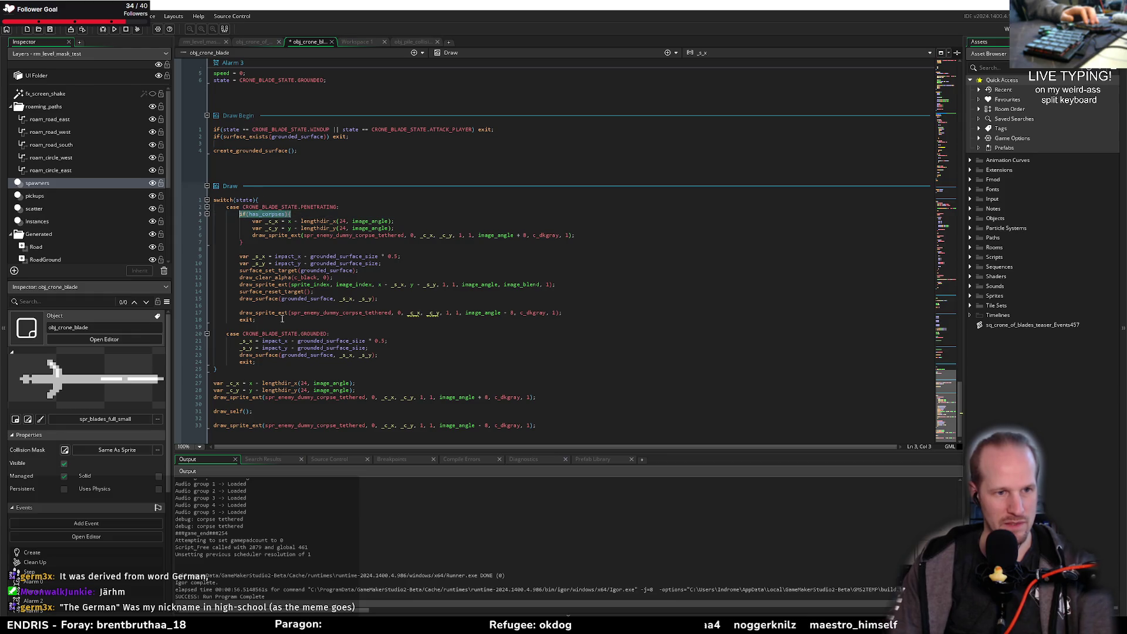
Step: Wrap the second corpse draw after draw_surface in its own if(has_corpses) check
{"action": "key", "text": "ctrl+c"}
{"action": "left_click", "coordinate": [239, 313]}
{"action": "key", "text": "ctrl+v"}
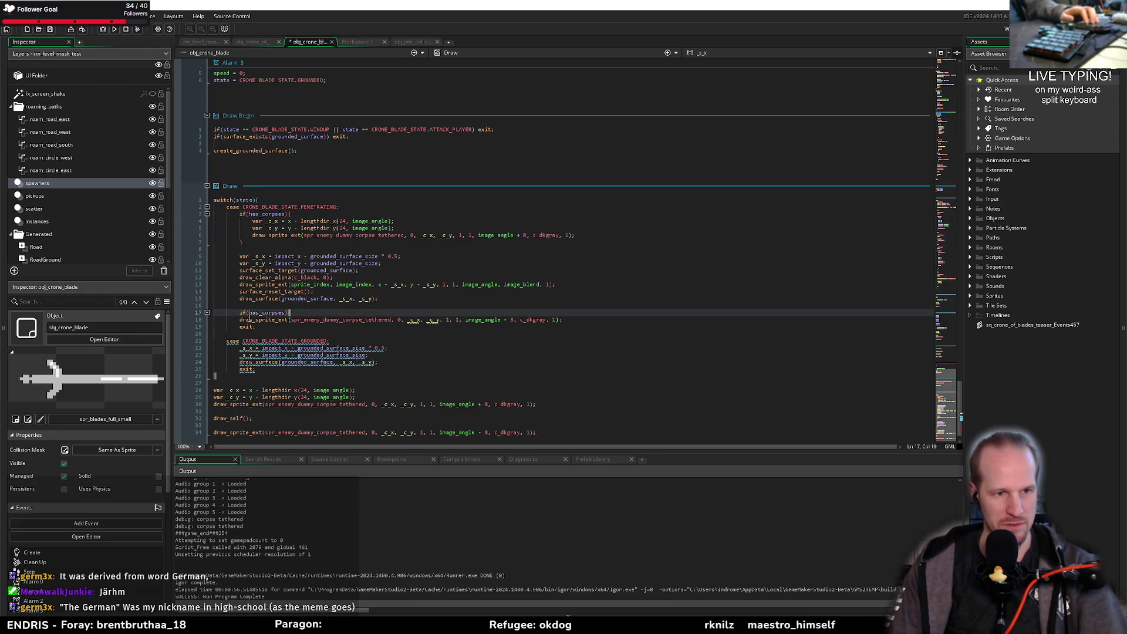
{"action": "key", "text": "Tab"}
{"action": "left_click", "coordinate": [585, 322]}
{"action": "key", "text": "Return"}
{"action": "type", "text": "}"}
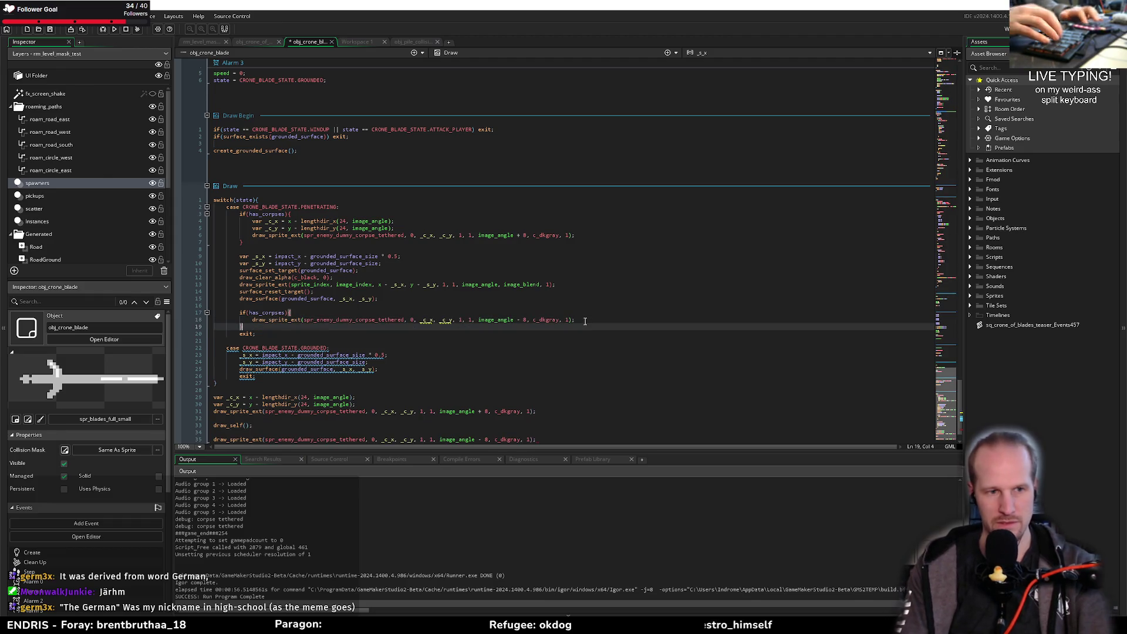
Step: Replace the old corpse lines near the end of Draw with the has_corpses block
{"action": "left_click_drag", "start_coordinate": [243, 242], "coordinate": [239, 215]}
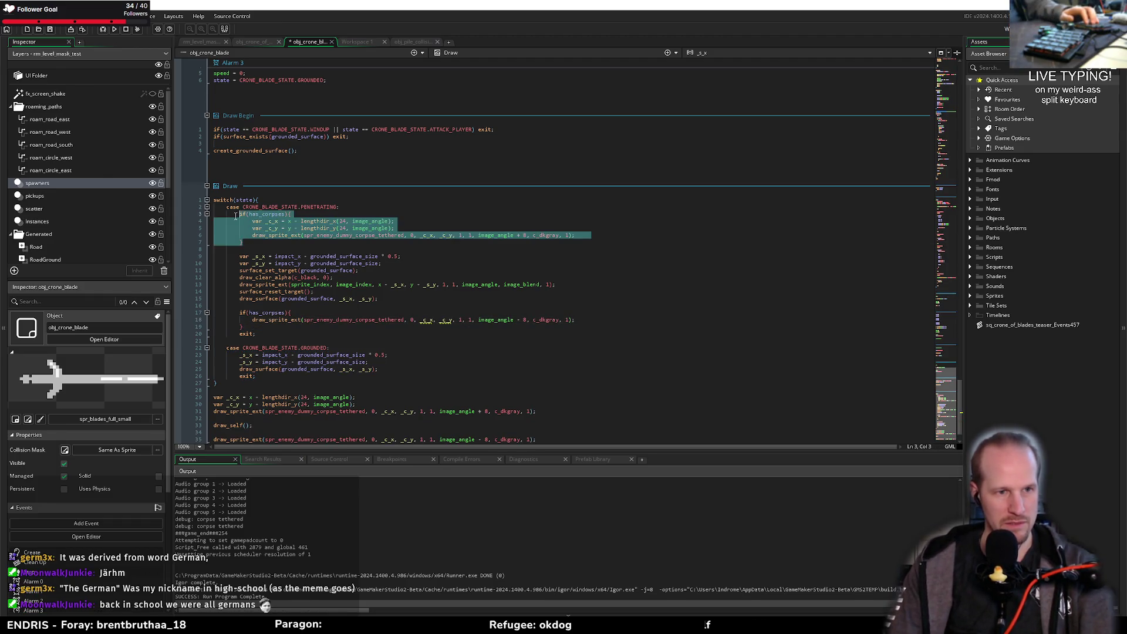
{"action": "scroll", "coordinate": [241, 380], "scroll_direction": "down", "scroll_amount": 1}
{"action": "key", "text": "ctrl+c"}
{"action": "mouse_move", "coordinate": [526, 383]}
{"action": "left_mouse_down"}
{"action": "mouse_move", "coordinate": [170, 380]}
{"action": "mouse_move", "coordinate": [168, 370]}
{"action": "left_mouse_up"}
{"action": "key", "text": "ctrl+v"}
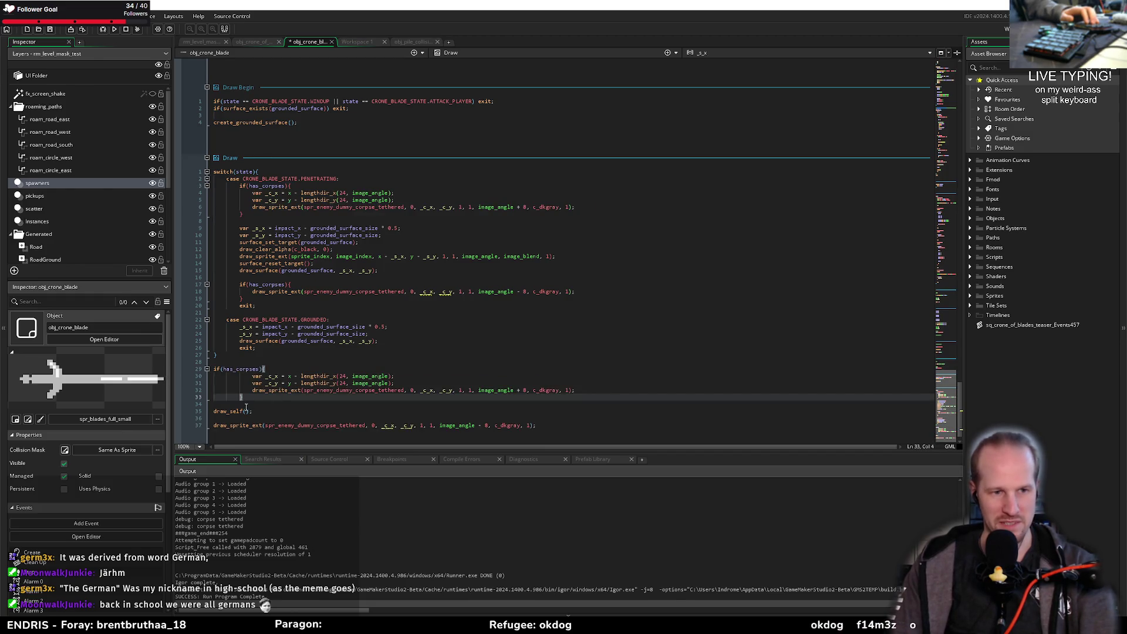
{"action": "key", "text": "shift+Up"}
{"action": "key", "text": "shift+Up"}
{"action": "key", "text": "shift+Up"}
{"action": "key", "text": "shift+Tab"}
{"action": "key", "text": "shift+Tab"}
{"action": "key", "text": "Up"}
{"action": "key", "text": "Up"}
{"action": "key", "text": "Up"}
{"action": "key", "text": "End"}
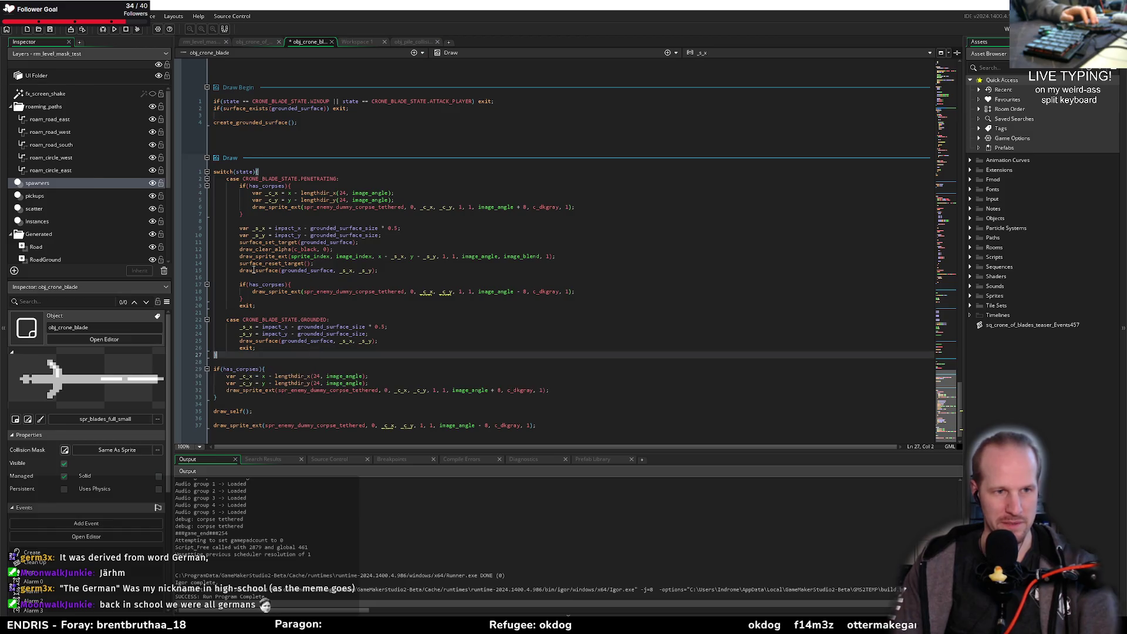
Step: Paste the has_corpses corpse block over Draw's last line and unindent it
{"action": "left_click_drag", "start_coordinate": [243, 299], "coordinate": [239, 284]}
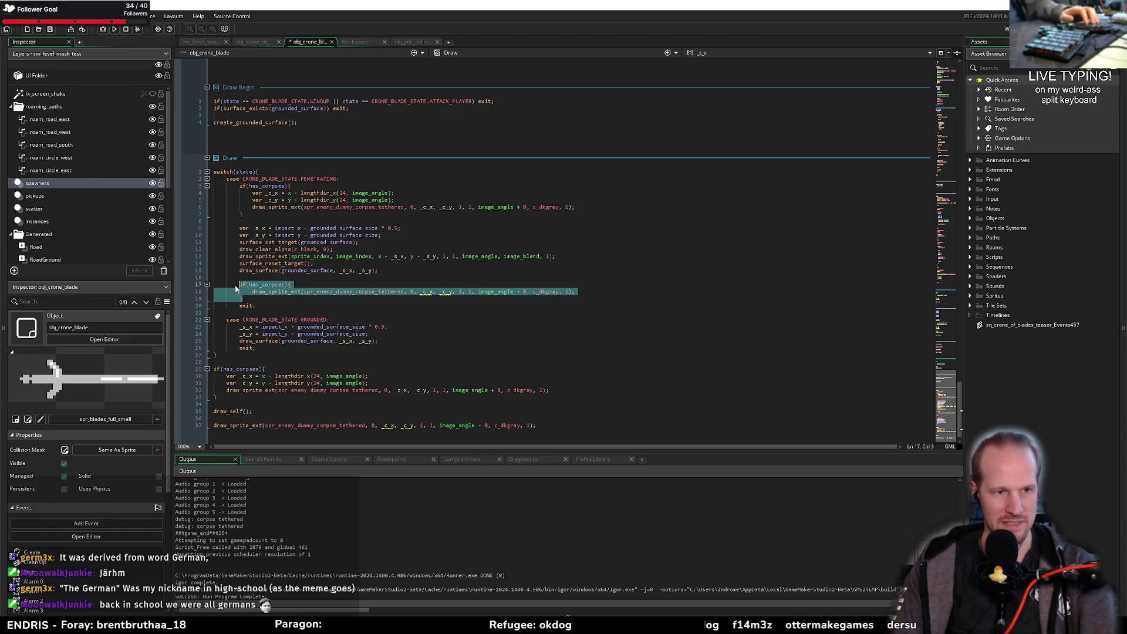
{"action": "scroll", "coordinate": [547, 407], "scroll_direction": "down", "scroll_amount": 1}
{"action": "key", "text": "ctrl+c"}
{"action": "left_click_drag", "start_coordinate": [548, 408], "coordinate": [211, 412]}
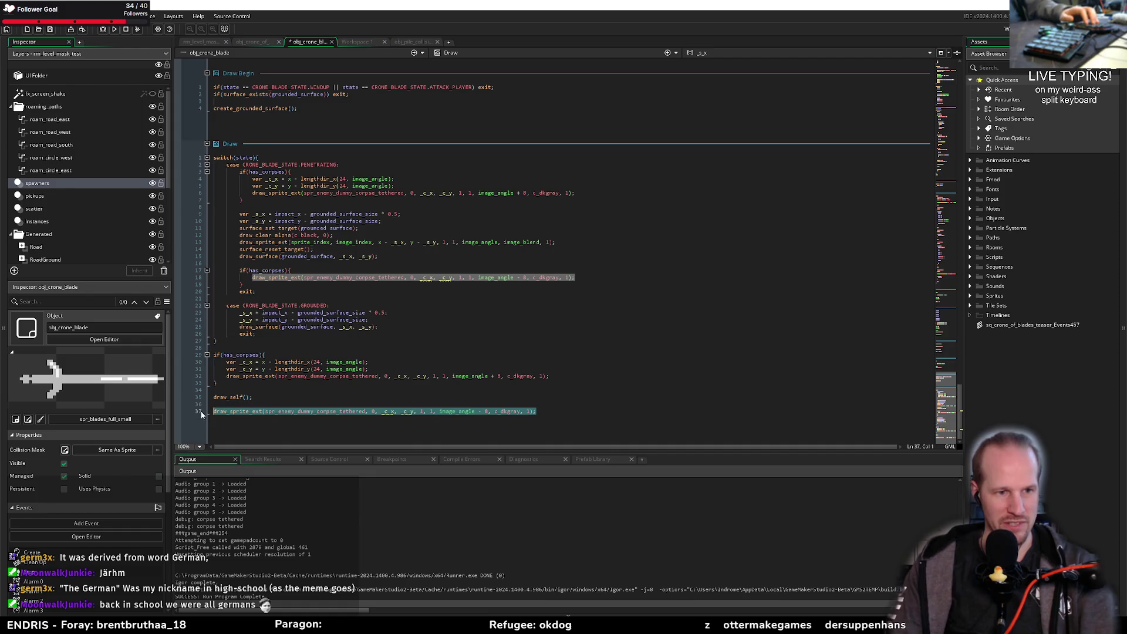
{"action": "key", "text": "ctrl+v"}
{"action": "key", "text": "shift+Up"}
{"action": "key", "text": "shift+Up"}
{"action": "key", "text": "shift+Tab"}
{"action": "key", "text": "shift+Tab"}
{"action": "left_click", "coordinate": [252, 391]}
Step: Inspect the blade_move and blade_turn calls and jump to blade_turn's definition in Create
{"action": "scroll", "coordinate": [252, 393], "scroll_direction": "up", "scroll_amount": 15}
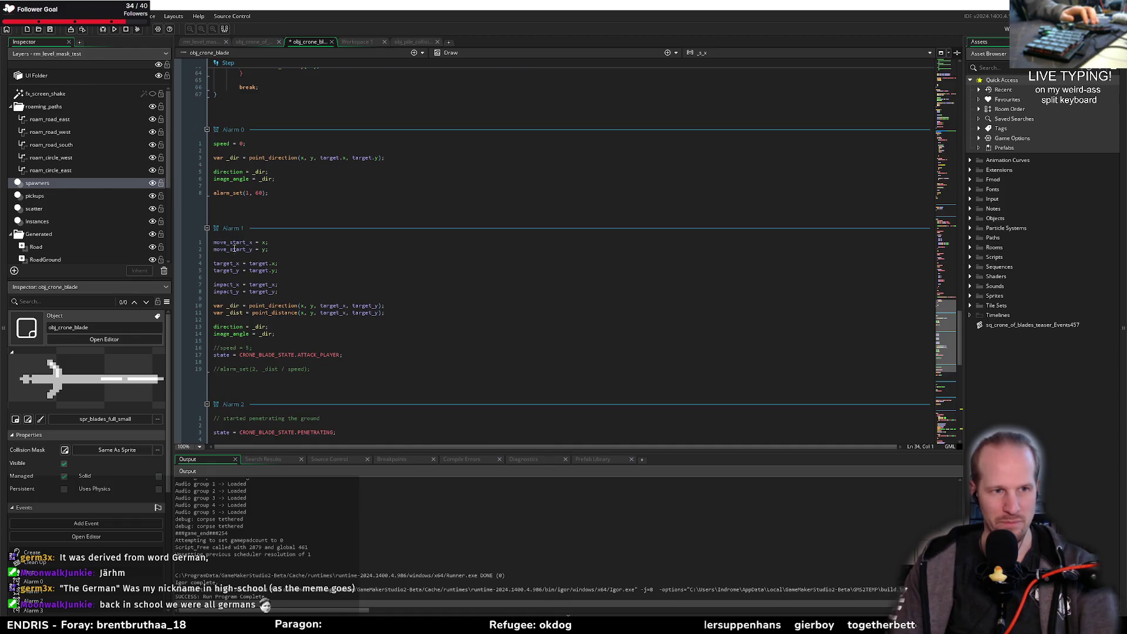
{"action": "double_click", "coordinate": [253, 208]}
{"action": "scroll", "coordinate": [253, 211], "scroll_direction": "down", "scroll_amount": 8}
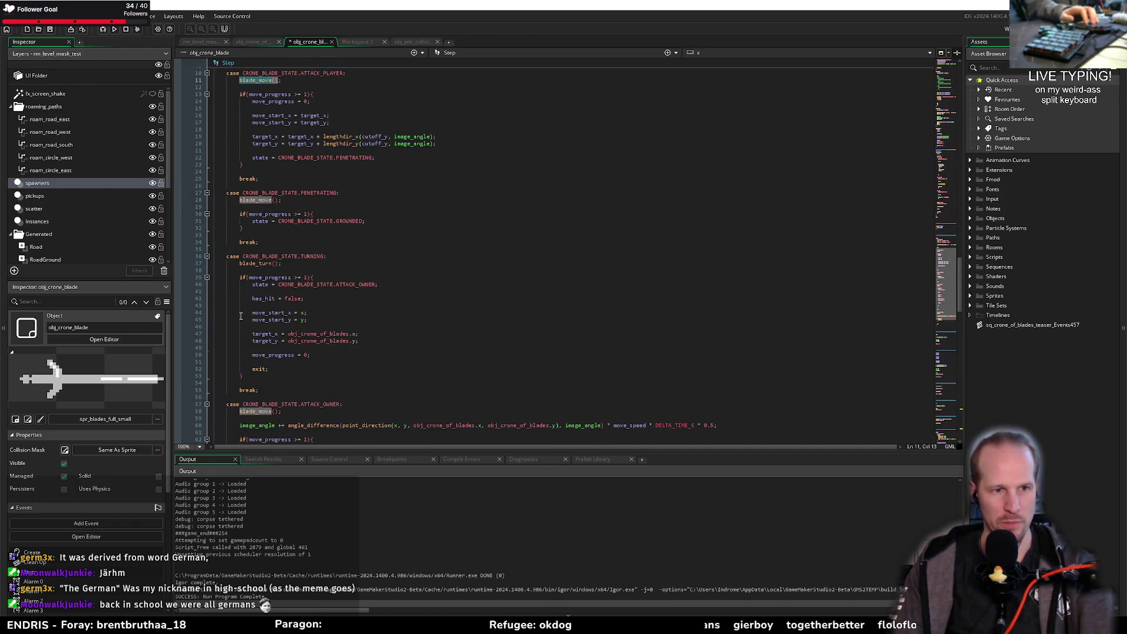
{"action": "double_click", "coordinate": [256, 221]}
{"action": "scroll", "coordinate": [357, 292], "scroll_direction": "up", "scroll_amount": 4}
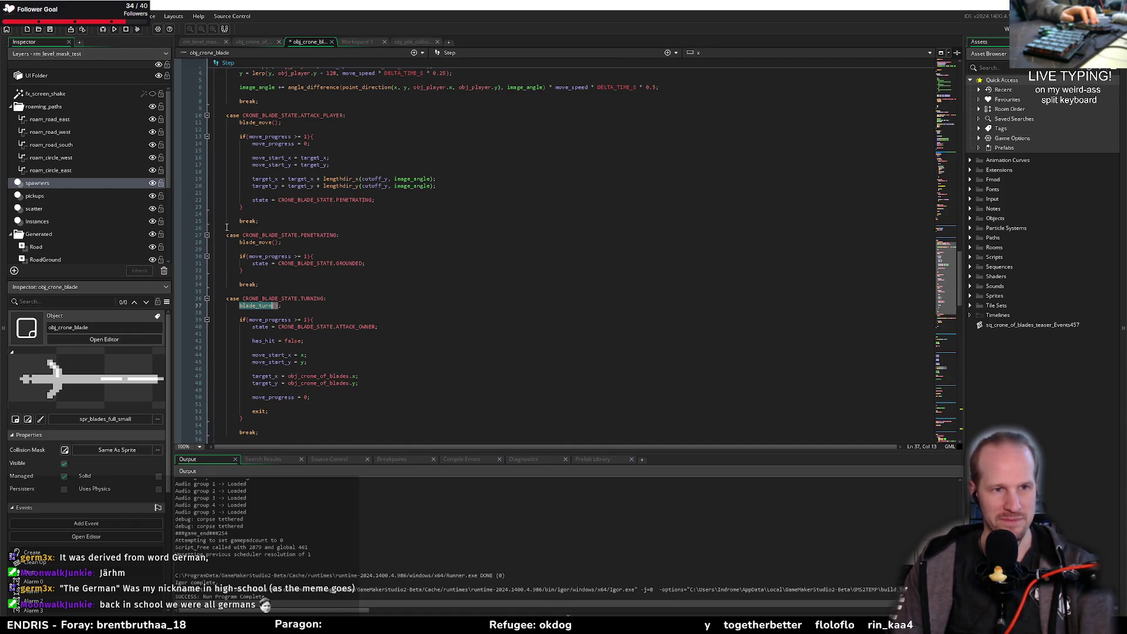
{"action": "key", "text": "F12"}
{"action": "scroll", "coordinate": [254, 224], "scroll_direction": "down", "scroll_amount": 3}
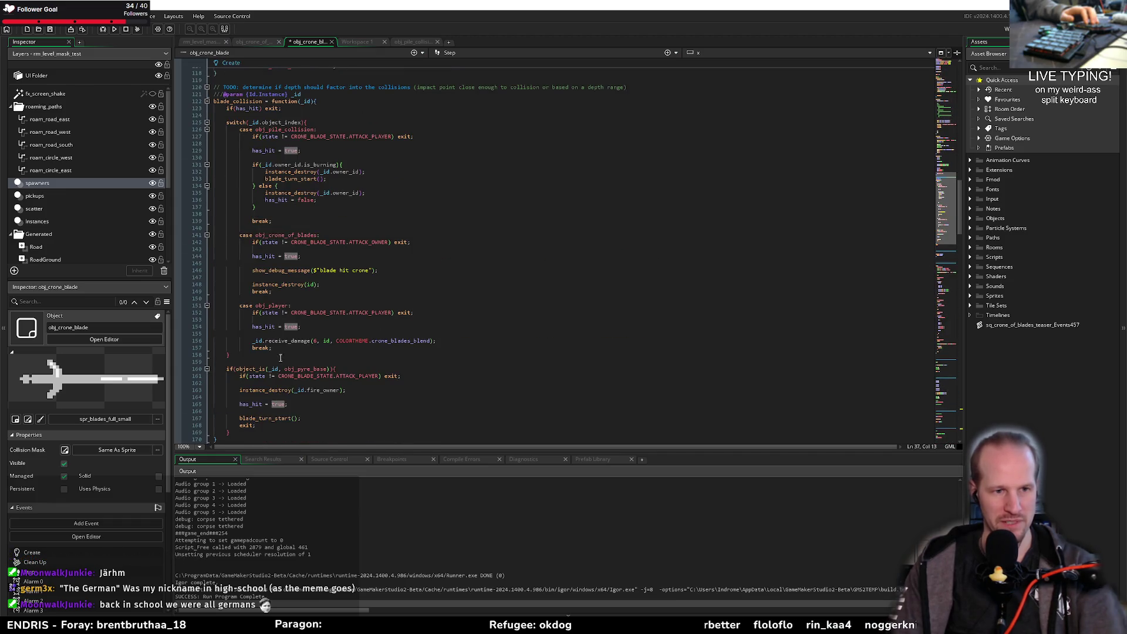
{"action": "scroll", "coordinate": [281, 348], "scroll_direction": "up", "scroll_amount": 20}
Step: Look over the end of Create and the Alarm 1 code, then save the blade object
{"action": "left_click", "coordinate": [232, 260]}
{"action": "left_click", "coordinate": [349, 319]}
{"action": "scroll", "coordinate": [327, 208], "scroll_direction": "down", "scroll_amount": 20}
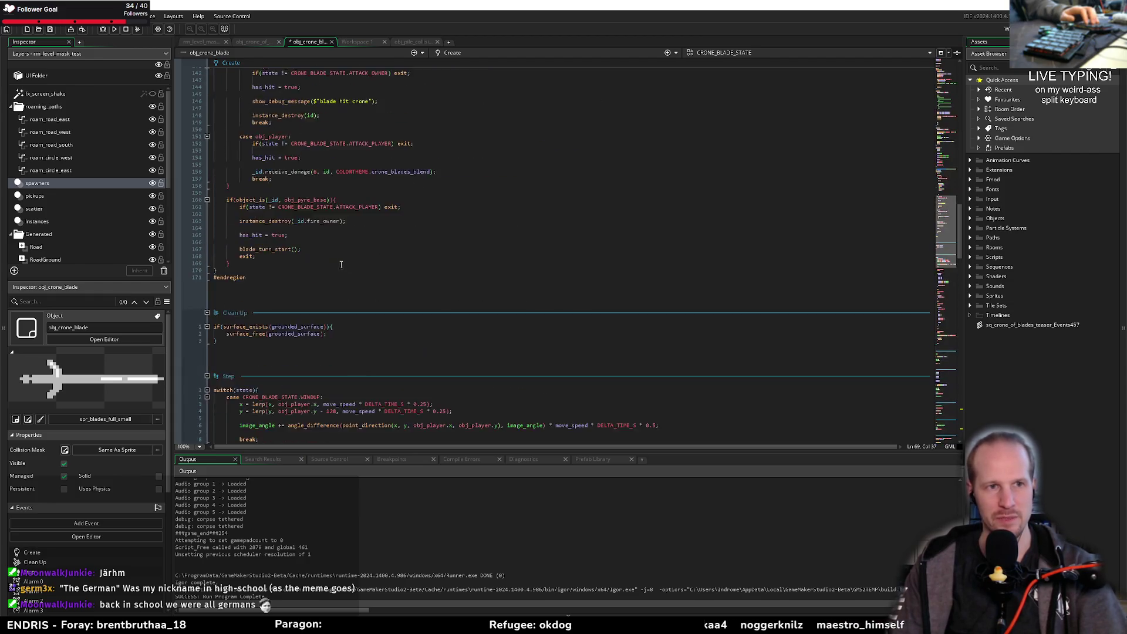
{"action": "left_click", "coordinate": [333, 305]}
{"action": "key", "text": "ctrl+s"}
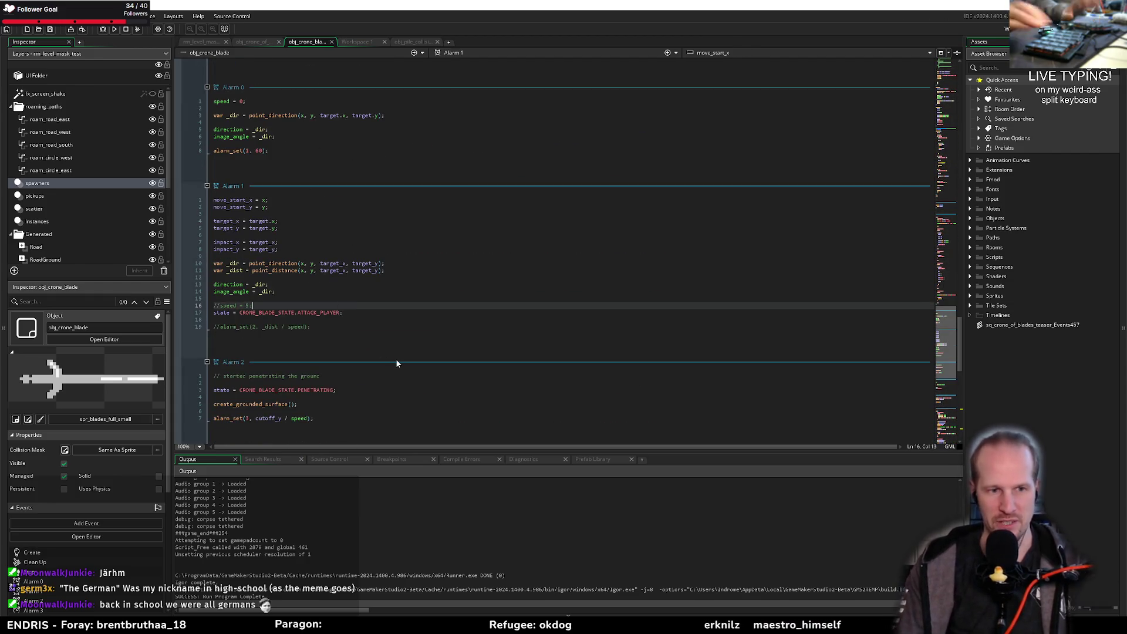
{"action": "scroll", "coordinate": [396, 363], "scroll_direction": "down", "scroll_amount": 15}
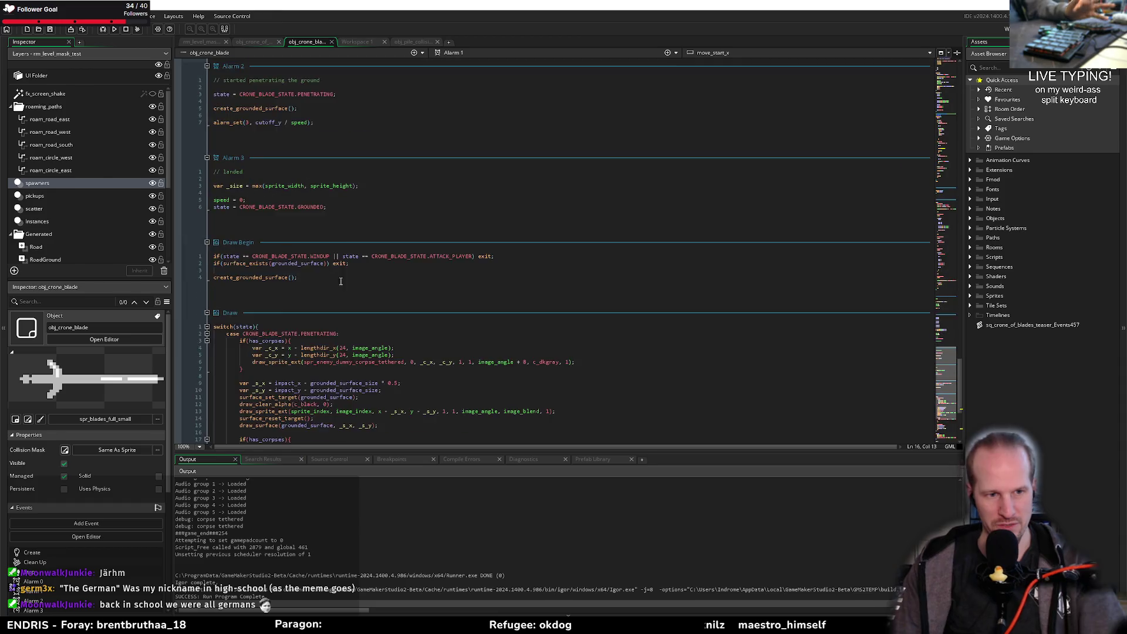
{"action": "left_click", "coordinate": [116, 30]}
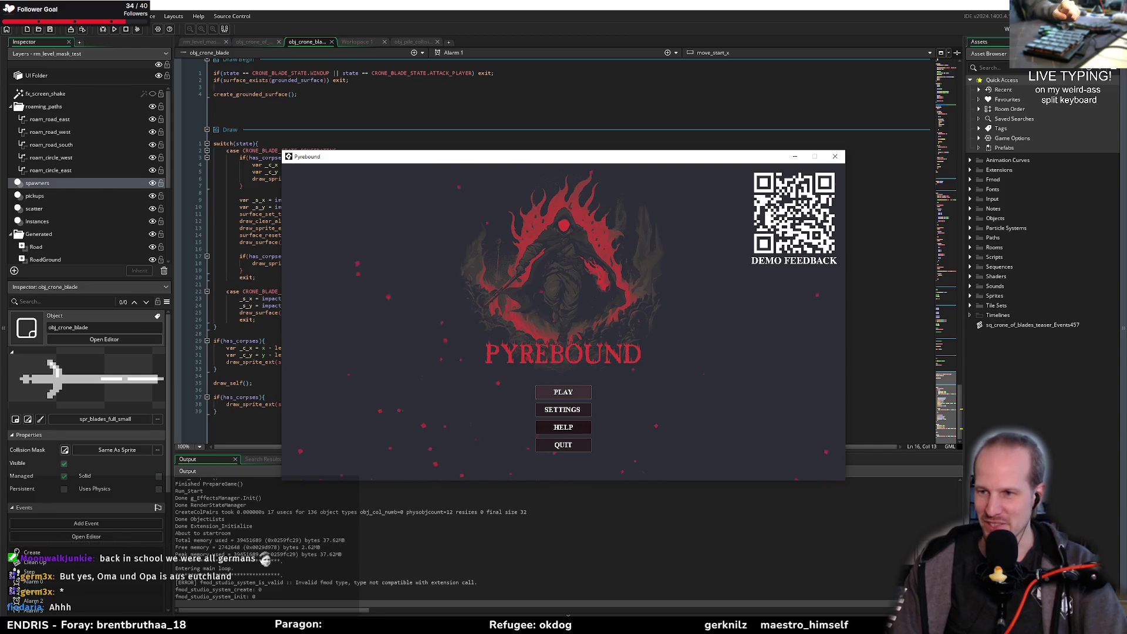
Step: Press PLAY in Pyrebound's main menu and move the player around the level
{"action": "left_click", "coordinate": [576, 379]}
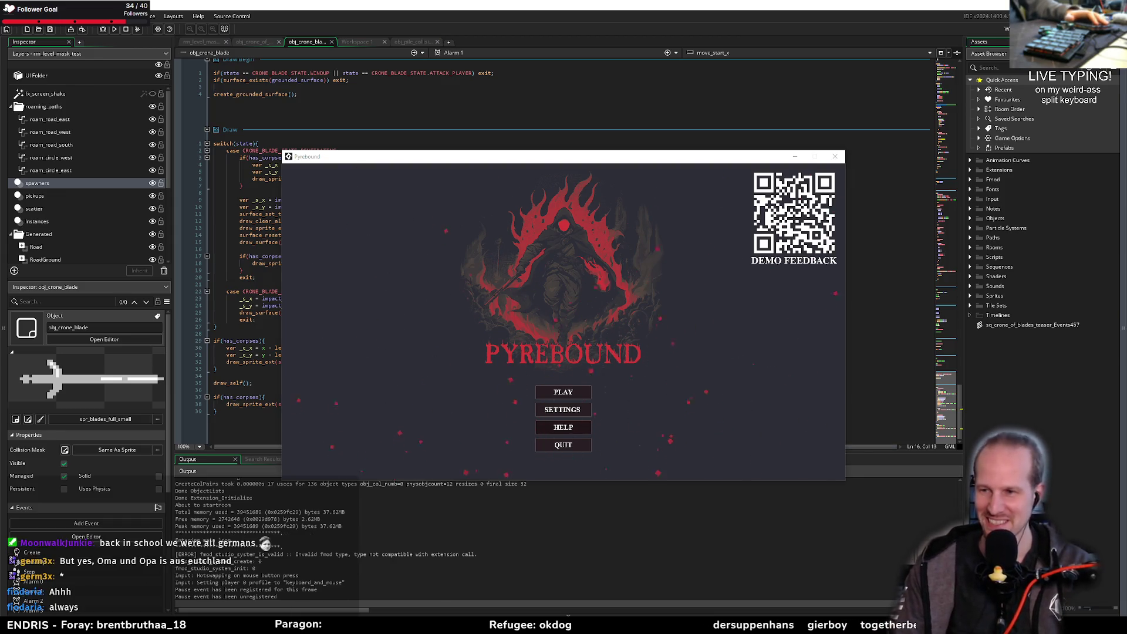
{"action": "left_click", "coordinate": [563, 398]}
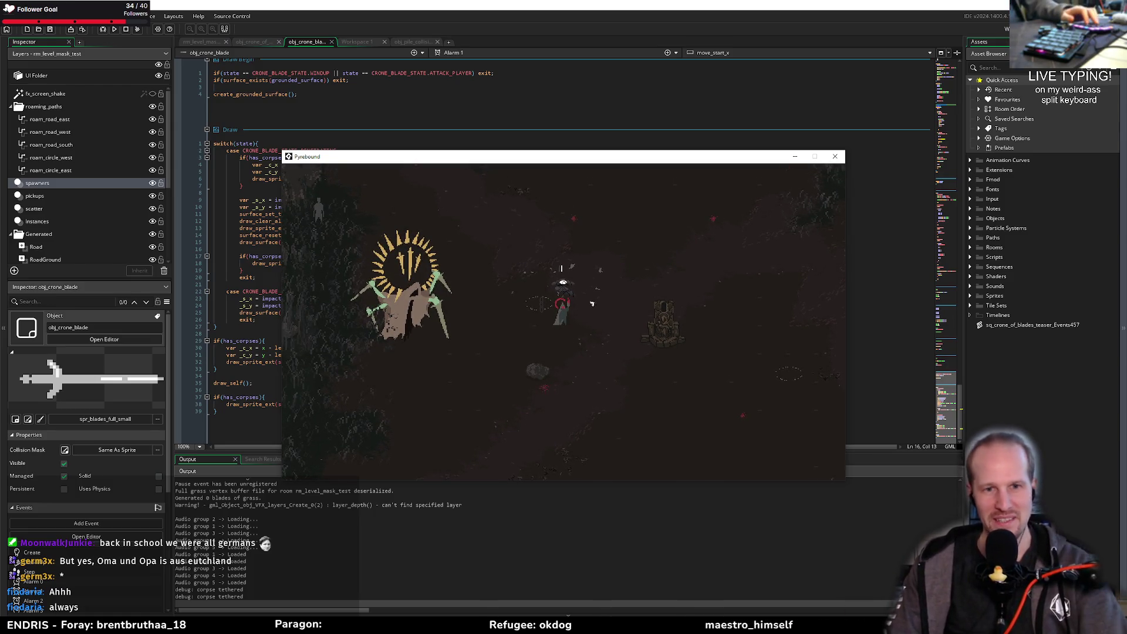
{"action": "key", "text": "d"}
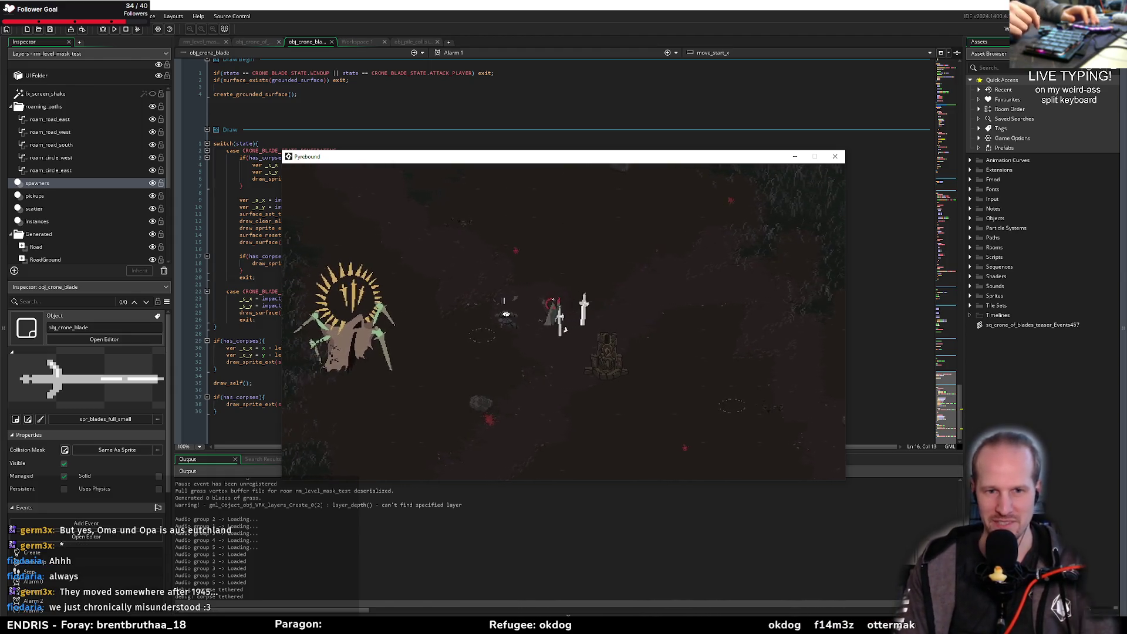
Step: Close the game and browse the obj_crone_of_blades, Workspace 1 and obj_pile_collision tabs, ending on obj_crone_blade
{"action": "left_click", "coordinate": [835, 157]}
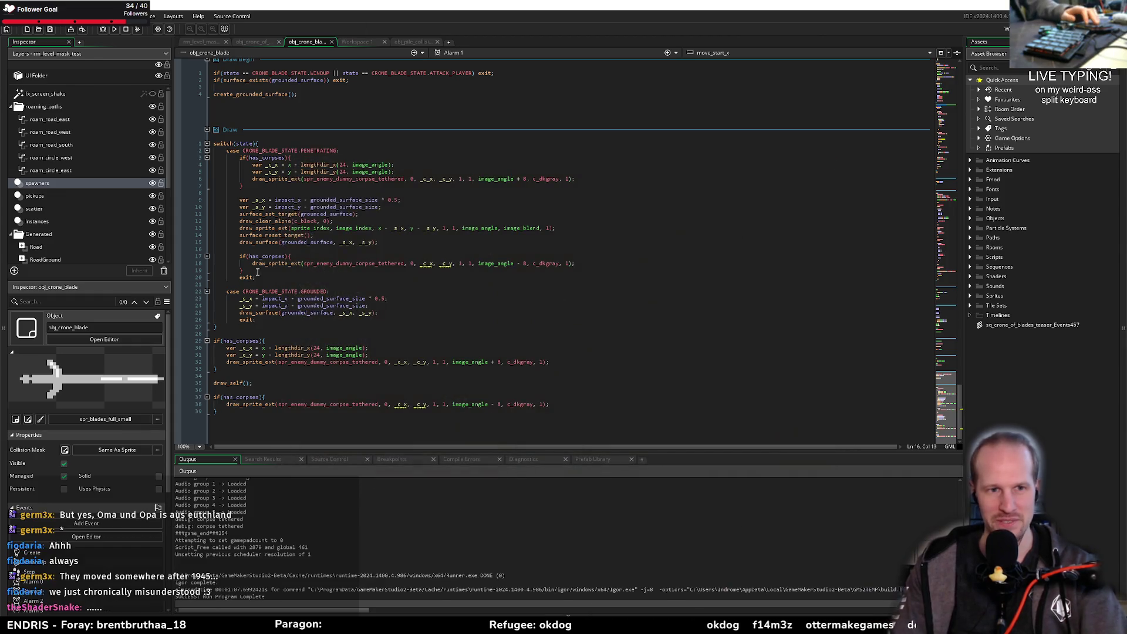
{"action": "left_click", "coordinate": [254, 42]}
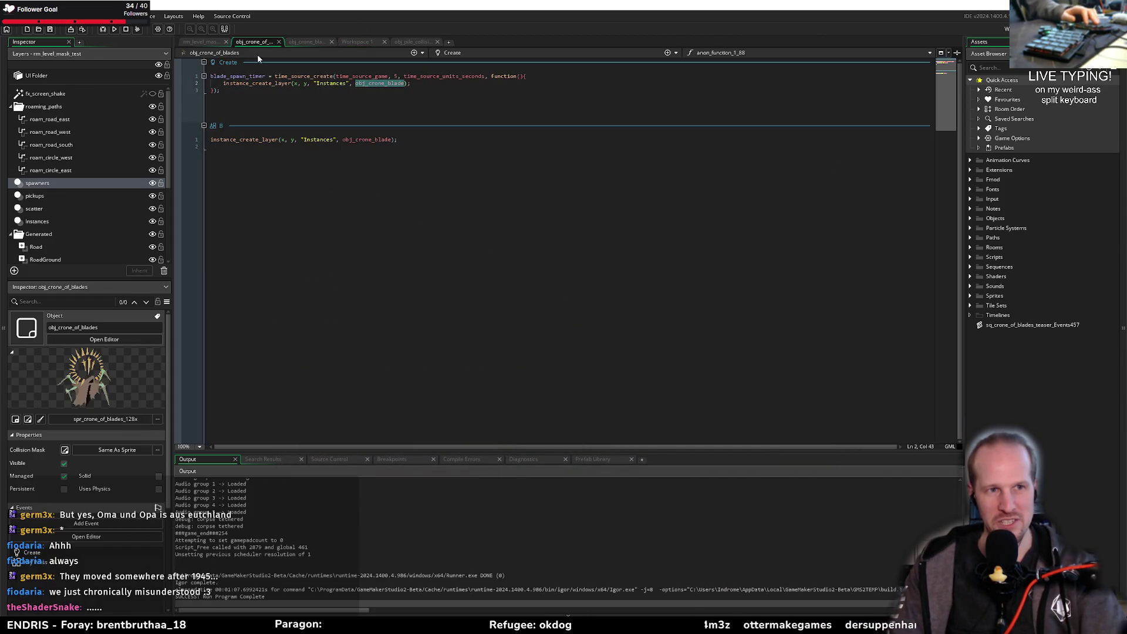
{"action": "left_click", "coordinate": [355, 42]}
{"action": "left_click", "coordinate": [417, 41]}
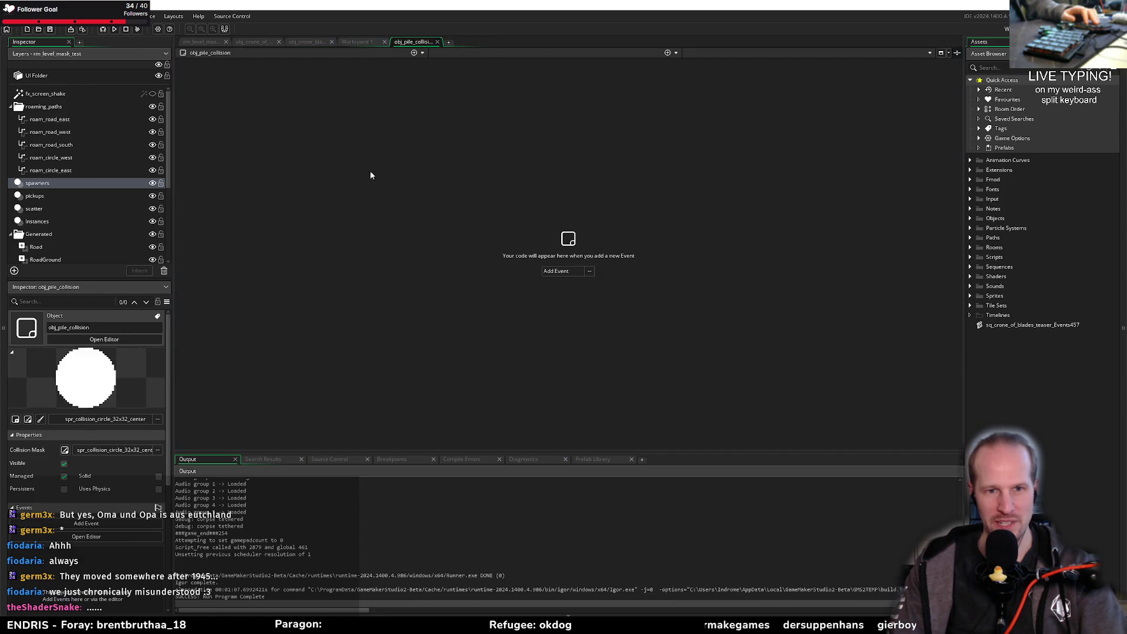
{"action": "left_click", "coordinate": [346, 41]}
{"action": "left_click", "coordinate": [253, 42]}
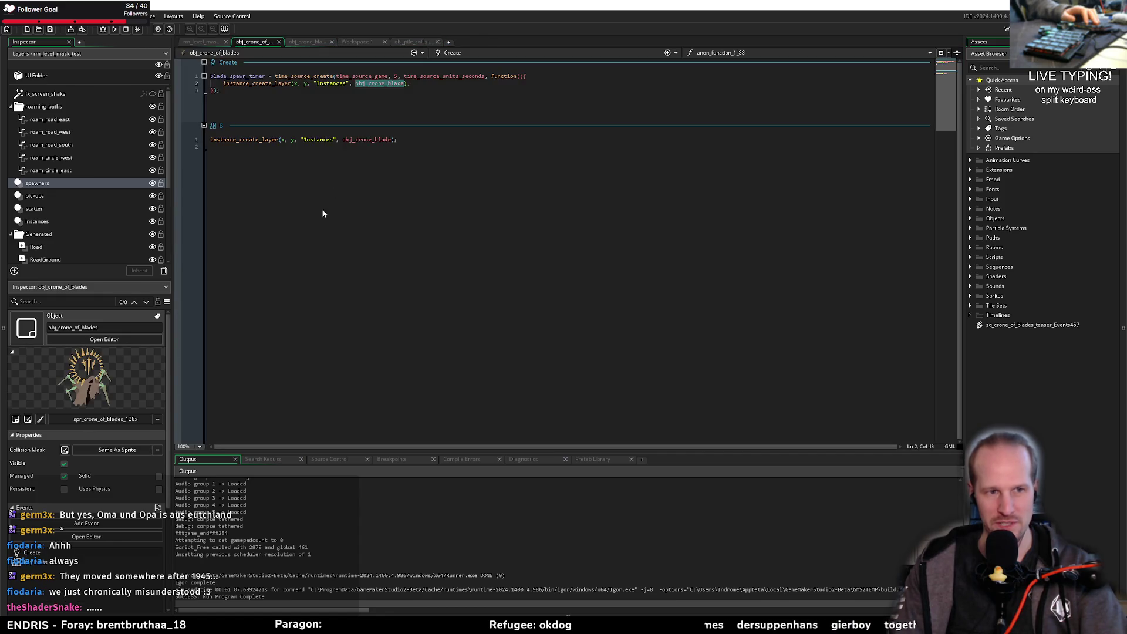
{"action": "left_click", "coordinate": [306, 42]}
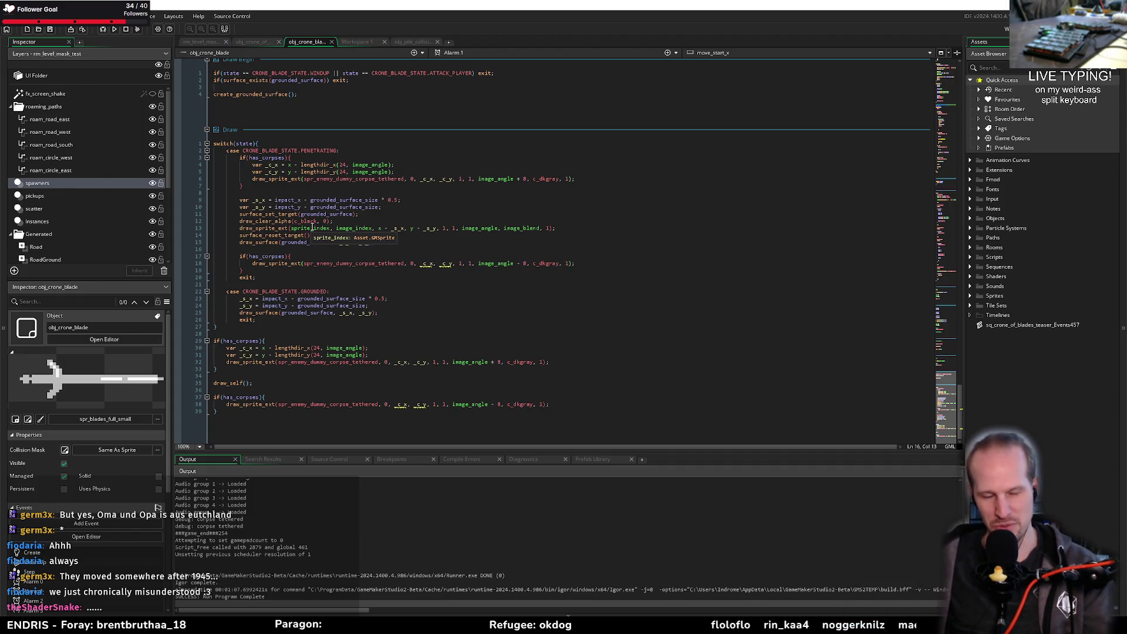
Step: Cut the if(has_corpses) corpse block that sits before draw_self()
{"action": "left_click", "coordinate": [319, 341]}
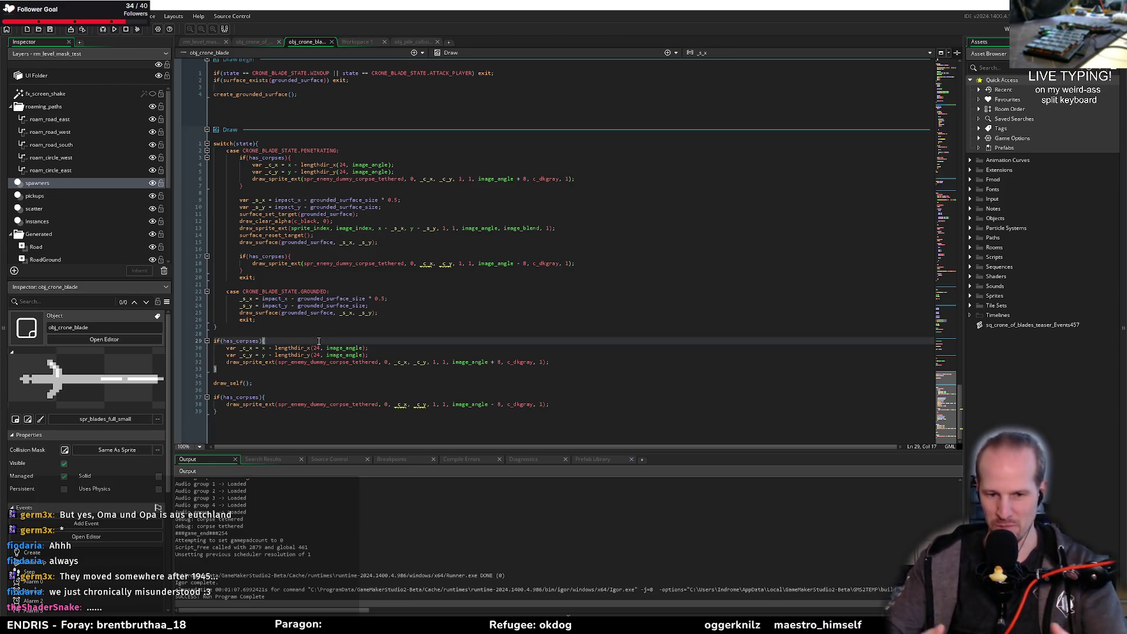
{"action": "left_click", "coordinate": [369, 363]}
{"action": "left_click", "coordinate": [369, 371]}
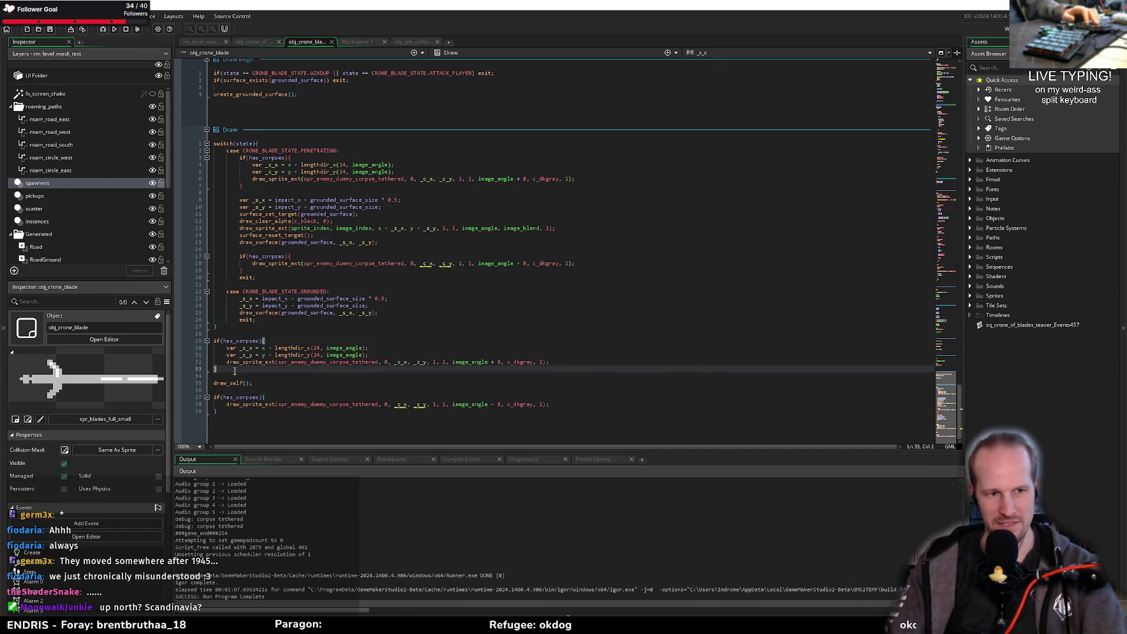
{"action": "key", "text": "shift+Up"}
{"action": "key", "text": "shift+Up"}
{"action": "key", "text": "shift+Up"}
{"action": "key", "text": "shift+Home"}
{"action": "key", "text": "BackSpace"}
Step: Paste the corpse offset and +8 draw lines into the final has_corpses block, drop the stray brace, and save
{"action": "left_click", "coordinate": [276, 398]}
{"action": "key", "text": "ctrl+v"}
{"action": "key", "text": "Up"}
{"action": "key", "text": "Up"}
{"action": "key", "text": "Up"}
{"action": "left_click", "coordinate": [221, 424]}
{"action": "key", "text": "ctrl+d"}
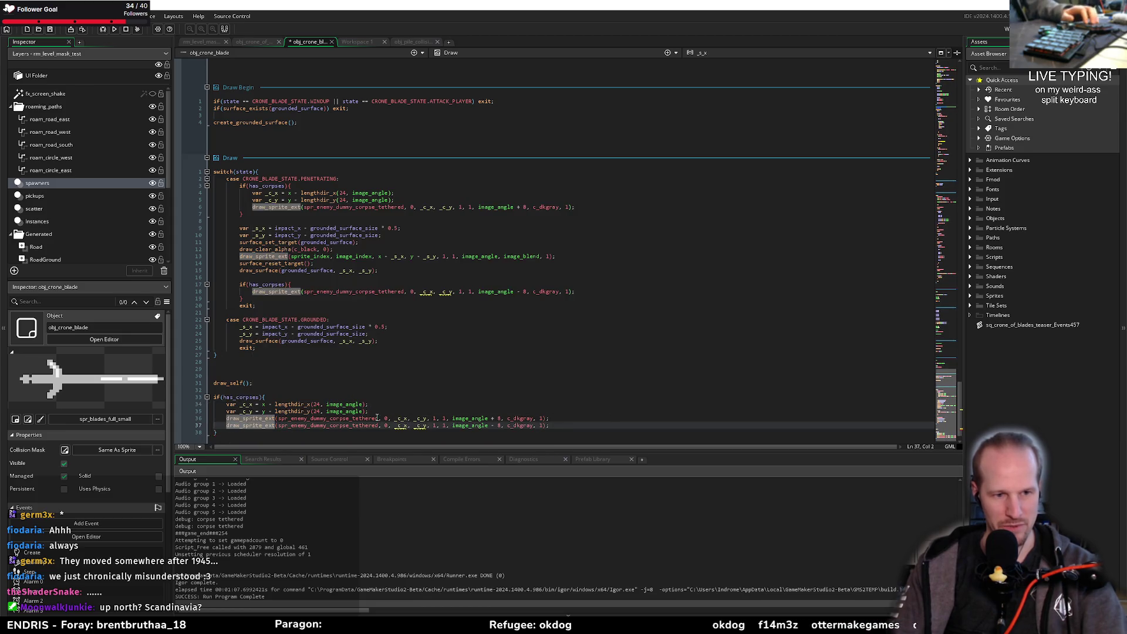
{"action": "left_click", "coordinate": [564, 418]}
{"action": "left_click", "coordinate": [443, 413]}
{"action": "key", "text": "ctrl+s"}
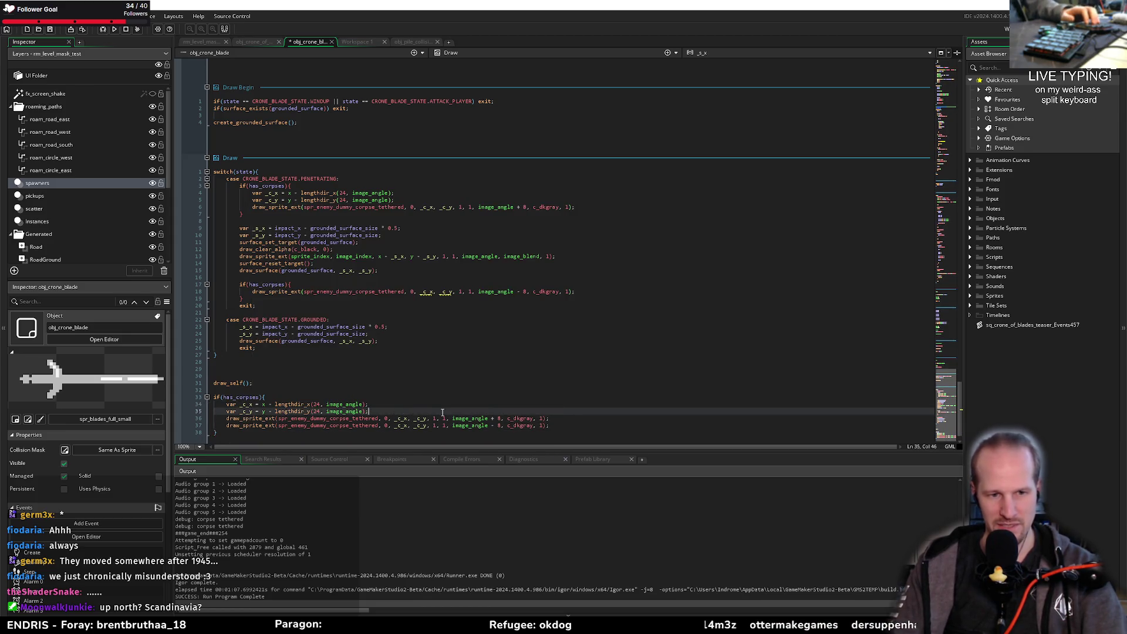
Step: Add blank lines after the offset lines and between the two corpse draws
{"action": "scroll", "coordinate": [442, 413], "scroll_direction": "down", "scroll_amount": 1}
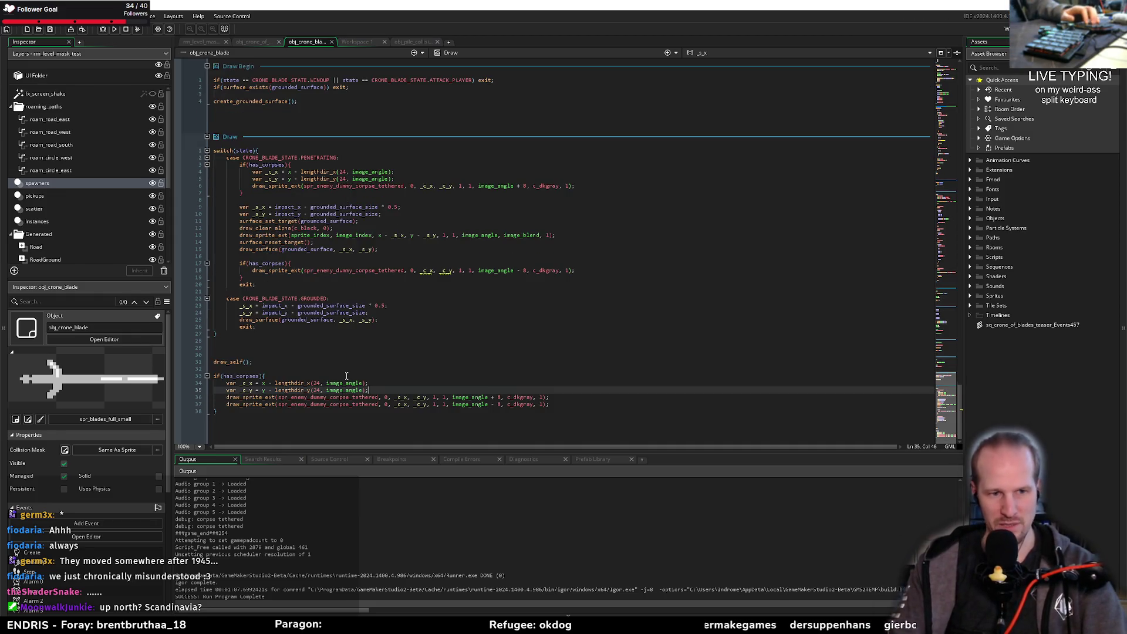
{"action": "key", "text": "Up"}
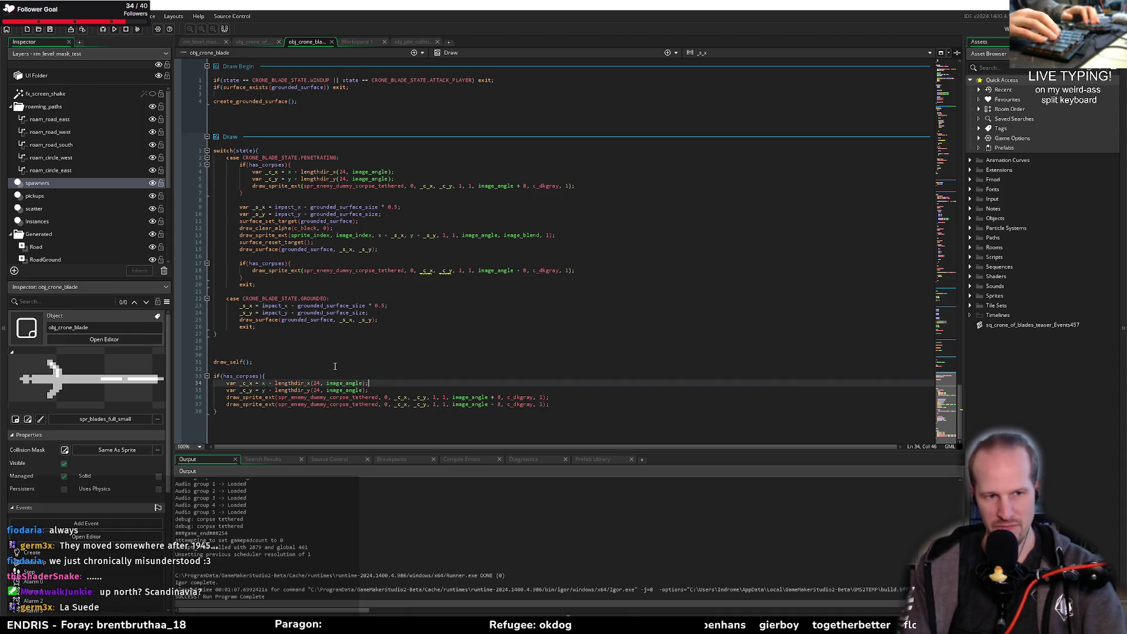
{"action": "key", "text": "Down"}
{"action": "key", "text": "Return"}
{"action": "key", "text": "Down"}
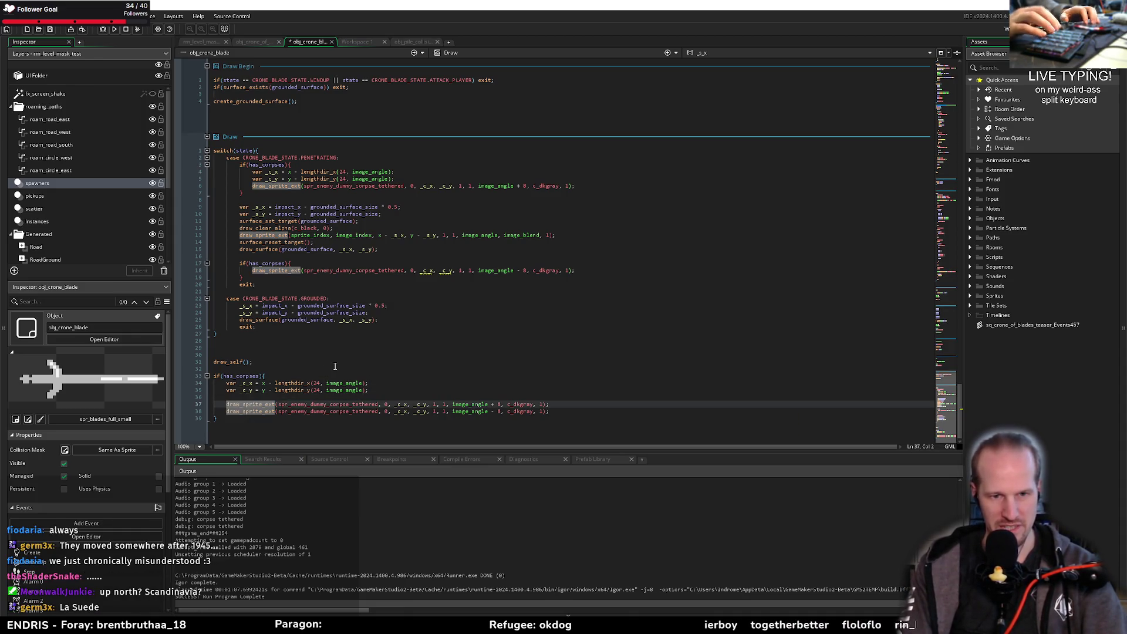
{"action": "key", "text": "Down"}
{"action": "key", "text": "Return"}
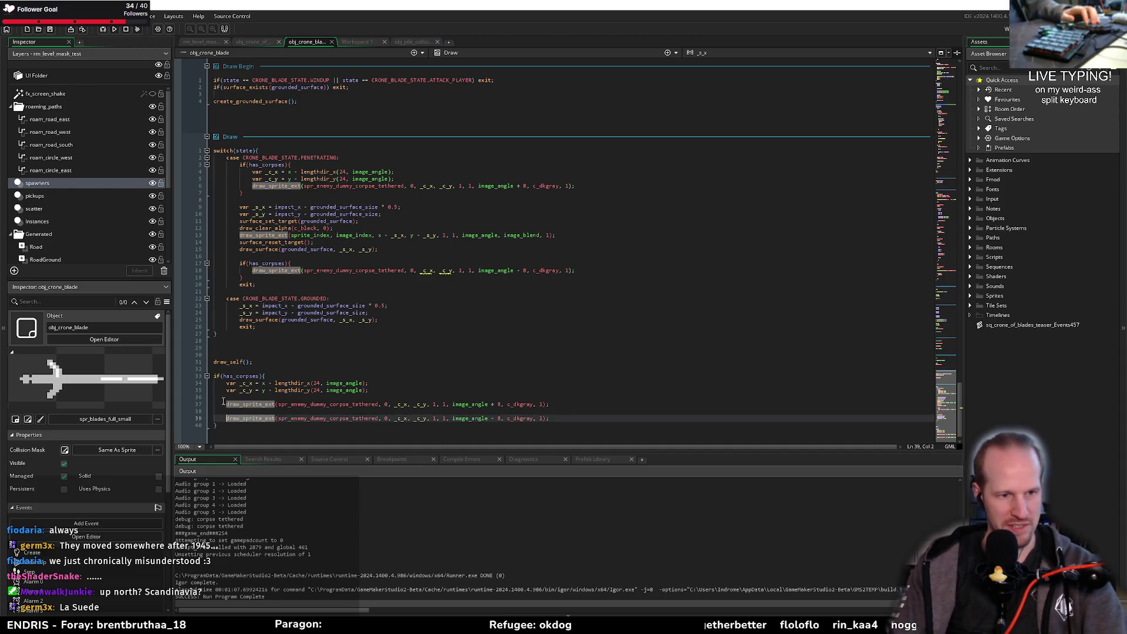
Step: Delete the duplicate corpse block from the PENETRATING case, leaving one blank line before the surface code
{"action": "left_click_drag", "start_coordinate": [229, 432], "coordinate": [197, 376]}
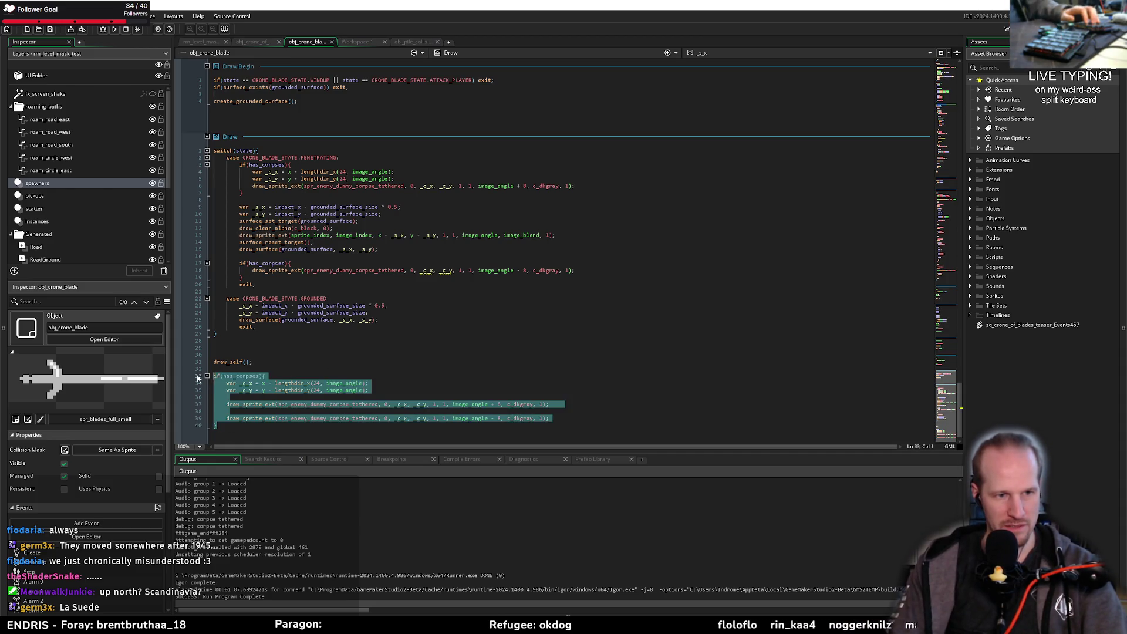
{"action": "mouse_move", "coordinate": [246, 188]}
{"action": "left_mouse_down"}
{"action": "mouse_move", "coordinate": [214, 158]}
{"action": "mouse_move", "coordinate": [239, 165]}
{"action": "left_mouse_up"}
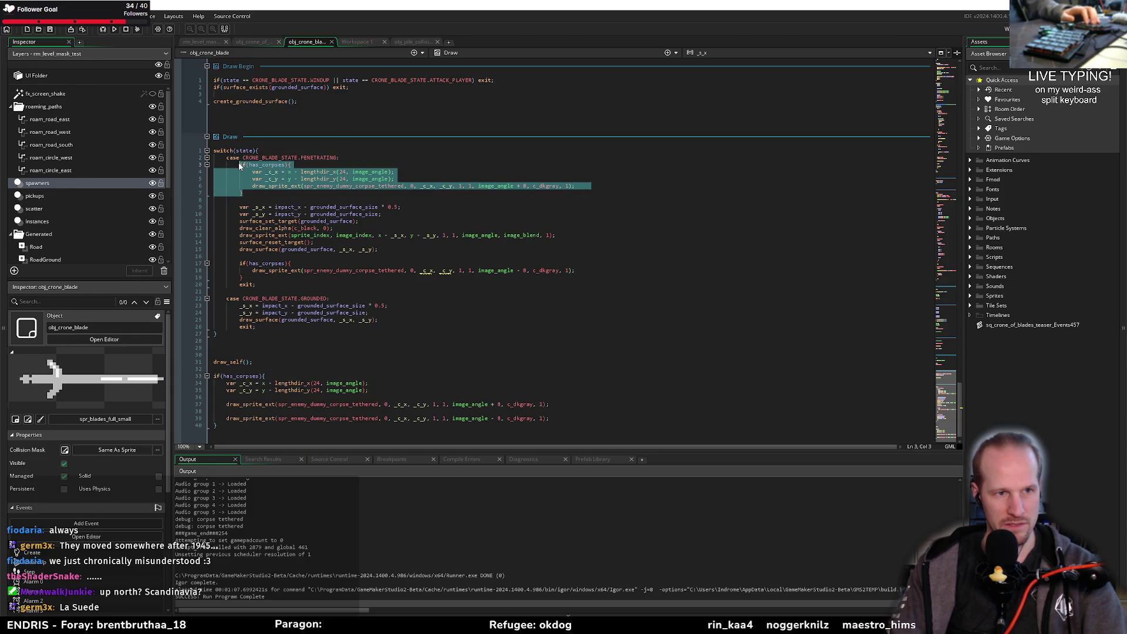
{"action": "key", "text": "BackSpace"}
{"action": "key", "text": "Delete"}
{"action": "key", "text": "Delete"}
{"action": "key", "text": "Return"}
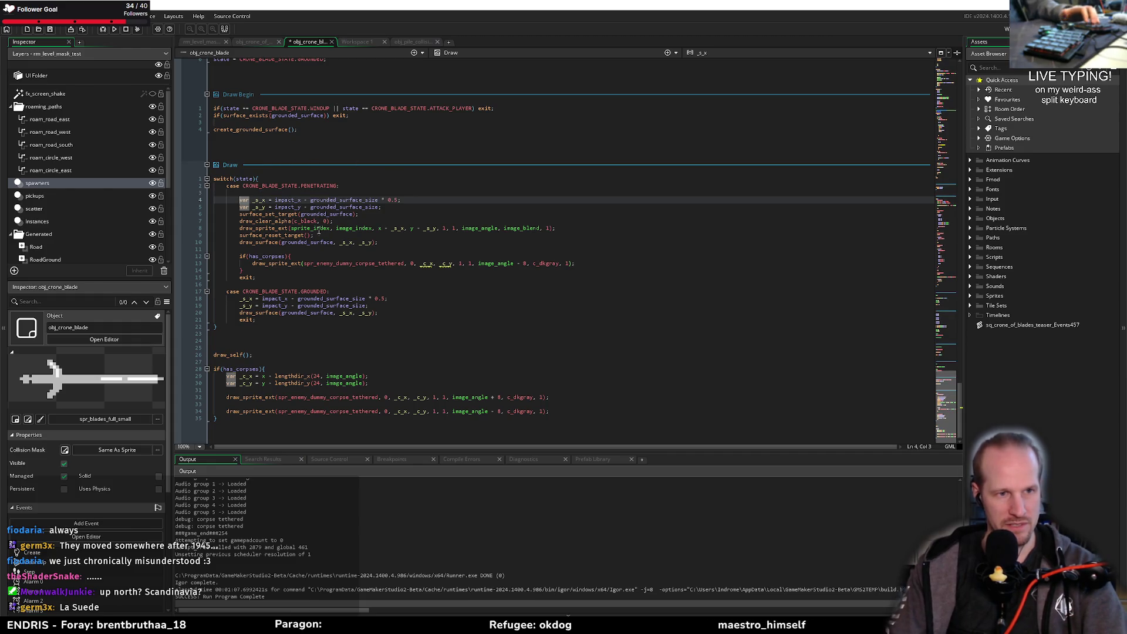
{"action": "mouse_move", "coordinate": [216, 418]}
{"action": "left_mouse_down"}
{"action": "mouse_move", "coordinate": [264, 370]}
{"action": "mouse_move", "coordinate": [213, 370]}
{"action": "left_mouse_up"}
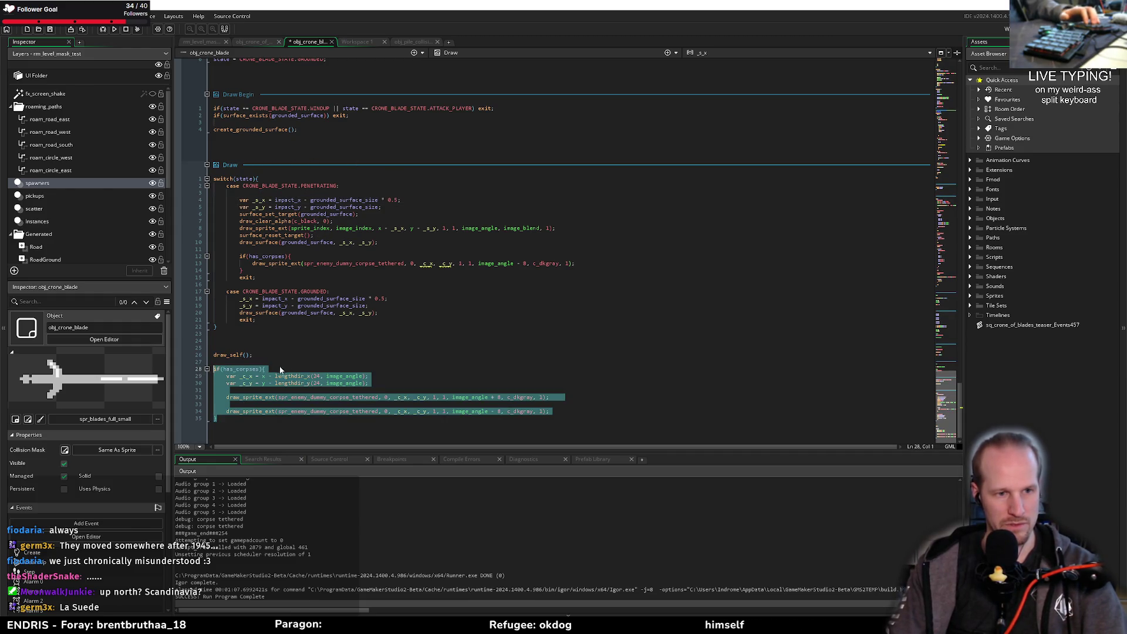
{"action": "scroll", "coordinate": [253, 282], "scroll_direction": "up", "scroll_amount": 15}
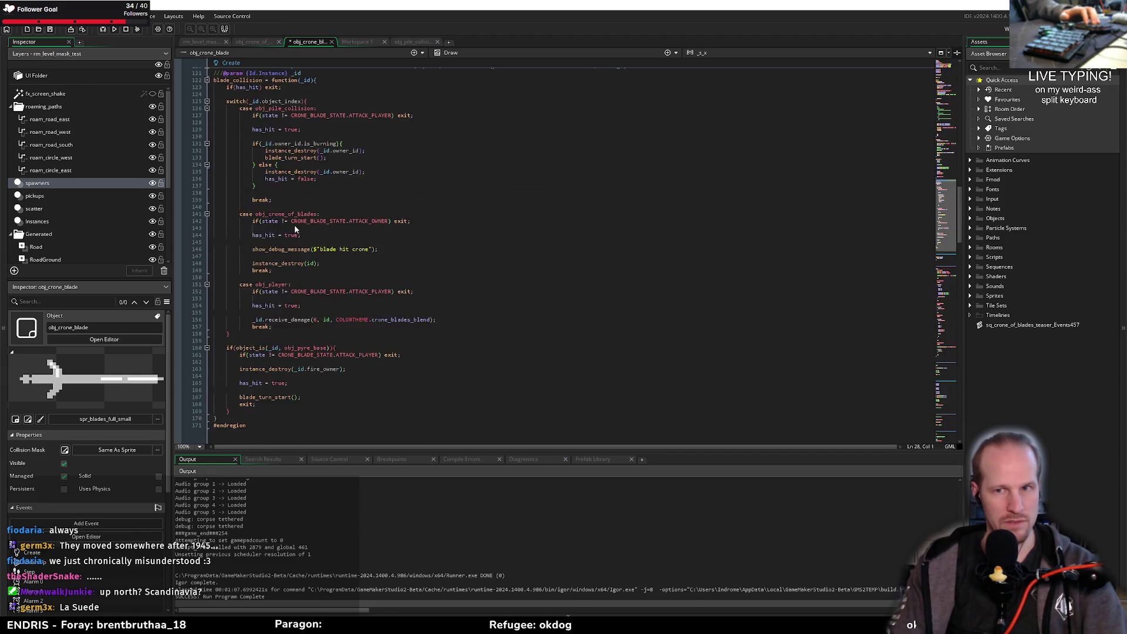
Step: Add 'blade_draw_corpses = function(){' at the end of Create and paste the corpse drawing code inside
{"action": "scroll", "coordinate": [294, 242], "scroll_direction": "down", "scroll_amount": 20}
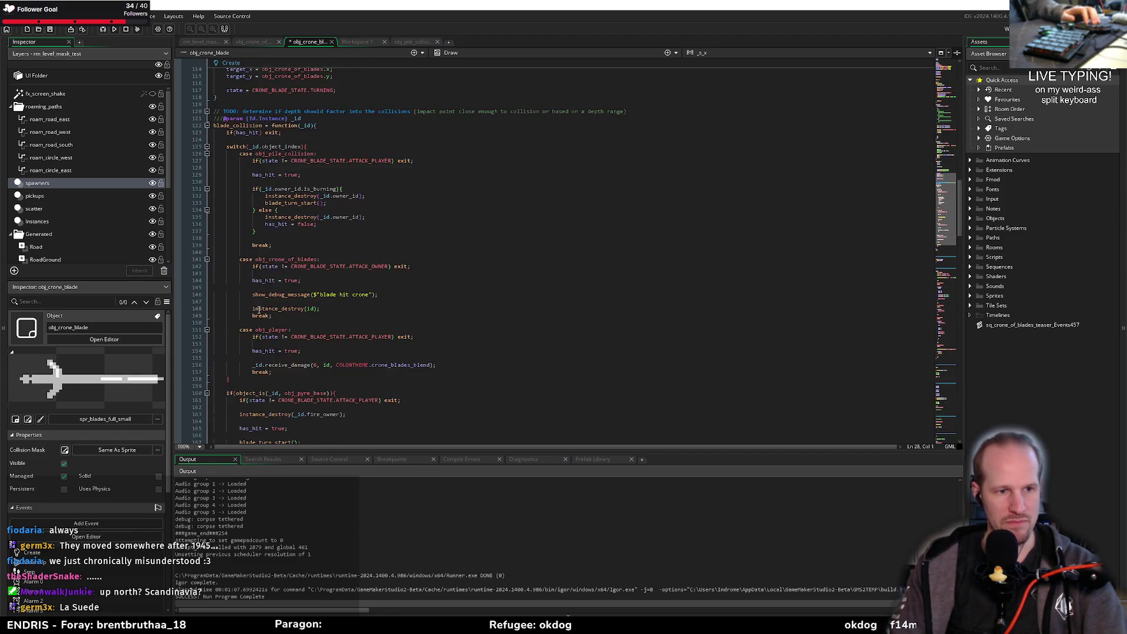
{"action": "left_click", "coordinate": [252, 169]}
{"action": "key", "text": "Return"}
{"action": "key", "text": "Return"}
{"action": "type", "text": "b7lade"}
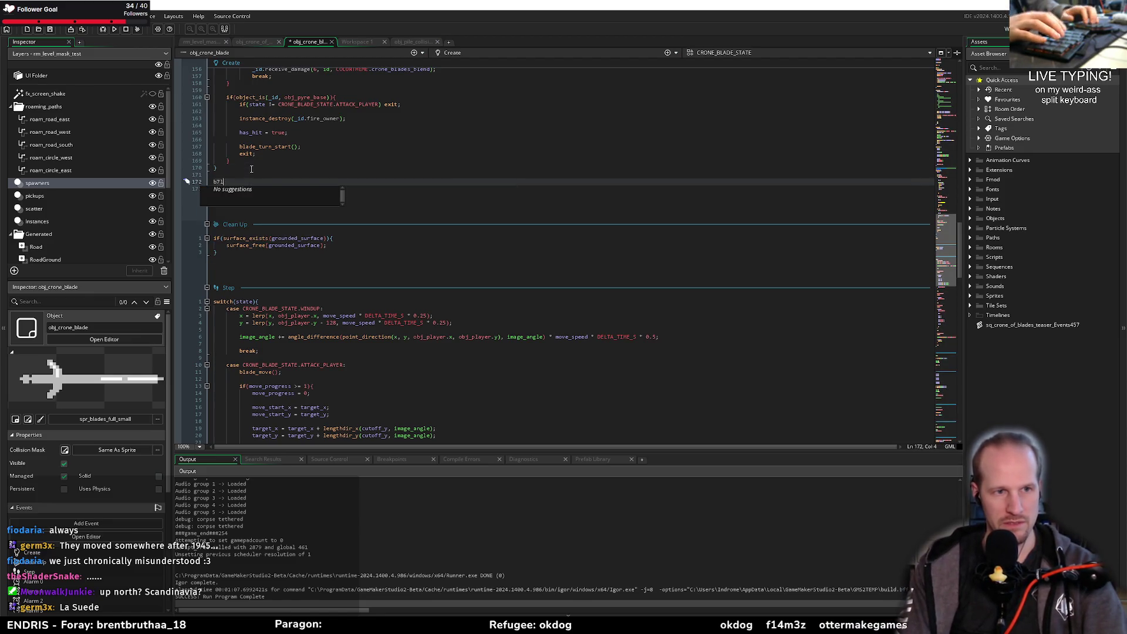
{"action": "key", "text": "BackSpace"}
{"action": "key", "text": "BackSpace"}
{"action": "key", "text": "BackSpace"}
{"action": "type", "text": "lade_draw_corpses = fu"}
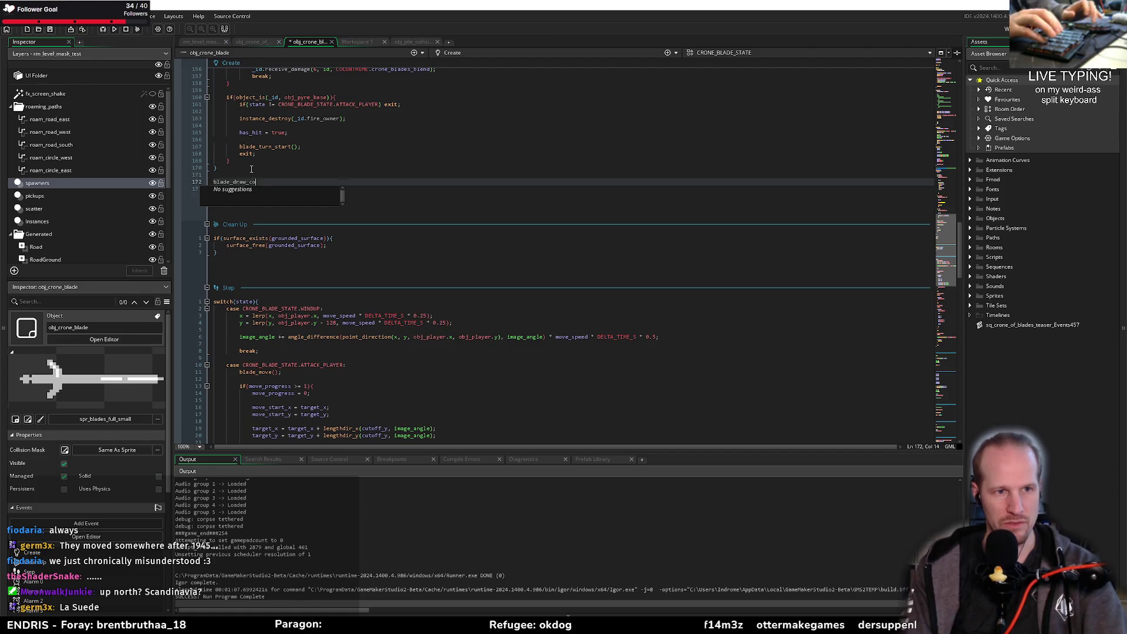
{"action": "type", "text": "nction(){"}
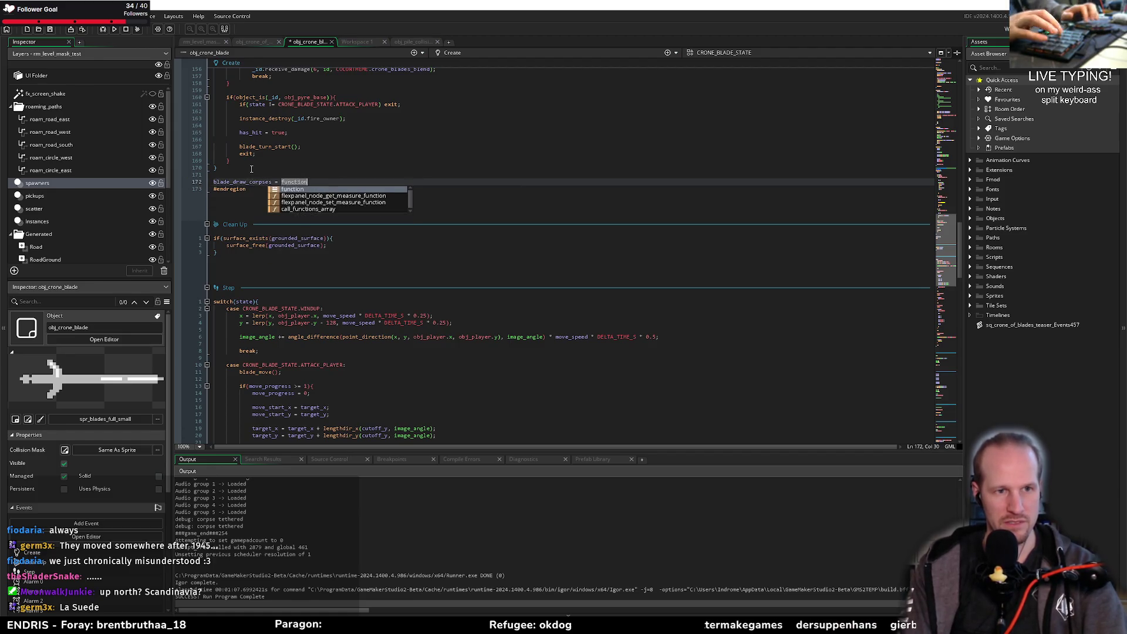
{"action": "key", "text": "Return"}
{"action": "key", "text": "ctrl+v"}
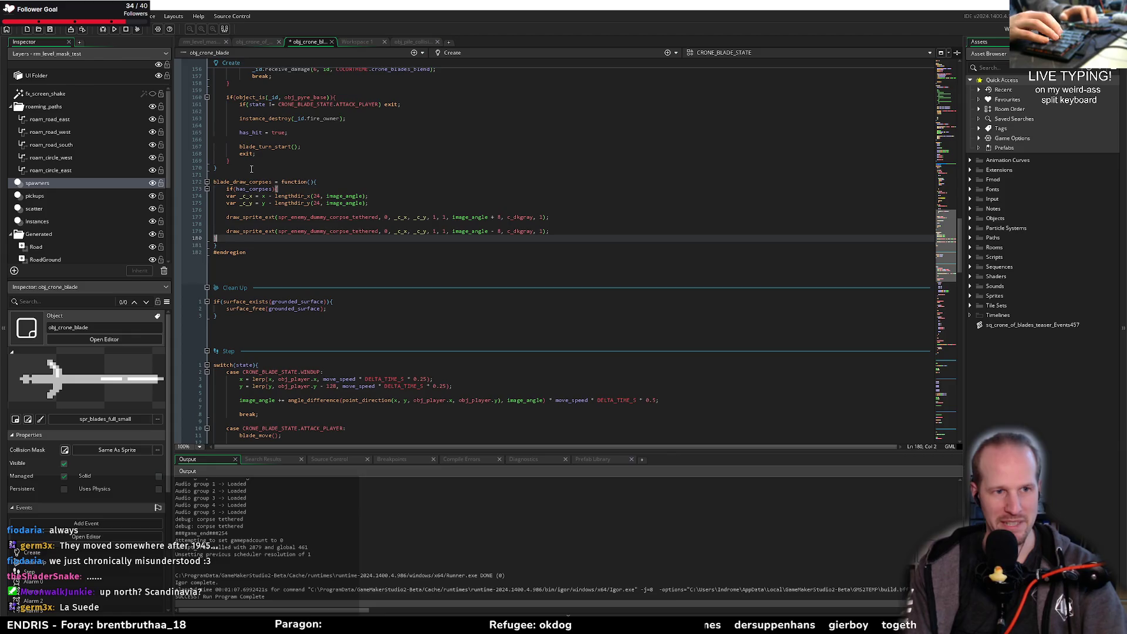
Step: Indent the pasted lines and strip the if(has_corpses) line and its closing brace
{"action": "key", "text": "shift+Up"}
{"action": "key", "text": "shift+Up"}
{"action": "key", "text": "shift+Up"}
{"action": "key", "text": "shift+Up"}
{"action": "key", "text": "Tab"}
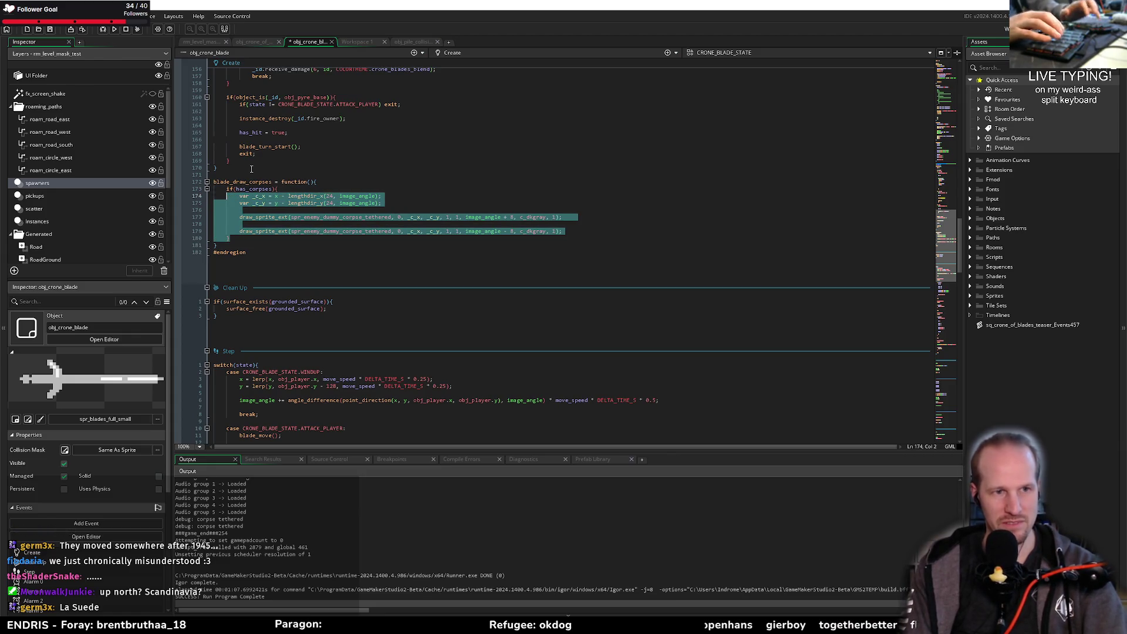
{"action": "left_click", "coordinate": [345, 190]}
{"action": "key", "text": "shift+Home"}
{"action": "key", "text": "shift+Home"}
{"action": "key", "text": "BackSpace"}
{"action": "key", "text": "BackSpace"}
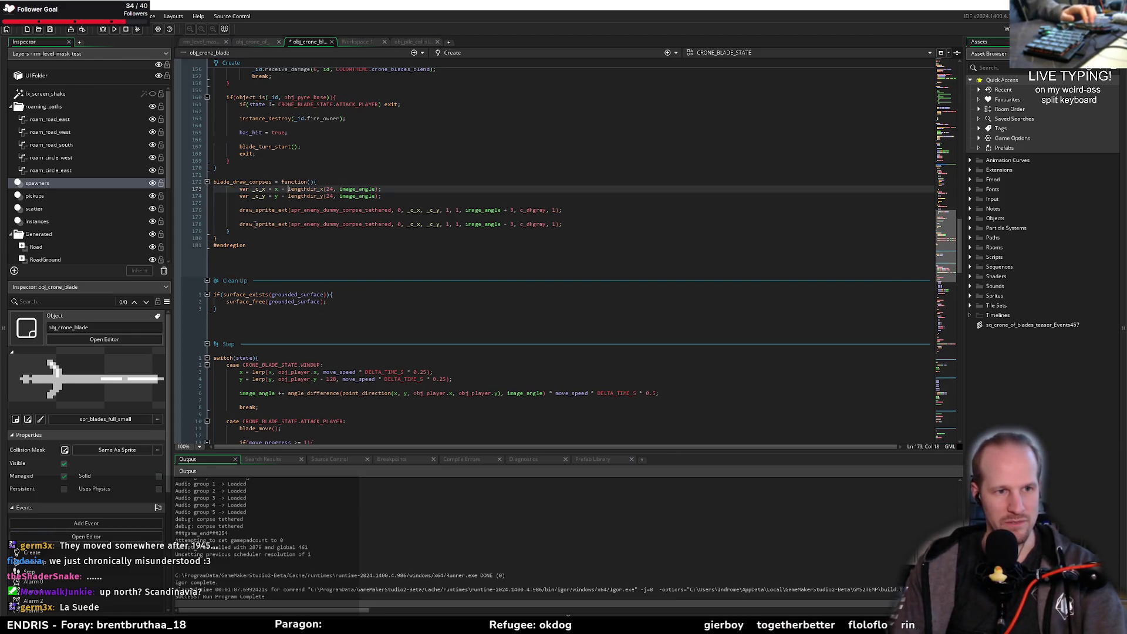
{"action": "key", "text": "Down"}
{"action": "key", "text": "Down"}
{"action": "key", "text": "Down"}
{"action": "key", "text": "shift+End"}
{"action": "key", "text": "BackSpace"}
{"action": "key", "text": "BackSpace"}
Step: Dedent the blade_draw_corpses body one level and tidy its blank lines
{"action": "left_click_drag", "start_coordinate": [255, 224], "coordinate": [242, 190]}
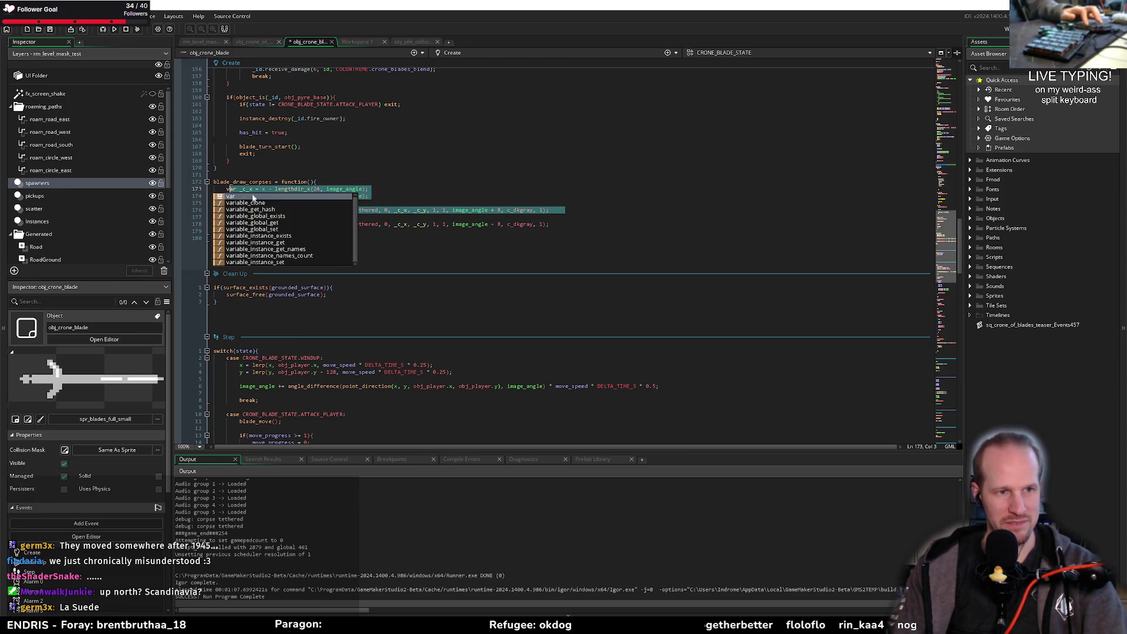
{"action": "key", "text": "shift+Tab"}
{"action": "key", "text": "Up"}
{"action": "key", "text": "End"}
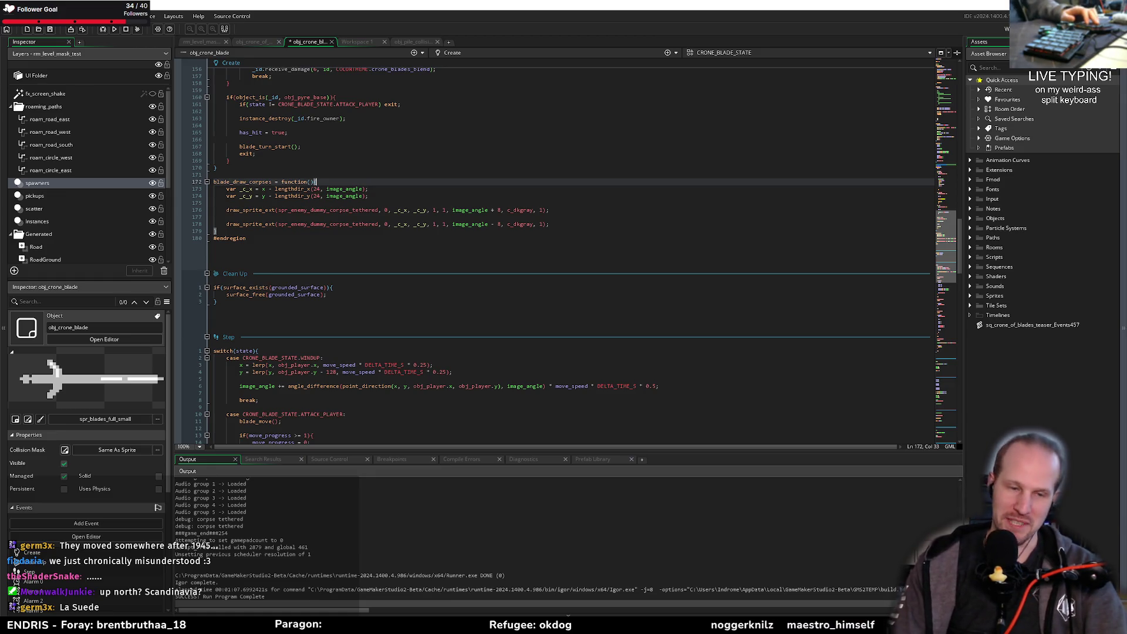
{"action": "key", "text": "Down"}
{"action": "key", "text": "Down"}
{"action": "key", "text": "Down"}
{"action": "left_click", "coordinate": [247, 231]}
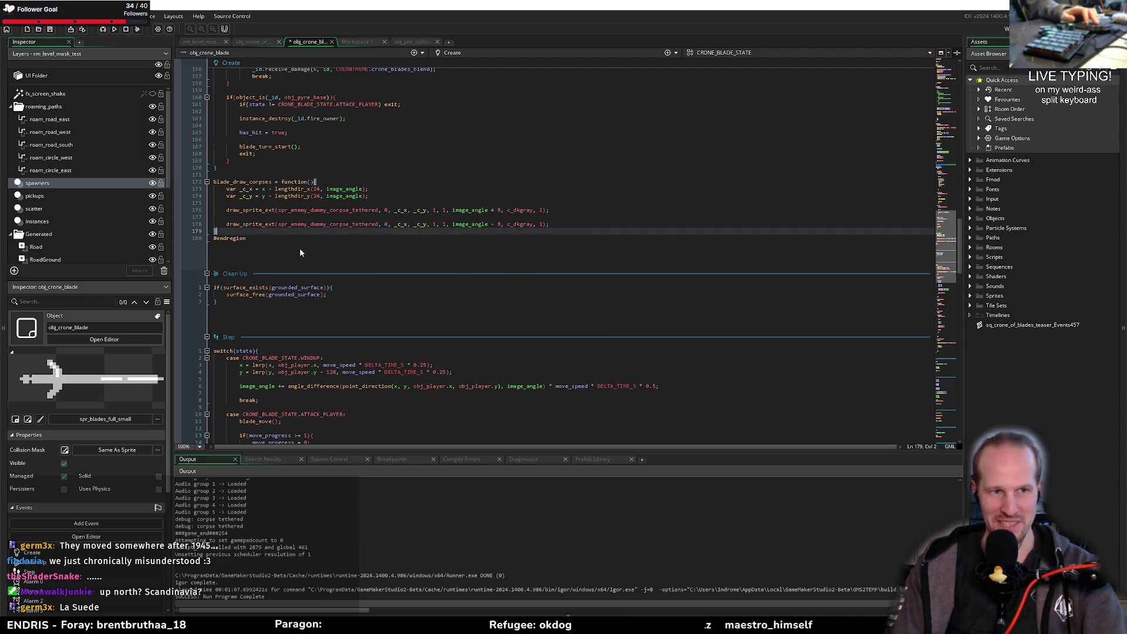
{"action": "key", "text": "Up"}
{"action": "key", "text": "Up"}
{"action": "key", "text": "Up"}
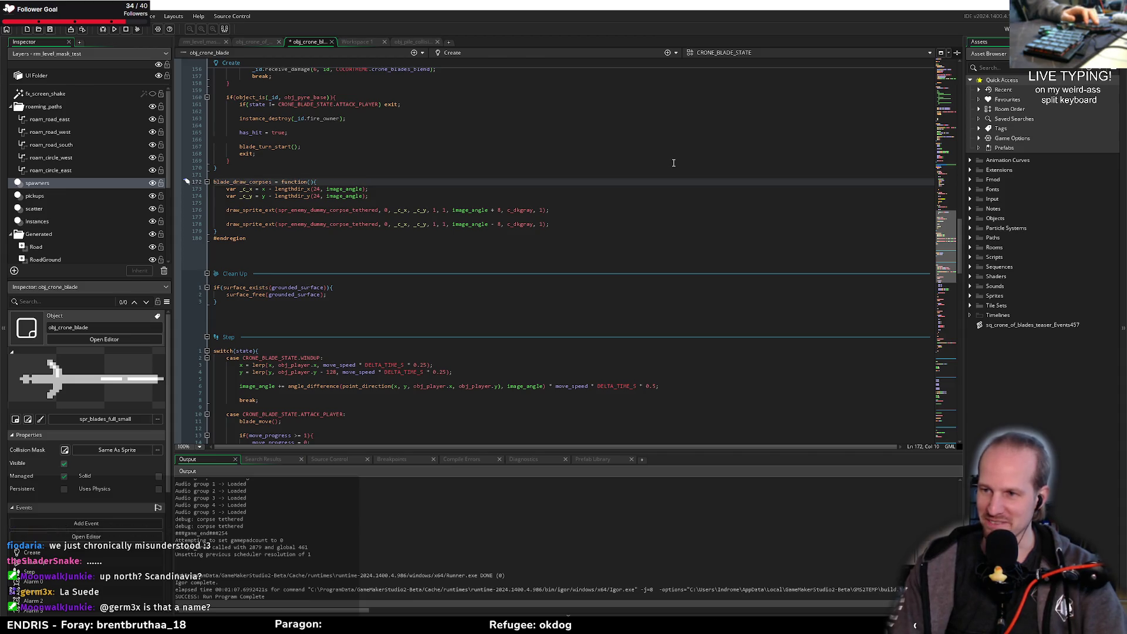
{"action": "left_click", "coordinate": [381, 202]}
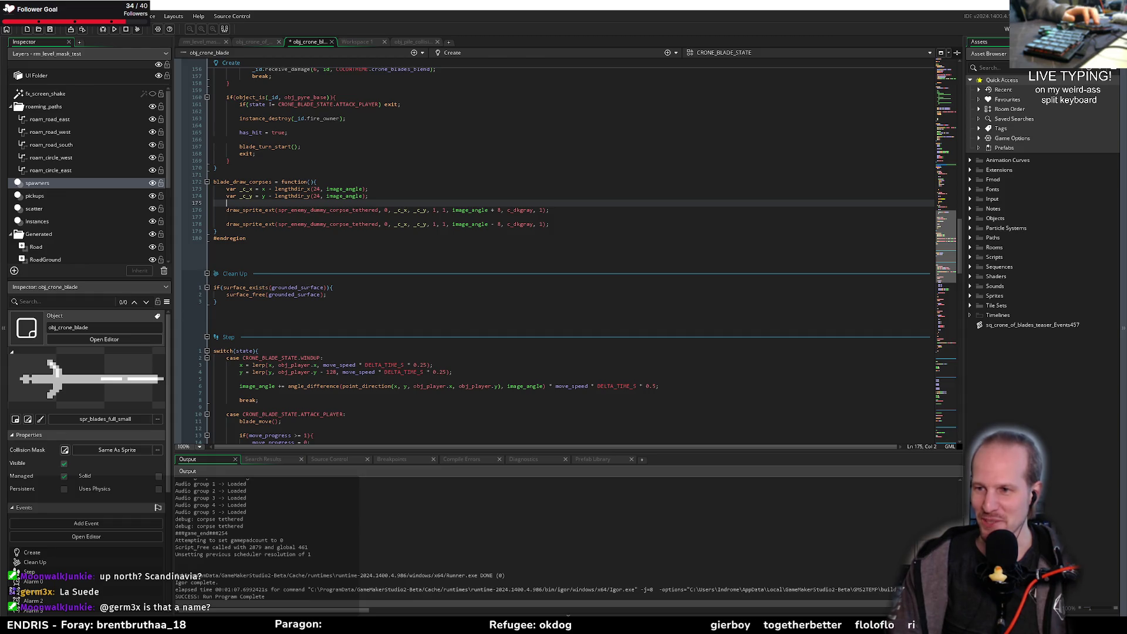
{"action": "left_click", "coordinate": [446, 295]}
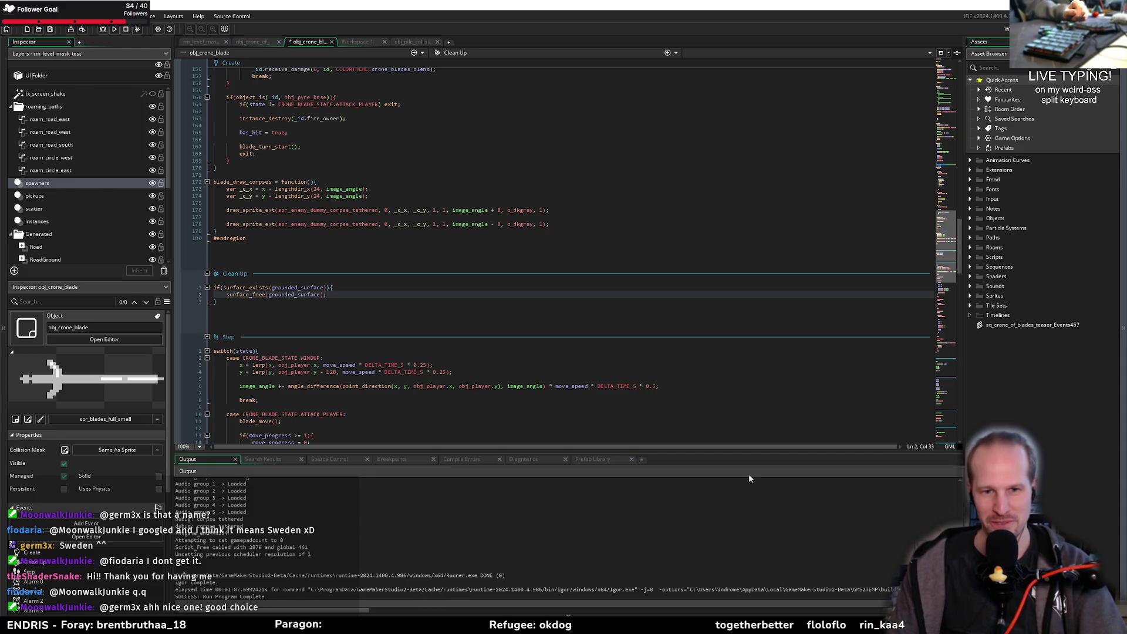
{"action": "left_click", "coordinate": [635, 366]}
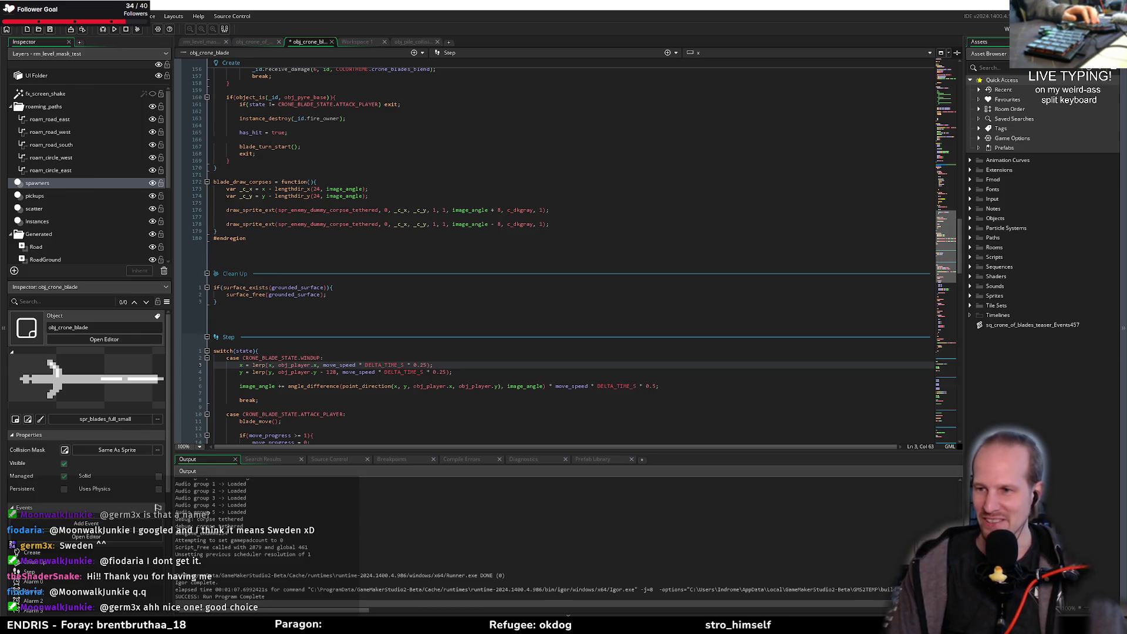
{"action": "left_click", "coordinate": [459, 374]}
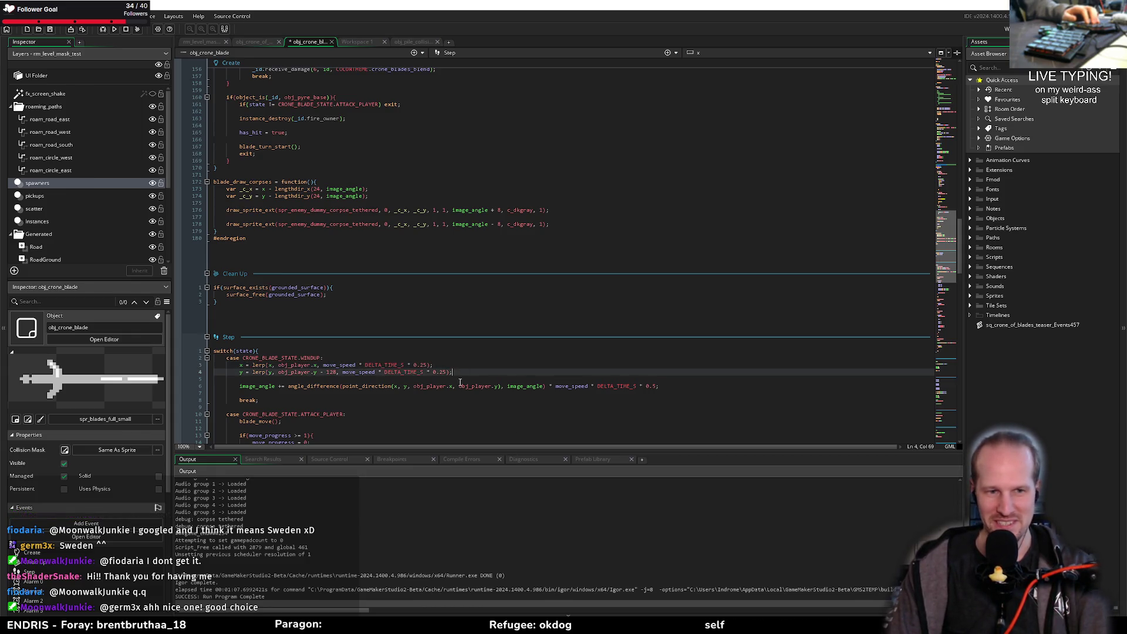
{"action": "left_click", "coordinate": [495, 380]}
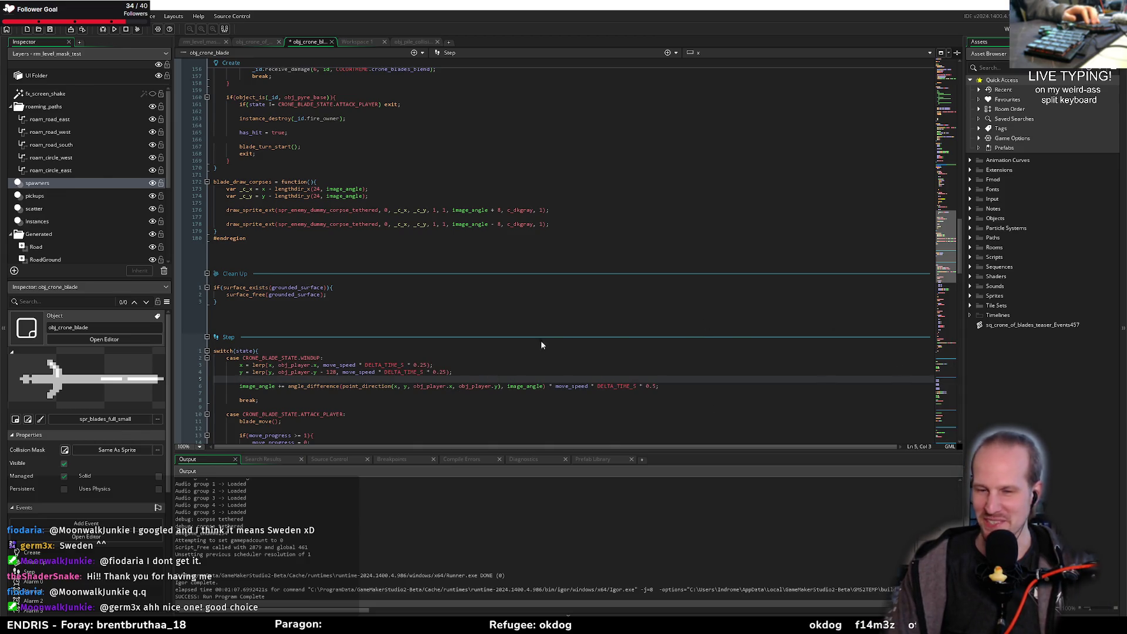
{"action": "left_click", "coordinate": [419, 359]}
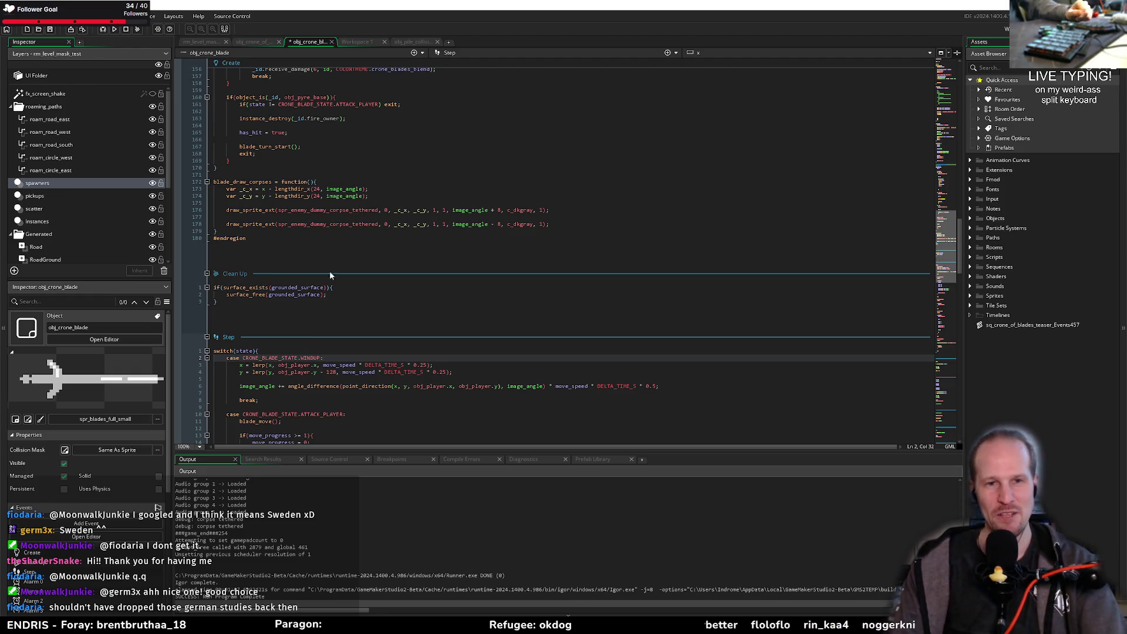
{"action": "left_click", "coordinate": [400, 303]}
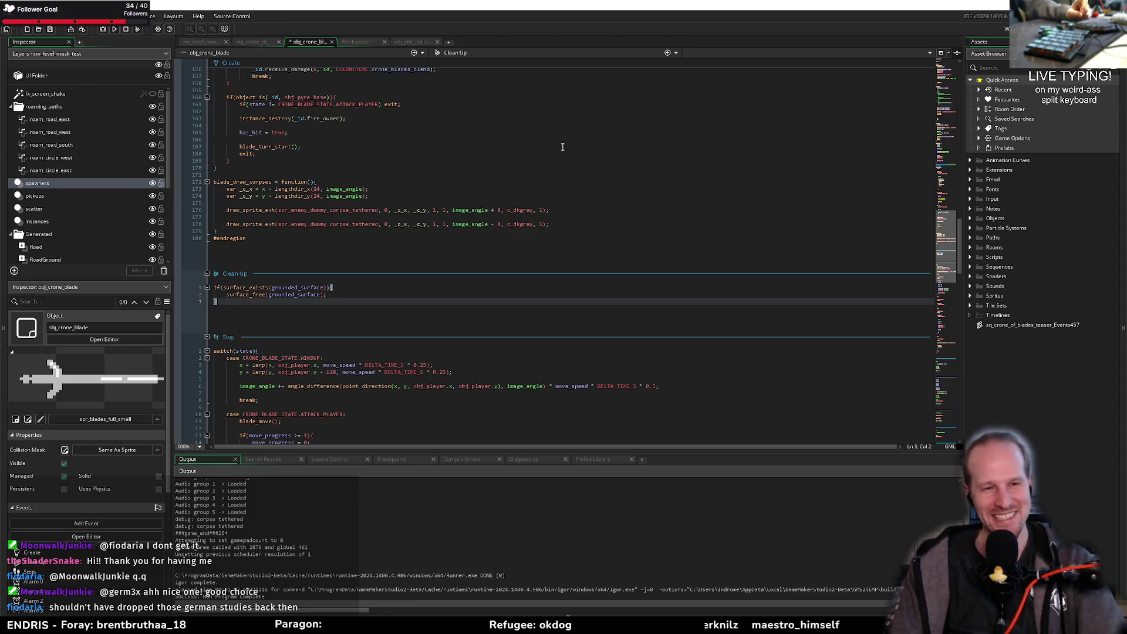
{"action": "left_click", "coordinate": [382, 203]}
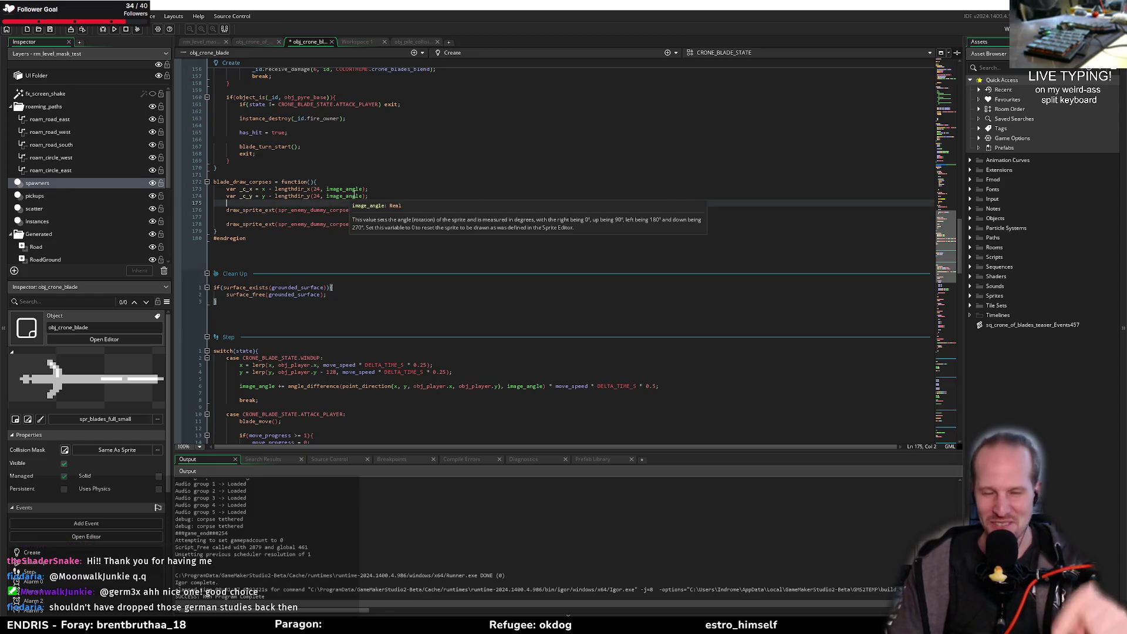
{"action": "left_click", "coordinate": [315, 241]}
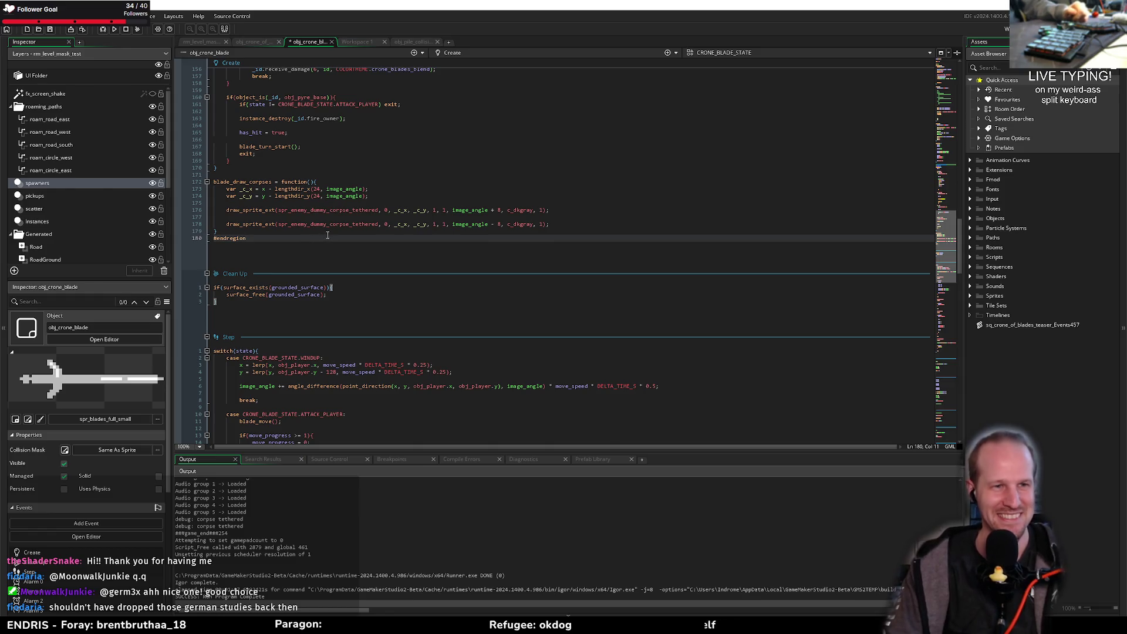
Step: Add 'if(has_corpses) blade_draw_corpses();' at the start of the PENETRATING case
{"action": "scroll", "coordinate": [310, 294], "scroll_direction": "down", "scroll_amount": 15}
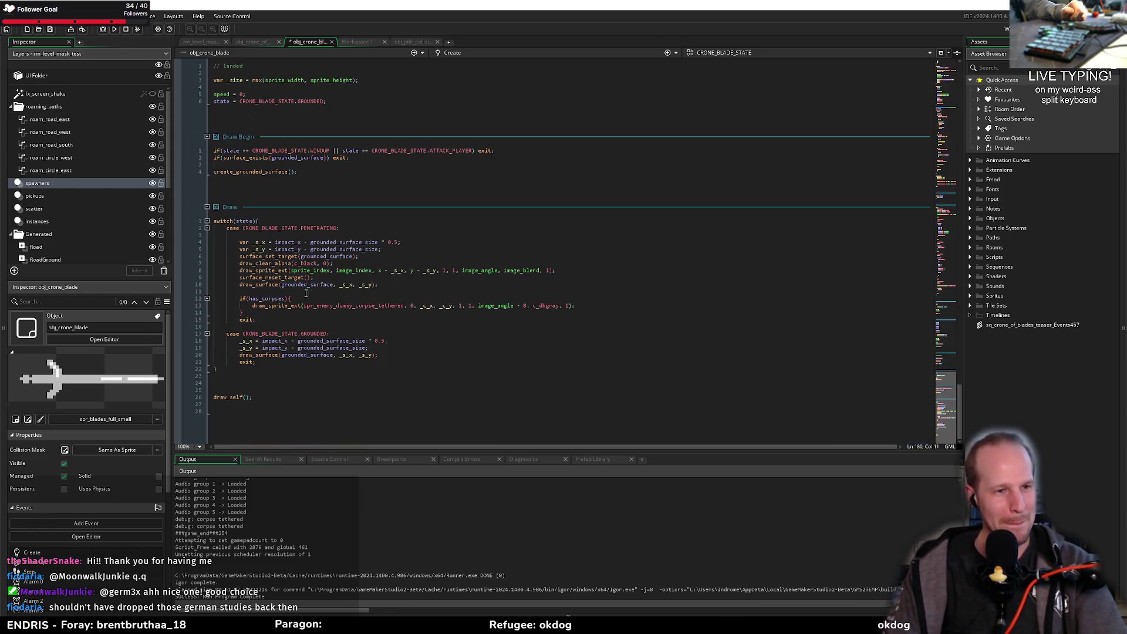
{"action": "left_click", "coordinate": [358, 229]}
{"action": "key", "text": "Return"}
{"action": "key", "text": "Return"}
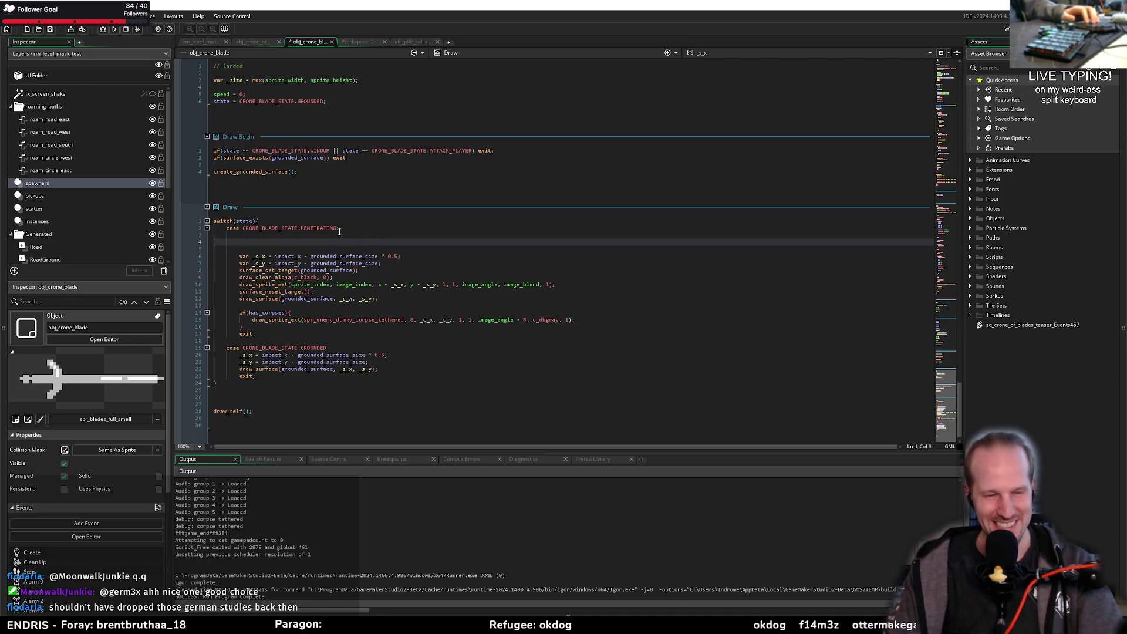
{"action": "type", "text": "if("}
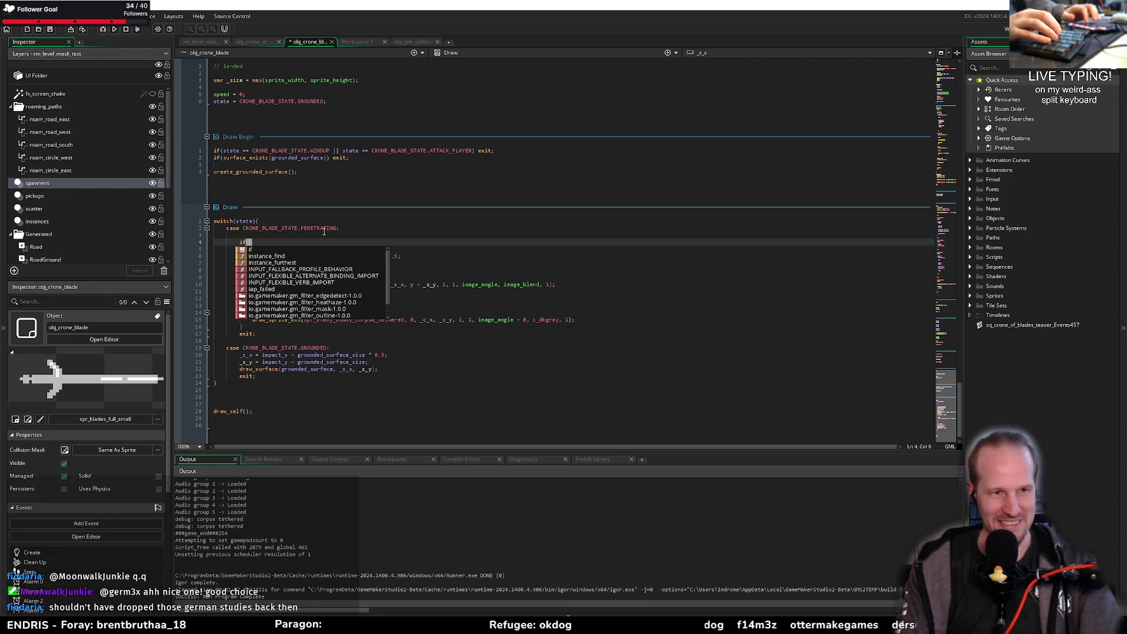
{"action": "type", "text": "has_corpses)&"}
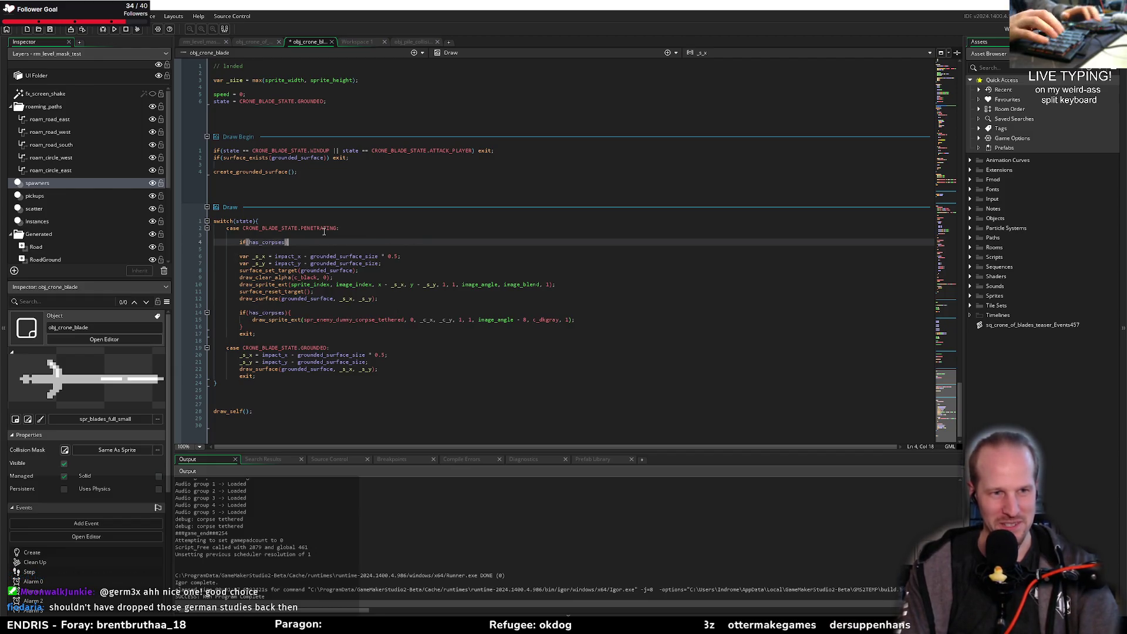
{"action": "type", "text": "blade_draw_corpses"}
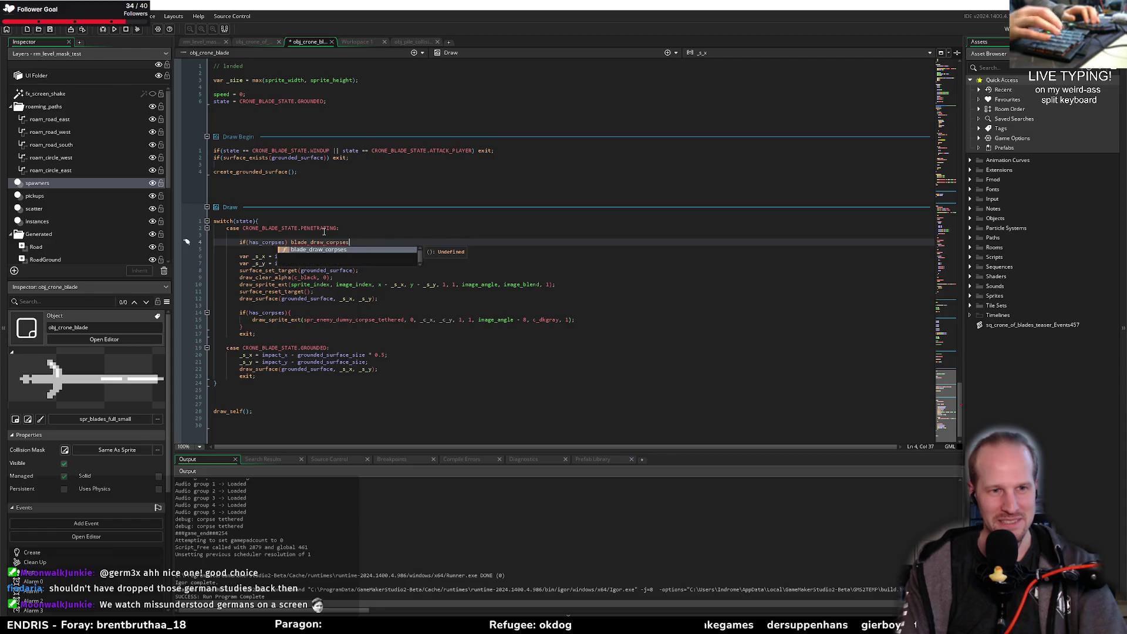
{"action": "type", "text": "();"}
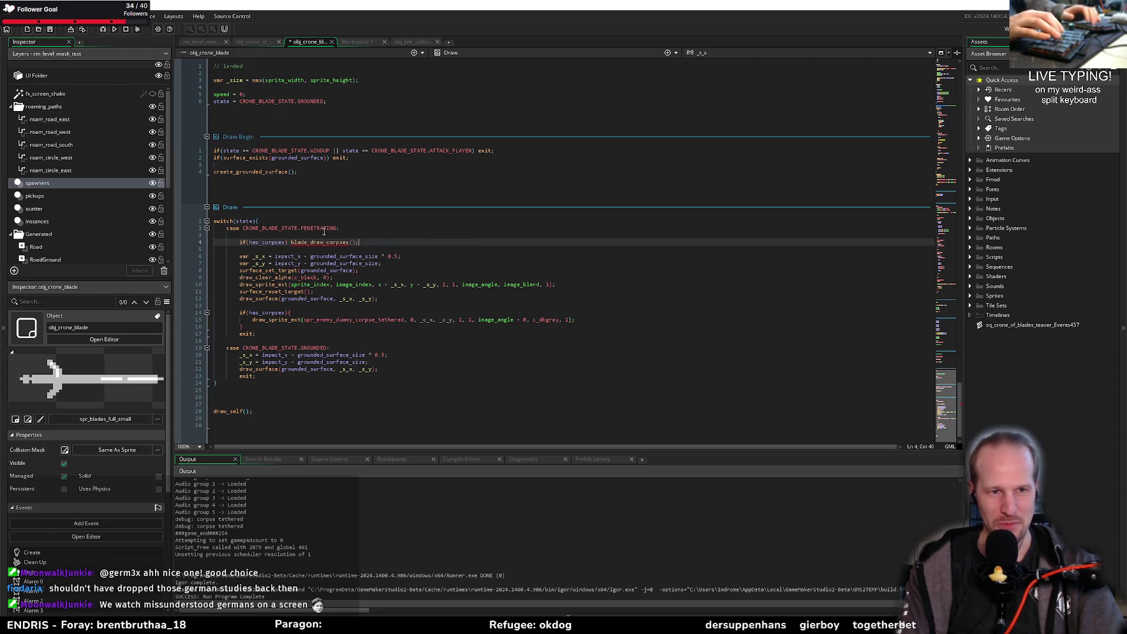
Step: Copy that call to after draw_self(), remove extra blank lines, and save
{"action": "left_click", "coordinate": [237, 242], "text": "shift"}
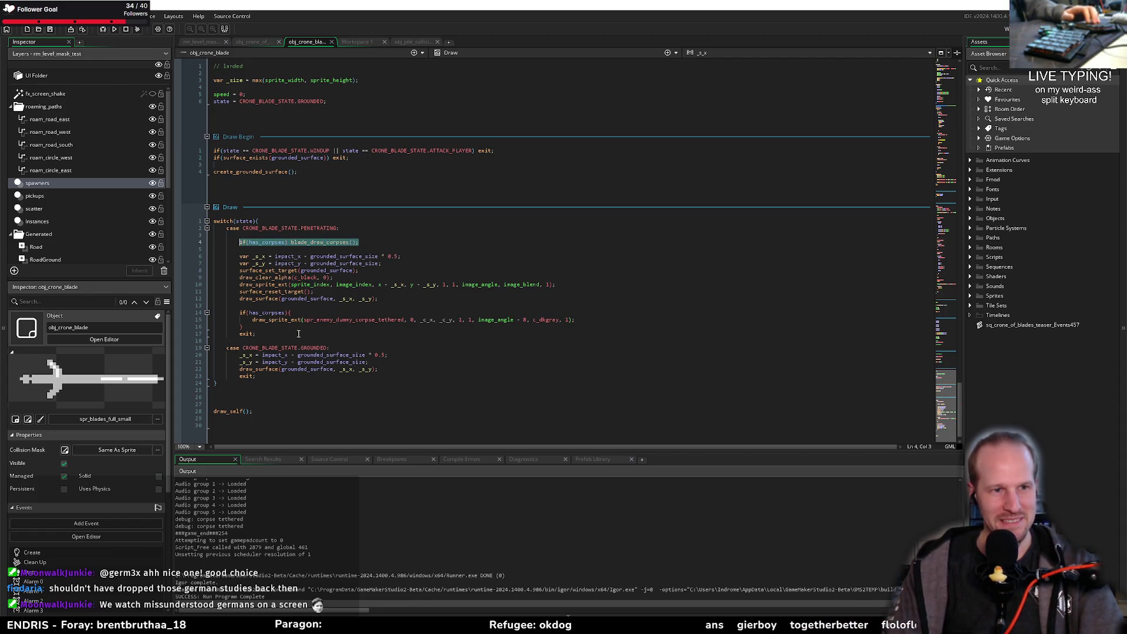
{"action": "key", "text": "ctrl+c"}
{"action": "left_click", "coordinate": [288, 412]}
{"action": "key", "text": "Return"}
{"action": "key", "text": "Return"}
{"action": "key", "text": "ctrl+v"}
{"action": "key", "text": "Up"}
{"action": "key", "text": "Up"}
{"action": "key", "text": "Up"}
{"action": "key", "text": "Home"}
{"action": "key", "text": "Delete"}
{"action": "key", "text": "Delete"}
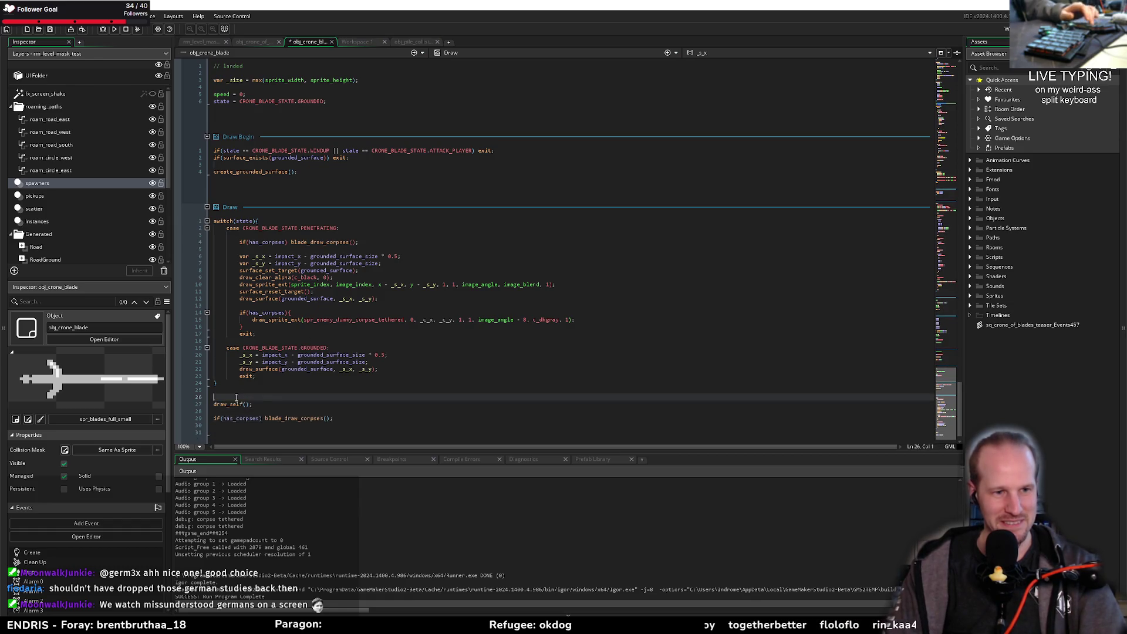
{"action": "left_click", "coordinate": [258, 426]}
{"action": "key", "text": "BackSpace"}
{"action": "key", "text": "BackSpace"}
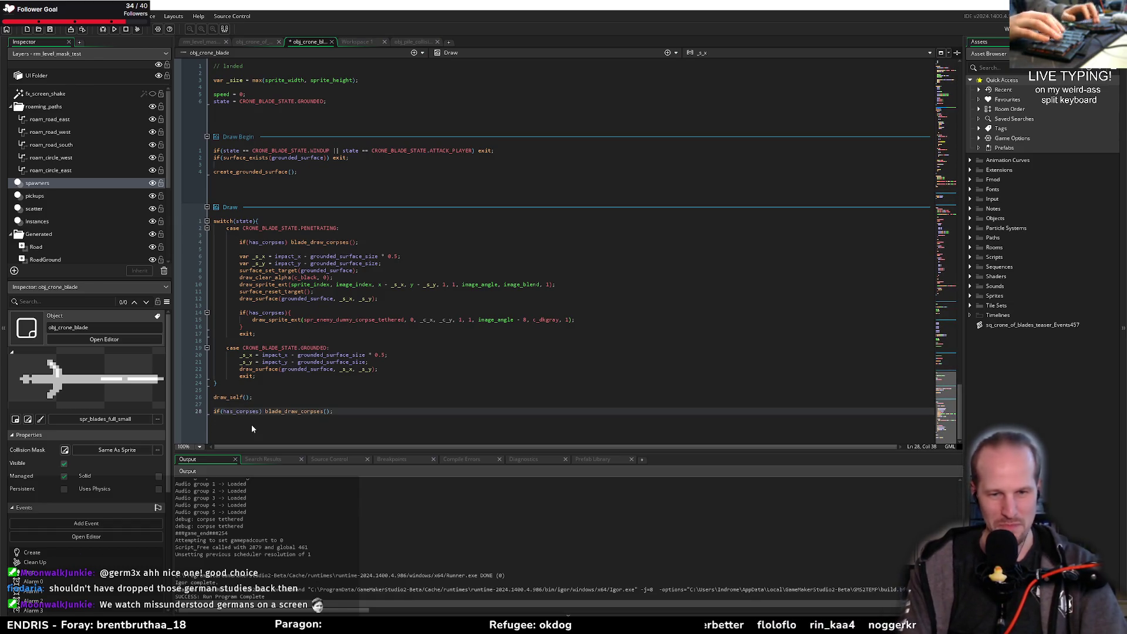
{"action": "key", "text": "ctrl+s"}
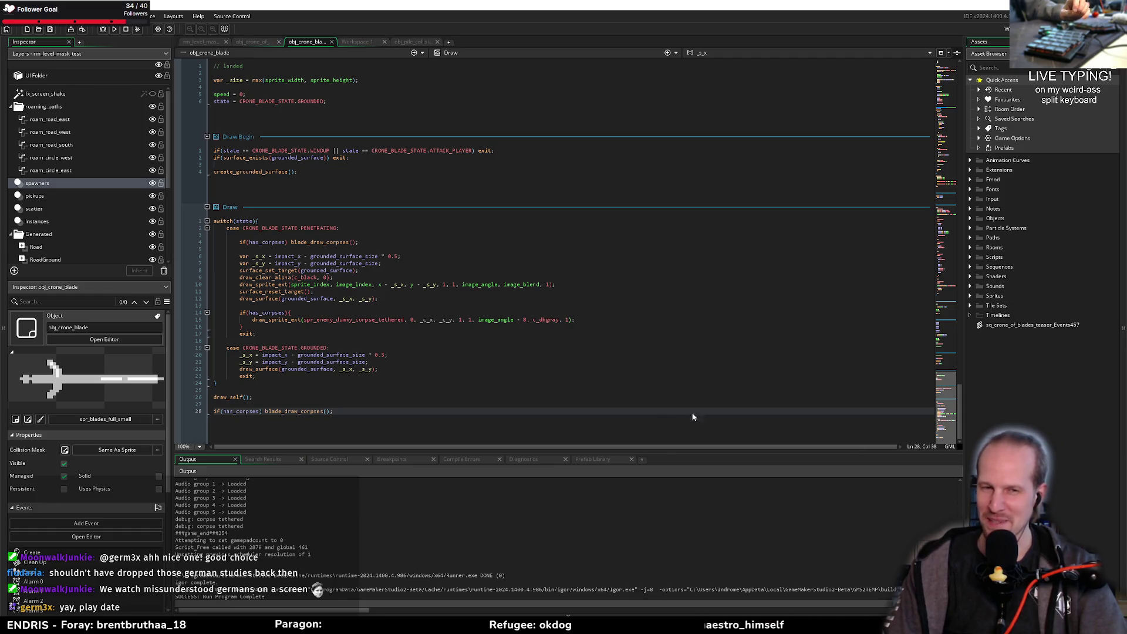
Step: Review the new blade_draw_corpses() call in the PENETRATING case
{"action": "left_click", "coordinate": [384, 339]}
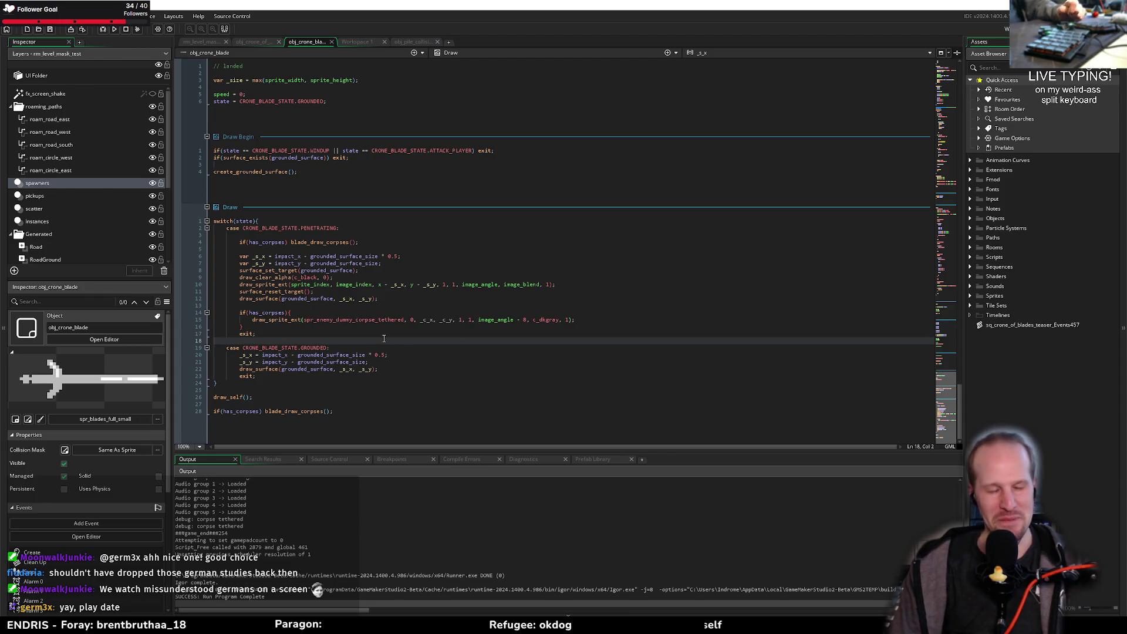
{"action": "left_click", "coordinate": [317, 247]}
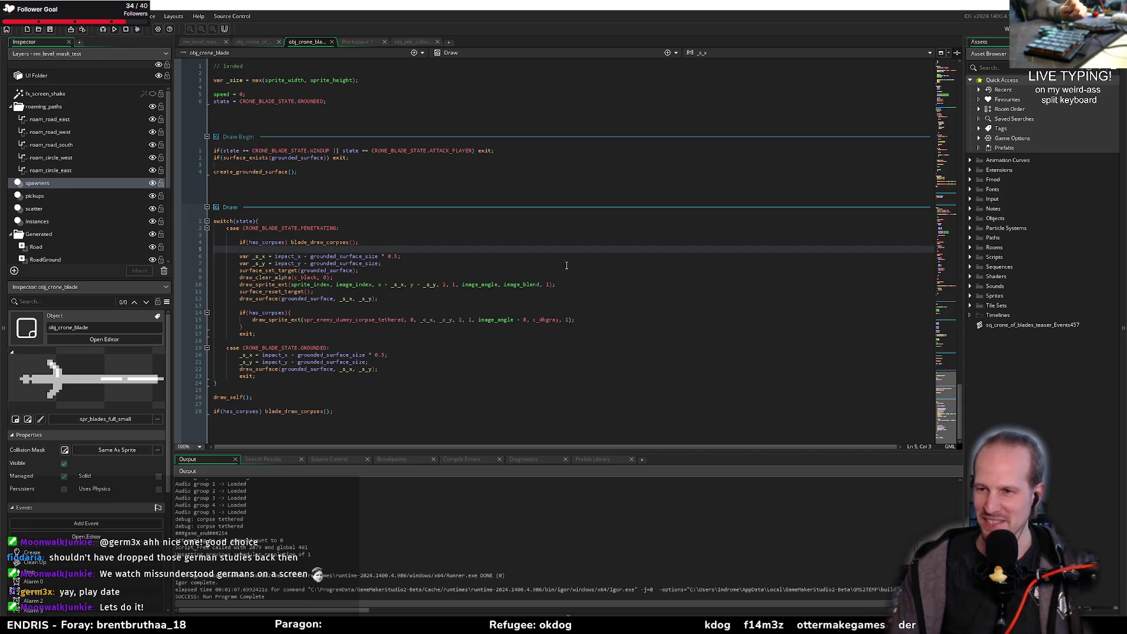
{"action": "left_click", "coordinate": [441, 244]}
{"action": "left_click", "coordinate": [381, 249]}
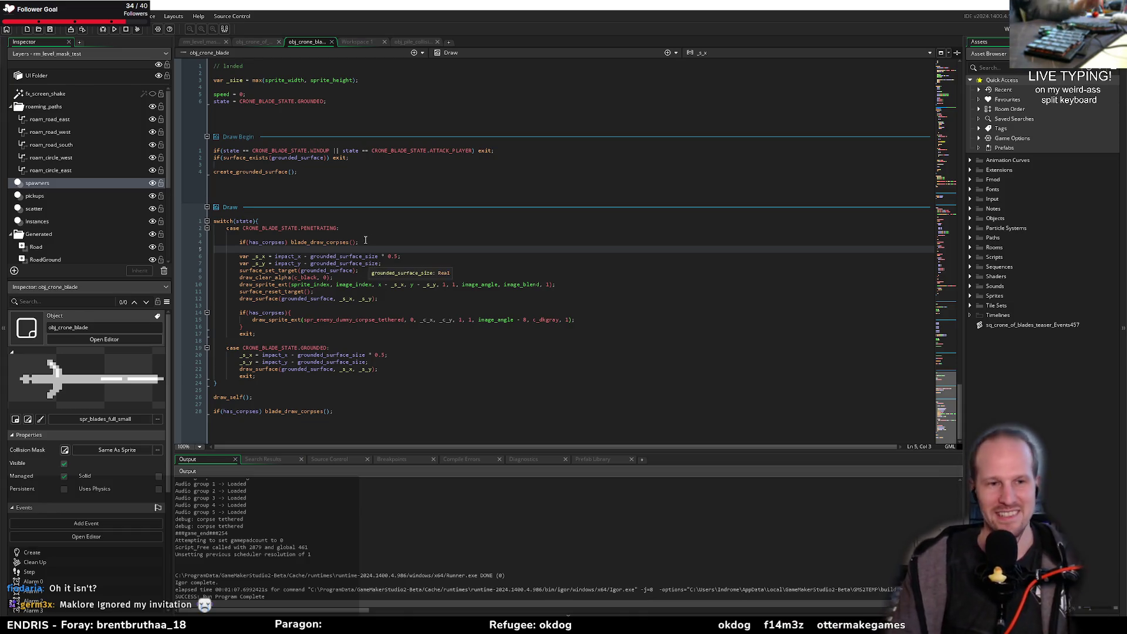
{"action": "left_click", "coordinate": [347, 299]}
{"action": "left_click", "coordinate": [361, 305]}
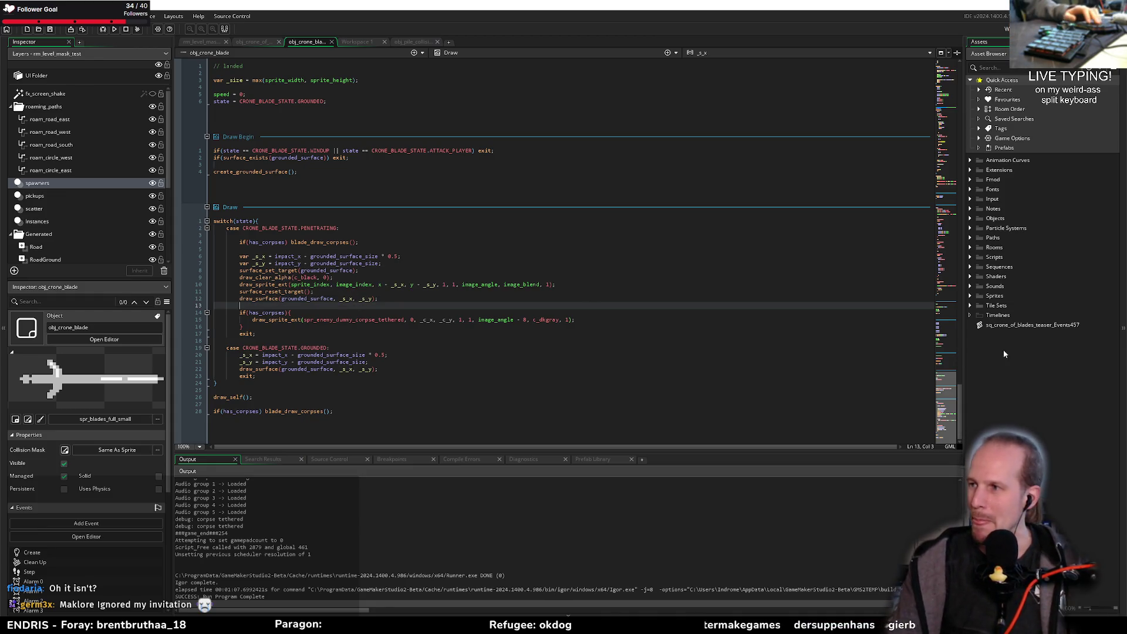
{"action": "key", "text": "Up"}
{"action": "key", "text": "Up"}
{"action": "key", "text": "End"}
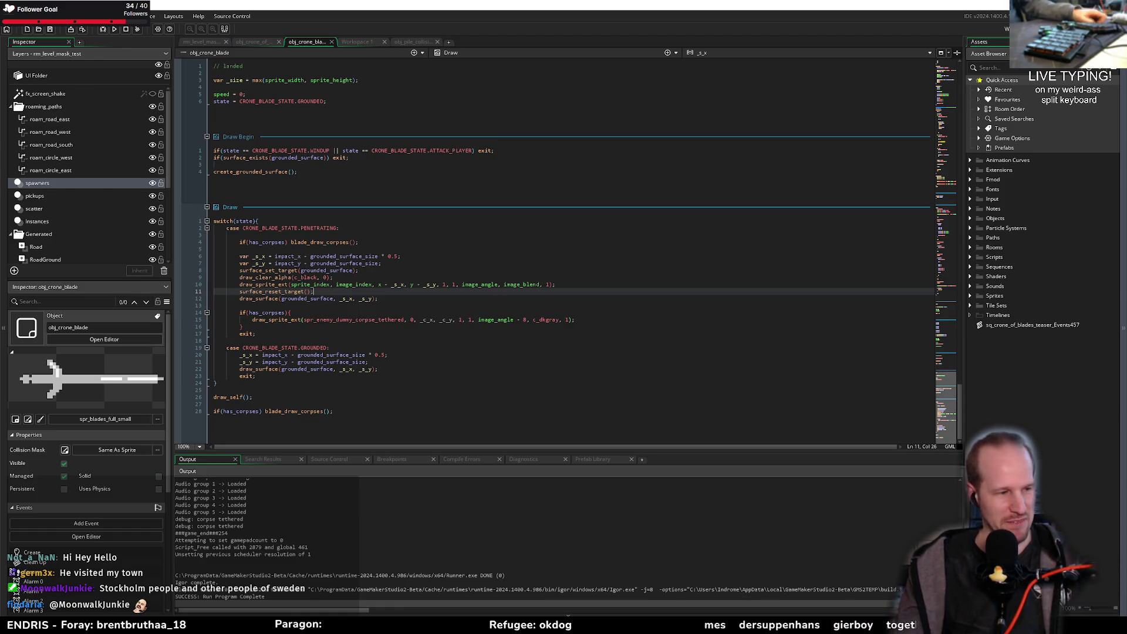
{"action": "left_click", "coordinate": [535, 329]}
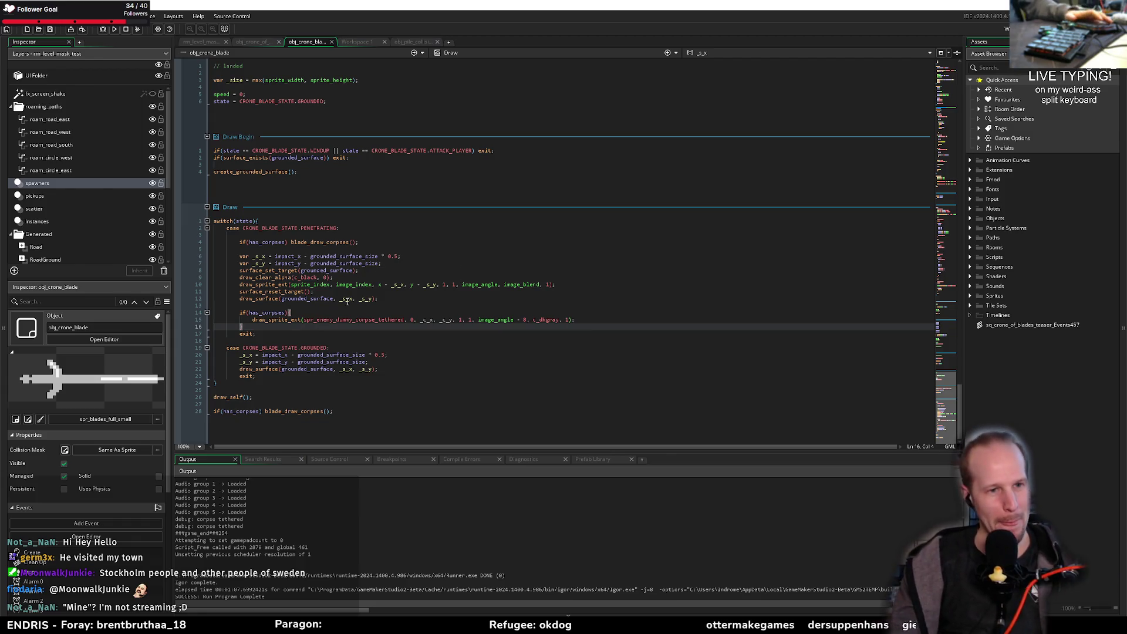
Step: Delete the leftover if(has_corpses) draw_sprite_ext block after draw_surface and save
{"action": "left_click_drag", "start_coordinate": [295, 327], "coordinate": [197, 312]}
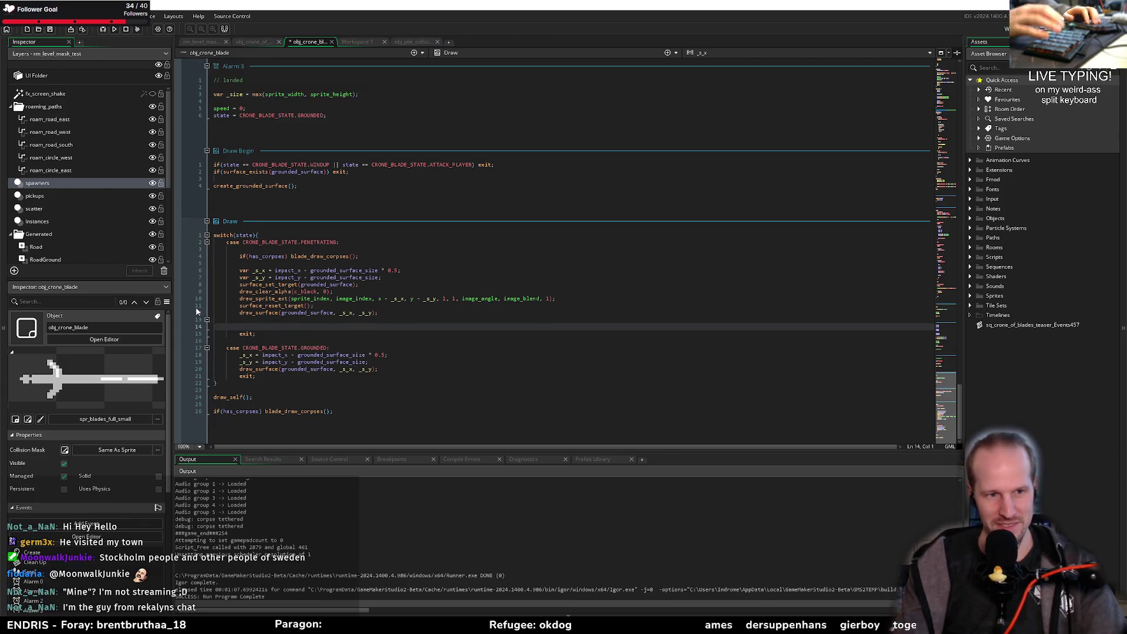
{"action": "key", "text": "BackSpace"}
{"action": "key", "text": "ctrl+s"}
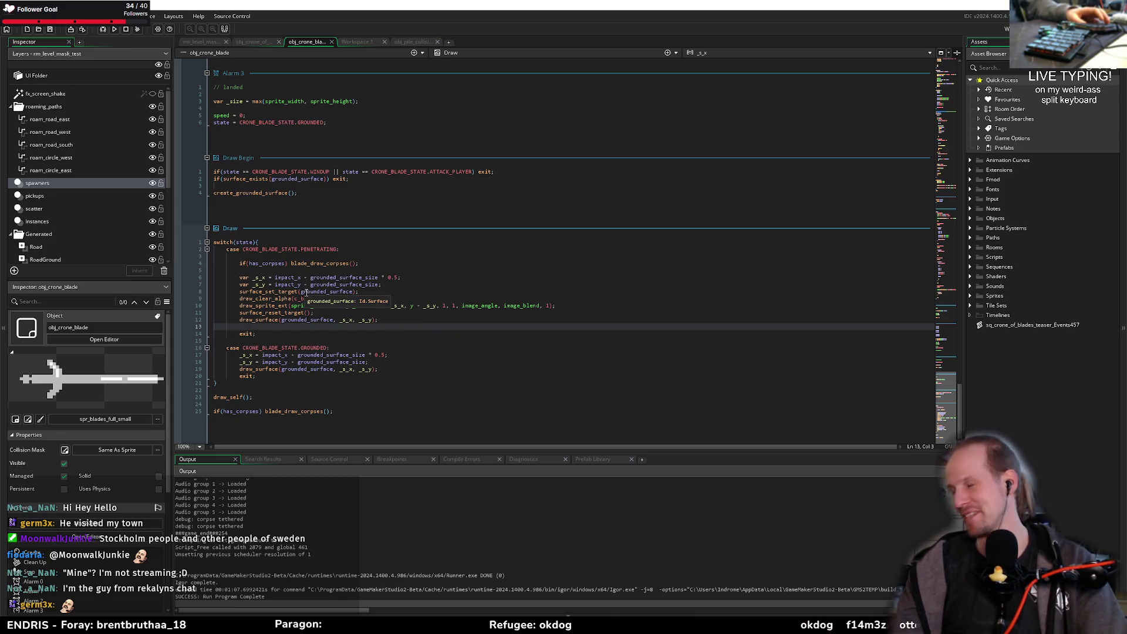
{"action": "left_click", "coordinate": [399, 294]}
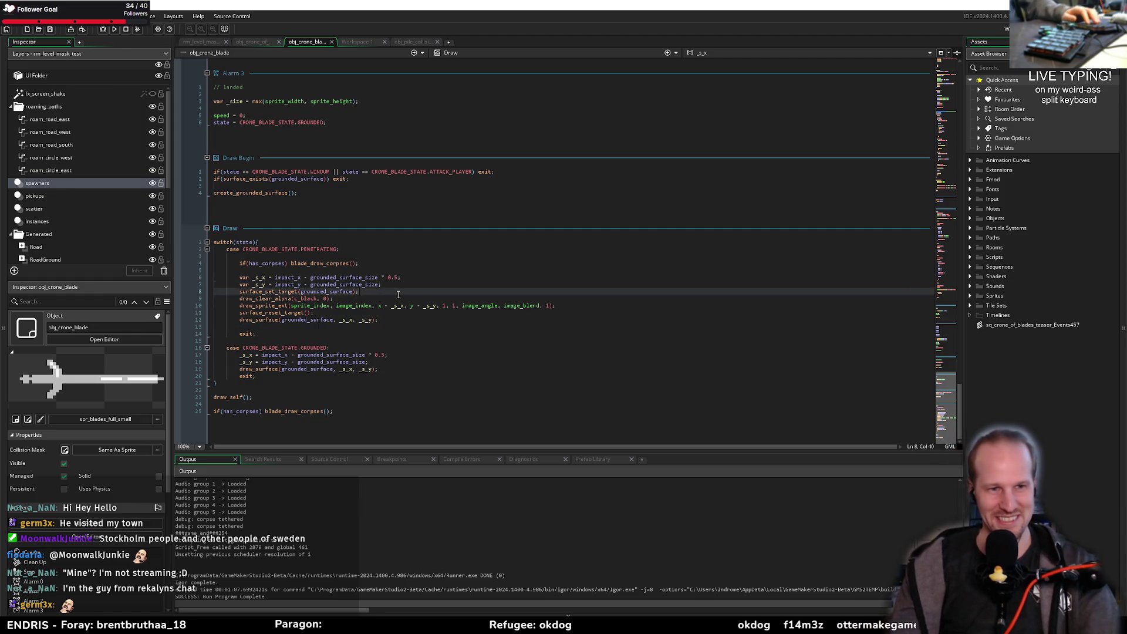
{"action": "left_click", "coordinate": [299, 269]}
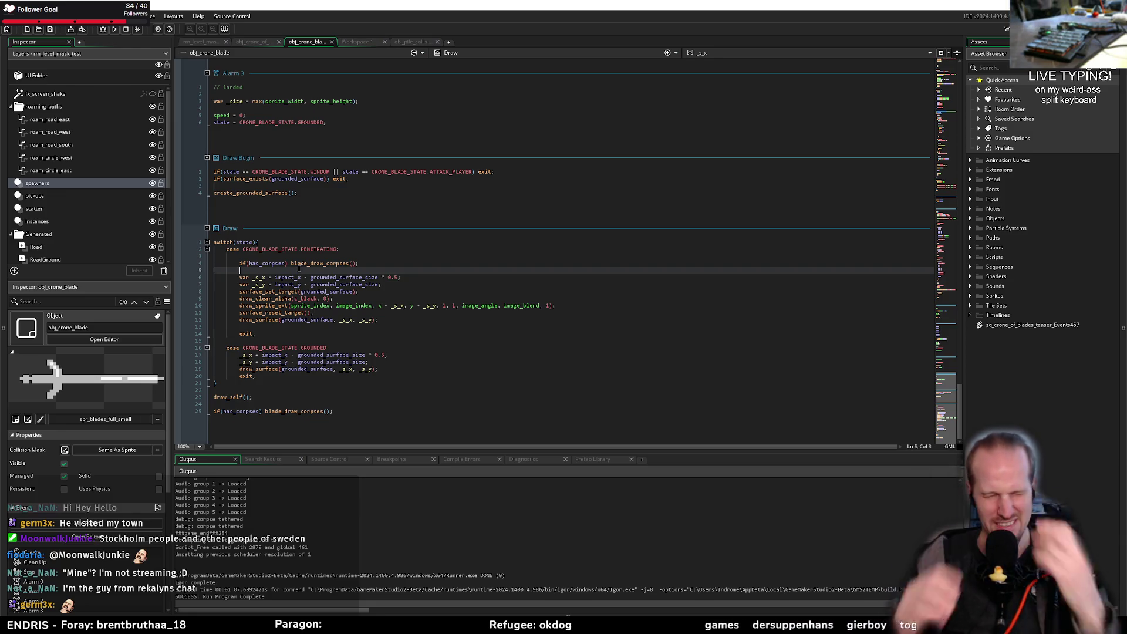
{"action": "left_click", "coordinate": [347, 369]}
{"action": "left_click", "coordinate": [338, 382]}
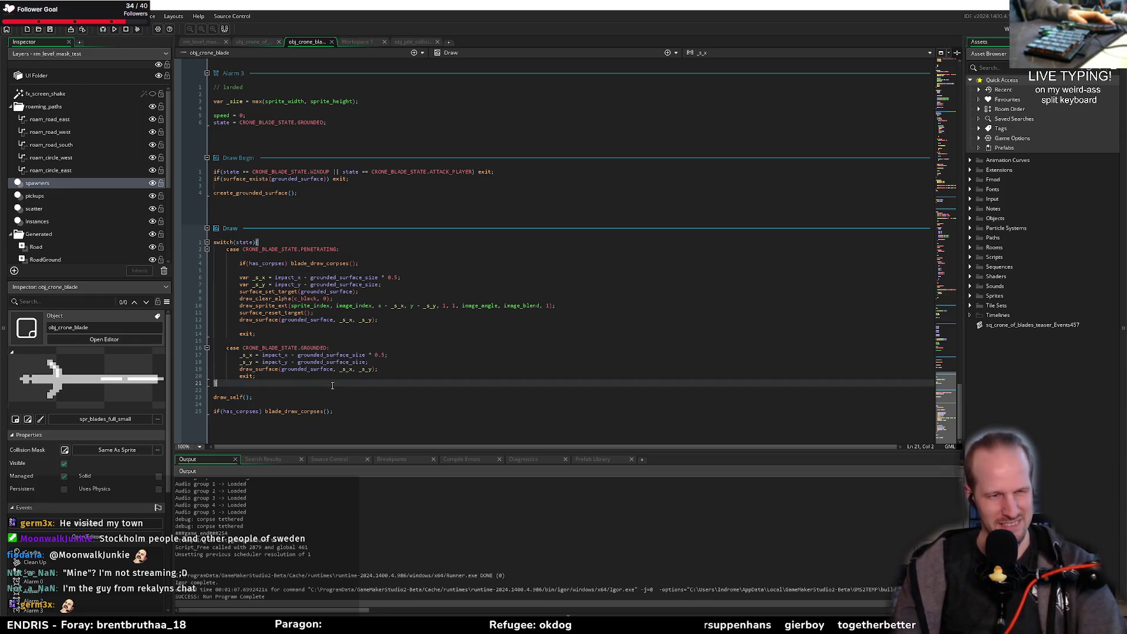
{"action": "left_click", "coordinate": [329, 392]}
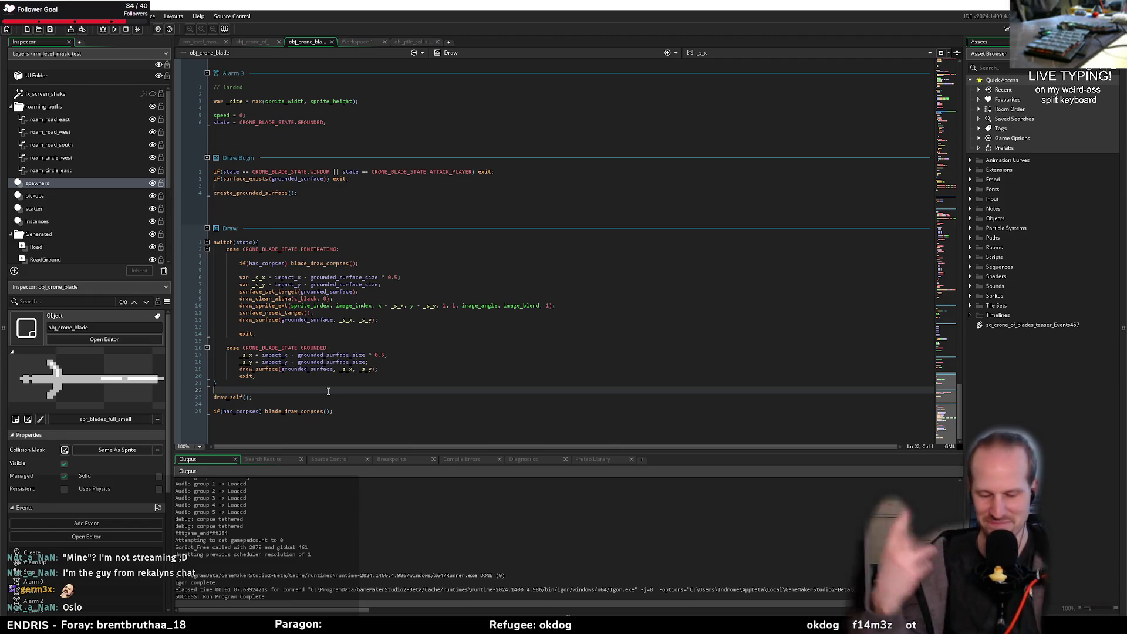
{"action": "left_click", "coordinate": [376, 368]}
{"action": "left_click", "coordinate": [414, 331]}
{"action": "left_click", "coordinate": [415, 340]}
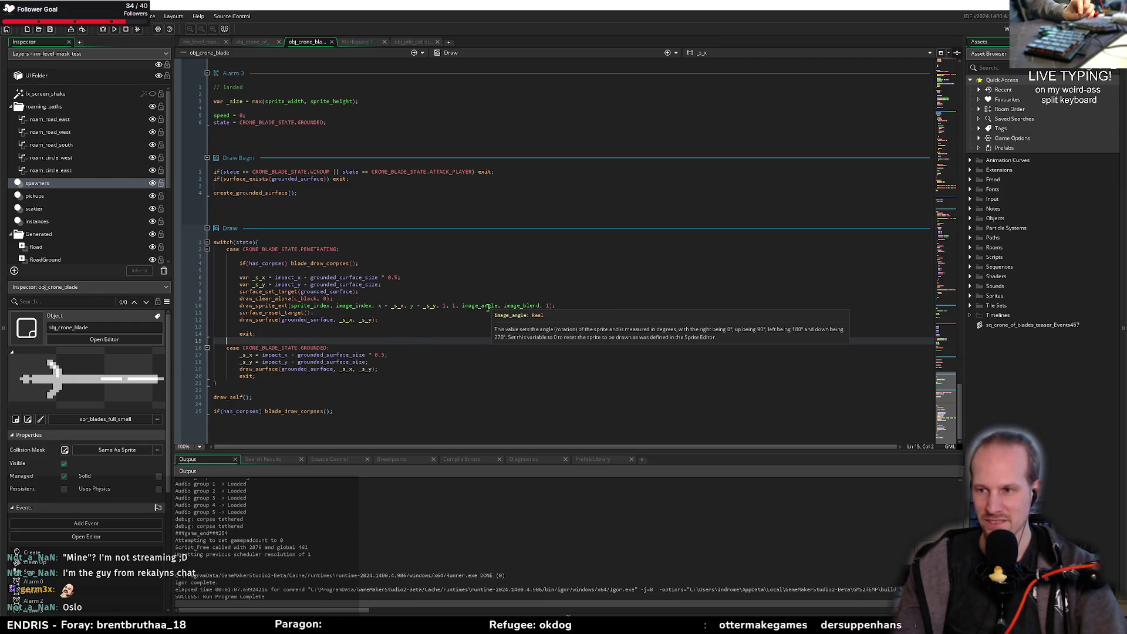
{"action": "left_click", "coordinate": [349, 316]}
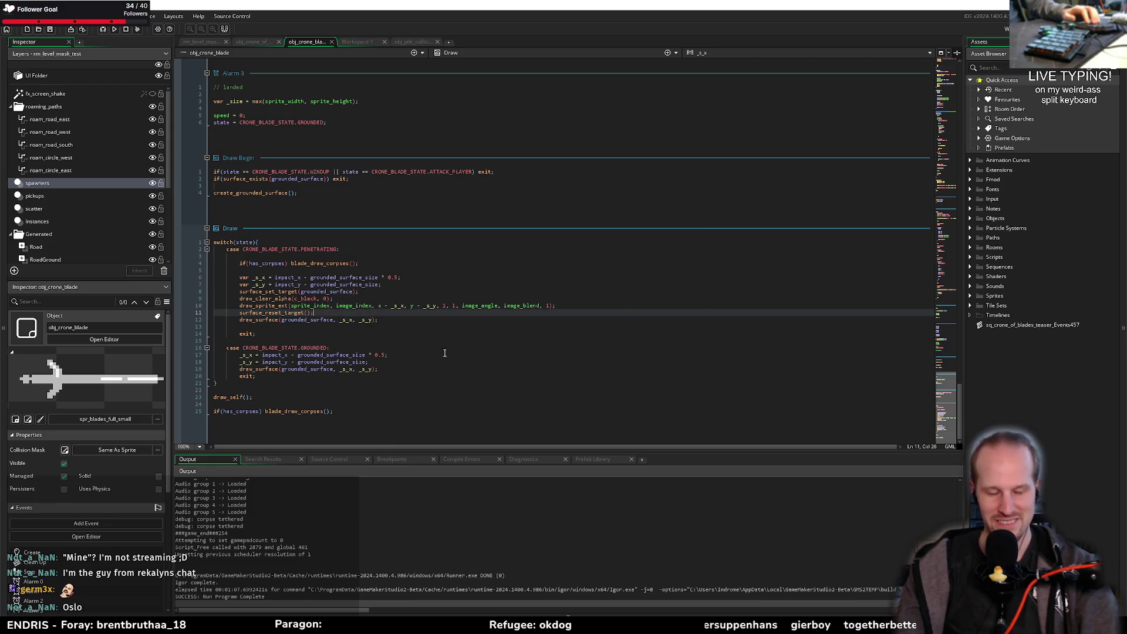
{"action": "left_click", "coordinate": [357, 326]}
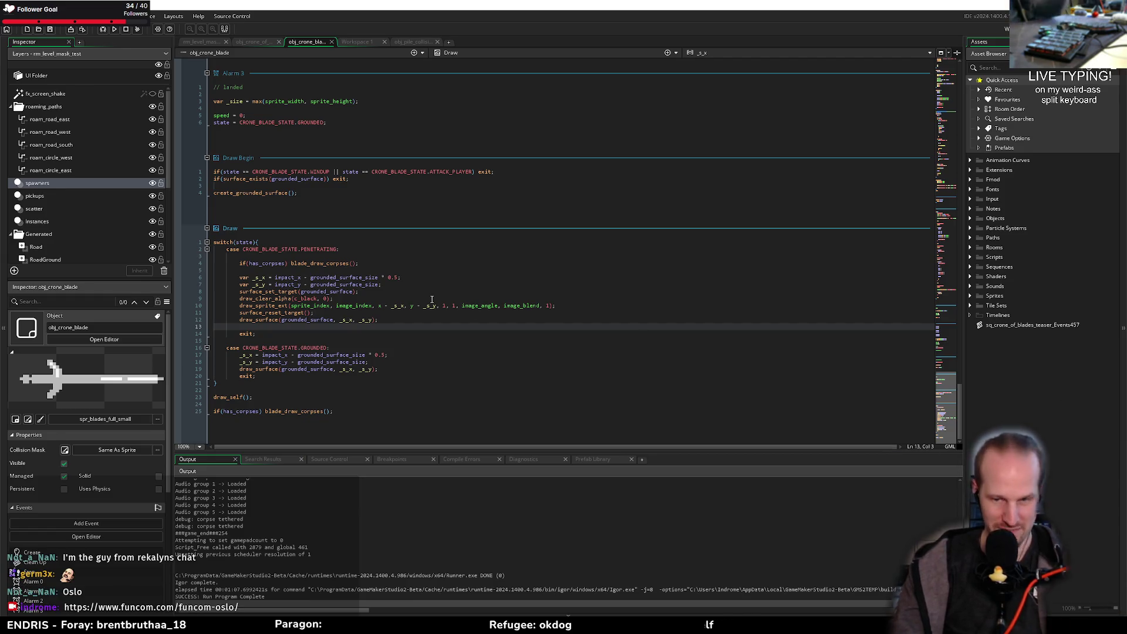
{"action": "left_click", "coordinate": [414, 306]}
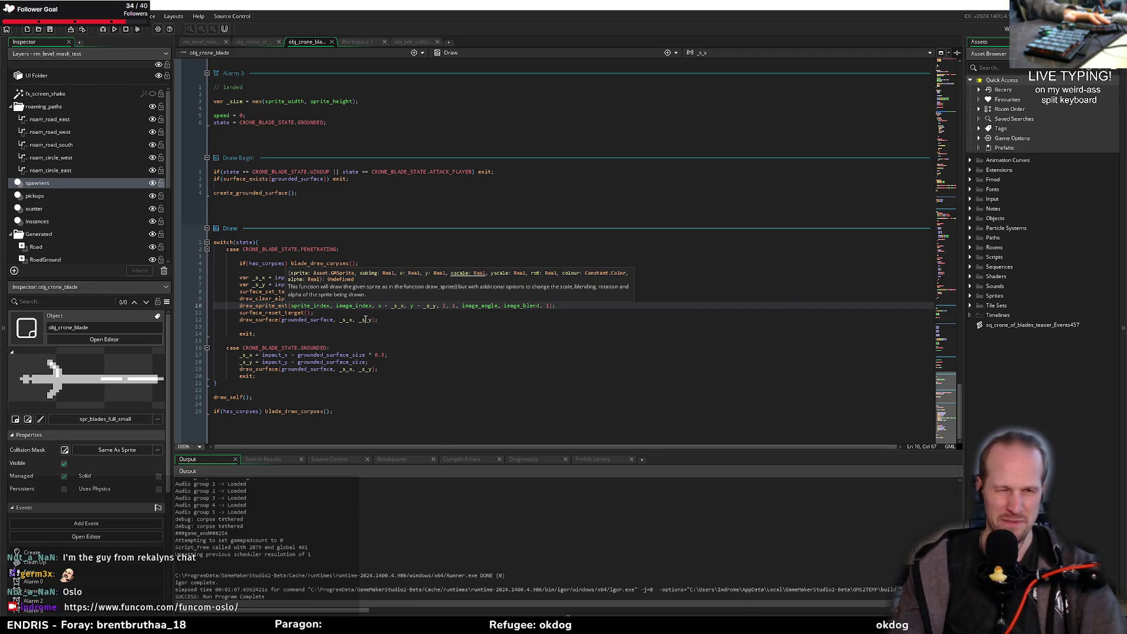
{"action": "key", "text": "Down"}
{"action": "key", "text": "Up"}
{"action": "key", "text": "Up"}
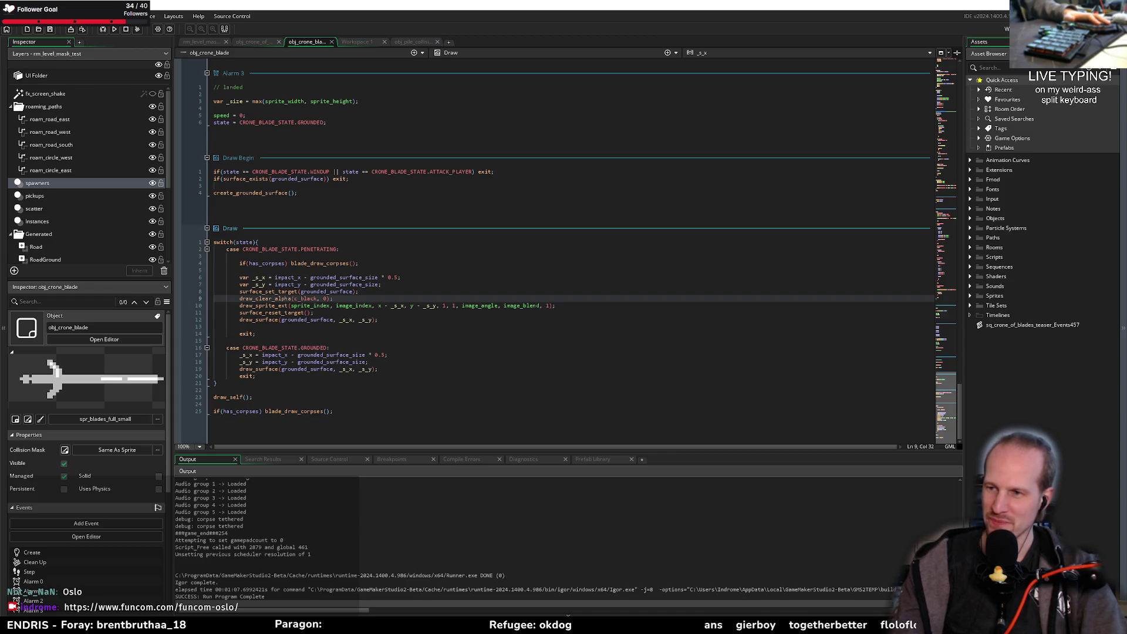
{"action": "left_click", "coordinate": [359, 338]}
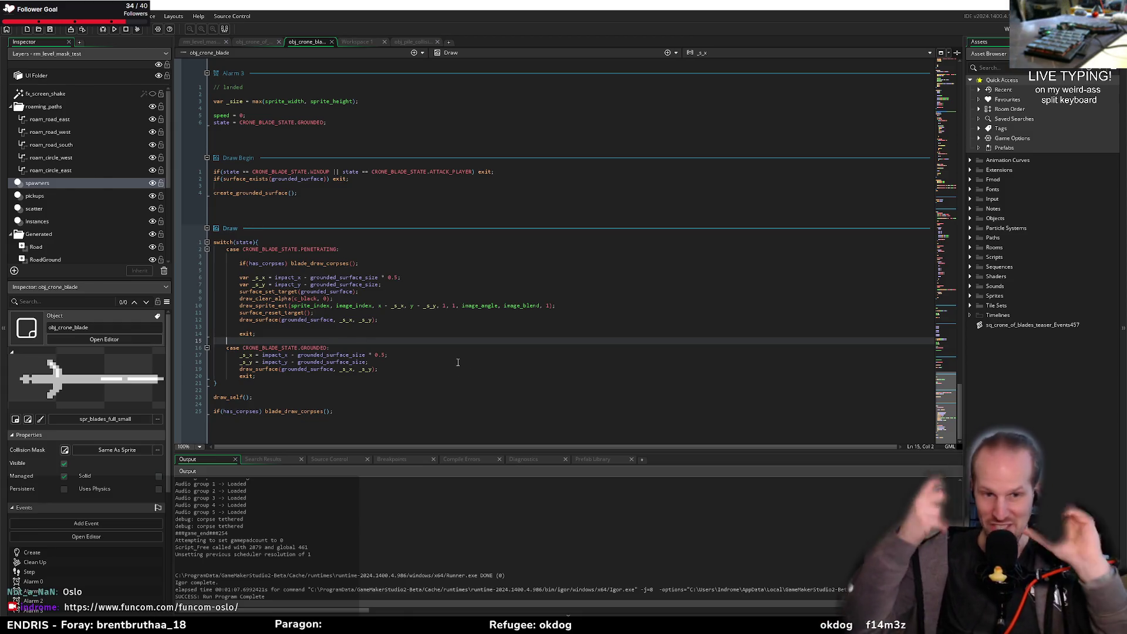
{"action": "left_click", "coordinate": [499, 326]}
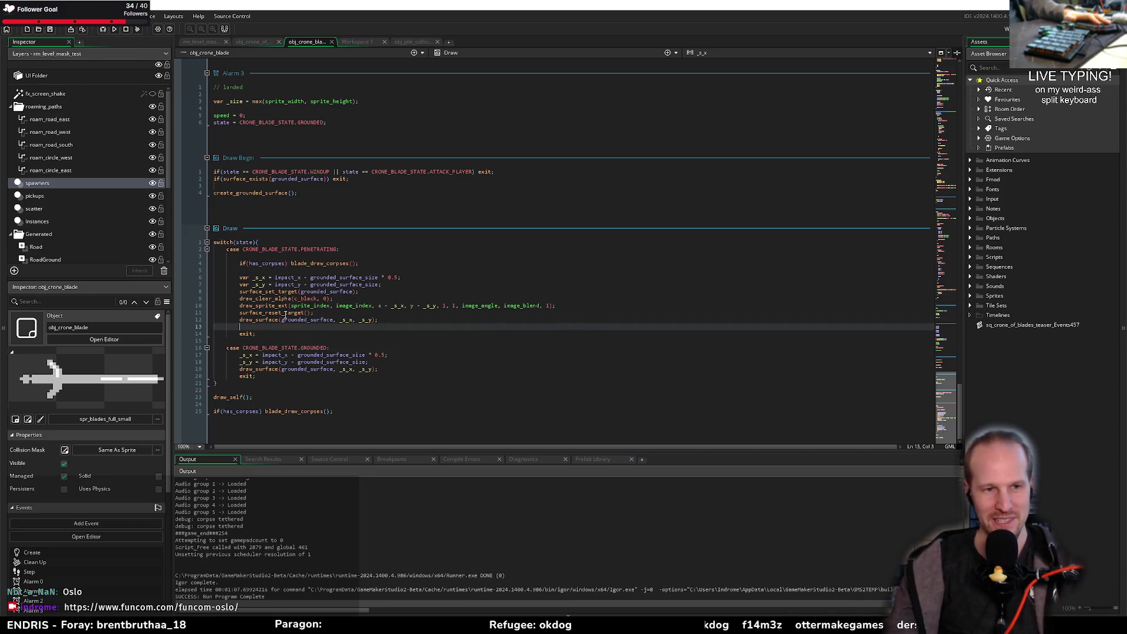
{"action": "key", "text": "Up"}
{"action": "key", "text": "End"}
{"action": "key", "text": "Up"}
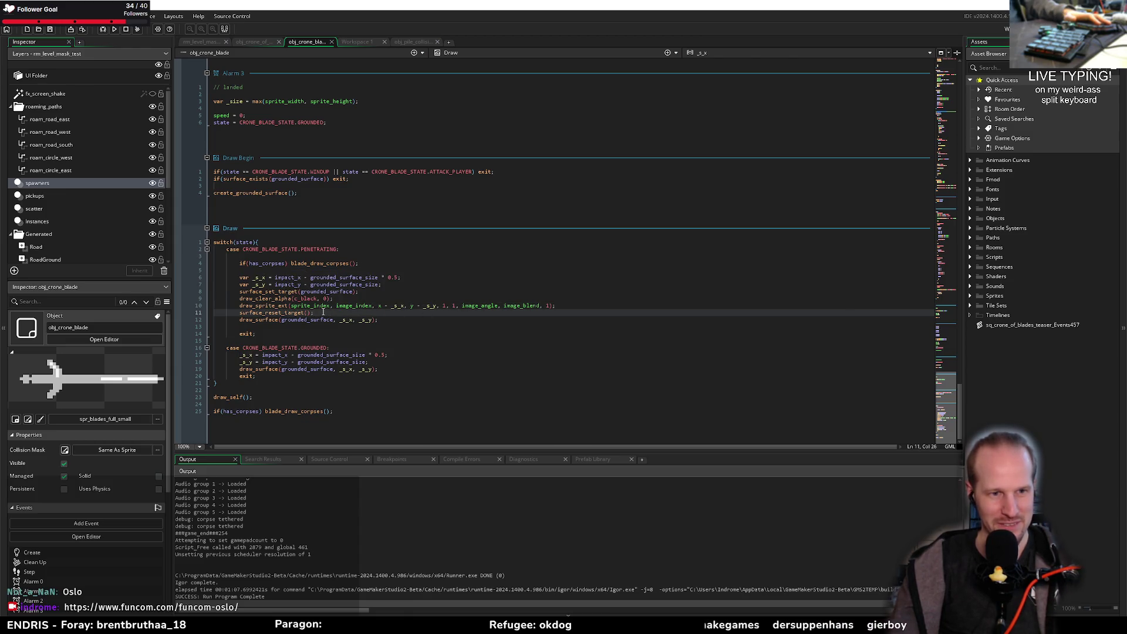
{"action": "key", "text": "Down"}
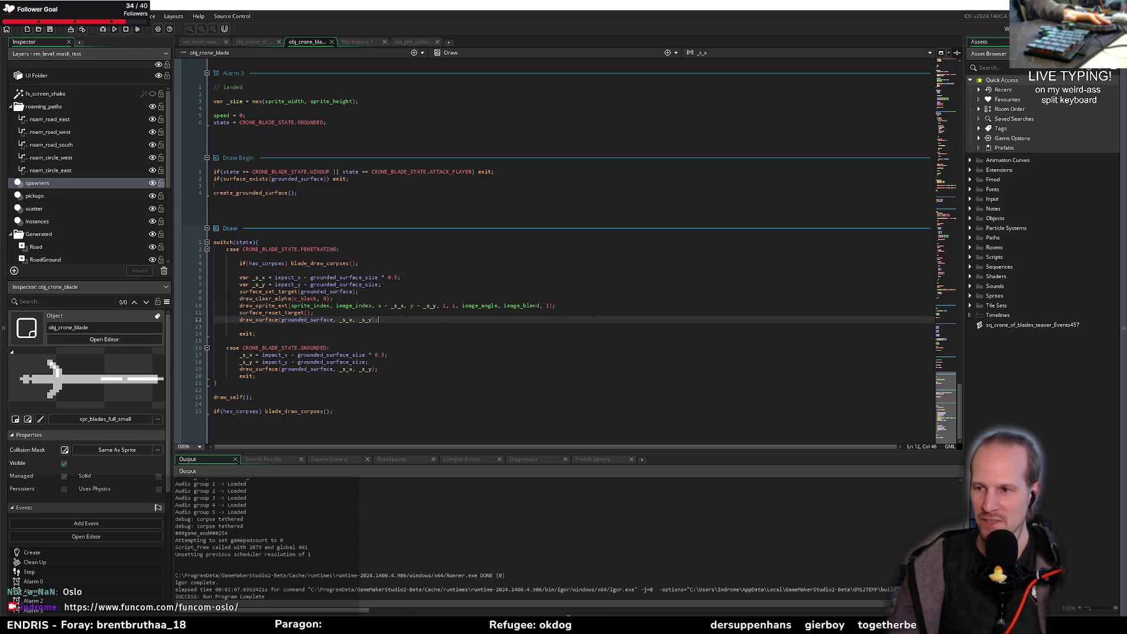
{"action": "left_click", "coordinate": [350, 411]}
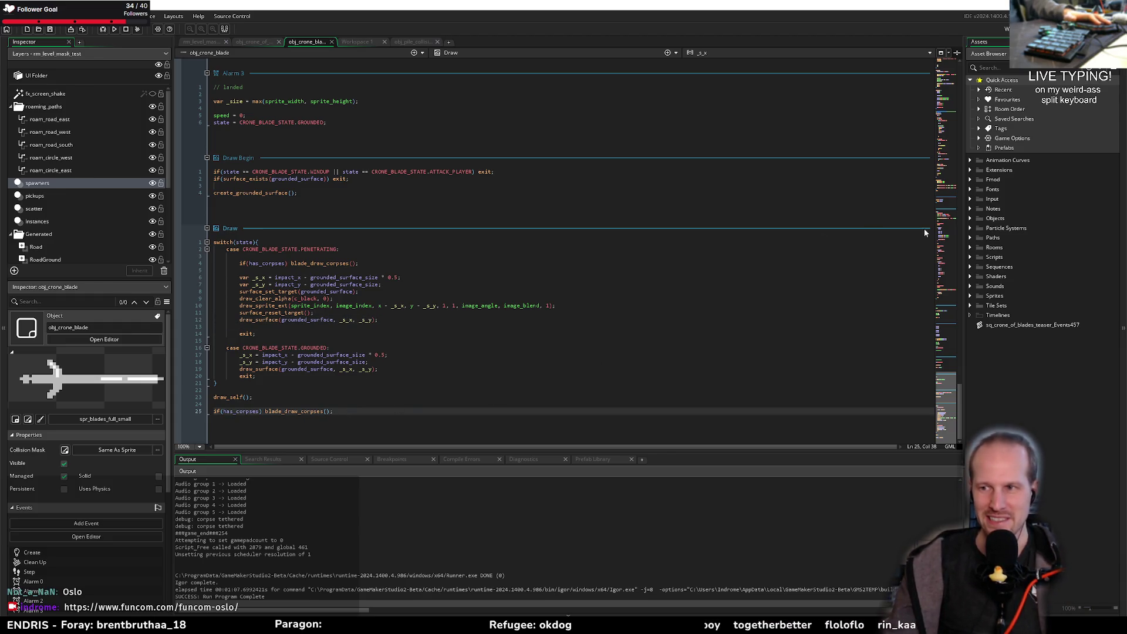
{"action": "left_click", "coordinate": [300, 405]}
{"action": "left_click", "coordinate": [348, 415]}
{"action": "left_click", "coordinate": [349, 391]}
{"action": "scroll", "coordinate": [347, 373], "scroll_direction": "up", "scroll_amount": 10}
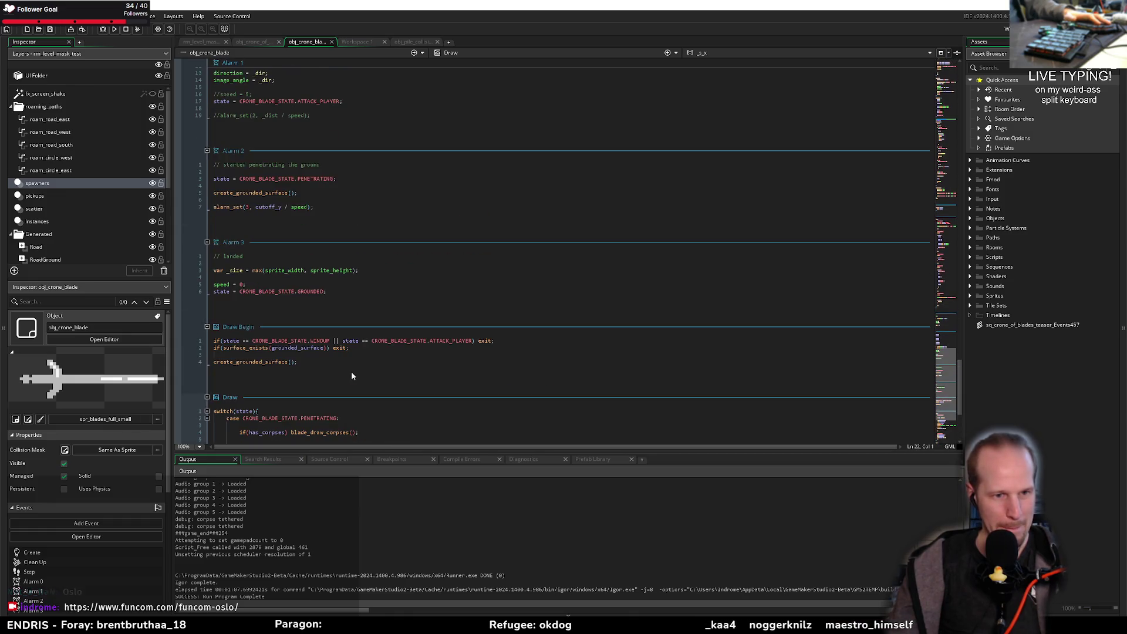
{"action": "left_click", "coordinate": [339, 368]}
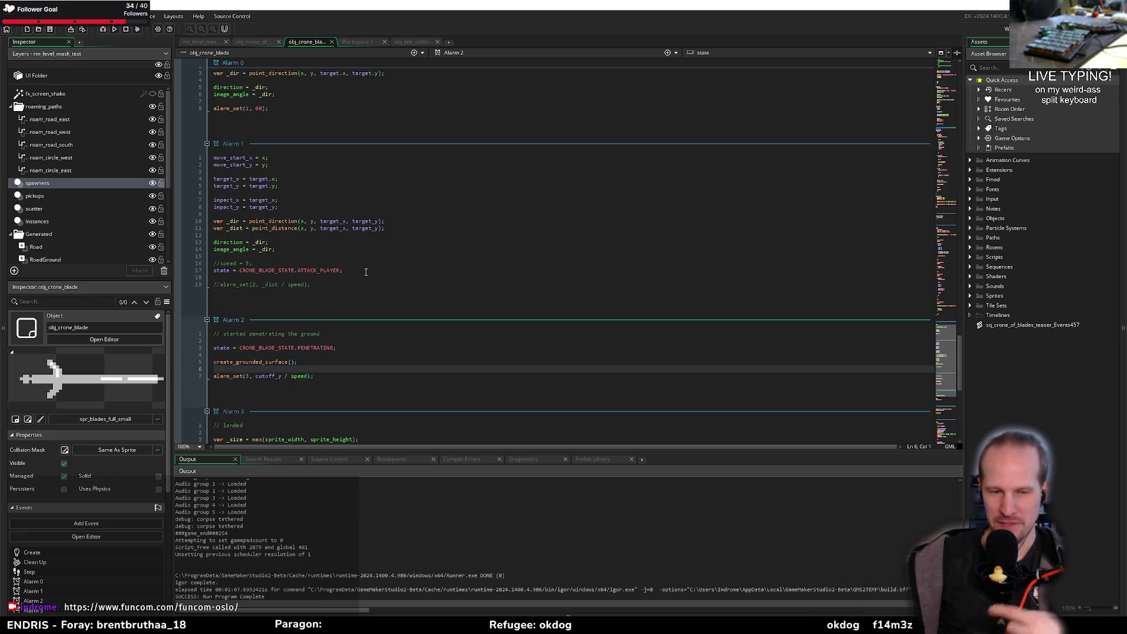
{"action": "left_click", "coordinate": [366, 251]}
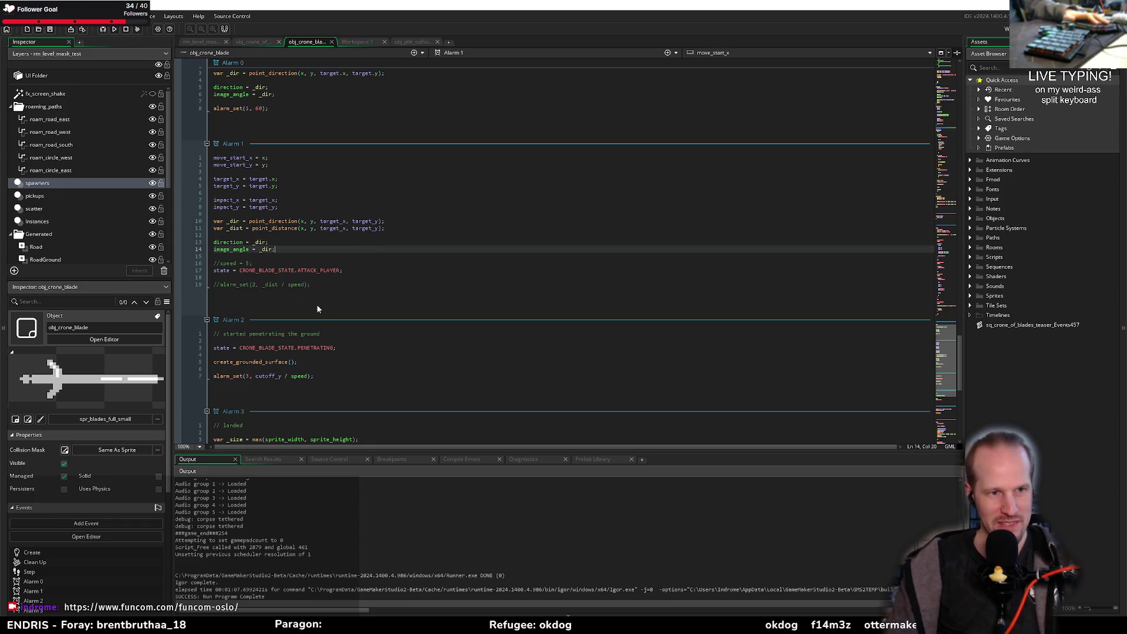
{"action": "scroll", "coordinate": [348, 305], "scroll_direction": "up", "scroll_amount": 15}
{"action": "scroll", "coordinate": [329, 305], "scroll_direction": "down", "scroll_amount": 10}
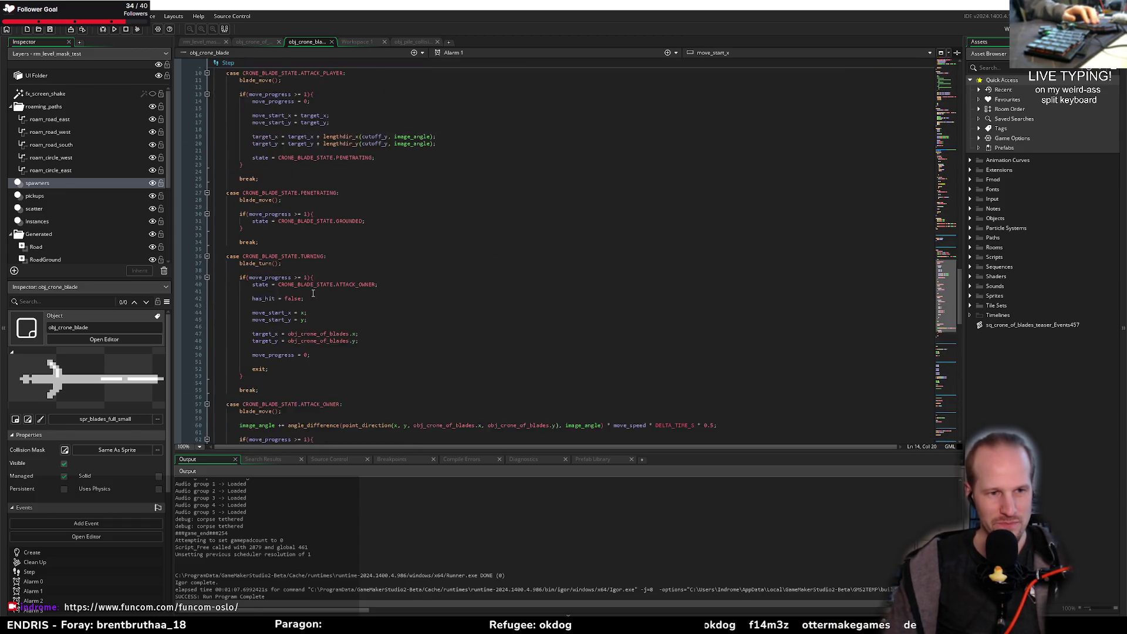
{"action": "left_click", "coordinate": [229, 292]}
{"action": "scroll", "coordinate": [282, 353], "scroll_direction": "down", "scroll_amount": 5}
{"action": "scroll", "coordinate": [280, 357], "scroll_direction": "down", "scroll_amount": 5}
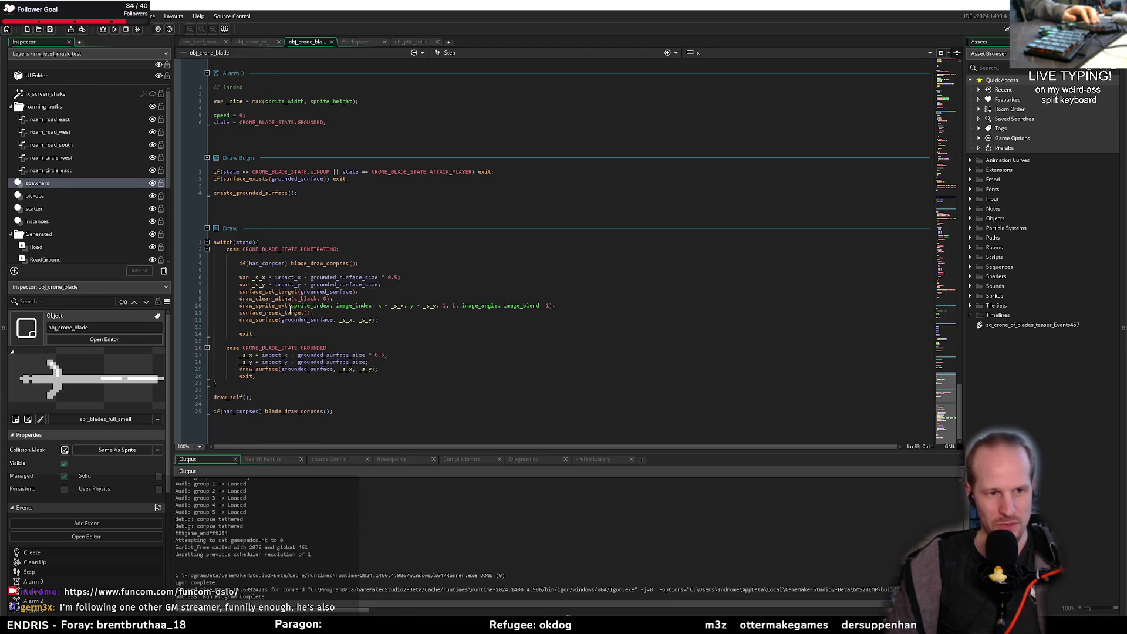
{"action": "left_click", "coordinate": [313, 299]}
{"action": "double_click", "coordinate": [282, 414]}
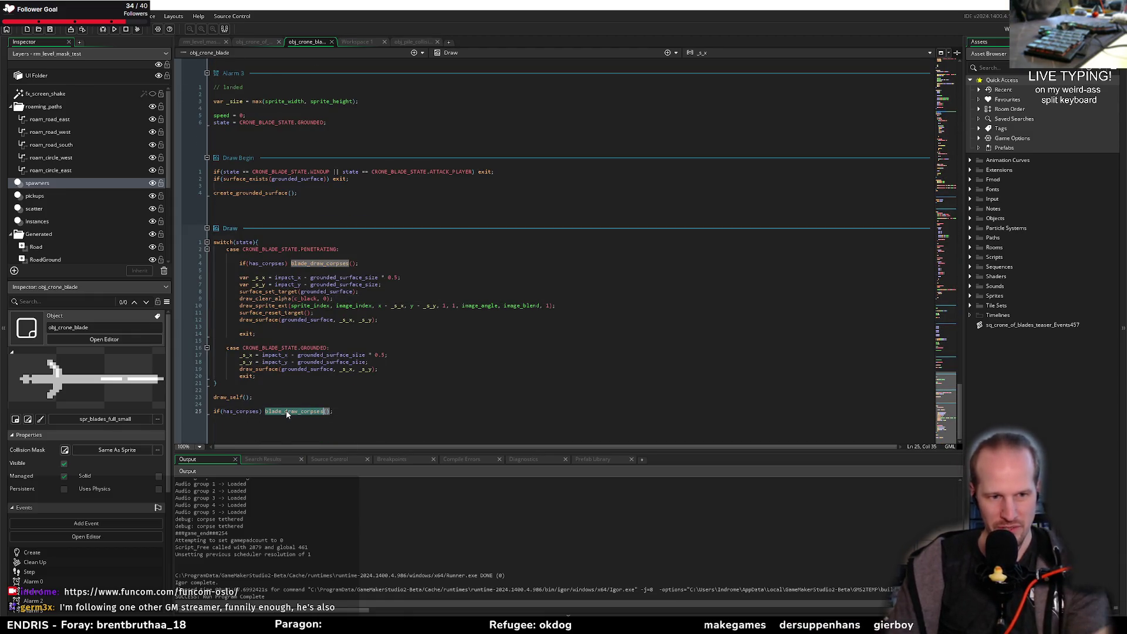
{"action": "key", "text": "End"}
{"action": "scroll", "coordinate": [322, 376], "scroll_direction": "up", "scroll_amount": 2}
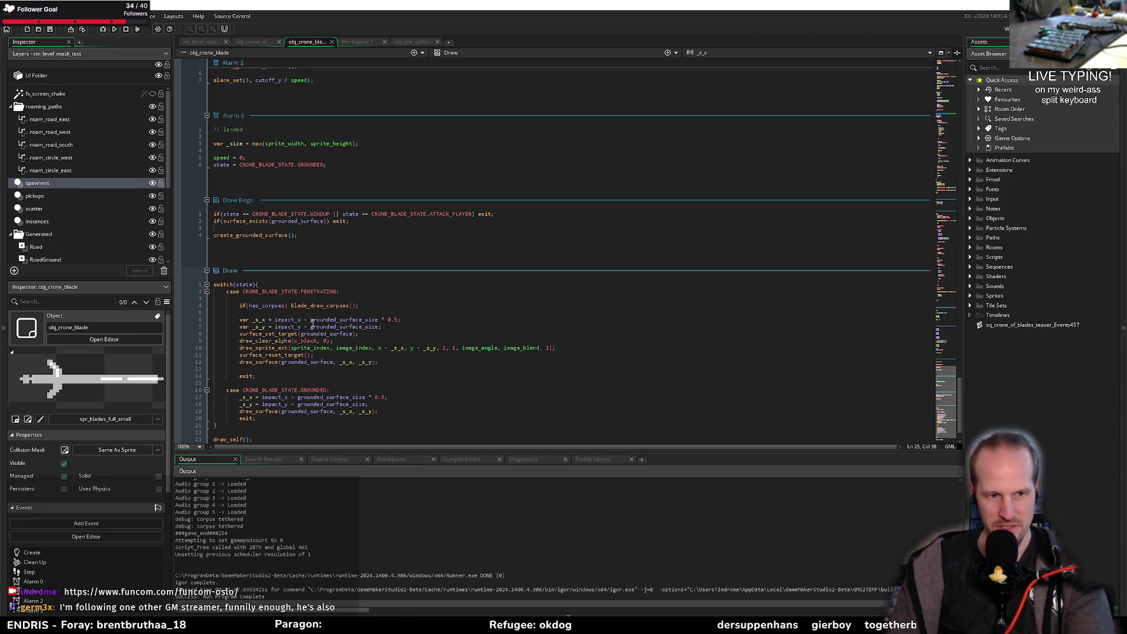
{"action": "scroll", "coordinate": [322, 376], "scroll_direction": "down", "scroll_amount": 2}
{"action": "scroll", "coordinate": [321, 337], "scroll_direction": "up", "scroll_amount": 8}
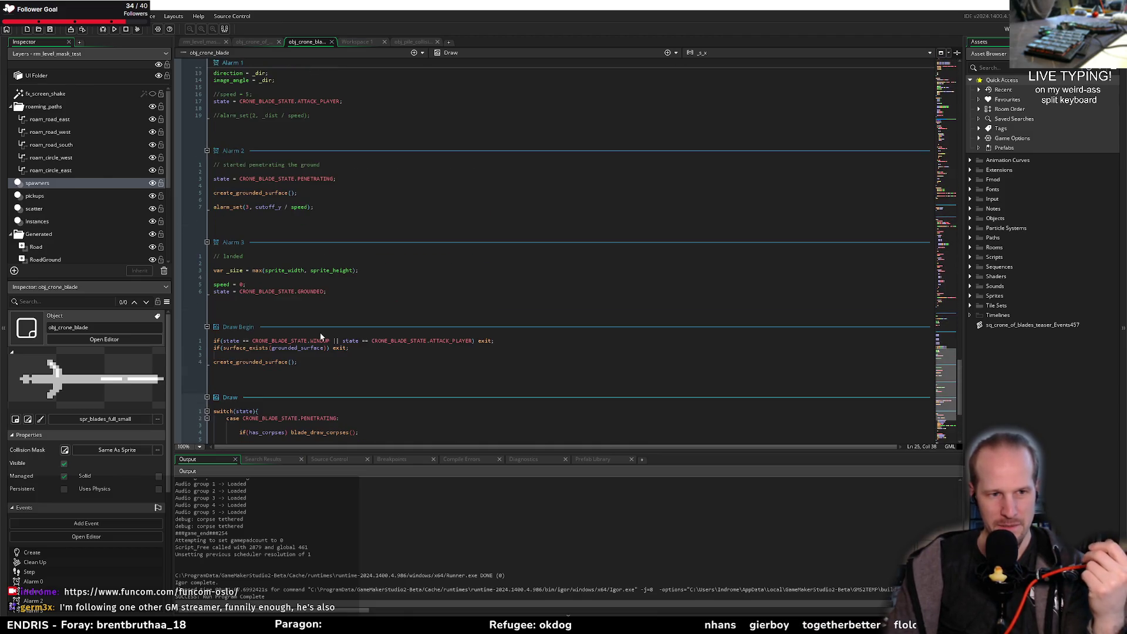
{"action": "left_click", "coordinate": [345, 291]}
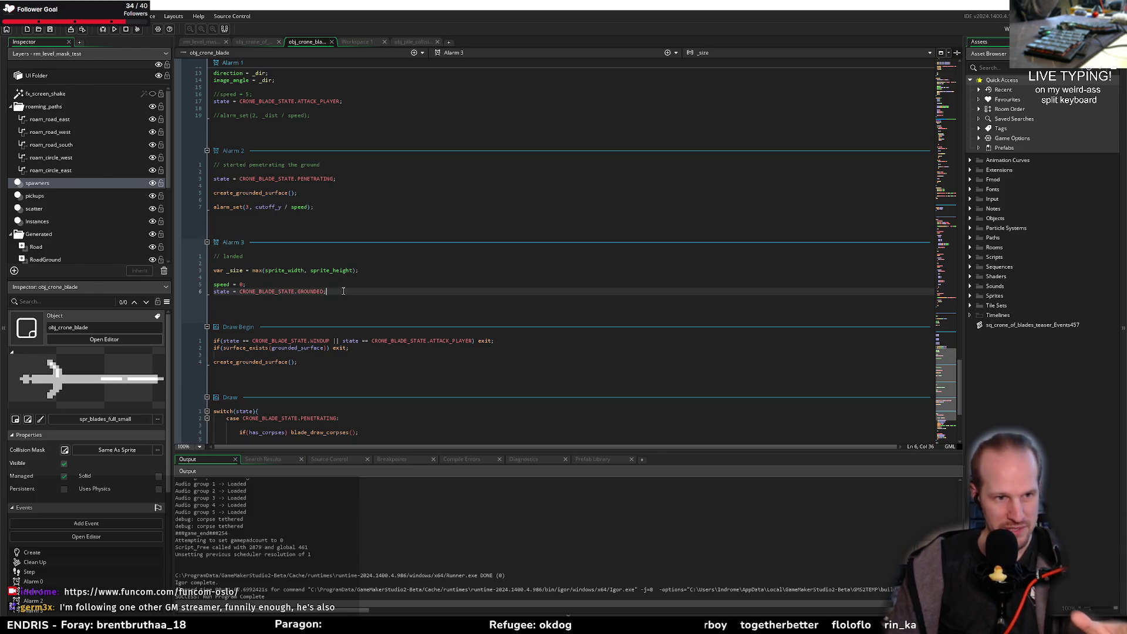
{"action": "double_click", "coordinate": [310, 292]}
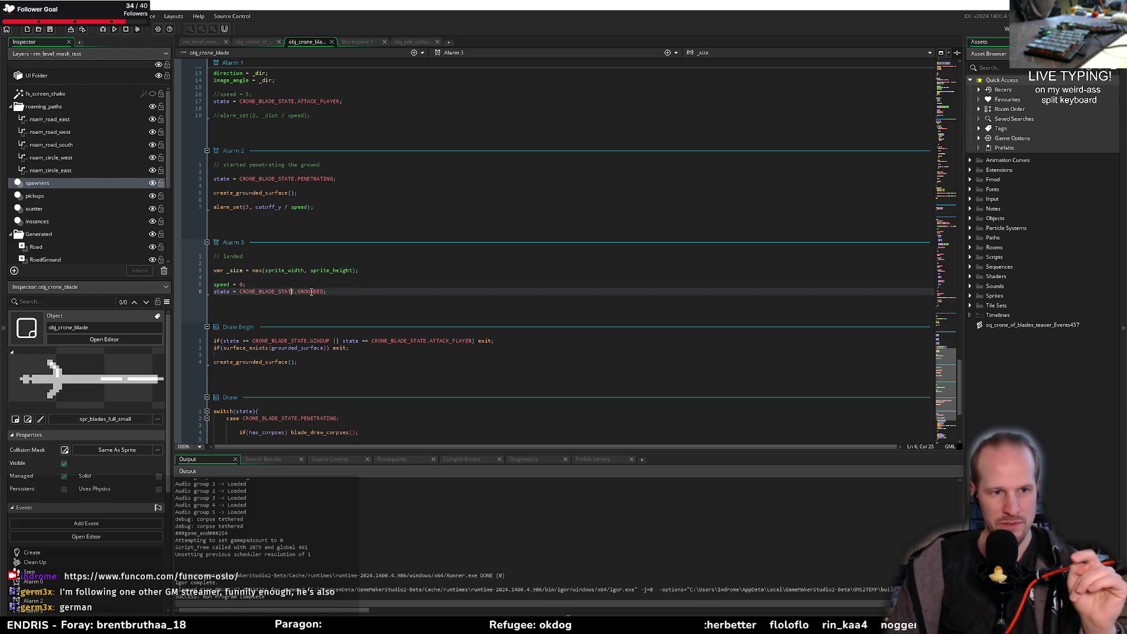
{"action": "scroll", "coordinate": [338, 298], "scroll_direction": "up", "scroll_amount": 20}
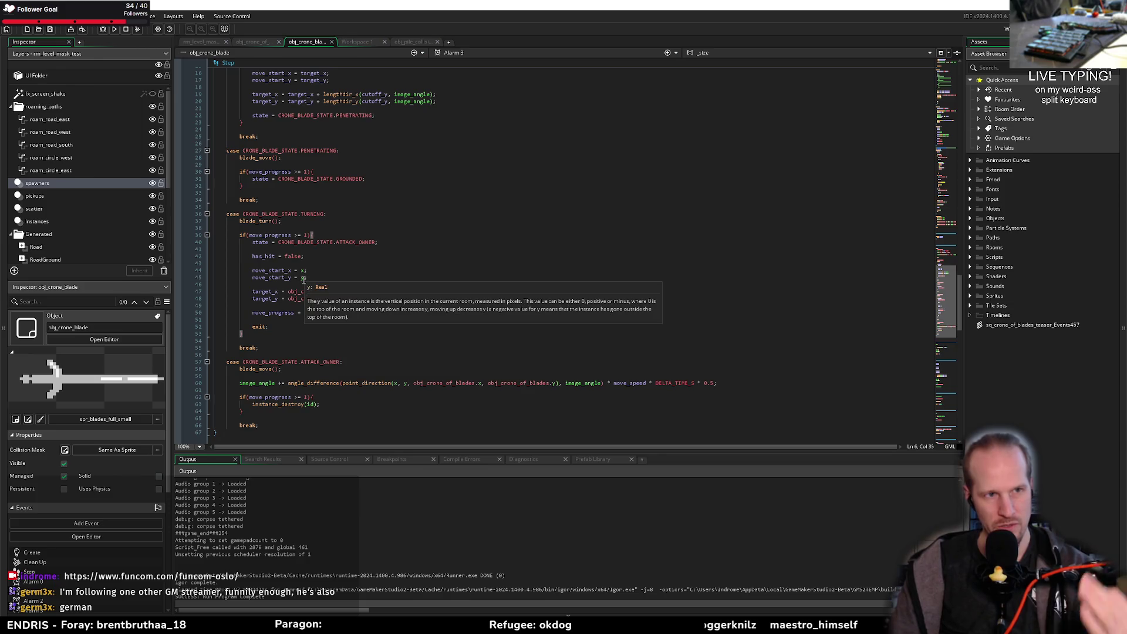
{"action": "left_click", "coordinate": [327, 266]}
{"action": "left_click", "coordinate": [360, 256]}
{"action": "triple_click", "coordinate": [347, 251]}
{"action": "left_click", "coordinate": [389, 254]}
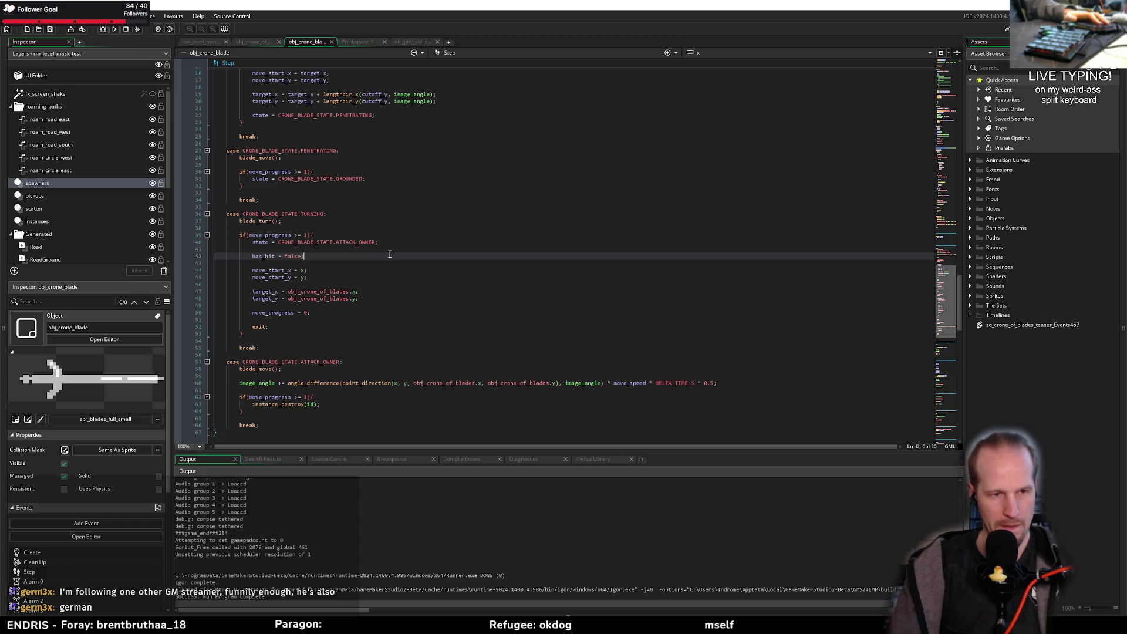
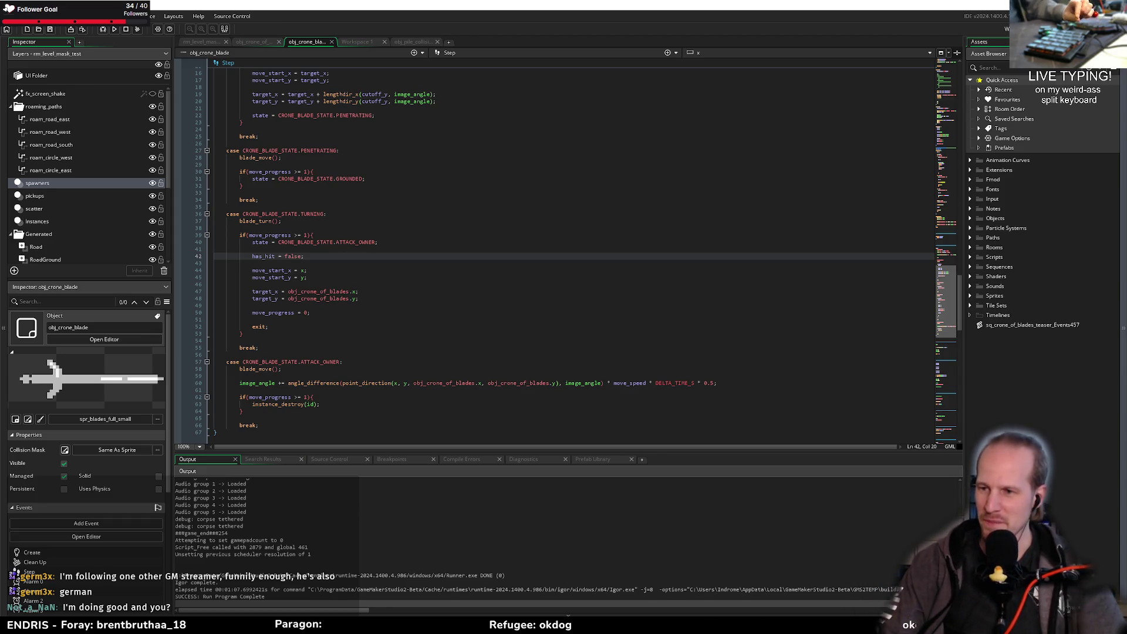
Step: Review the blade collision code and the PENETRATING case where the state becomes GROUNDED
{"action": "left_click", "coordinate": [311, 305]}
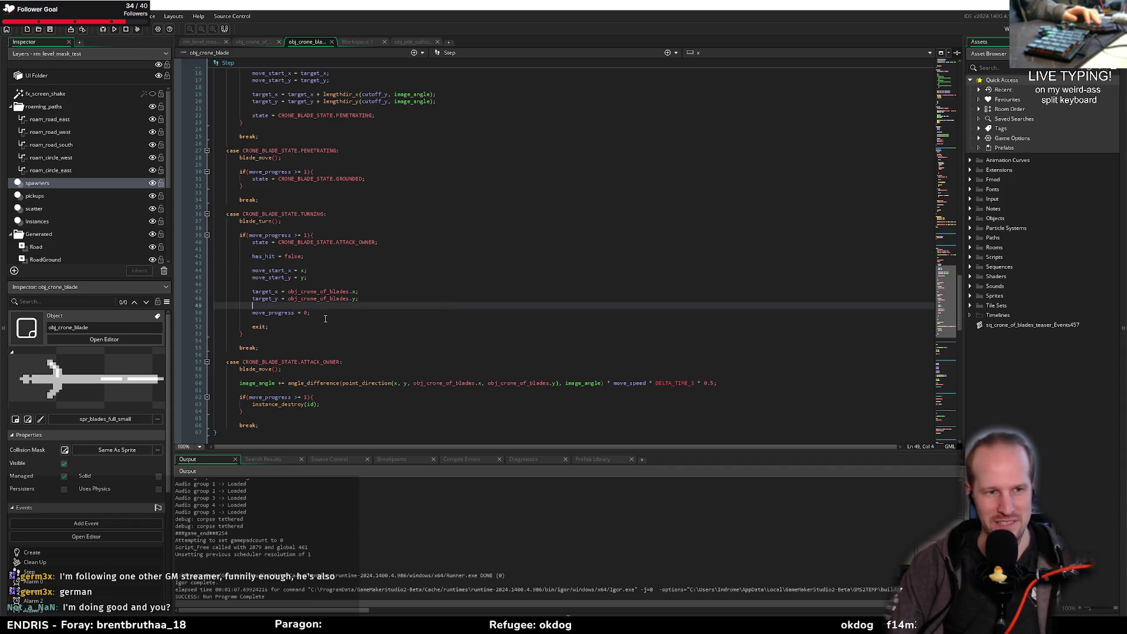
{"action": "key", "text": "Down"}
{"action": "key", "text": "Up"}
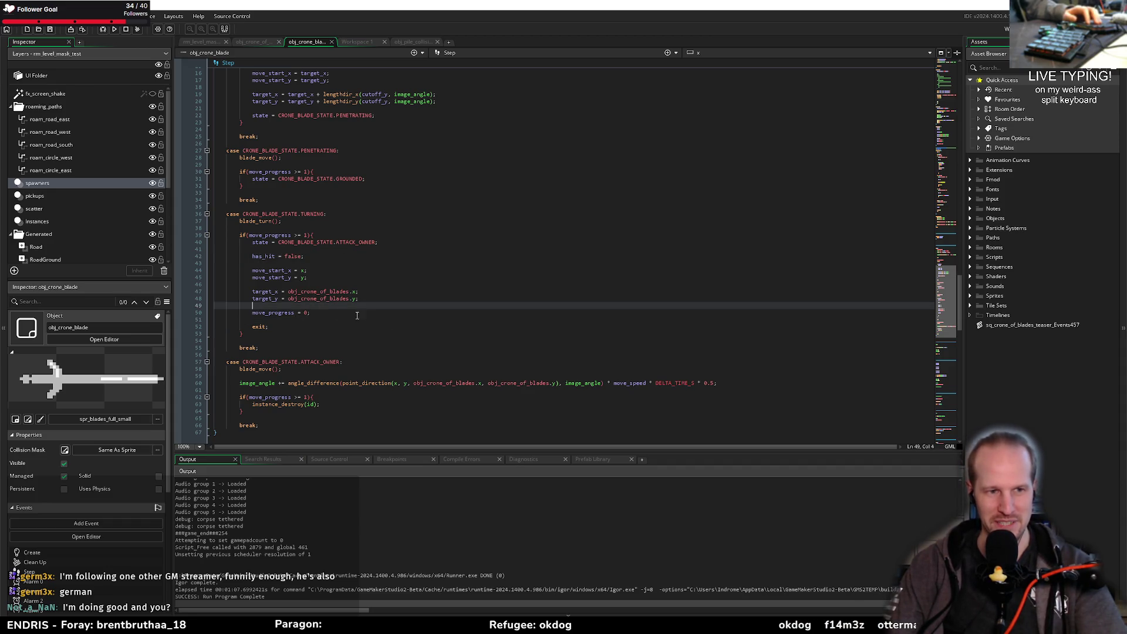
{"action": "left_click", "coordinate": [305, 206]}
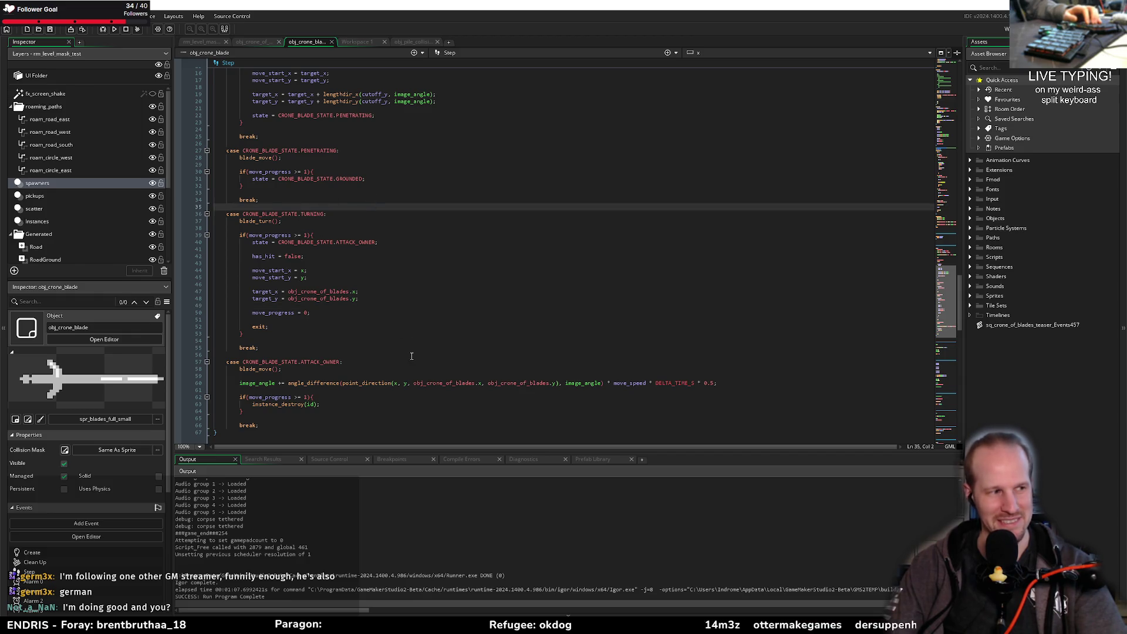
{"action": "scroll", "coordinate": [412, 356], "scroll_direction": "up", "scroll_amount": 20}
{"action": "left_click", "coordinate": [295, 276]}
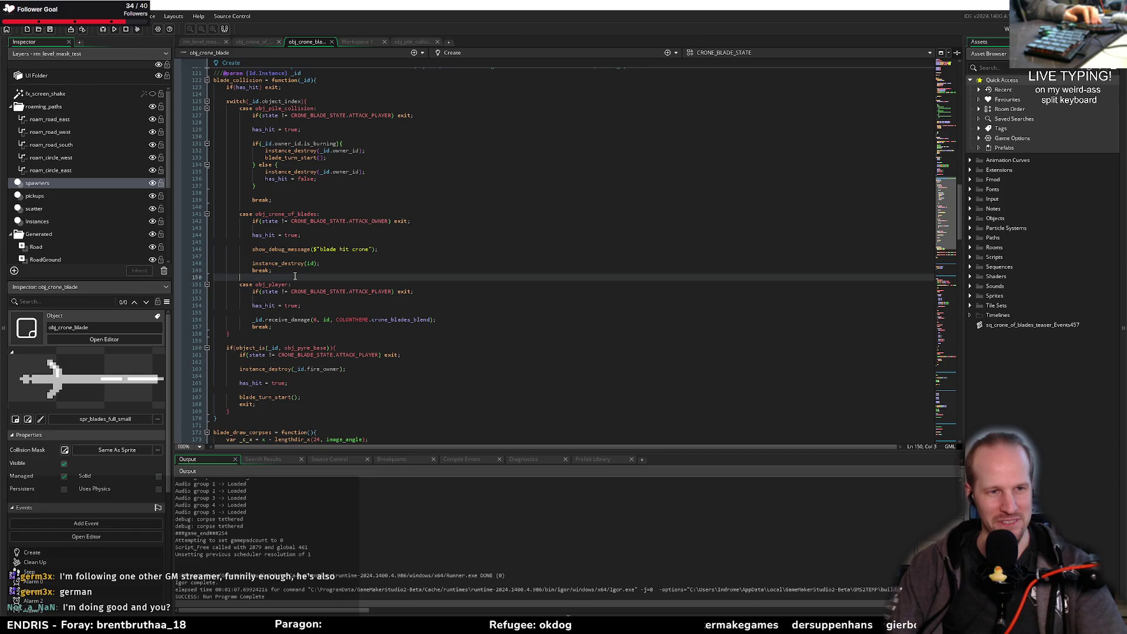
{"action": "left_click", "coordinate": [271, 207]}
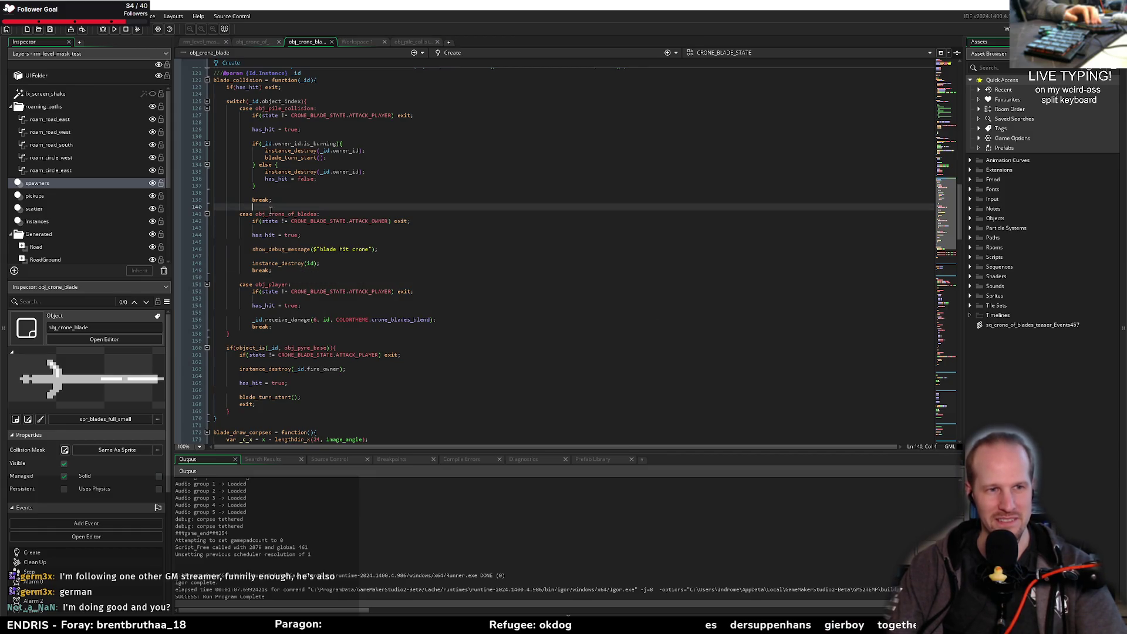
{"action": "left_click", "coordinate": [245, 276]}
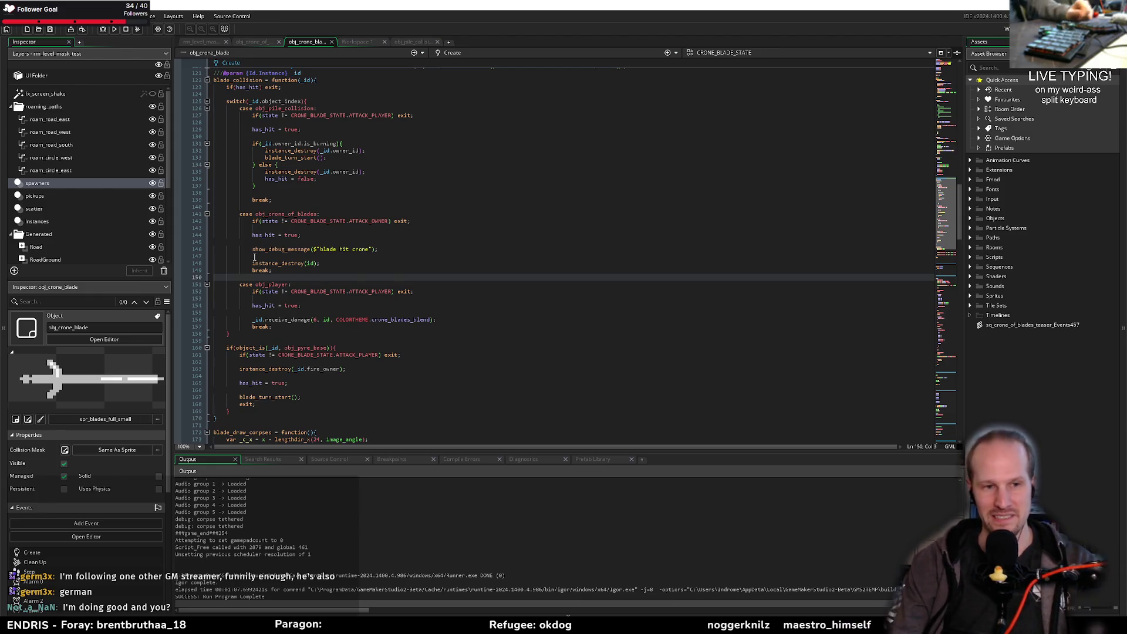
{"action": "key", "text": "Up"}
{"action": "key", "text": "End"}
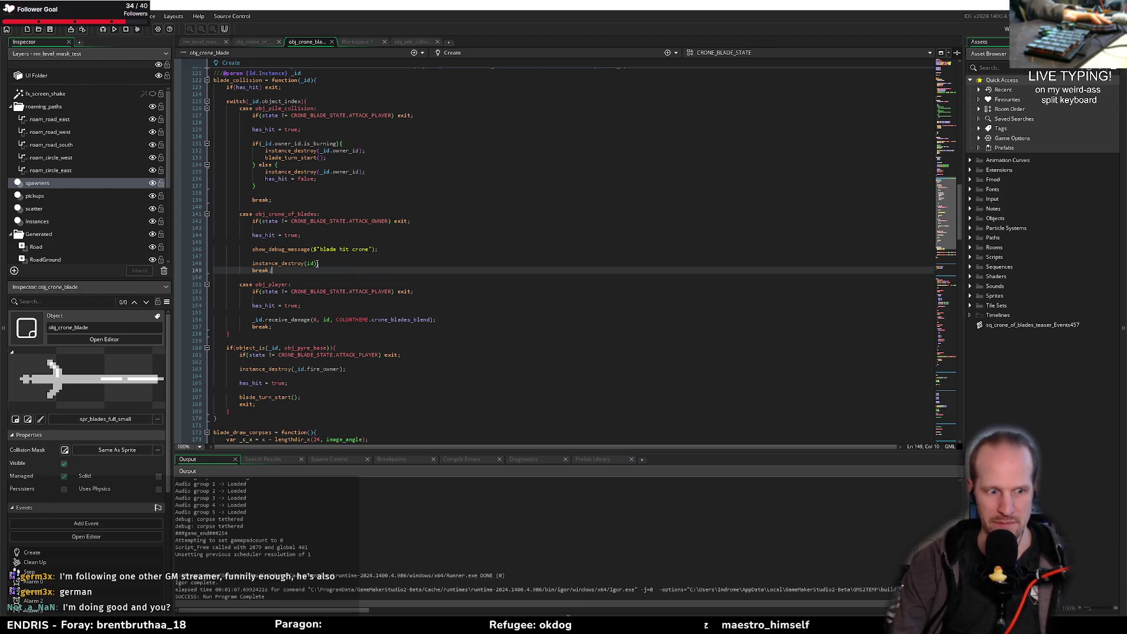
{"action": "left_click", "coordinate": [315, 233]}
{"action": "left_click", "coordinate": [309, 231]}
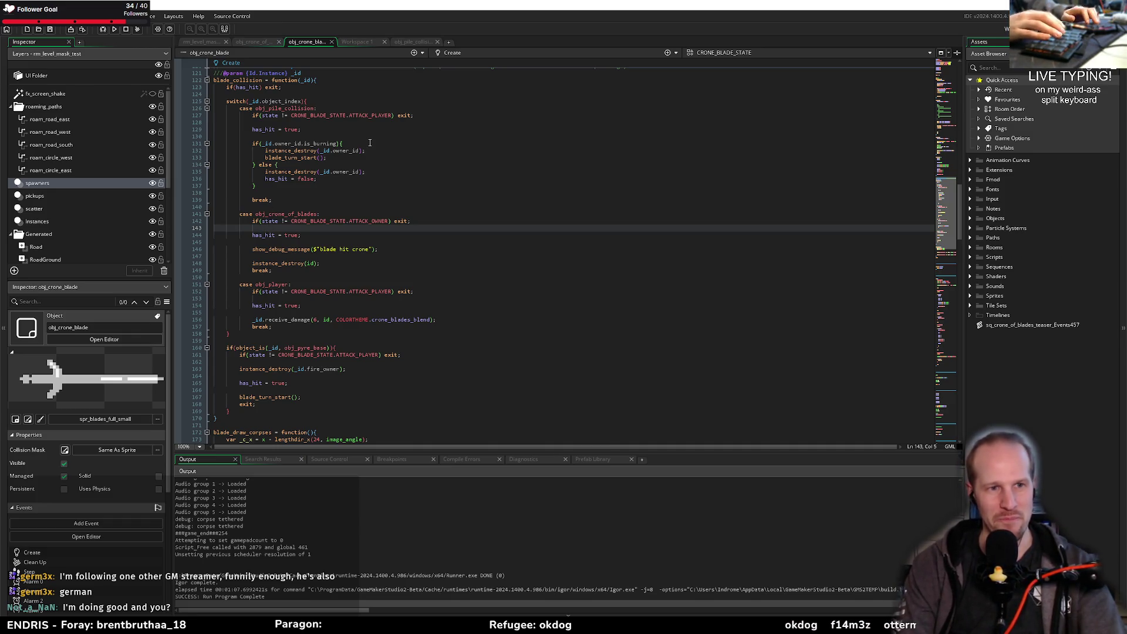
{"action": "left_click", "coordinate": [308, 210]}
{"action": "scroll", "coordinate": [308, 213], "scroll_direction": "up", "scroll_amount": 6}
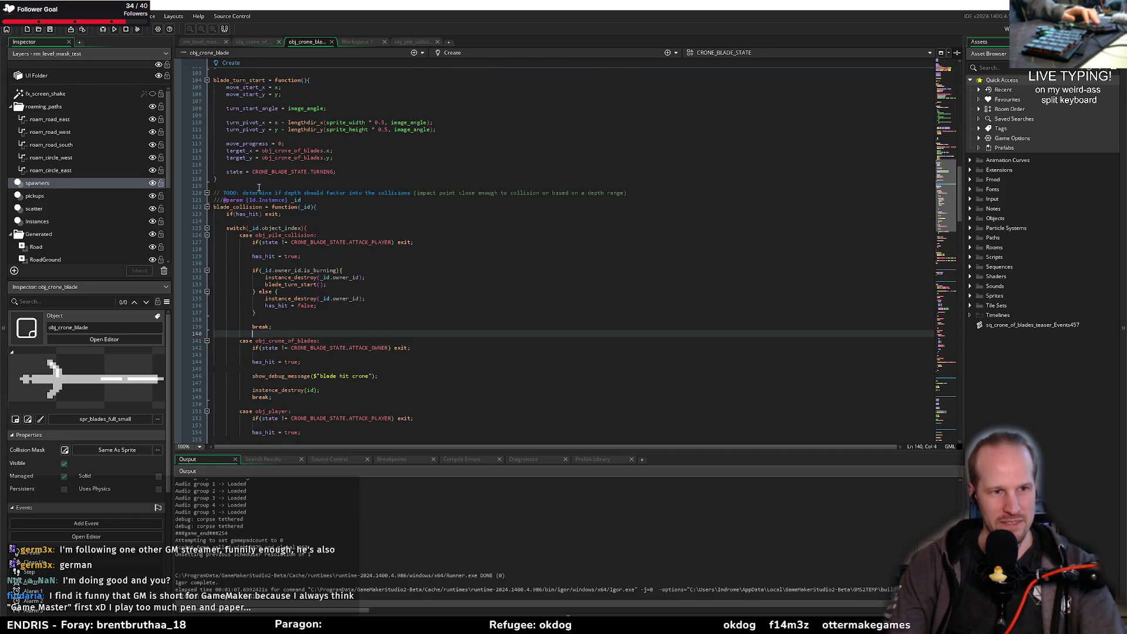
{"action": "left_click", "coordinate": [312, 177]}
{"action": "scroll", "coordinate": [314, 201], "scroll_direction": "up", "scroll_amount": 20}
{"action": "scroll", "coordinate": [314, 201], "scroll_direction": "up", "scroll_amount": 10}
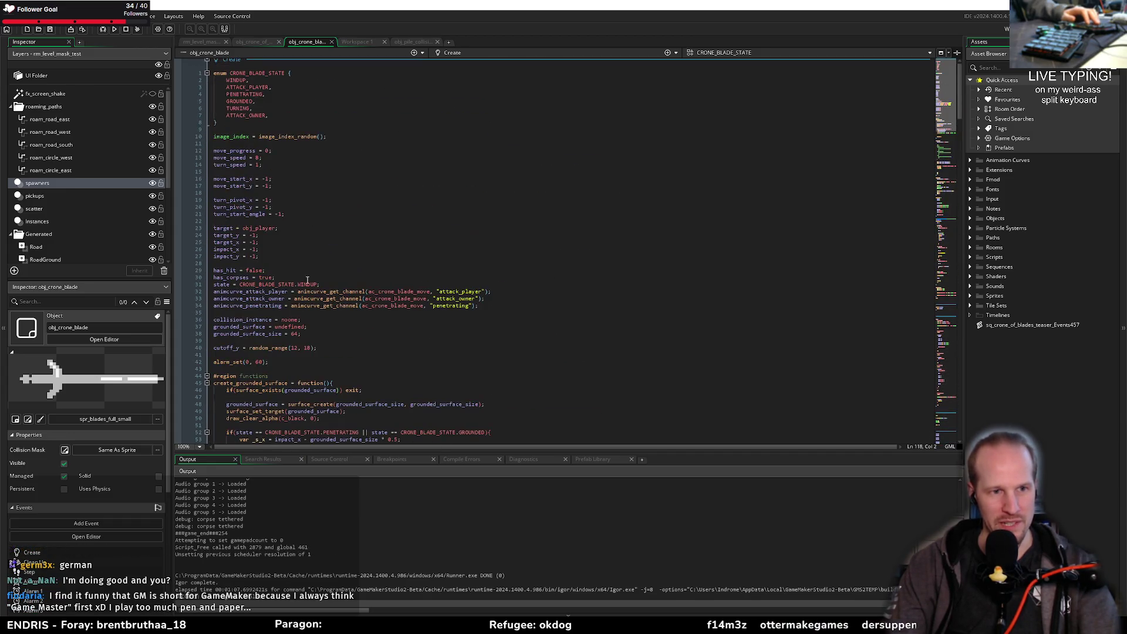
{"action": "scroll", "coordinate": [258, 236], "scroll_direction": "down", "scroll_amount": 6}
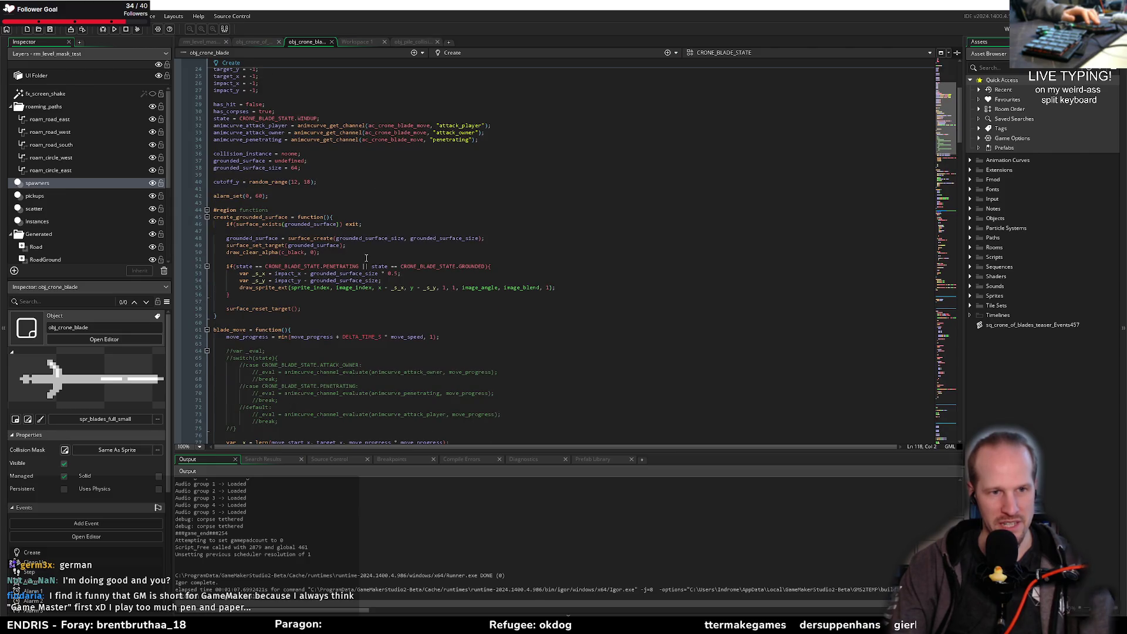
{"action": "scroll", "coordinate": [266, 76], "scroll_direction": "up", "scroll_amount": 6}
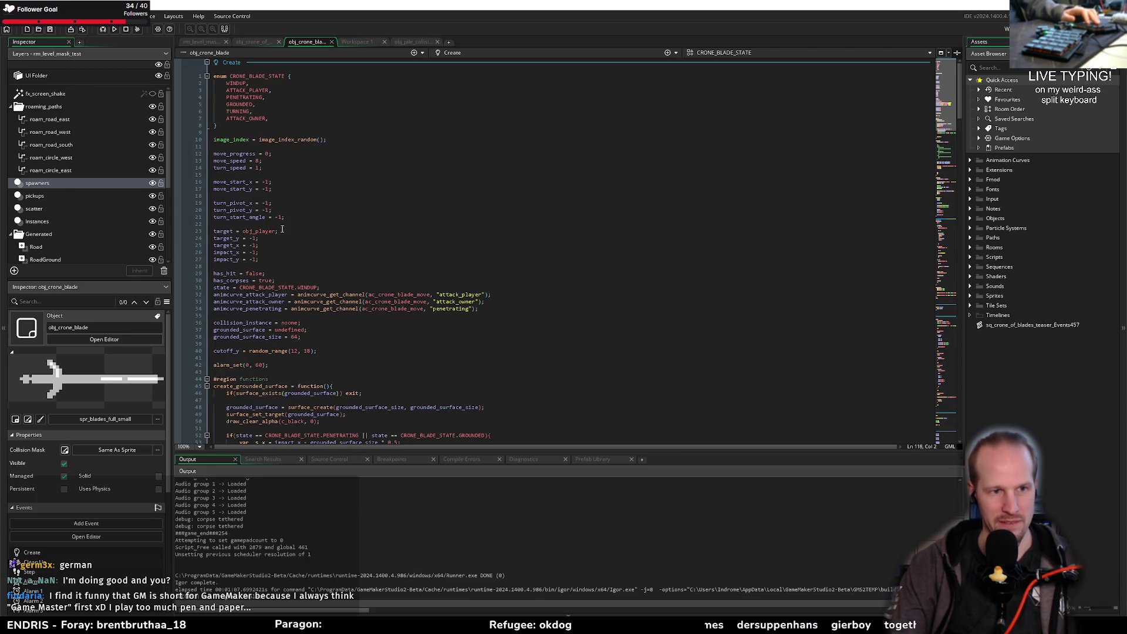
{"action": "scroll", "coordinate": [278, 196], "scroll_direction": "down", "scroll_amount": 20}
{"action": "left_click", "coordinate": [320, 280]}
{"action": "scroll", "coordinate": [381, 266], "scroll_direction": "down", "scroll_amount": 6}
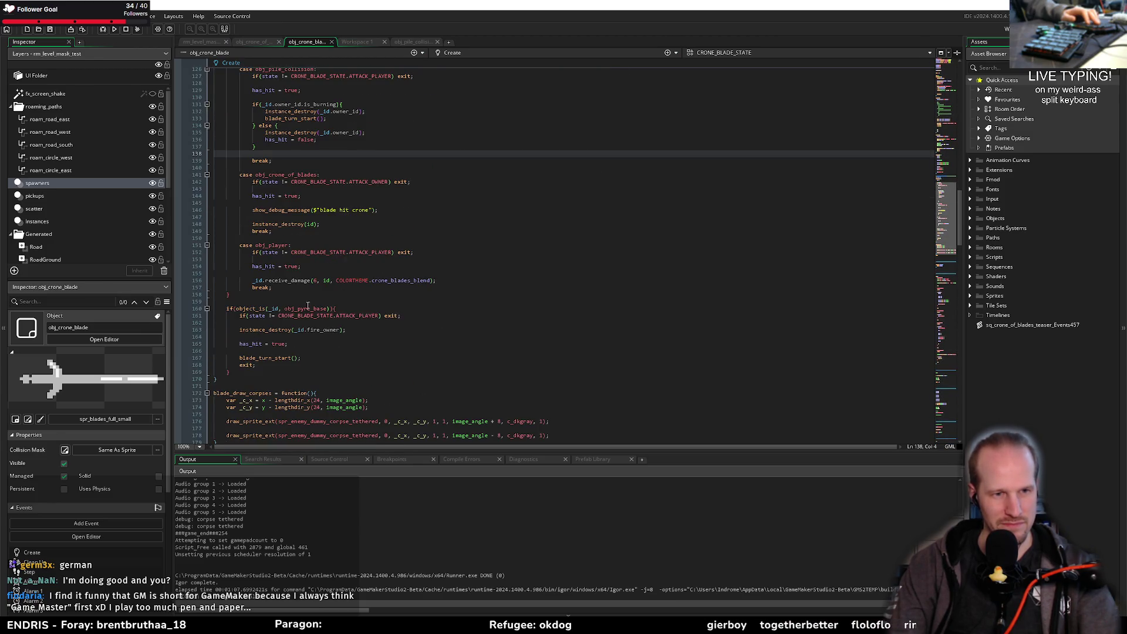
{"action": "scroll", "coordinate": [317, 294], "scroll_direction": "down", "scroll_amount": 15}
{"action": "left_click", "coordinate": [370, 351]}
{"action": "scroll", "coordinate": [300, 330], "scroll_direction": "down", "scroll_amount": 4}
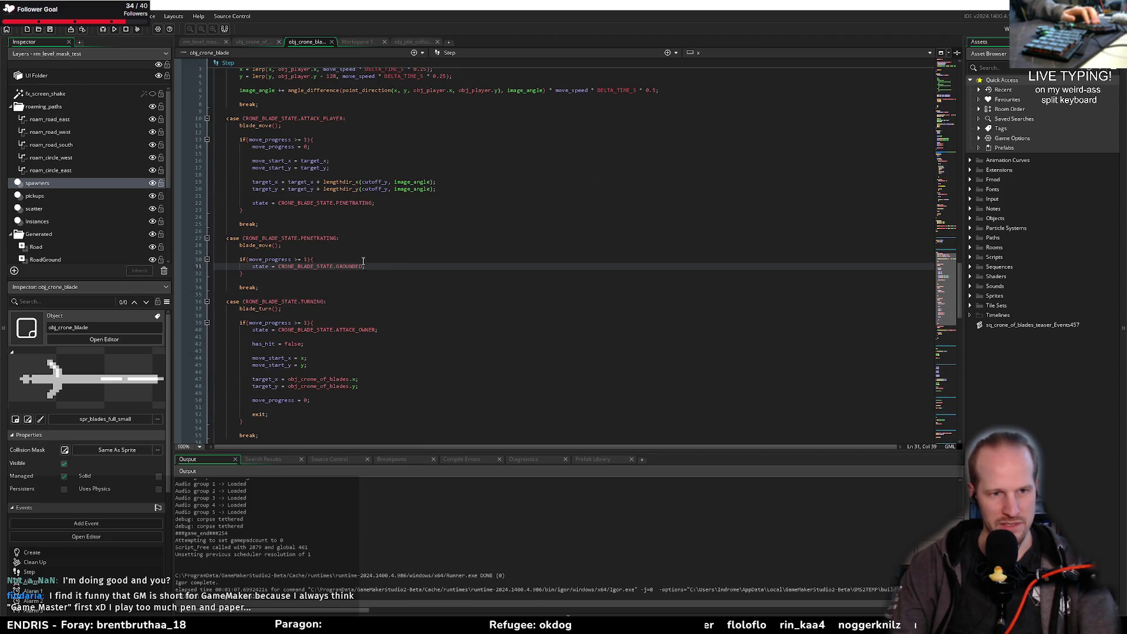
{"action": "scroll", "coordinate": [270, 276], "scroll_direction": "up", "scroll_amount": 20}
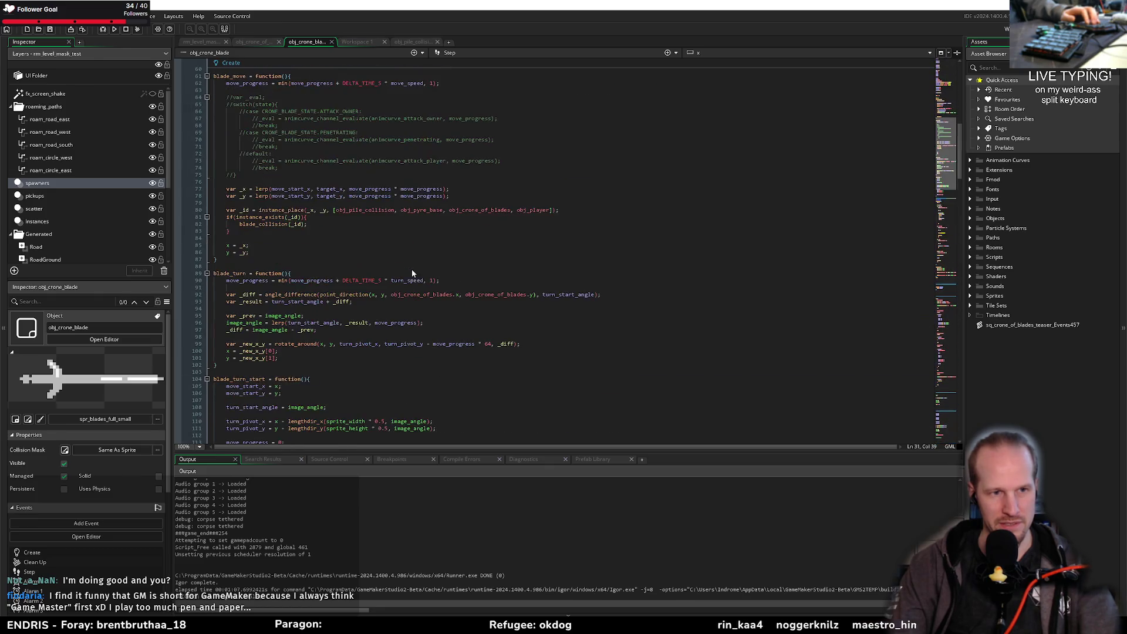
{"action": "scroll", "coordinate": [279, 311], "scroll_direction": "up", "scroll_amount": 8}
{"action": "scroll", "coordinate": [279, 310], "scroll_direction": "down", "scroll_amount": 20}
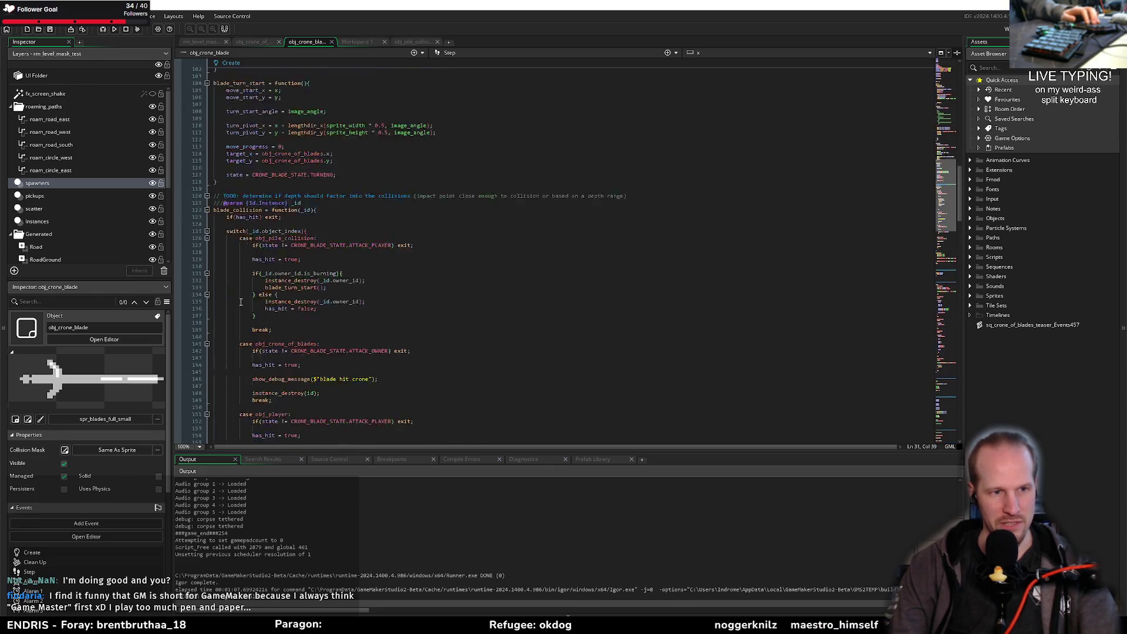
Step: Add an empty blade_spawn_corpses = function(){ } below blade_draw_corpses and save
{"action": "left_click", "coordinate": [312, 188]}
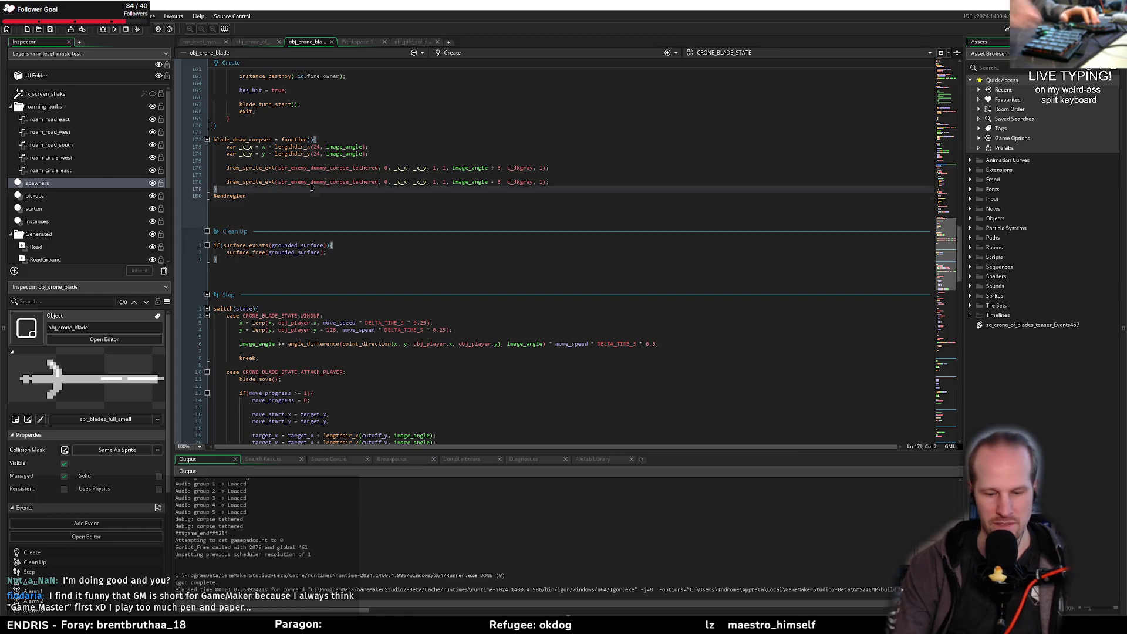
{"action": "key", "text": "Return"}
{"action": "key", "text": "Return"}
{"action": "type", "text": "blade_spawn_corpse"}
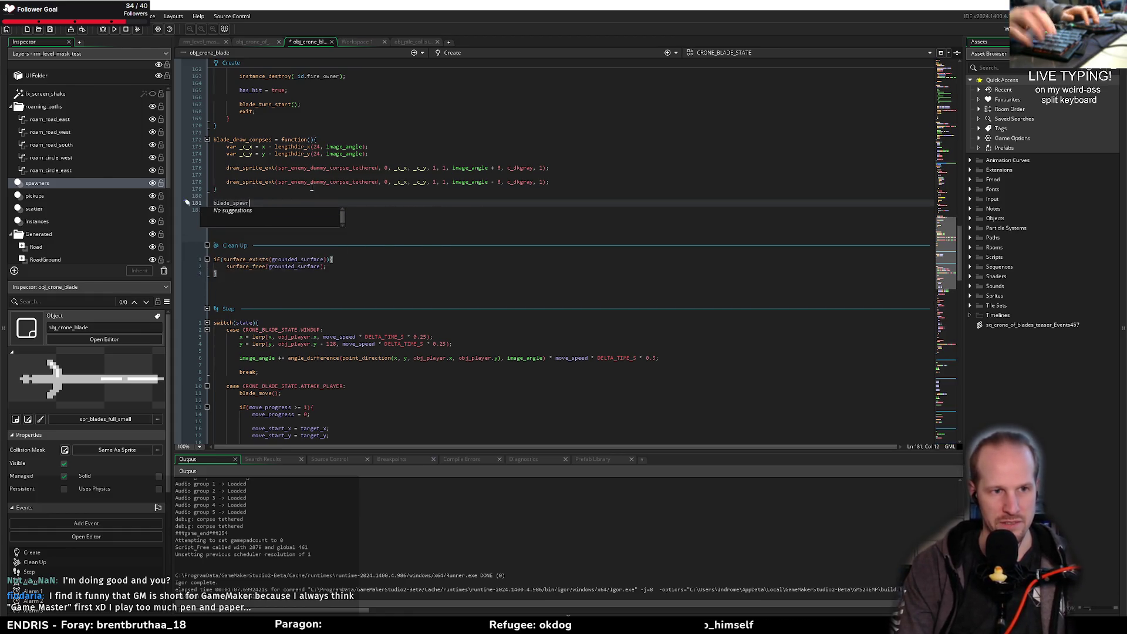
{"action": "type", "text": "s "}
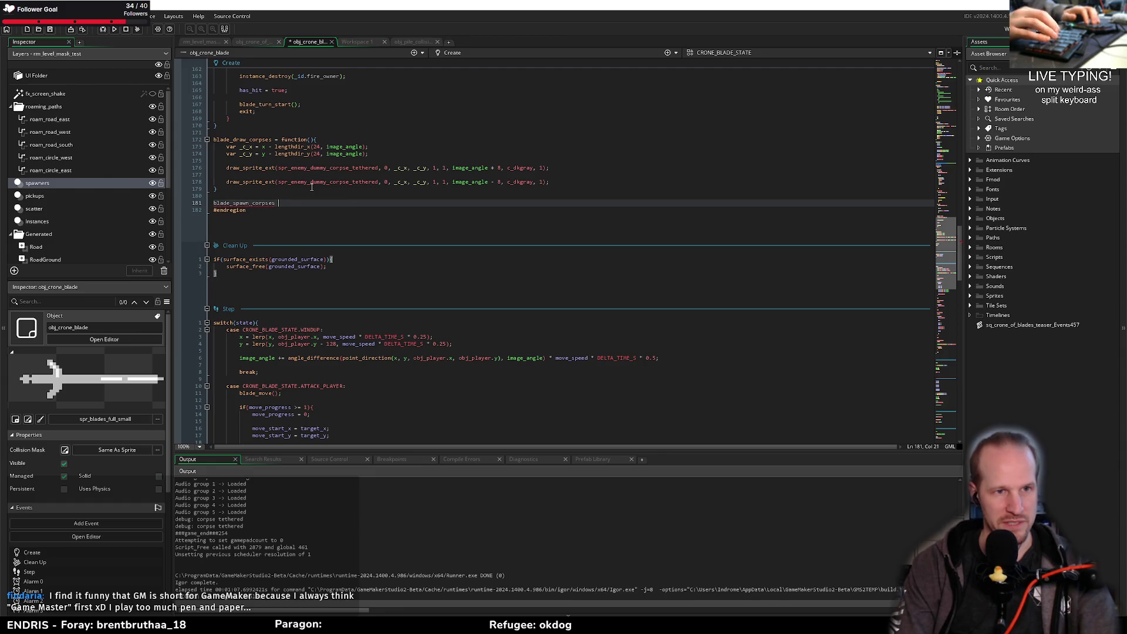
{"action": "type", "text": "= function(){"}
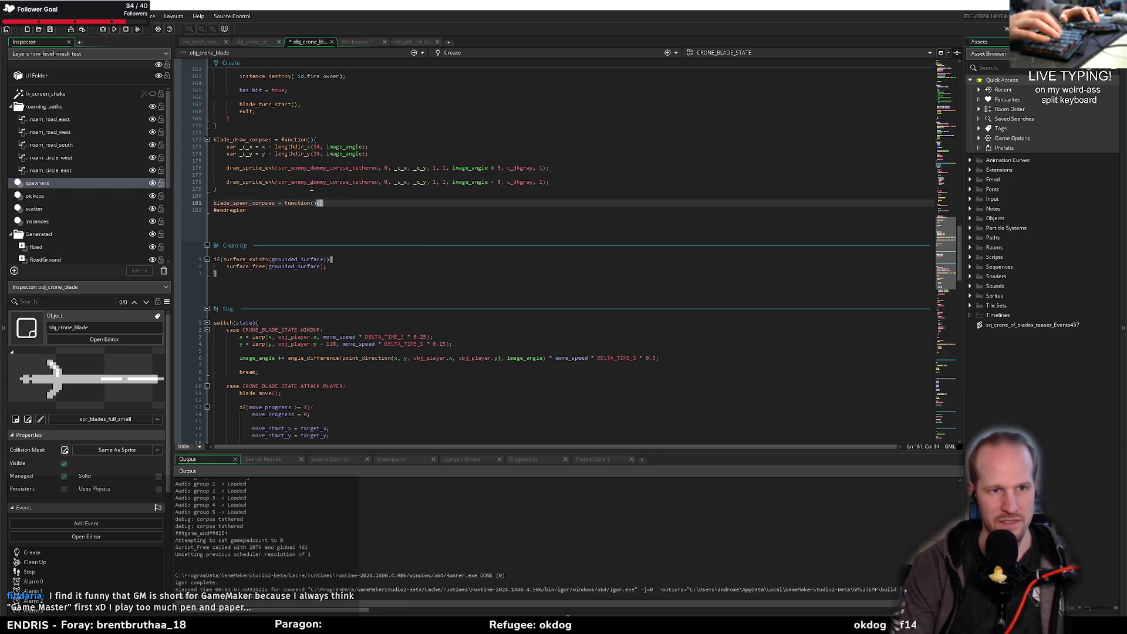
{"action": "key", "text": "Return"}
{"action": "key", "text": "ctrl+s"}
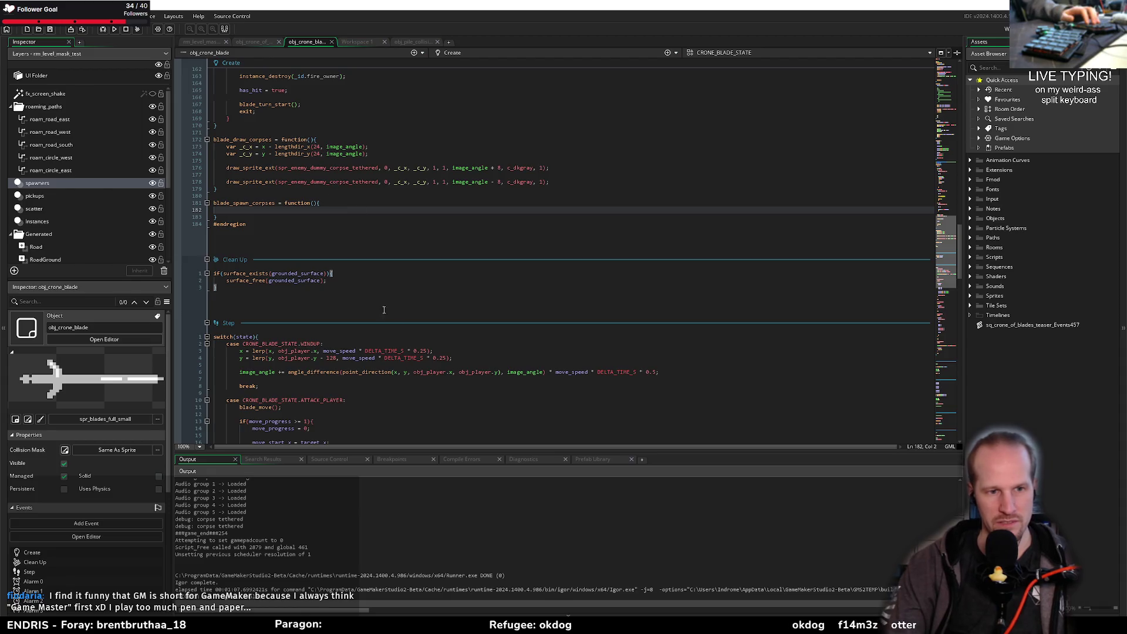
Step: Call blade_spawn_corpses(); right after the state is set to GROUNDED, and save
{"action": "scroll", "coordinate": [377, 319], "scroll_direction": "down", "scroll_amount": 8}
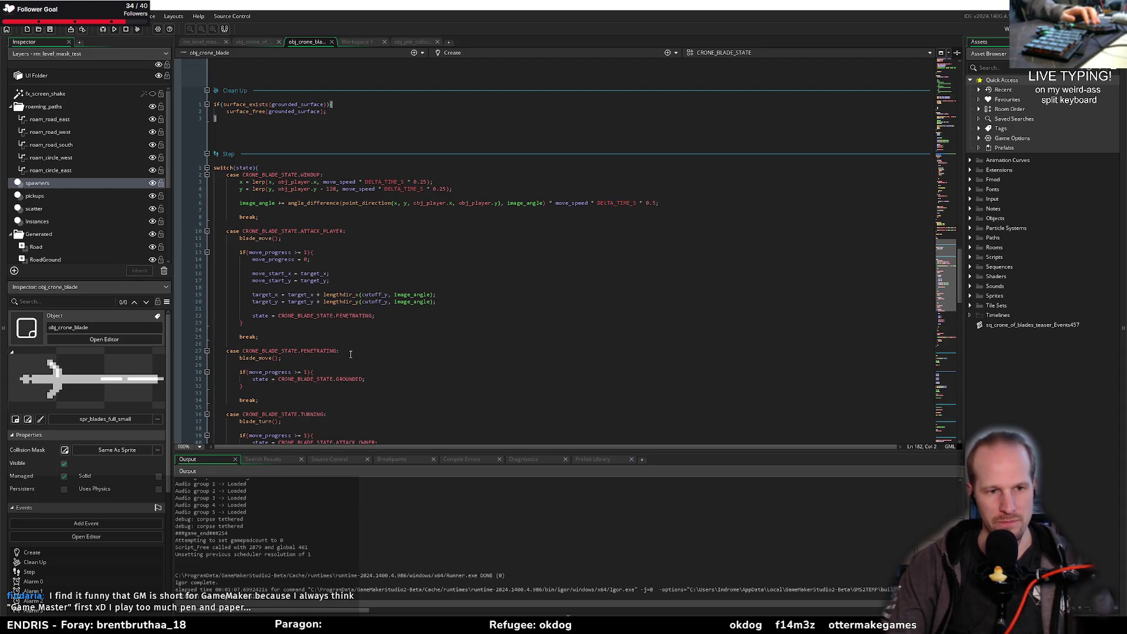
{"action": "left_click", "coordinate": [368, 378]}
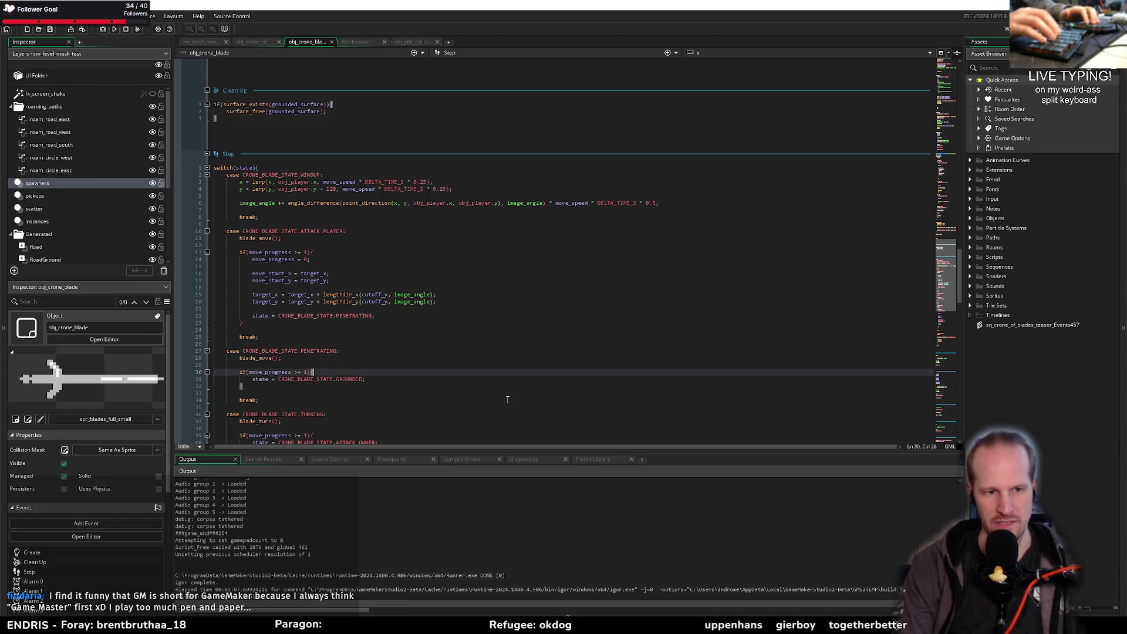
{"action": "key", "text": "Return"}
{"action": "type", "text": "blade_"}
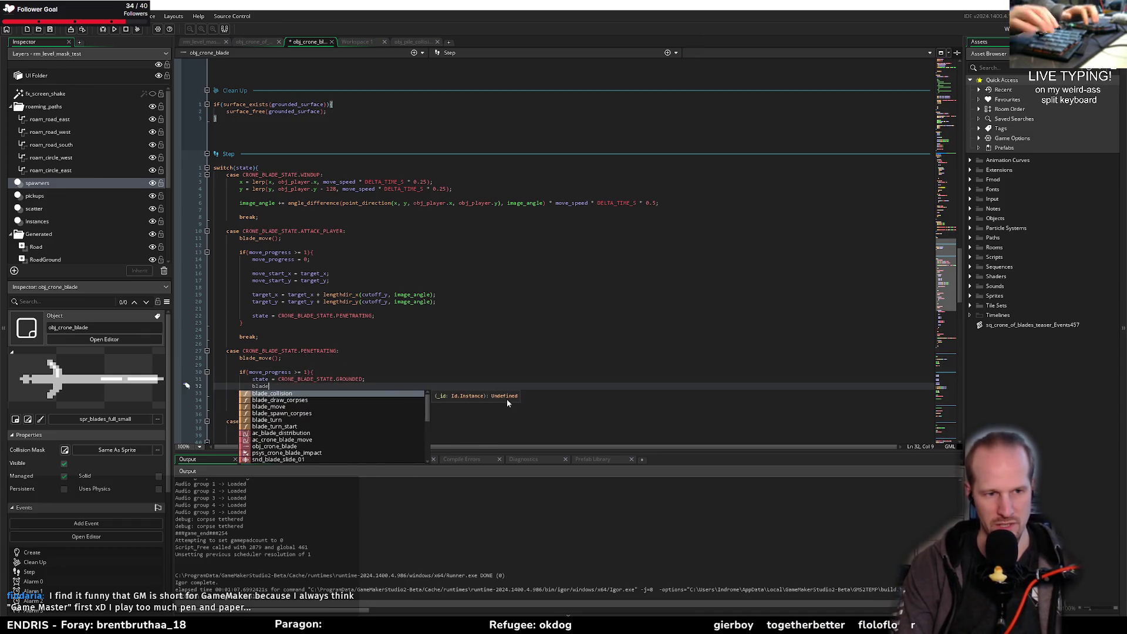
{"action": "type", "text": "sp"}
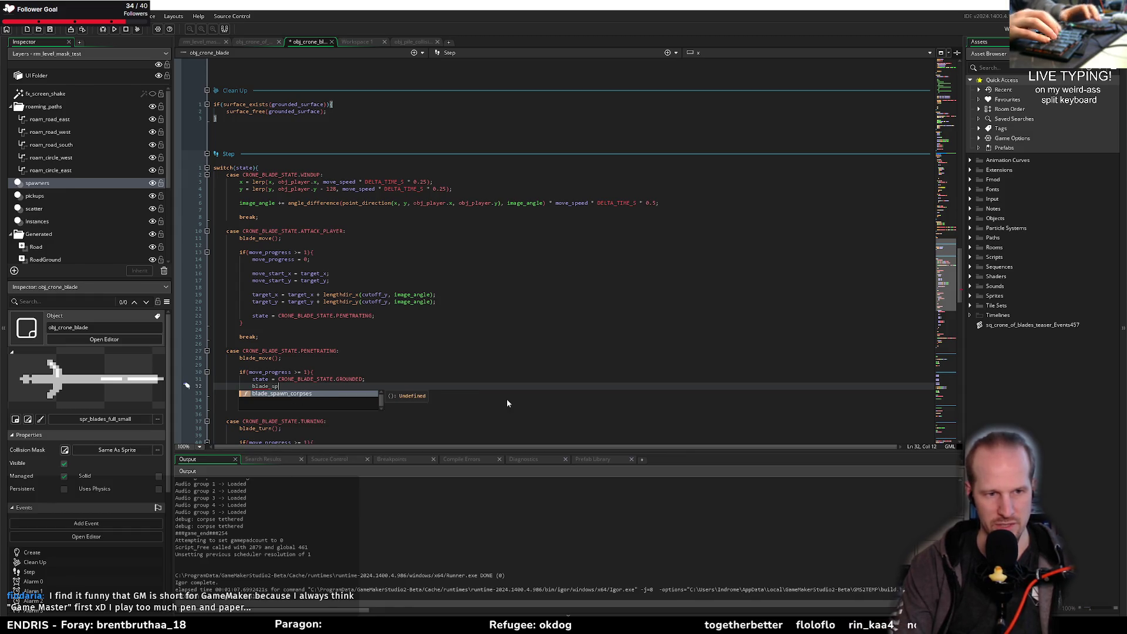
{"action": "key", "text": "Return"}
{"action": "type", "text": ");"}
{"action": "key", "text": "ctrl+s"}
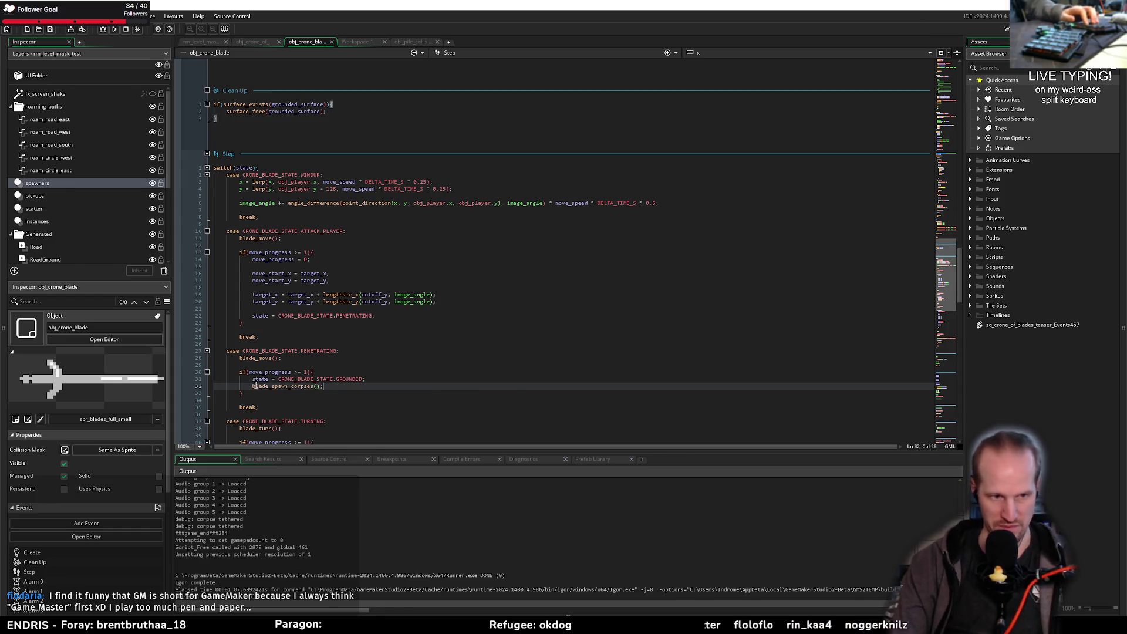
{"action": "left_click", "coordinate": [253, 387], "text": "shift"}
{"action": "scroll", "coordinate": [307, 269], "scroll_direction": "down", "scroll_amount": 10}
Step: Delete obj_crone_blade's Alarm 3 event, confirming the prompt
{"action": "scroll", "coordinate": [281, 260], "scroll_direction": "down", "scroll_amount": 8}
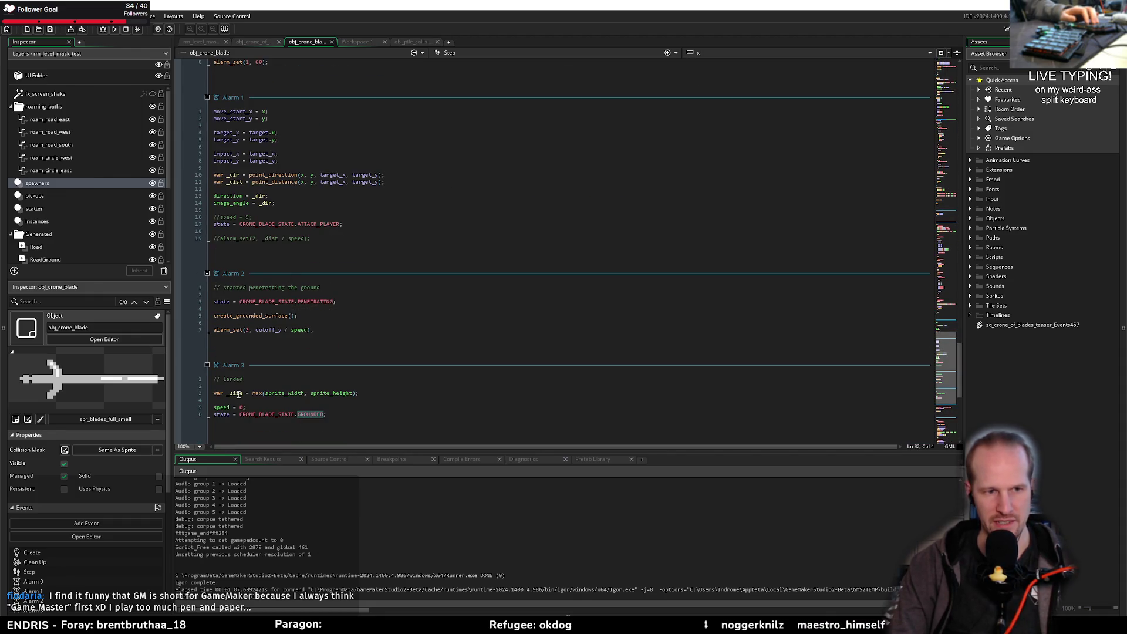
{"action": "left_click", "coordinate": [245, 329]}
{"action": "left_click", "coordinate": [285, 322]}
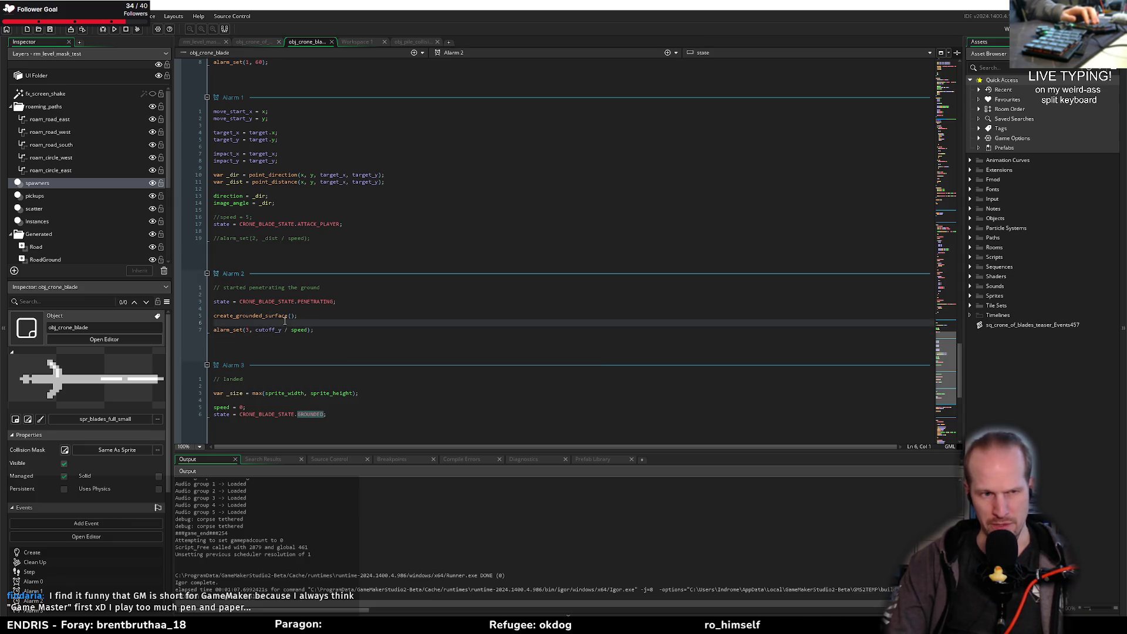
{"action": "scroll", "coordinate": [268, 262], "scroll_direction": "up", "scroll_amount": 15}
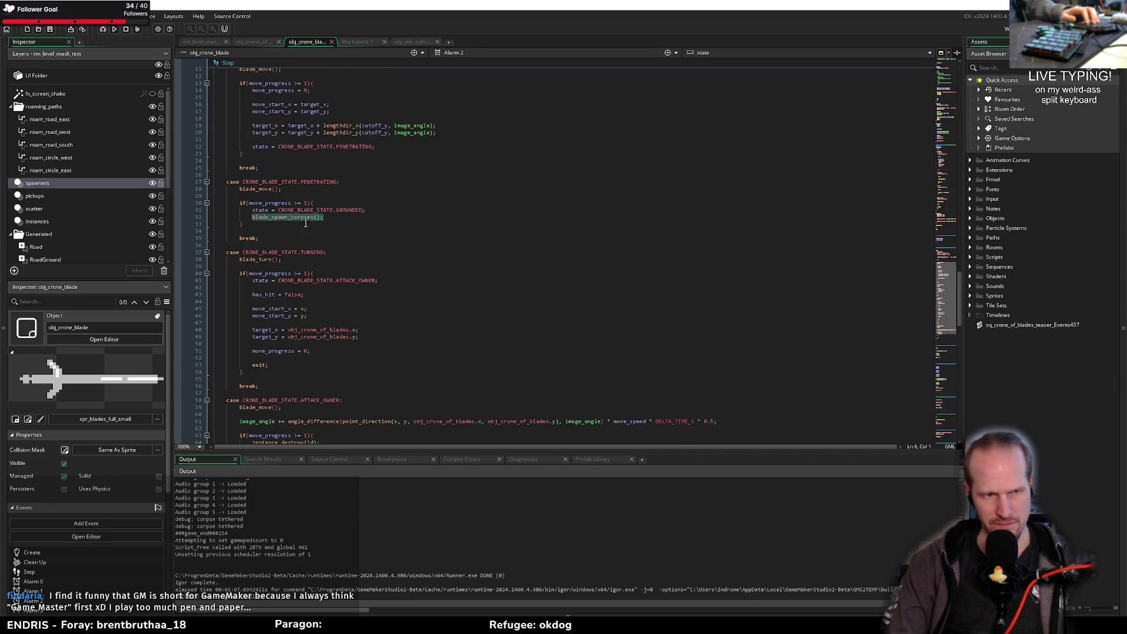
{"action": "left_click", "coordinate": [266, 204]}
{"action": "scroll", "coordinate": [270, 247], "scroll_direction": "down", "scroll_amount": 10}
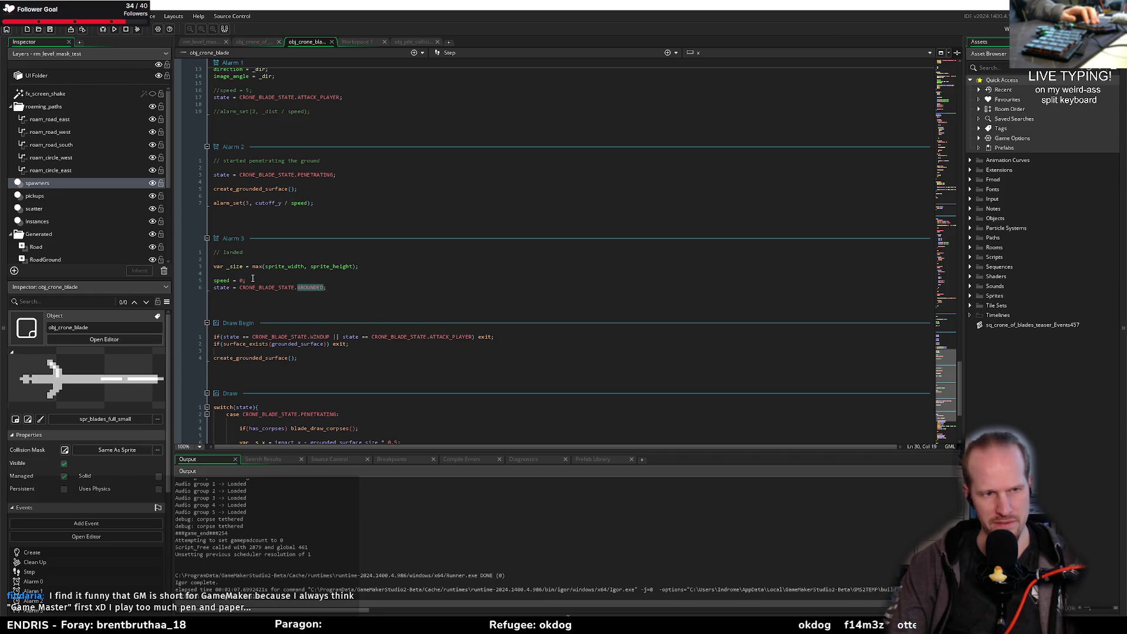
{"action": "left_click", "coordinate": [276, 271]}
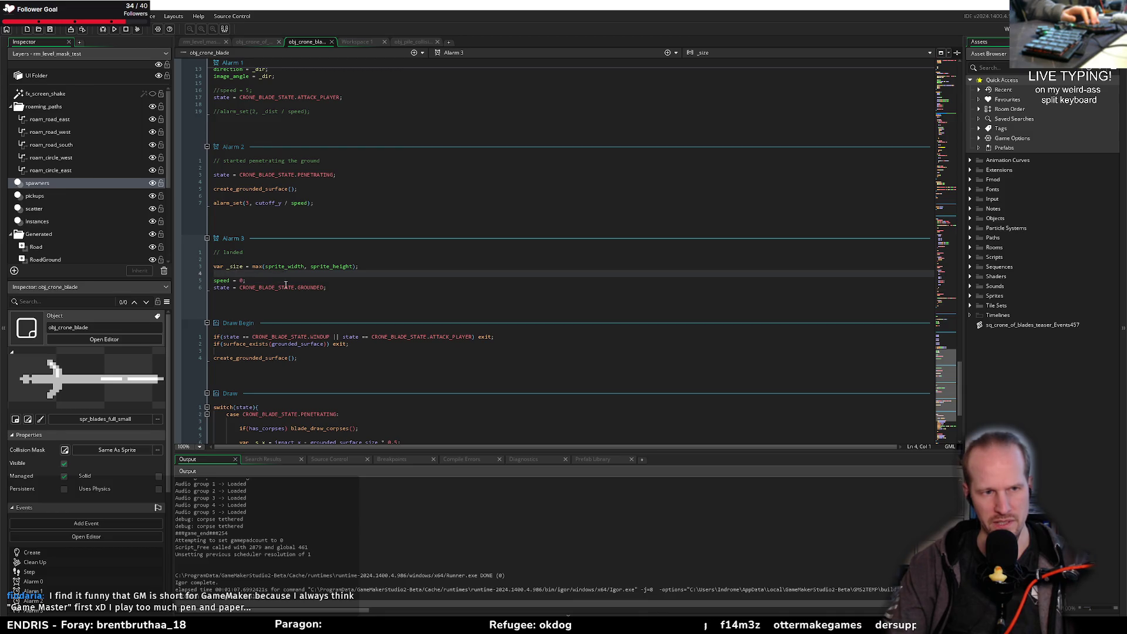
{"action": "right_click", "coordinate": [235, 240]}
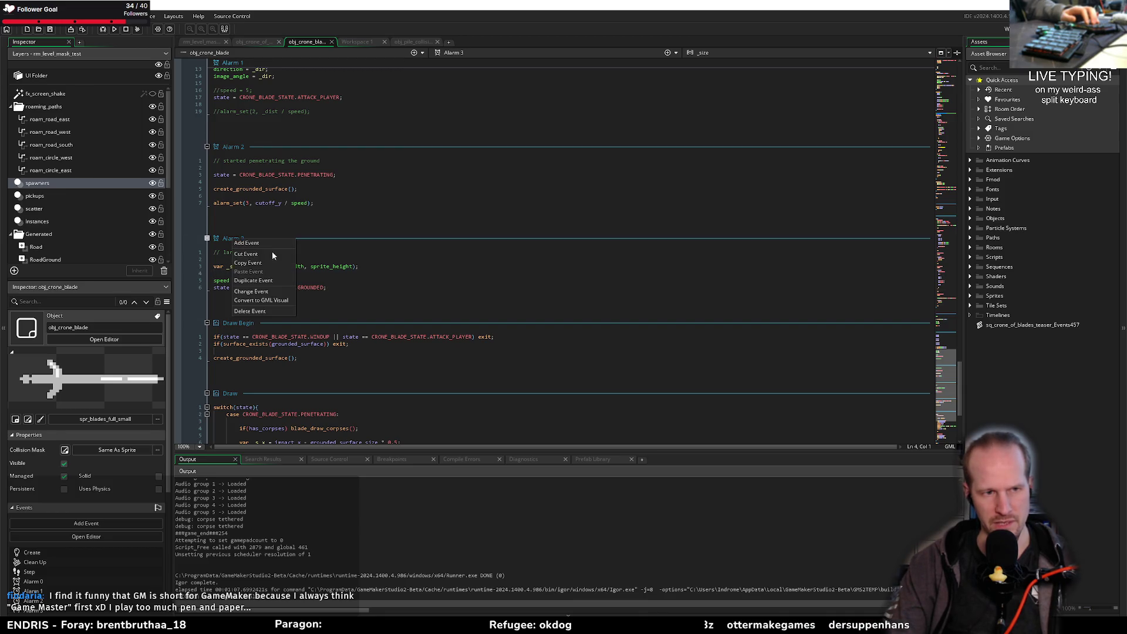
{"action": "left_click", "coordinate": [262, 311]}
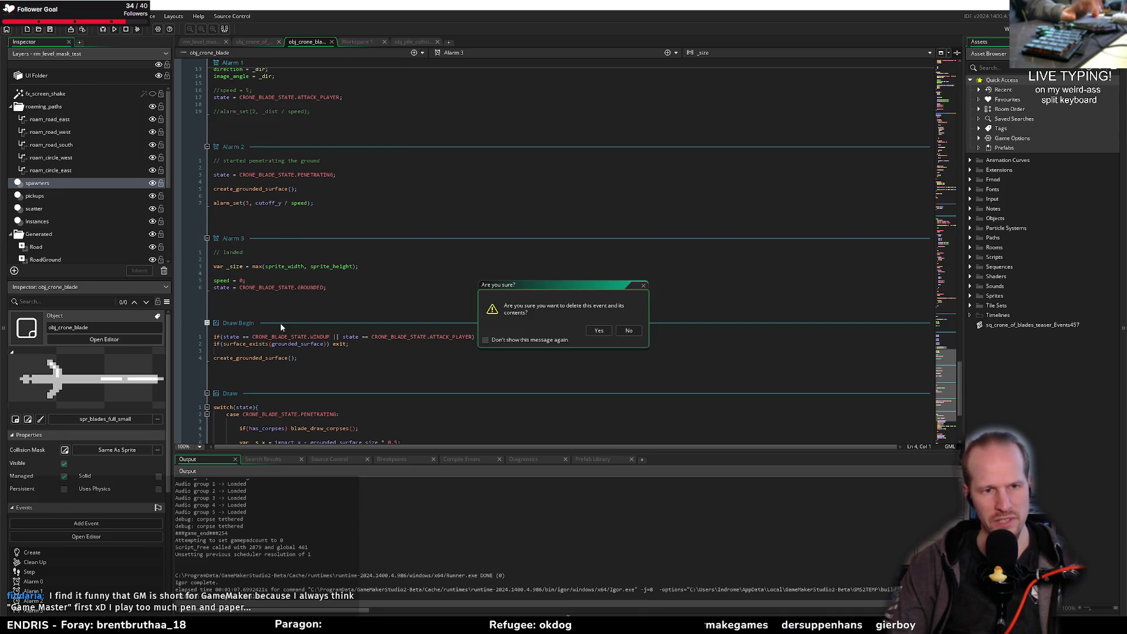
{"action": "left_click", "coordinate": [598, 330]}
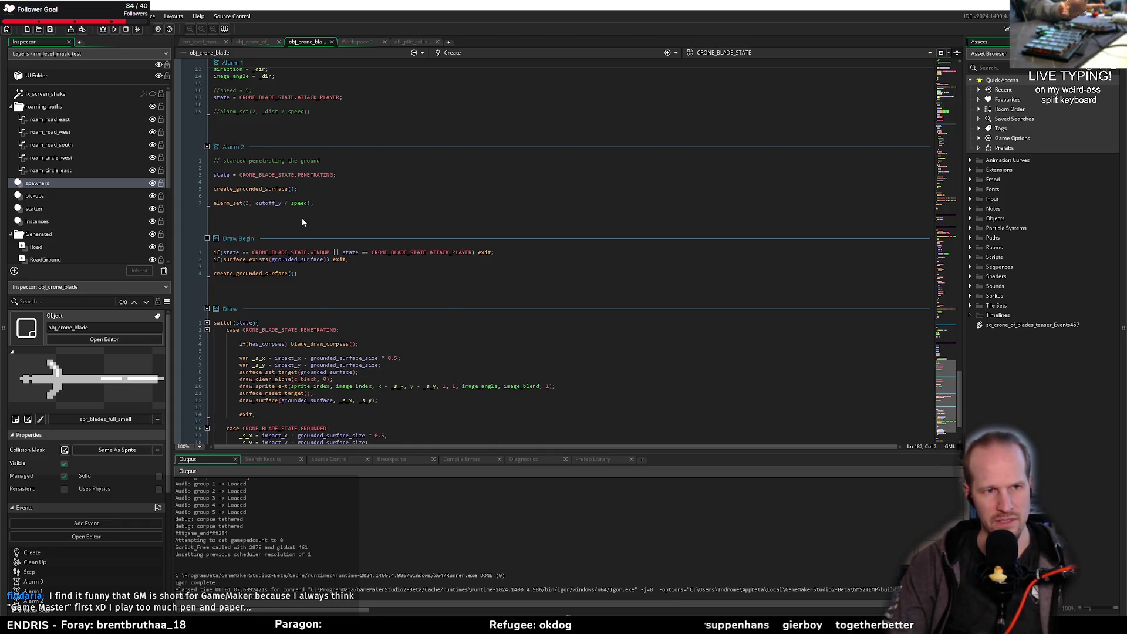
Step: Remove the alarm_set(3, …) line from Alarm 2's code
{"action": "left_click", "coordinate": [321, 195]}
{"action": "key", "text": "ctrl+d"}
{"action": "key", "text": "ctrl+d"}
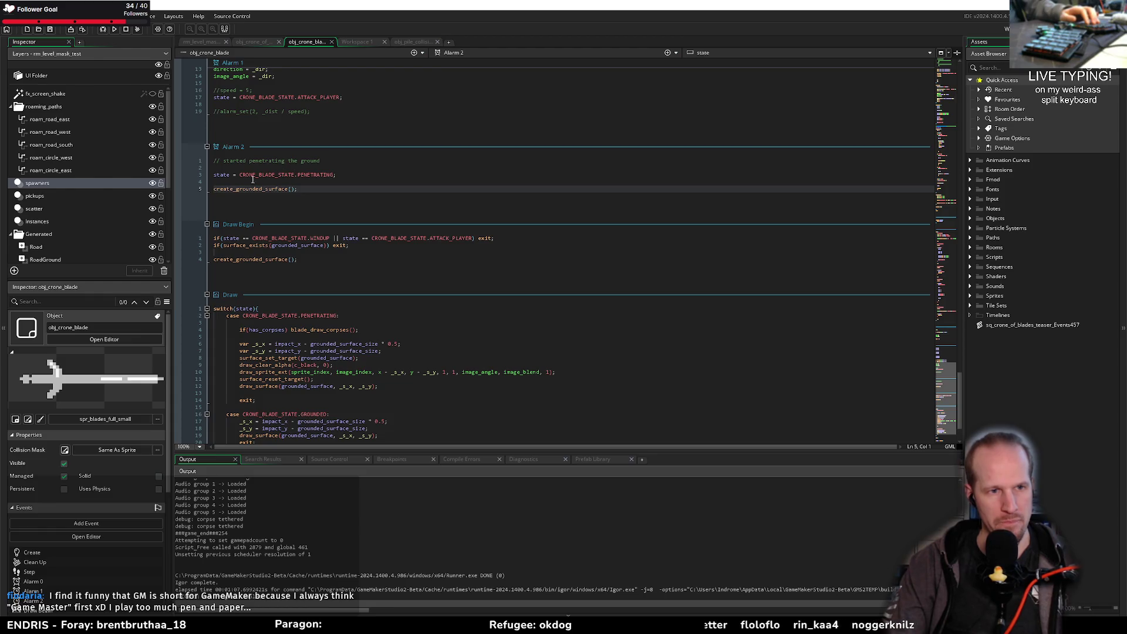
{"action": "left_click", "coordinate": [221, 175]}
{"action": "left_click", "coordinate": [276, 162]}
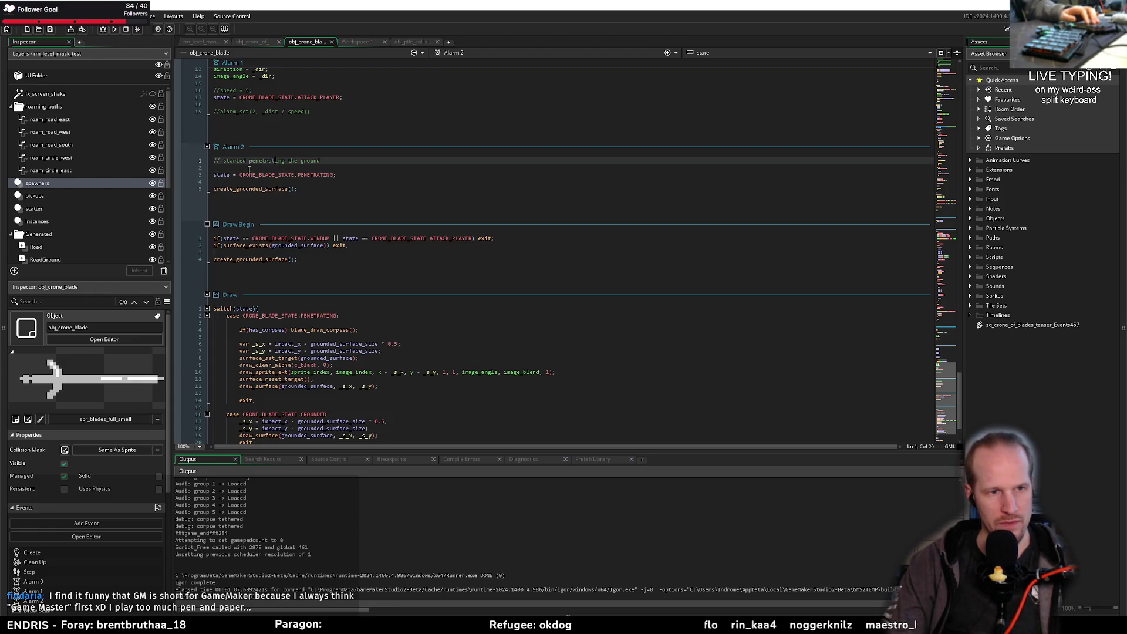
{"action": "left_click", "coordinate": [304, 188]}
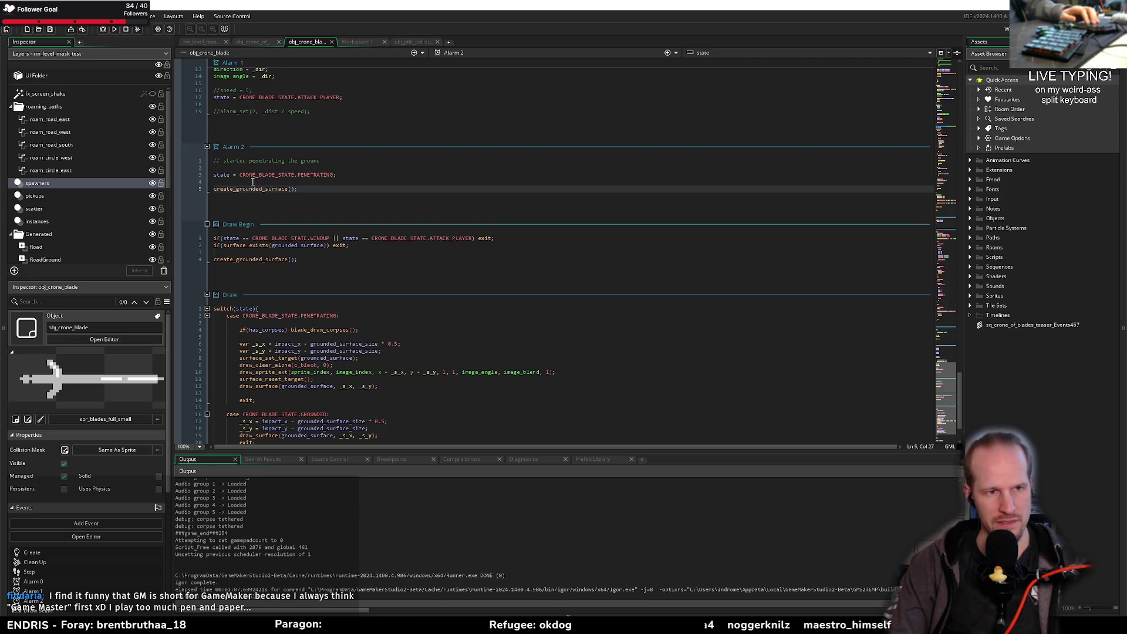
{"action": "scroll", "coordinate": [307, 315], "scroll_direction": "up", "scroll_amount": 15}
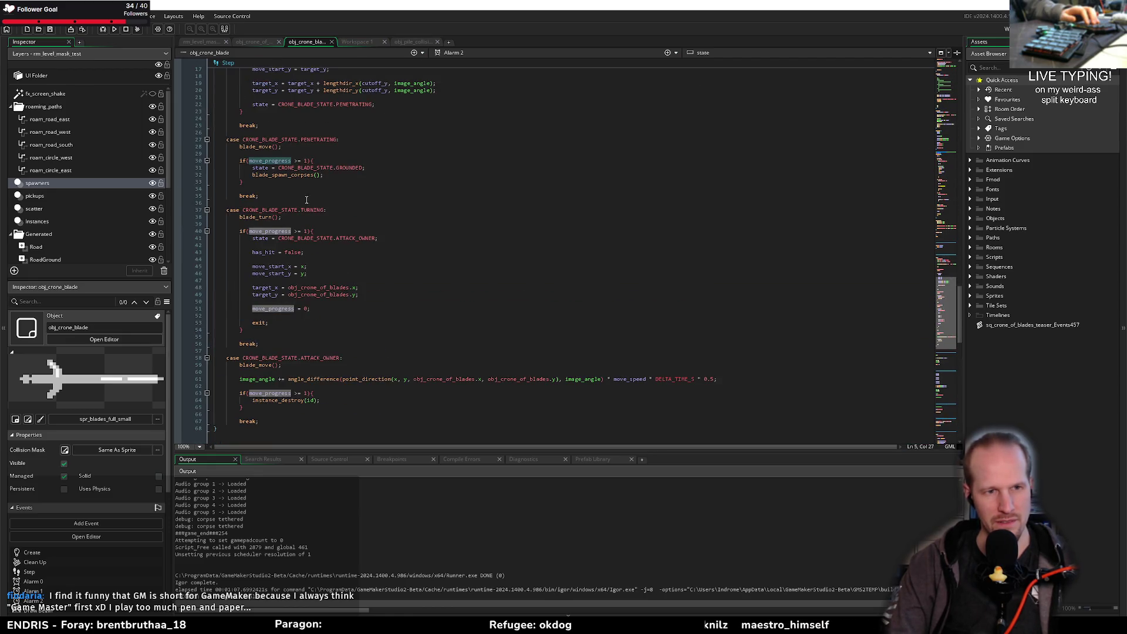
{"action": "left_click", "coordinate": [304, 168]}
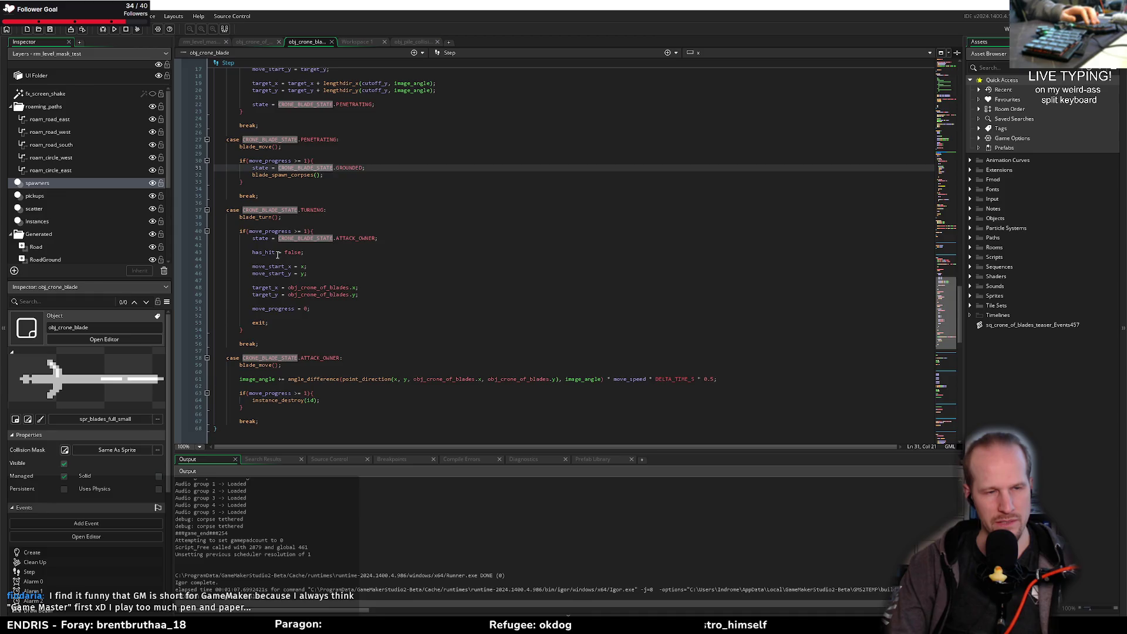
{"action": "scroll", "coordinate": [278, 255], "scroll_direction": "down", "scroll_amount": 10}
{"action": "scroll", "coordinate": [275, 226], "scroll_direction": "up", "scroll_amount": 15}
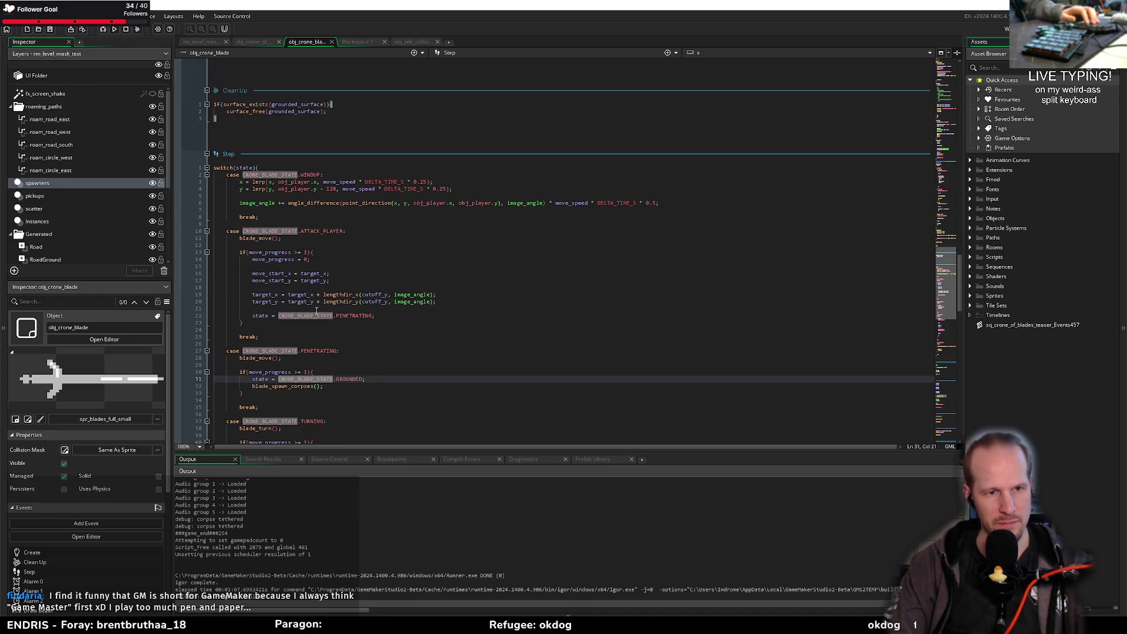
{"action": "left_click", "coordinate": [361, 310]}
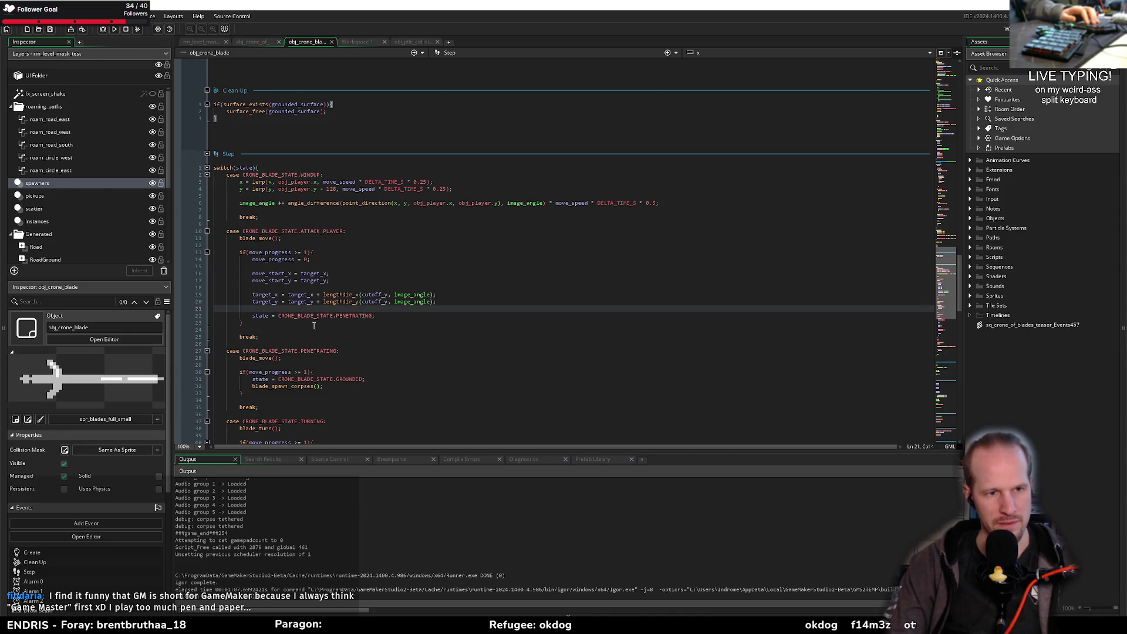
{"action": "scroll", "coordinate": [316, 326], "scroll_direction": "down", "scroll_amount": 15}
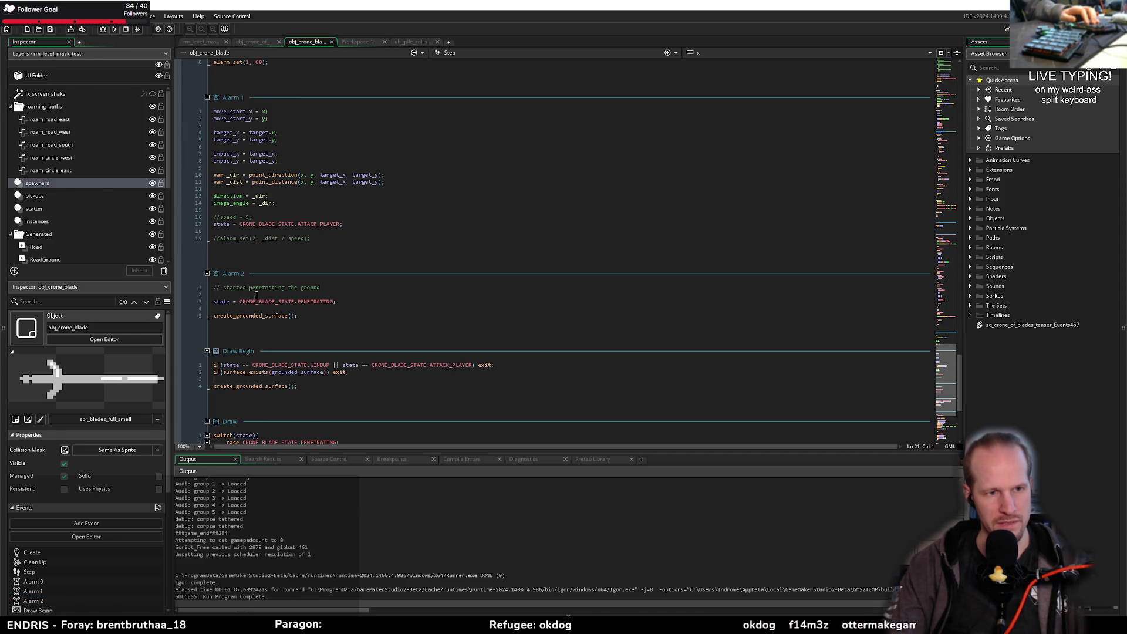
{"action": "double_click", "coordinate": [253, 316]}
{"action": "left_click", "coordinate": [305, 318], "text": "shift"}
{"action": "left_click", "coordinate": [300, 379]}
{"action": "scroll", "coordinate": [294, 373], "scroll_direction": "down", "scroll_amount": 2}
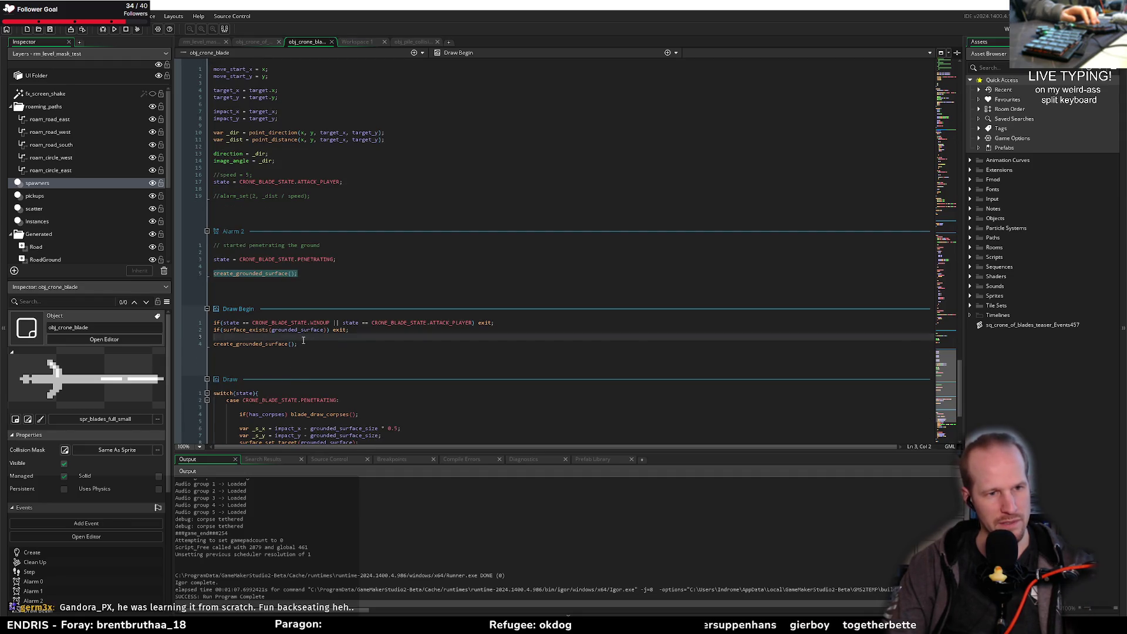
{"action": "left_click", "coordinate": [289, 268]}
Step: Delete the Alarm 2 event, confirming Yes, then recheck the blade_spawn_corpses call
{"action": "right_click", "coordinate": [233, 234]}
{"action": "left_click", "coordinate": [258, 307]}
{"action": "left_click", "coordinate": [599, 331]}
{"action": "scroll", "coordinate": [298, 311], "scroll_direction": "up", "scroll_amount": 10}
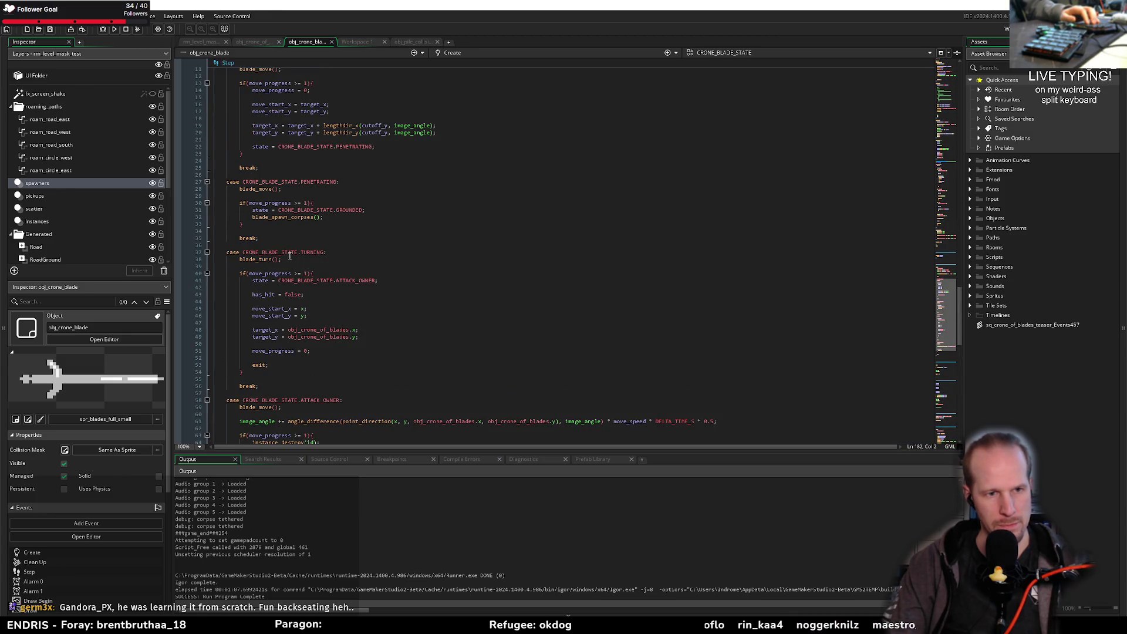
{"action": "scroll", "coordinate": [291, 247], "scroll_direction": "up", "scroll_amount": 3}
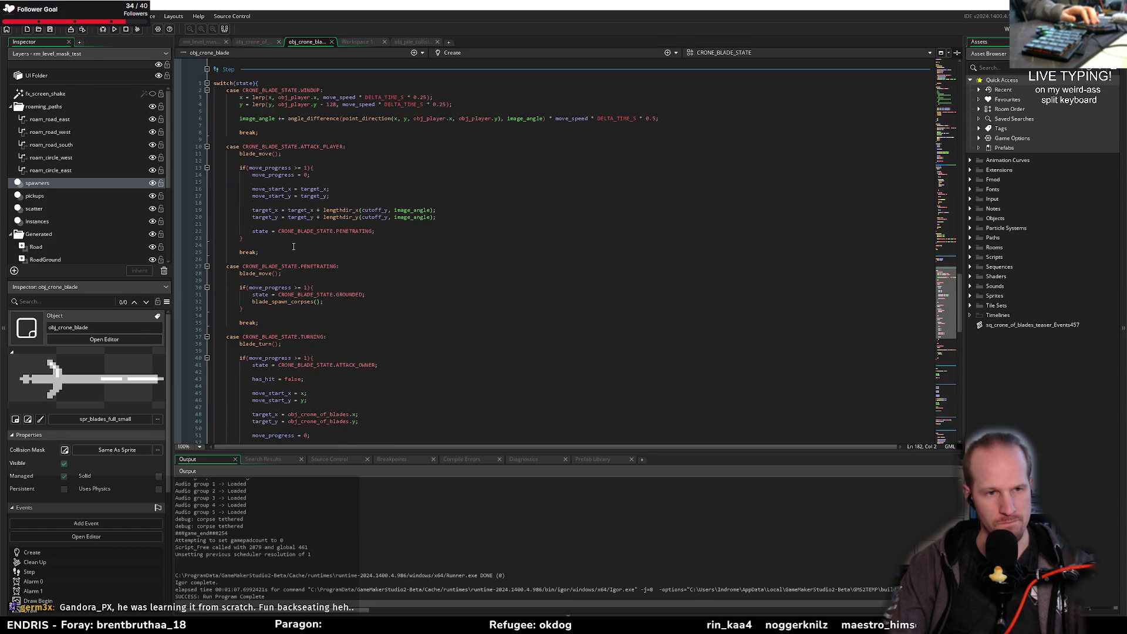
{"action": "left_click", "coordinate": [279, 302]}
{"action": "scroll", "coordinate": [364, 302], "scroll_direction": "down", "scroll_amount": 15}
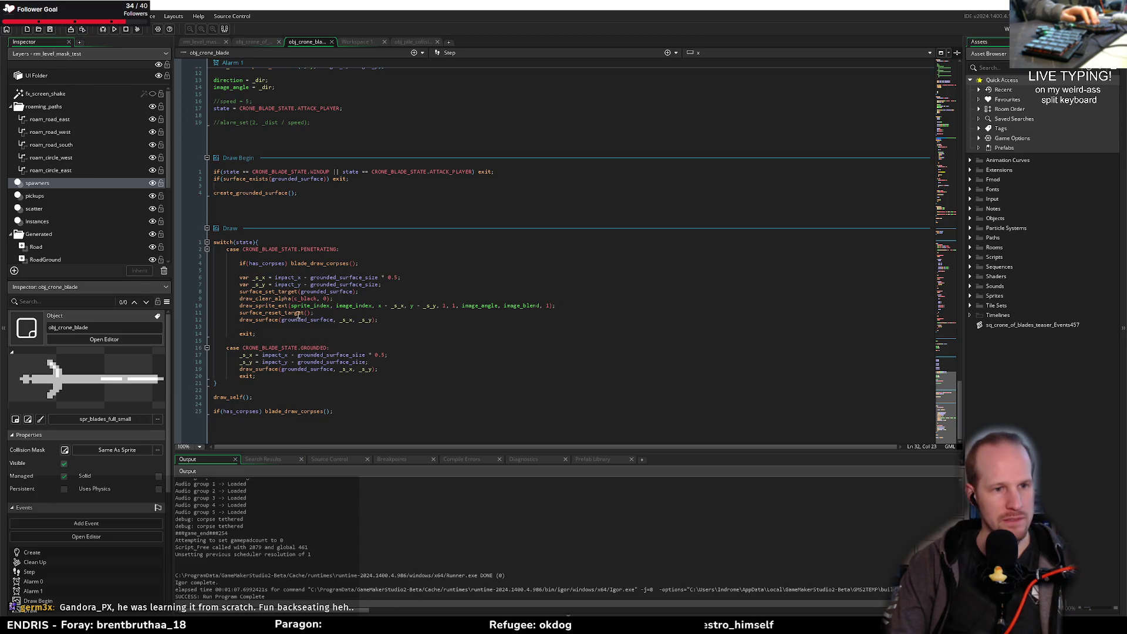
{"action": "scroll", "coordinate": [292, 325], "scroll_direction": "up", "scroll_amount": 15}
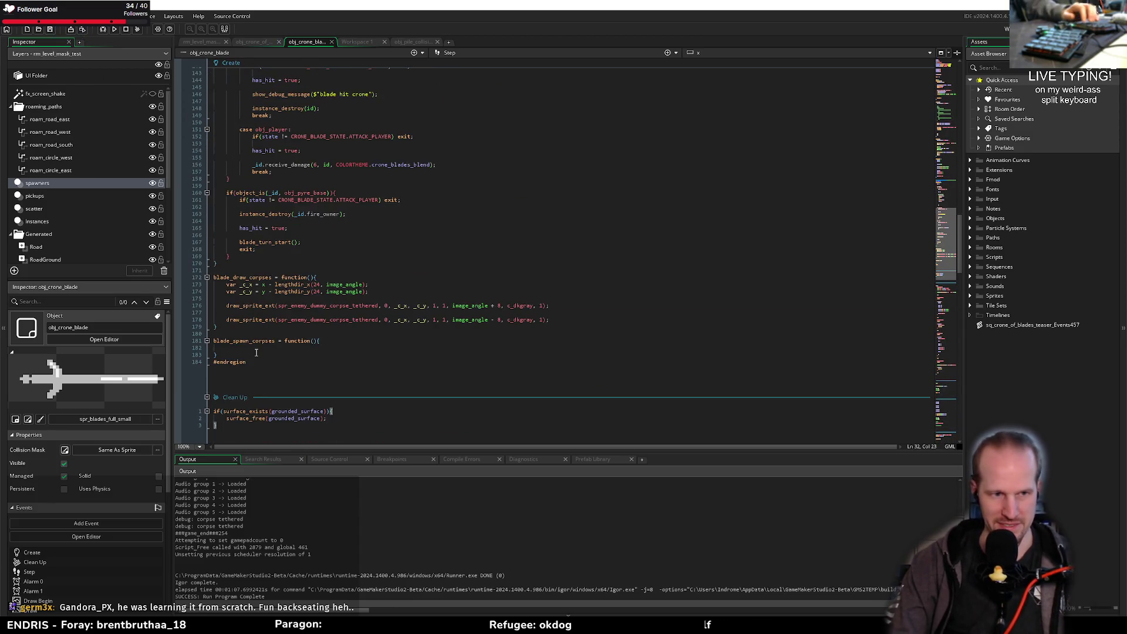
Step: Copy the var _c_x and _c_y lines from blade_draw_corpses into blade_spawn_corpses
{"action": "left_click_drag", "start_coordinate": [369, 292], "coordinate": [247, 285]}
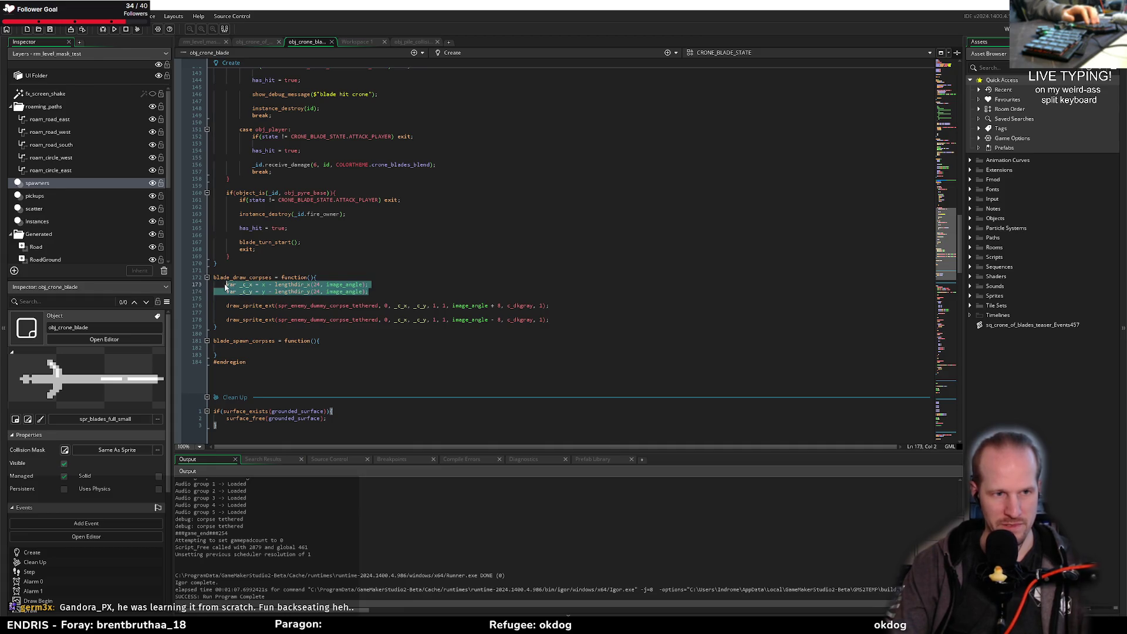
{"action": "left_click", "coordinate": [247, 348]}
{"action": "type", "text": "var _c_x = x + lengthdir_x(24, image_angle); \tvar _c_y = y + lengthdir_y(24, image_angle);"}
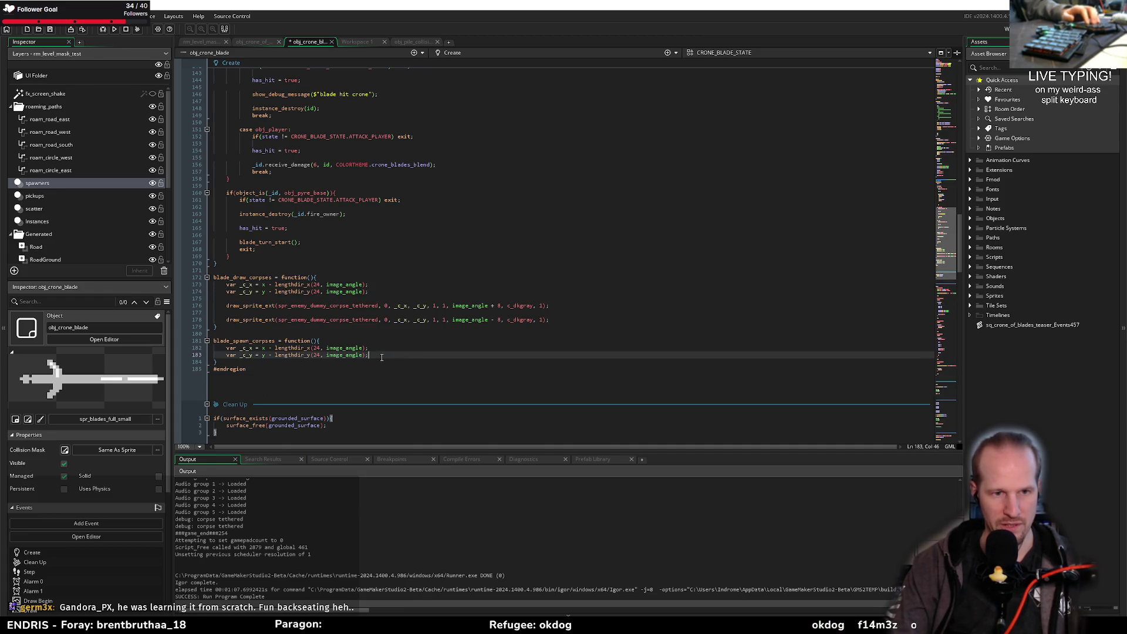
{"action": "key", "text": "Return"}
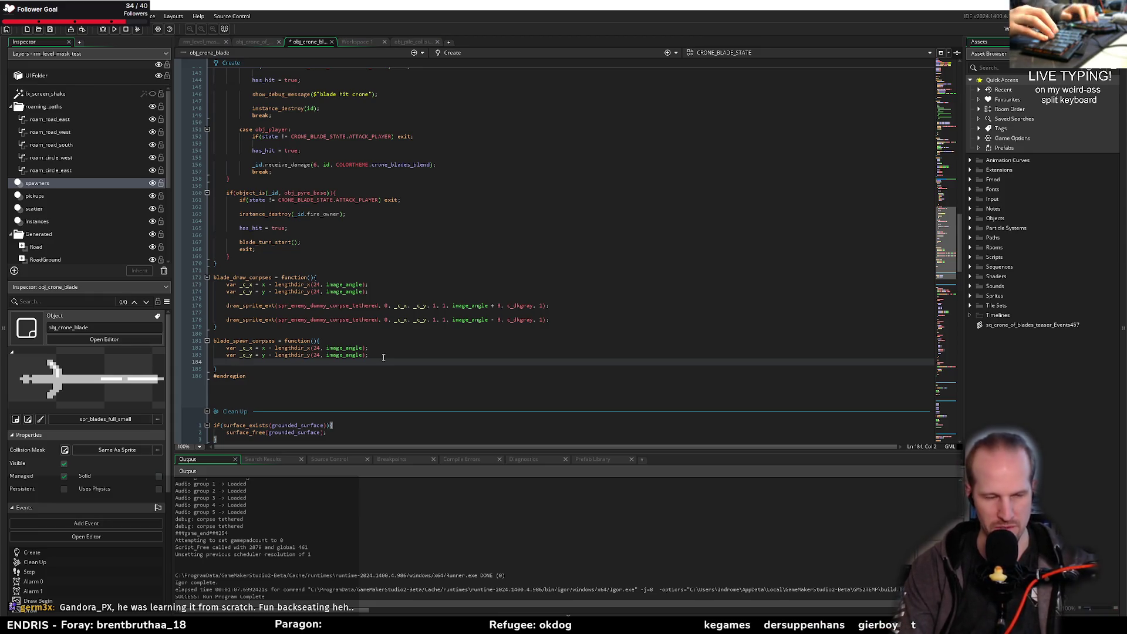
{"action": "key", "text": "Return"}
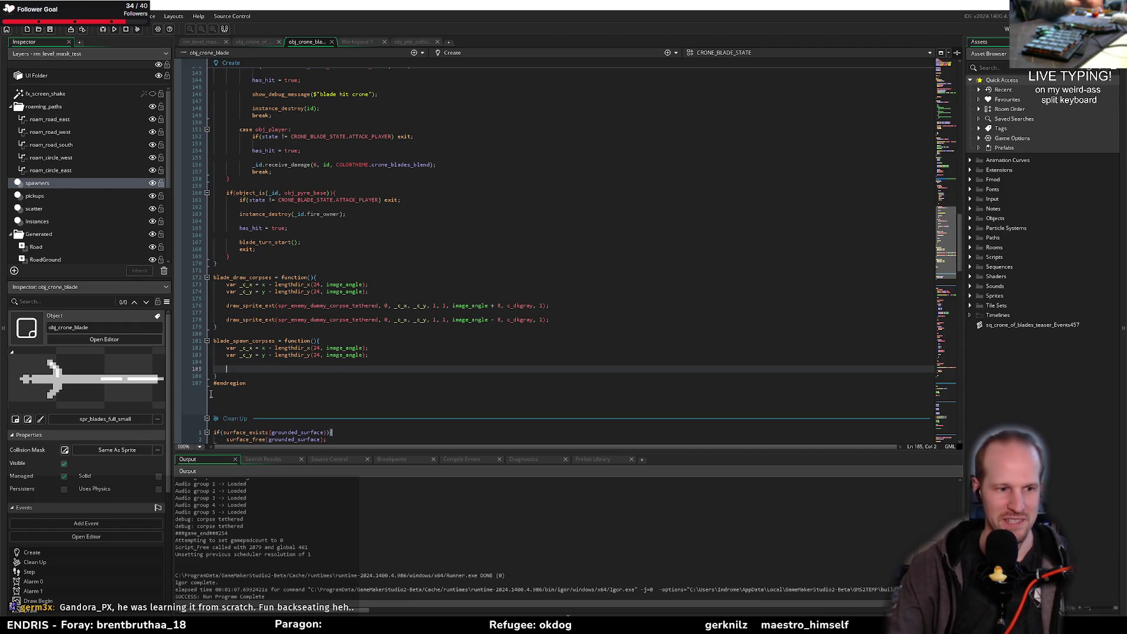
{"action": "key", "text": "alt+Tab"}
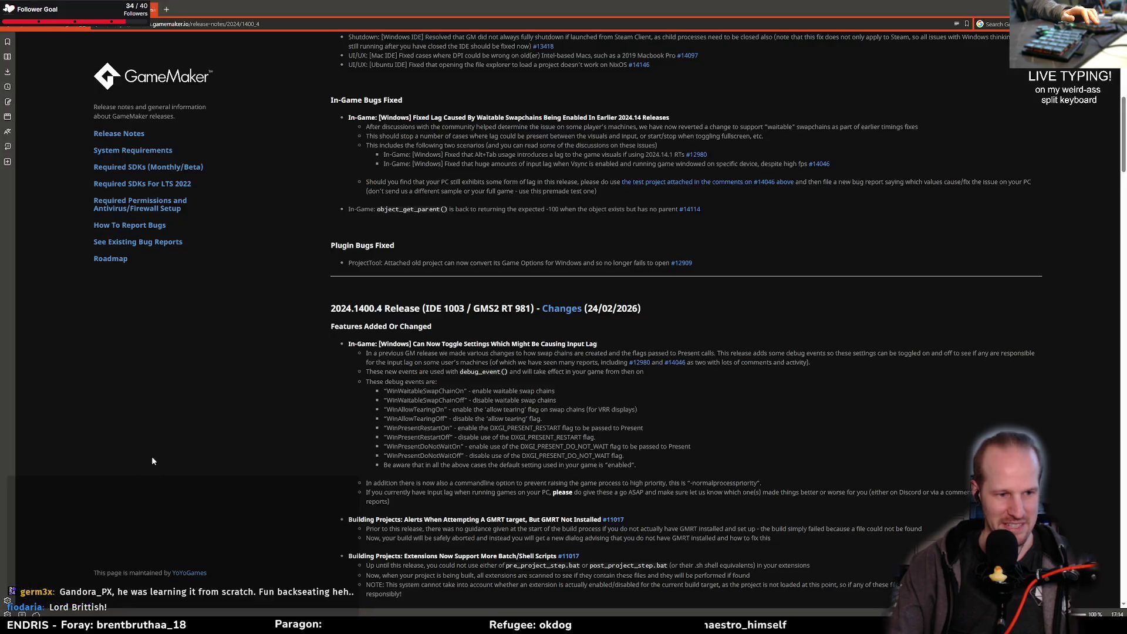
Step: Search Google for 'ultima online gamemastr' in a new browser tab
{"action": "key", "text": "ctrl+t"}
{"action": "type", "text": "u"}
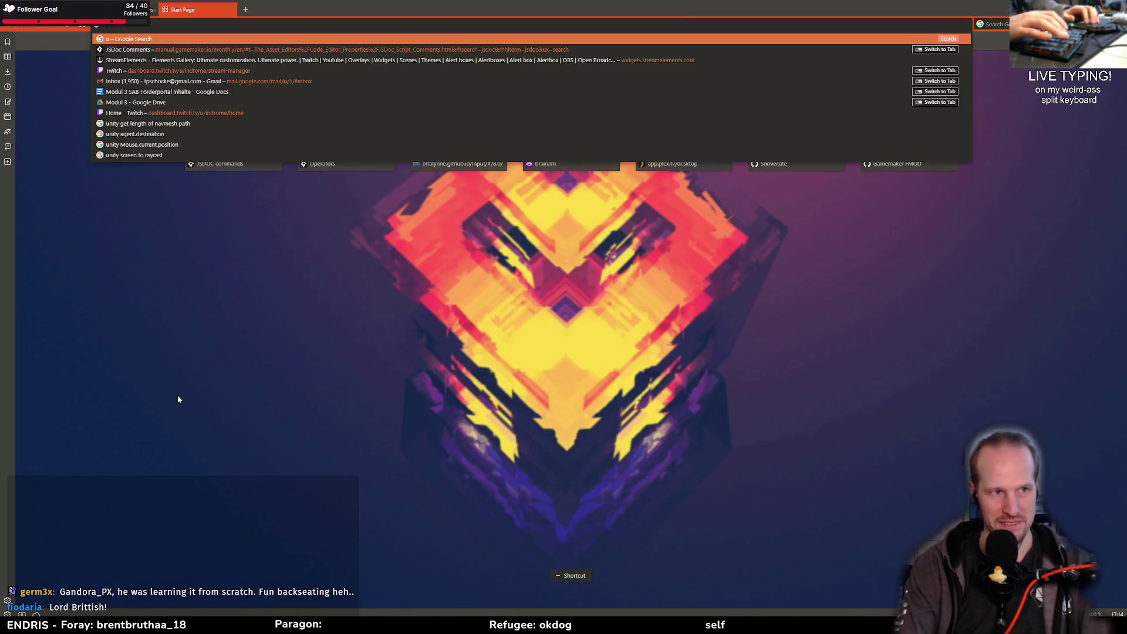
{"action": "type", "text": "ltima online"}
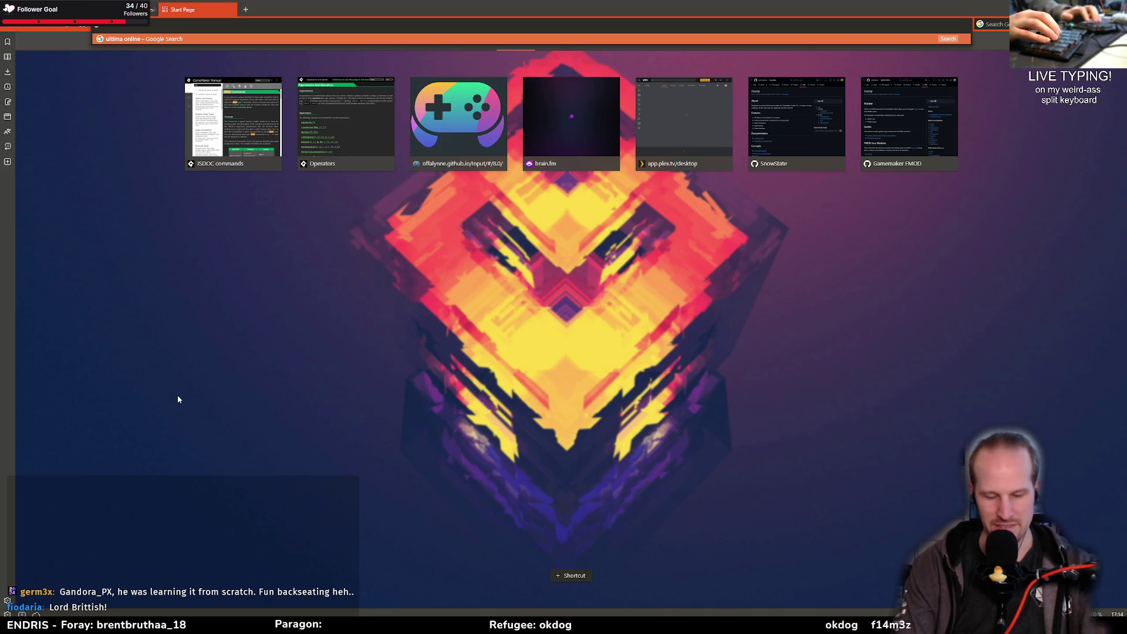
{"action": "type", "text": " gamemastr"}
{"action": "key", "text": "Return"}
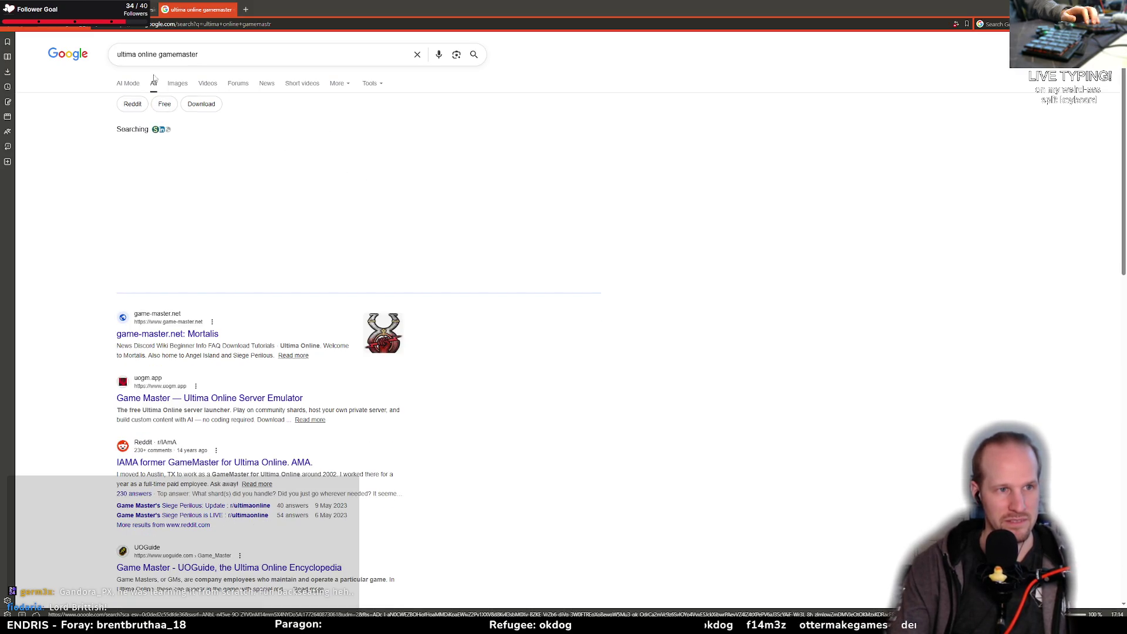
Step: In image results, preview the red-robed gamemaster picture and glance at its source page
{"action": "left_click", "coordinate": [177, 83]}
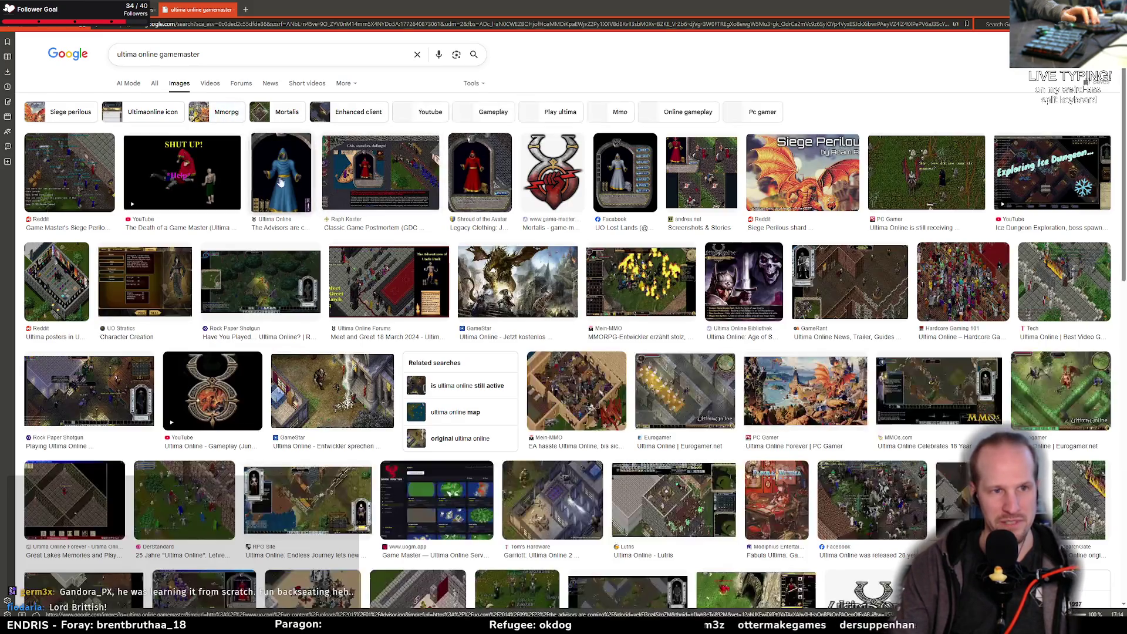
{"action": "left_click", "coordinate": [280, 182]}
{"action": "left_click", "coordinate": [492, 193]}
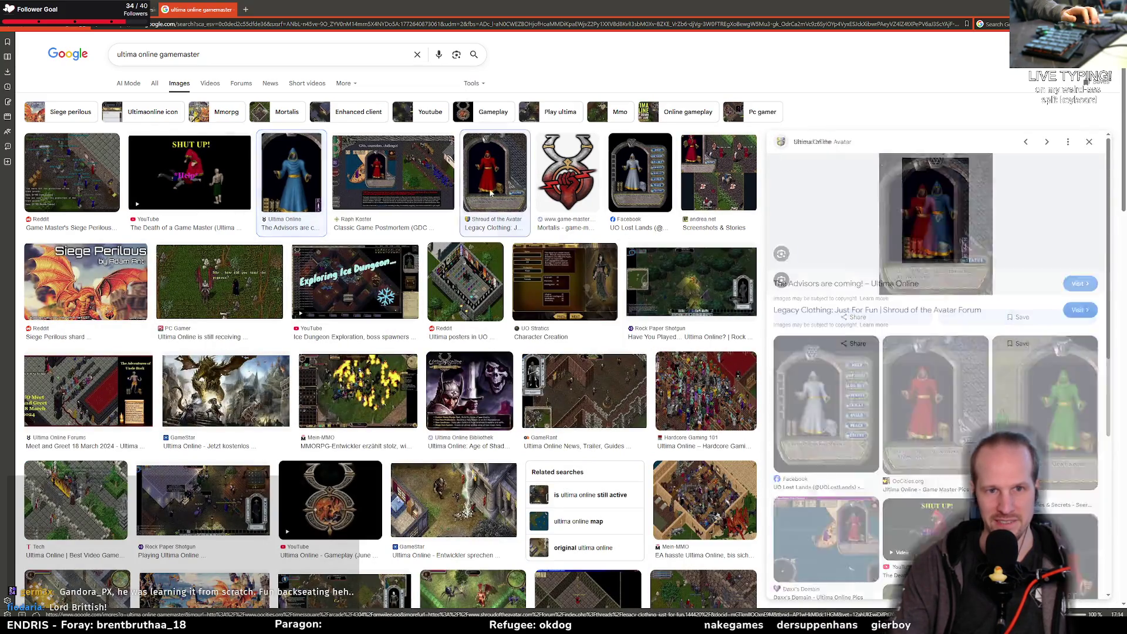
{"action": "left_click", "coordinate": [927, 212]}
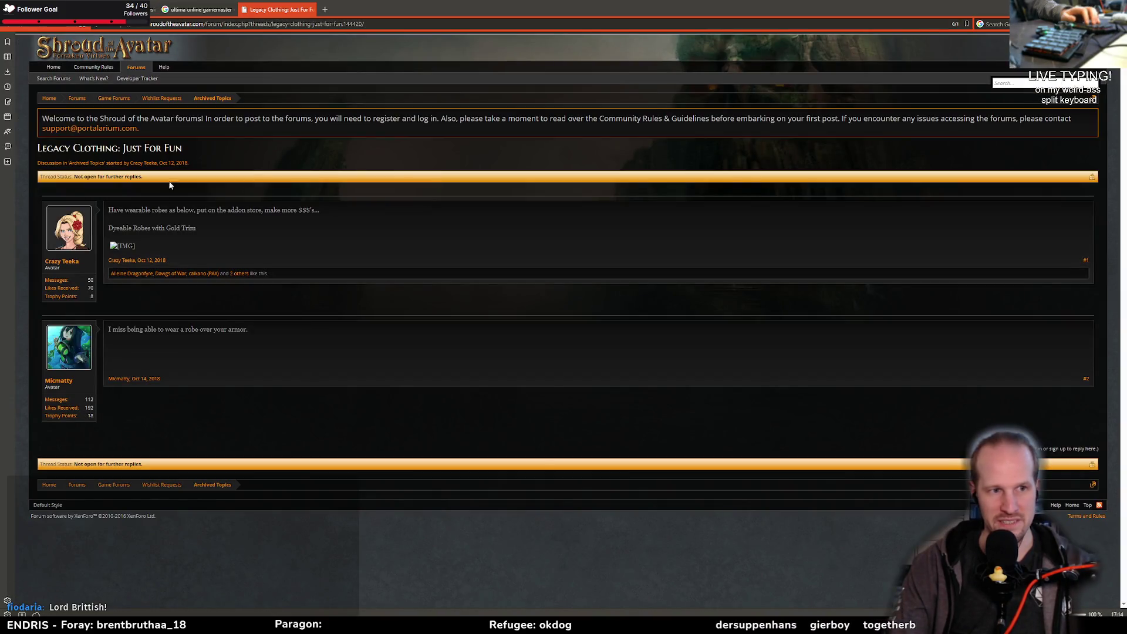
{"action": "key", "text": "ctrl+w"}
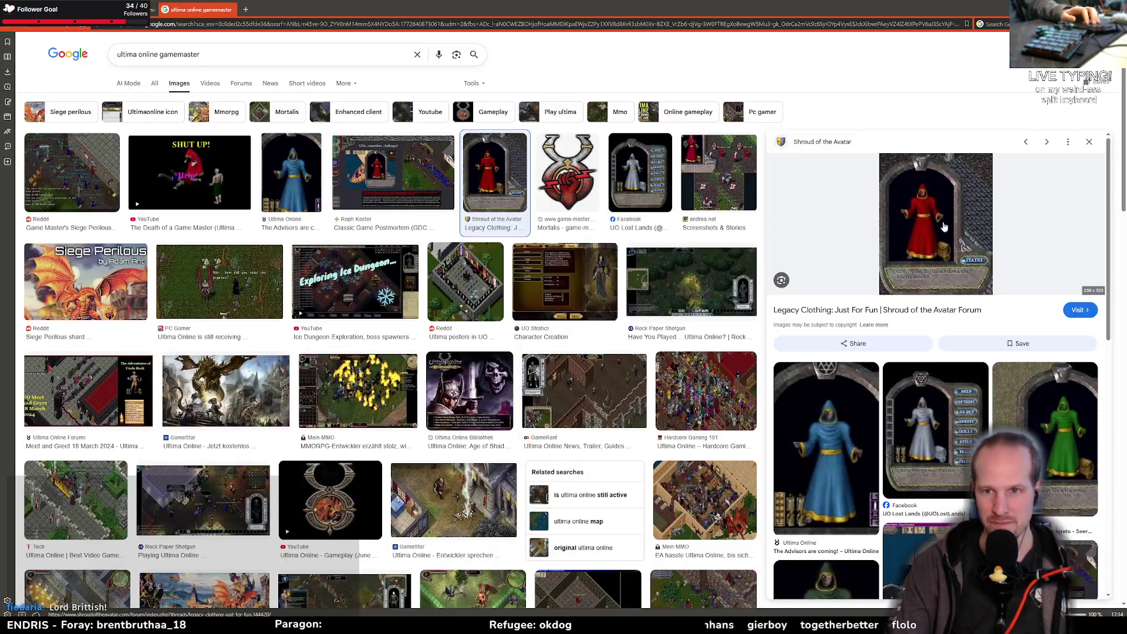
Step: View the red-robed image full-size in a new tab, then close it and return to GameMaker
{"action": "right_click", "coordinate": [966, 228]}
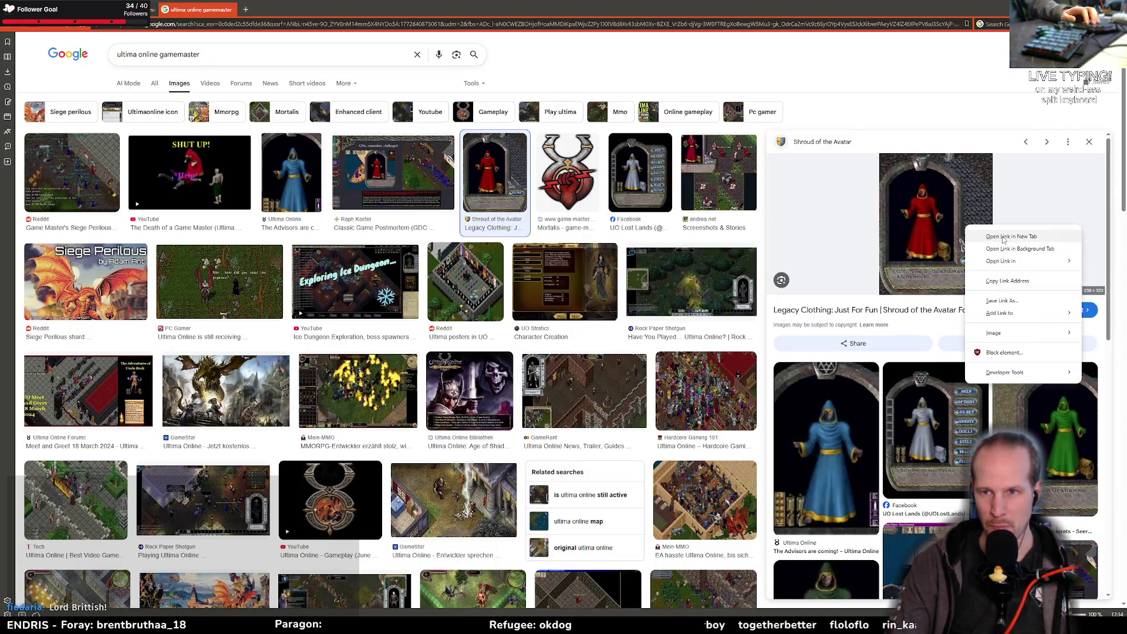
{"action": "mouse_move", "coordinate": [1009, 334]}
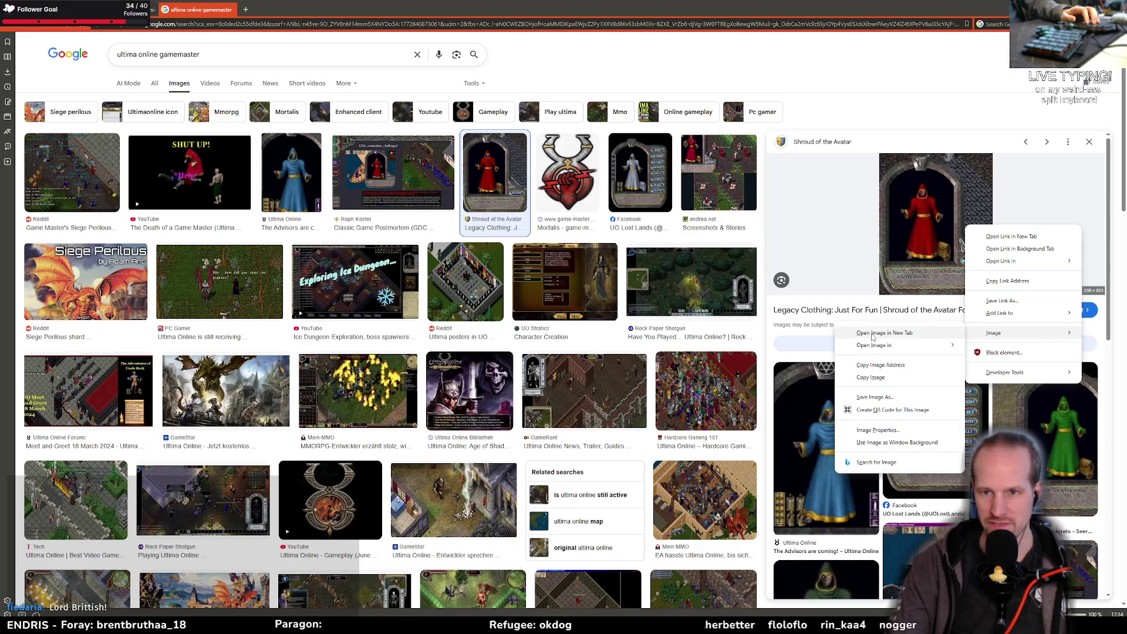
{"action": "left_click", "coordinate": [873, 333]}
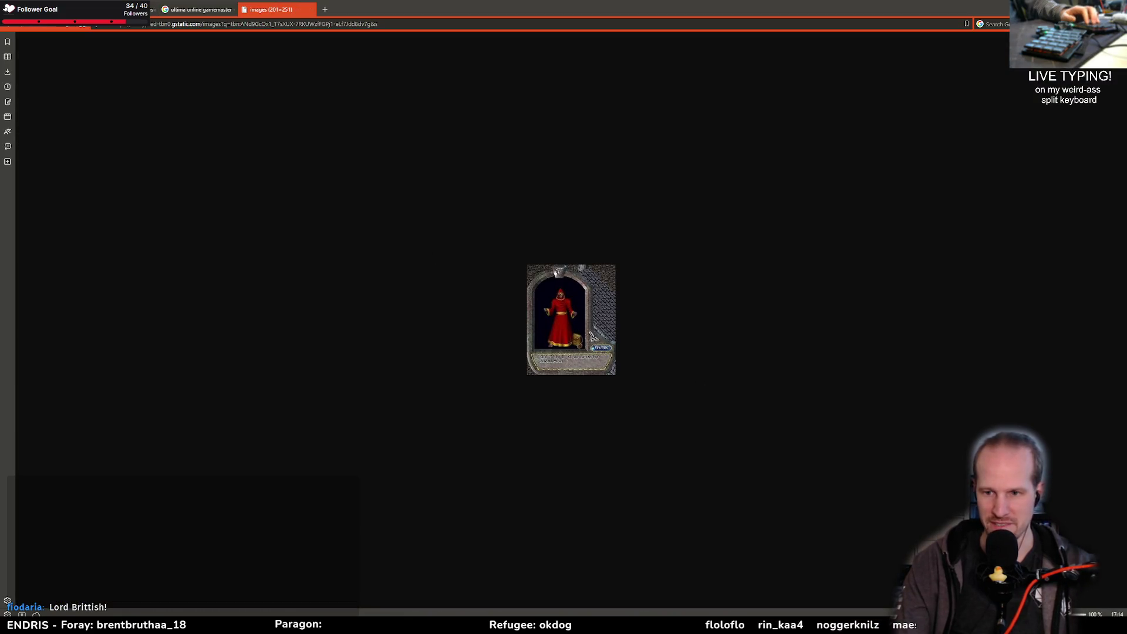
{"action": "scroll", "coordinate": [509, 327], "scroll_direction": "up", "scroll_amount": 5, "text": "ctrl"}
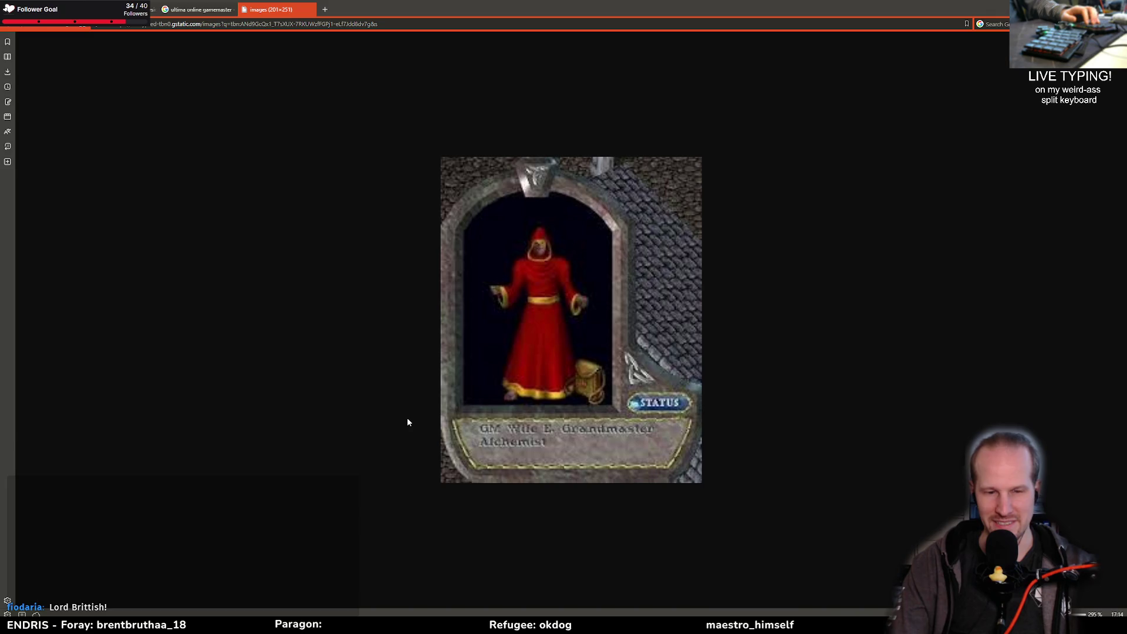
{"action": "middle_click", "coordinate": [262, 12]}
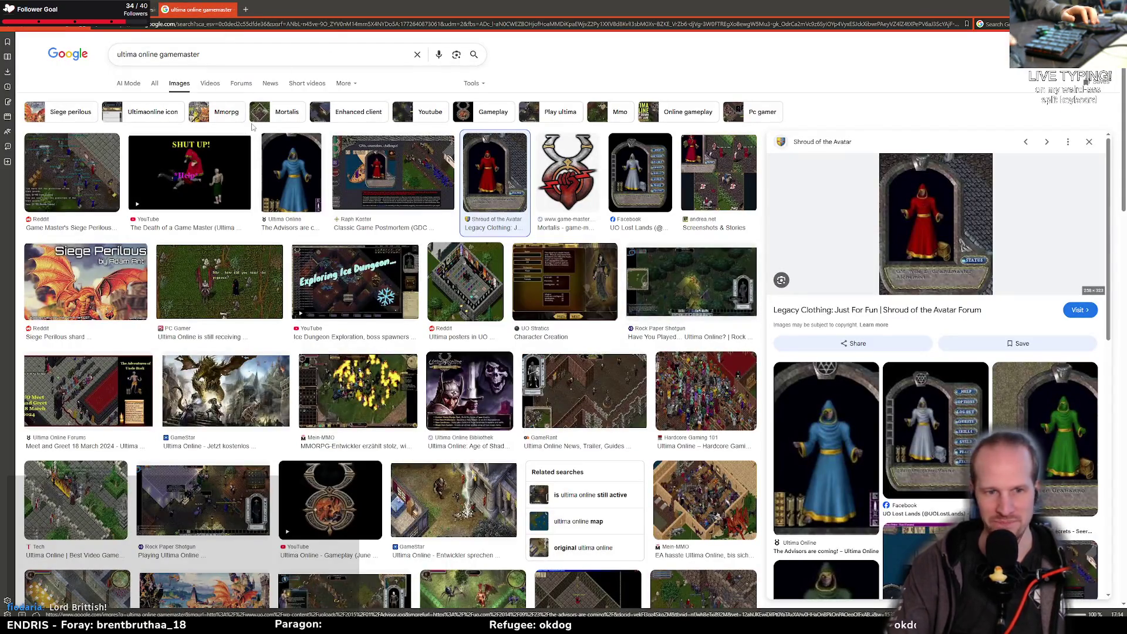
{"action": "middle_click", "coordinate": [224, 4]}
{"action": "key", "text": "alt+Tab"}
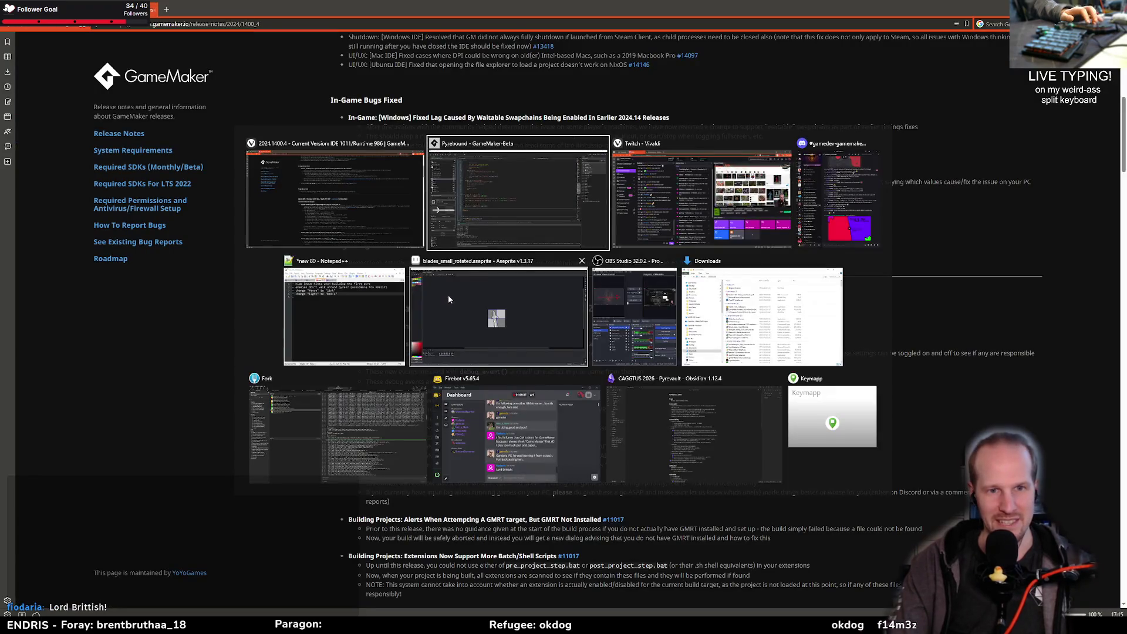
Step: Return to the empty line inside blade_spawn_corpses in the Create event code
{"action": "left_click", "coordinate": [371, 253]}
{"action": "left_click", "coordinate": [273, 372]}
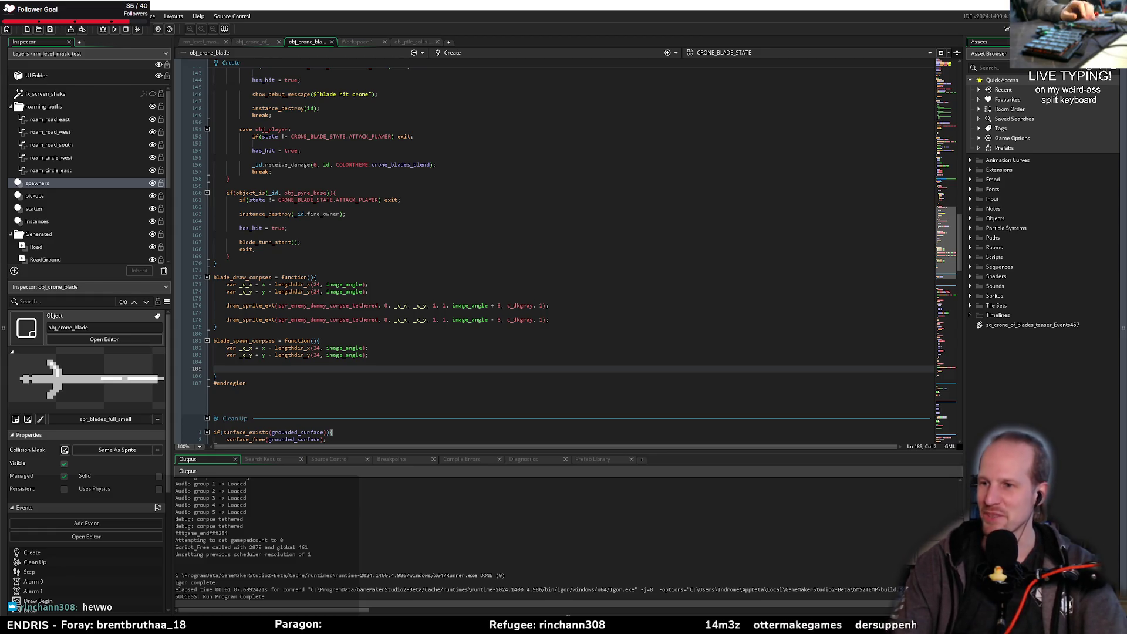
Step: Check blade_draw_corpses' draw call, then type instance_create_layer( inside blade_spawn_corpses
{"action": "left_click", "coordinate": [915, 301]}
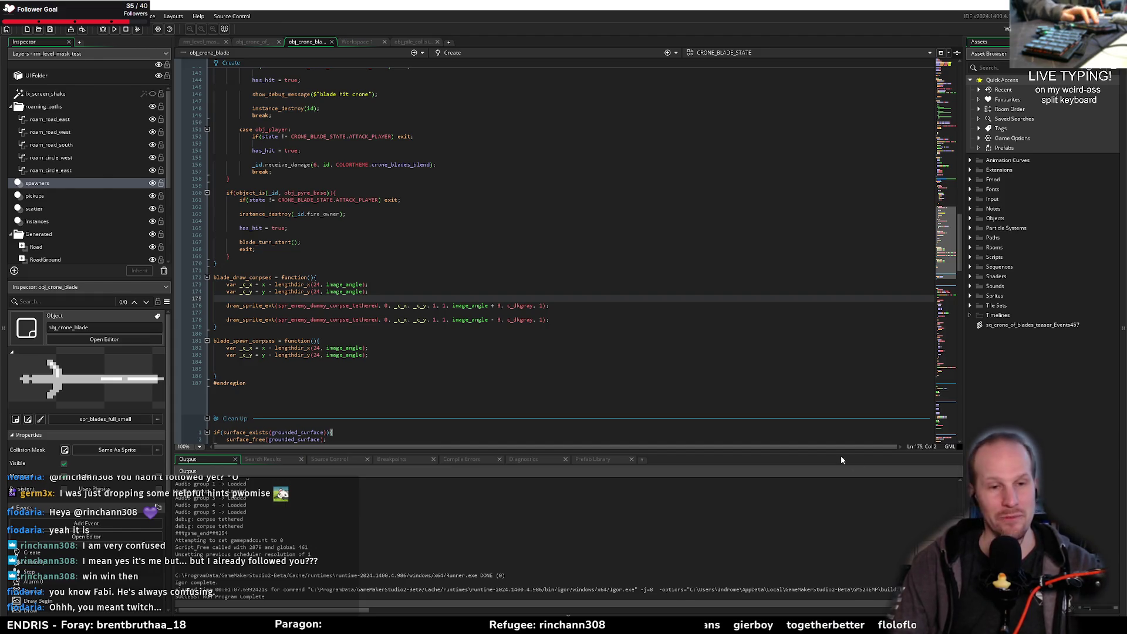
{"action": "left_click", "coordinate": [453, 320]}
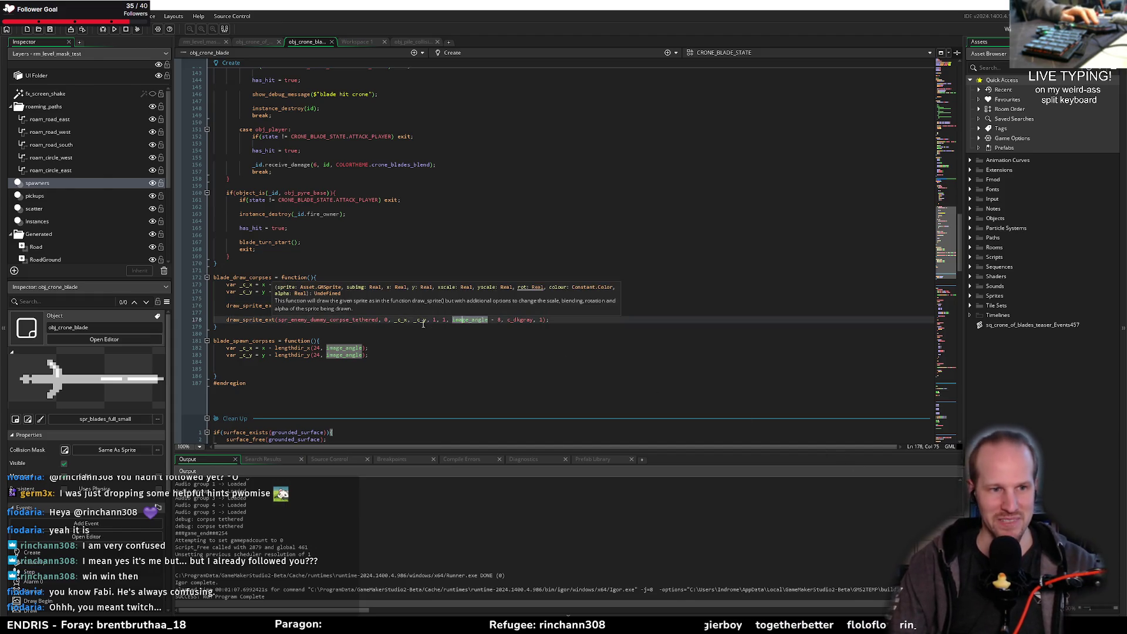
{"action": "left_click", "coordinate": [325, 370]}
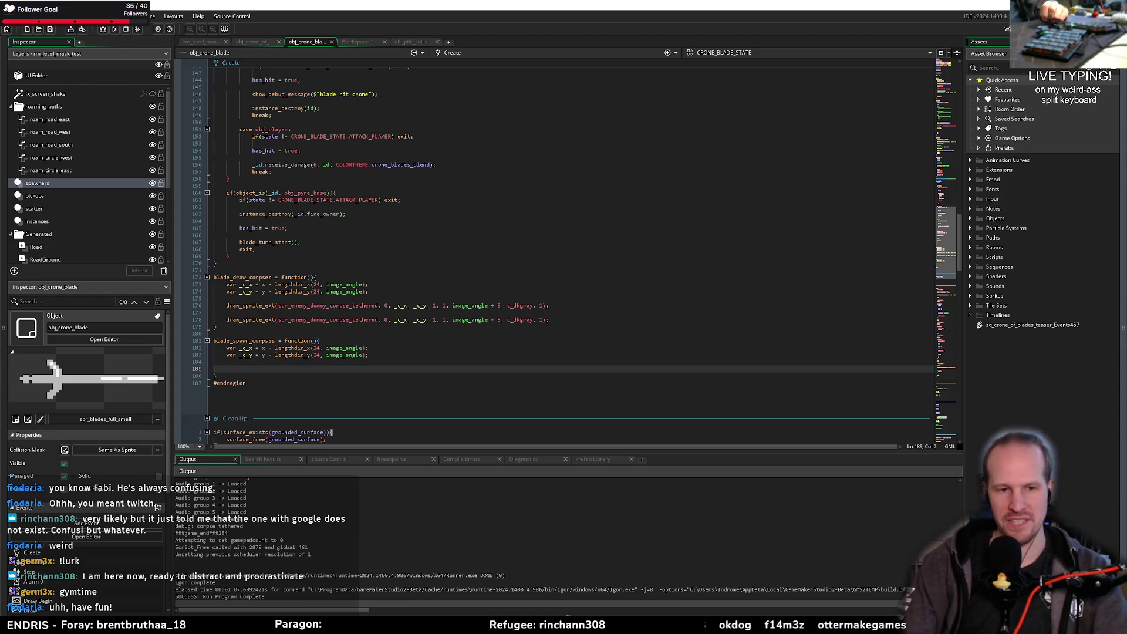
{"action": "left_click", "coordinate": [279, 374]}
{"action": "left_click", "coordinate": [287, 370]}
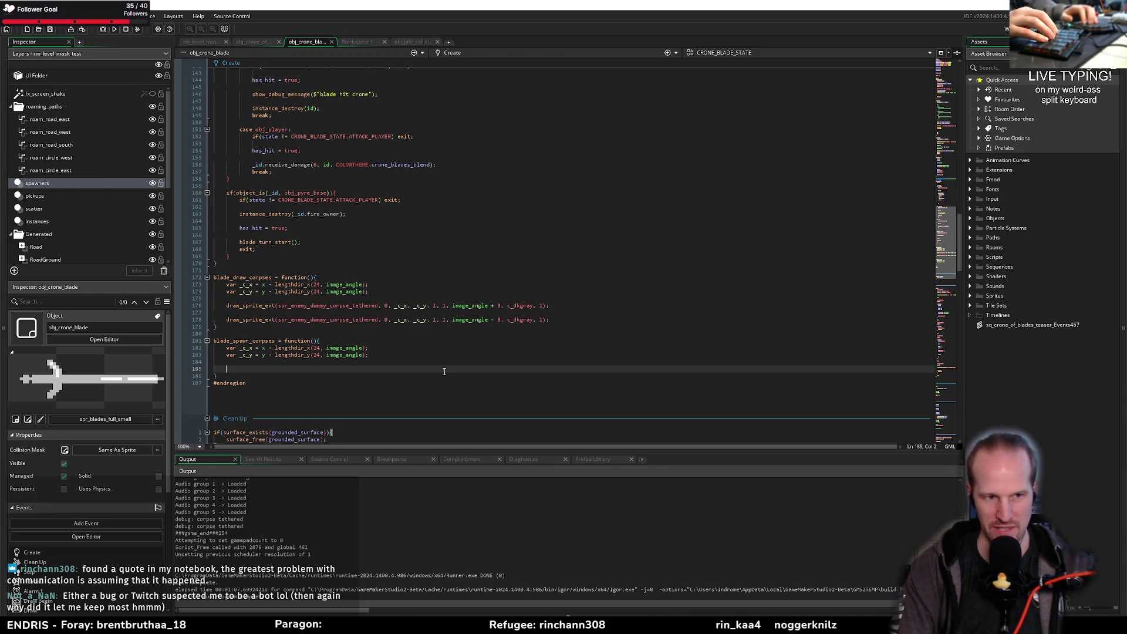
{"action": "type", "text": "inst"}
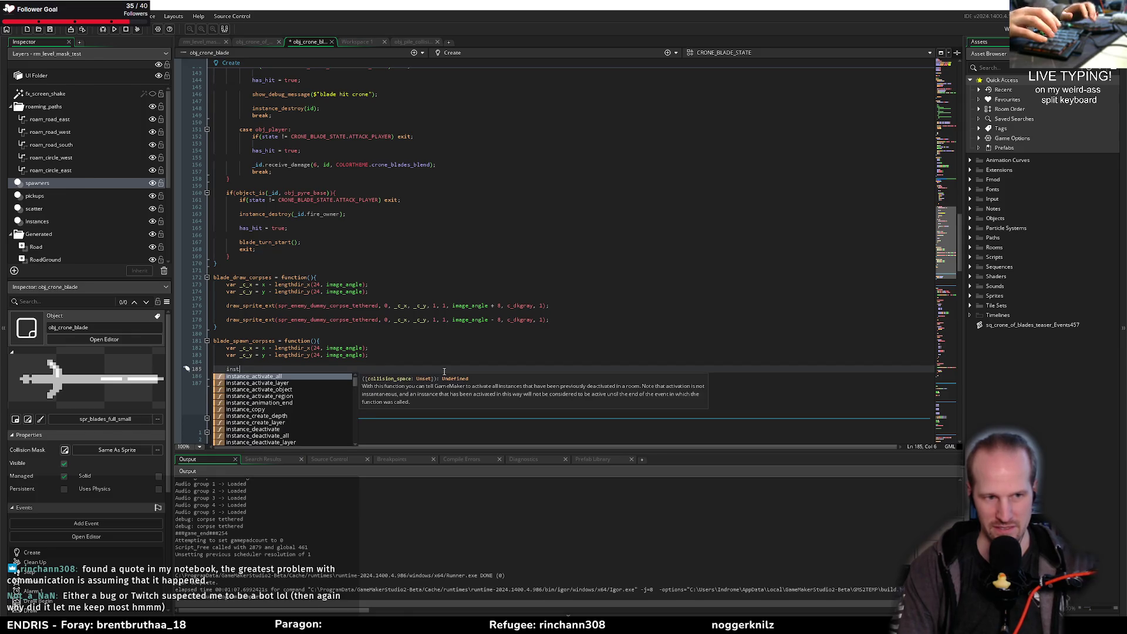
{"action": "type", "text": "ance_create_layer("}
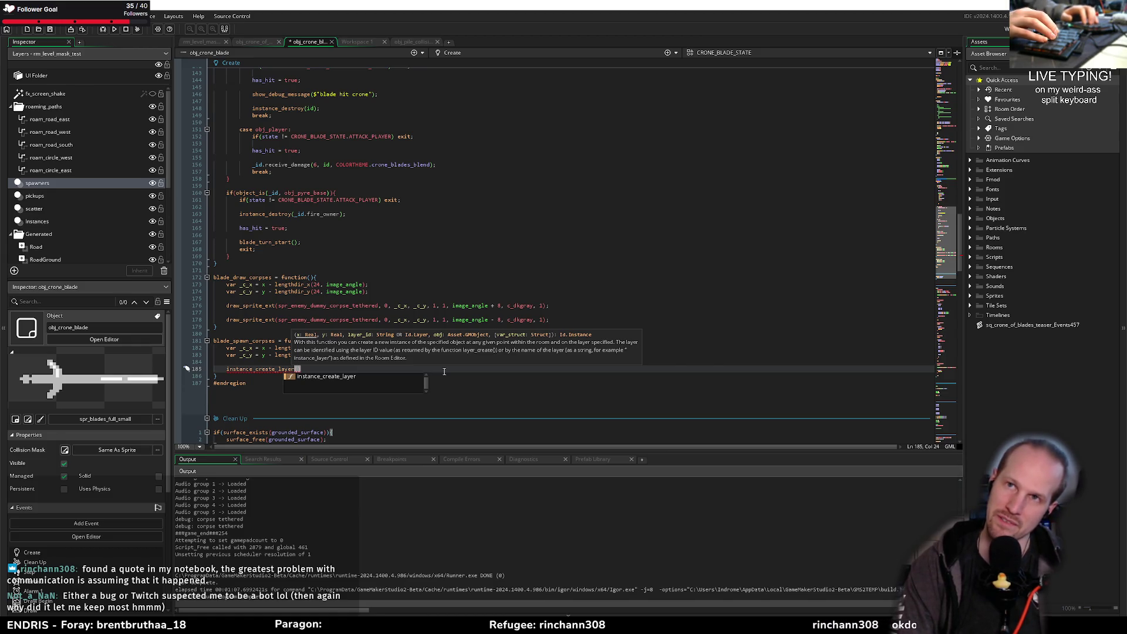
Step: Change the call to instance_create_depth();, comment the line out, and save
{"action": "key", "text": "Right"}
{"action": "key", "text": "shift+Left"}
{"action": "key", "text": "shift+Left"}
{"action": "key", "text": "BackSpace"}
{"action": "key", "text": "BackSpace"}
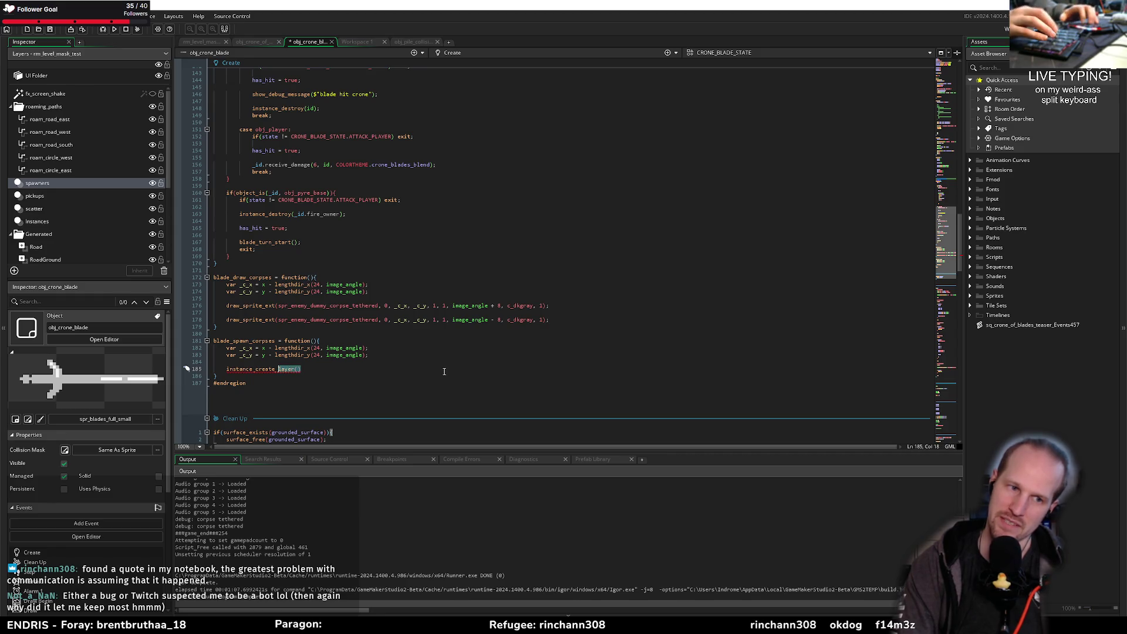
{"action": "type", "text": "depth()"}
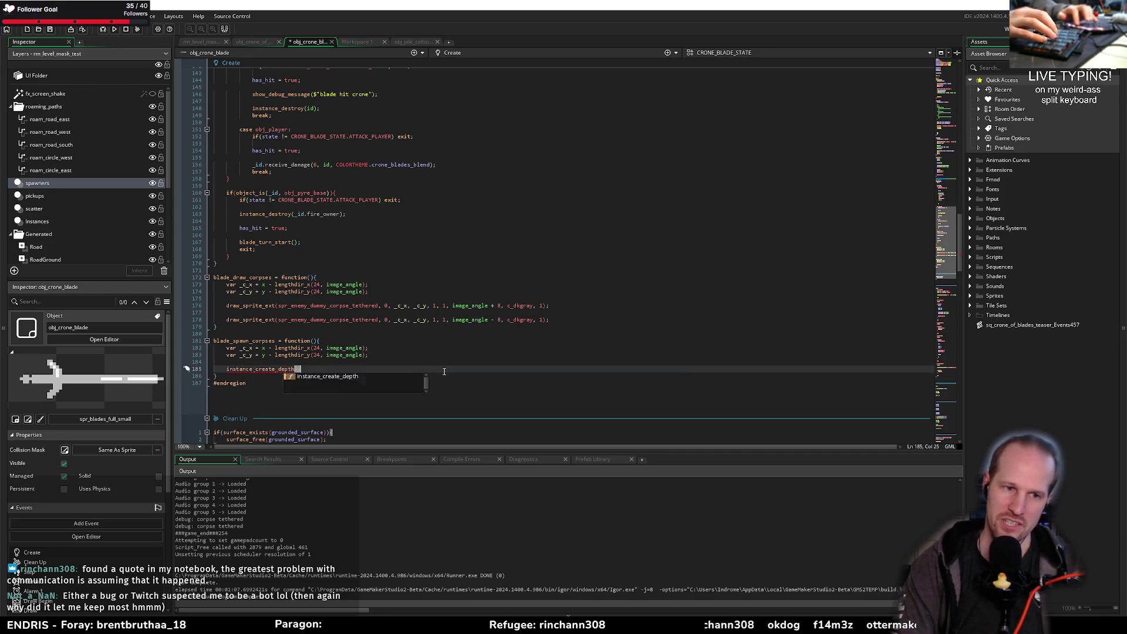
{"action": "type", "text": ";"}
{"action": "key", "text": "ctrl+k"}
{"action": "key", "text": "ctrl+s"}
{"action": "scroll", "coordinate": [376, 302], "scroll_direction": "up", "scroll_amount": 12}
{"action": "left_click", "coordinate": [306, 193]}
{"action": "scroll", "coordinate": [307, 197], "scroll_direction": "up", "scroll_amount": 10}
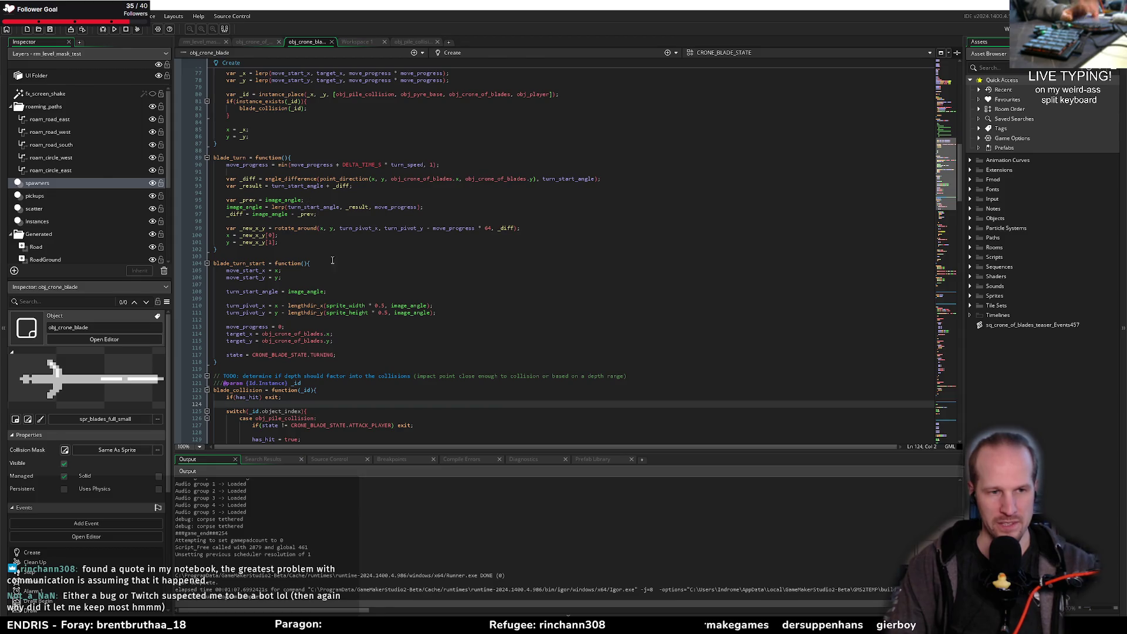
{"action": "scroll", "coordinate": [326, 264], "scroll_direction": "down", "scroll_amount": 18}
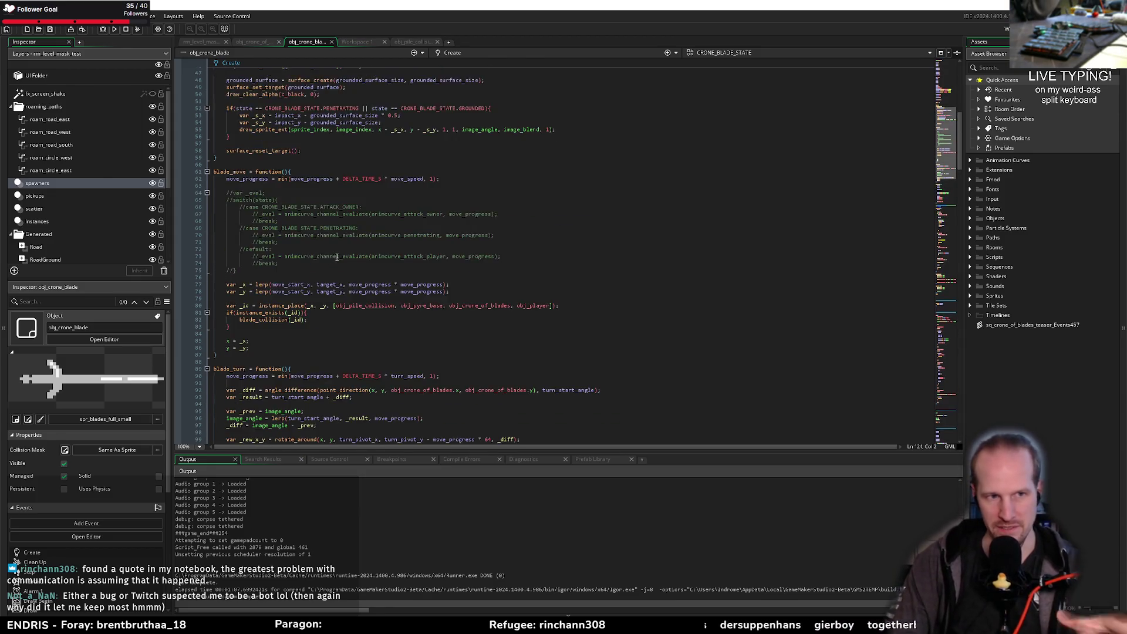
Step: Append depth = -y to the end of the Step event, save, and switch to the spr_blades_full_small editor
{"action": "scroll", "coordinate": [371, 317], "scroll_direction": "down", "scroll_amount": 20}
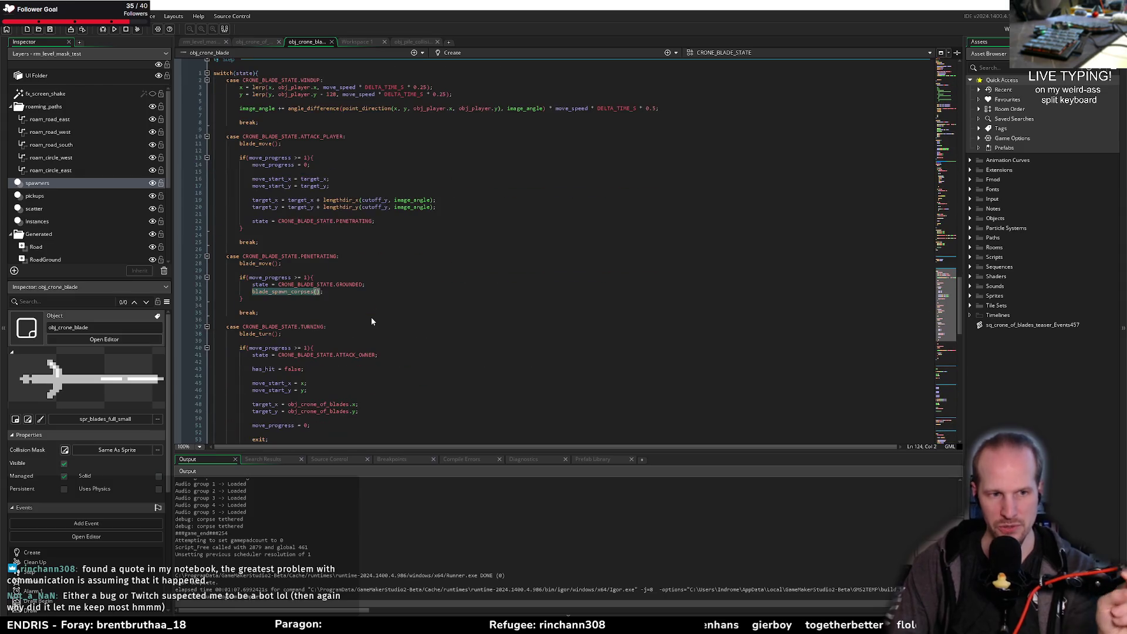
{"action": "scroll", "coordinate": [323, 219], "scroll_direction": "down", "scroll_amount": 12}
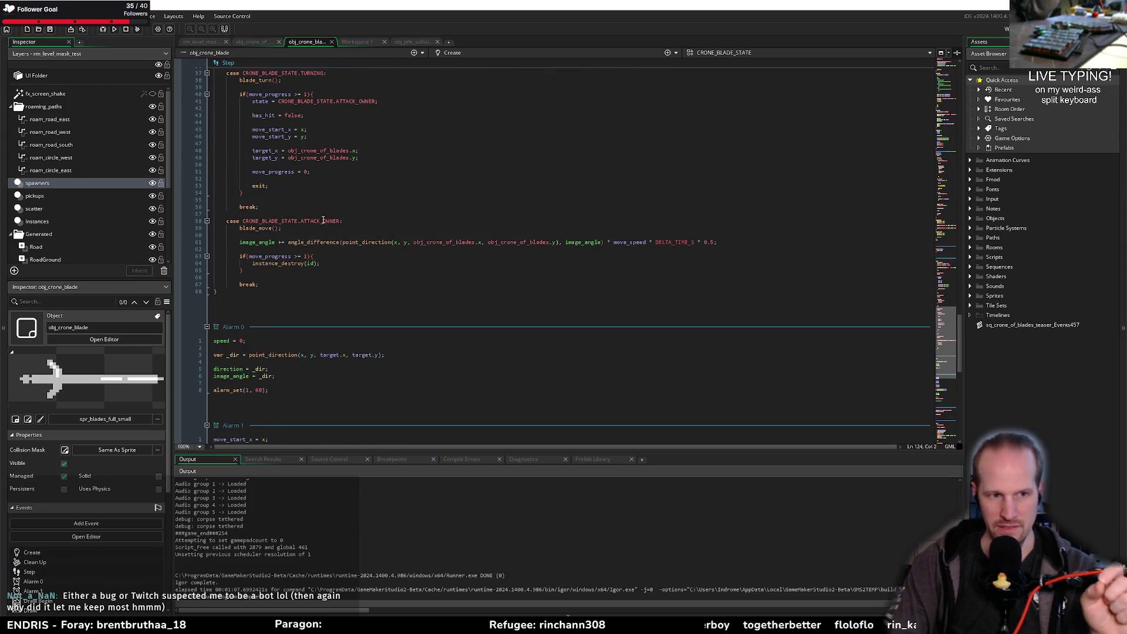
{"action": "scroll", "coordinate": [275, 300], "scroll_direction": "up", "scroll_amount": 16}
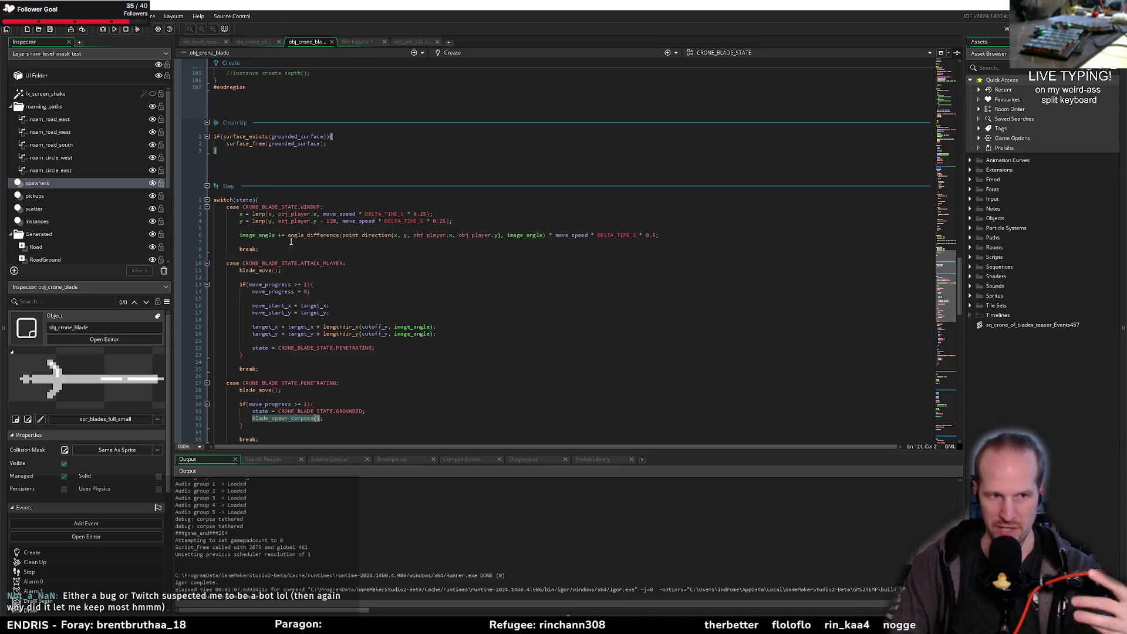
{"action": "scroll", "coordinate": [258, 226], "scroll_direction": "down", "scroll_amount": 12}
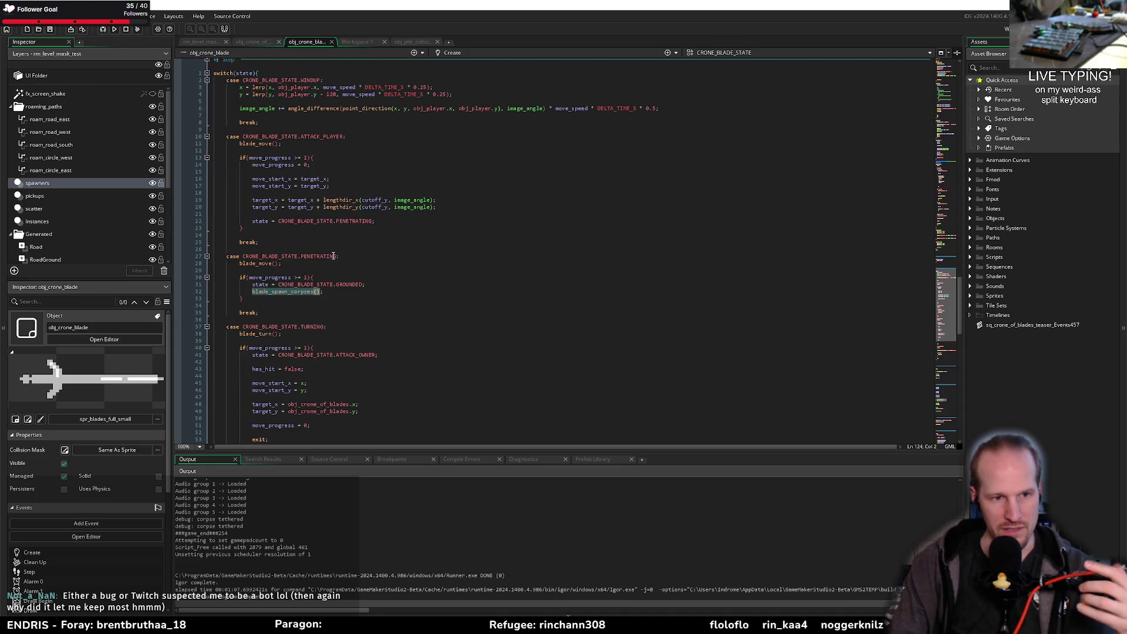
{"action": "scroll", "coordinate": [312, 251], "scroll_direction": "up", "scroll_amount": 10}
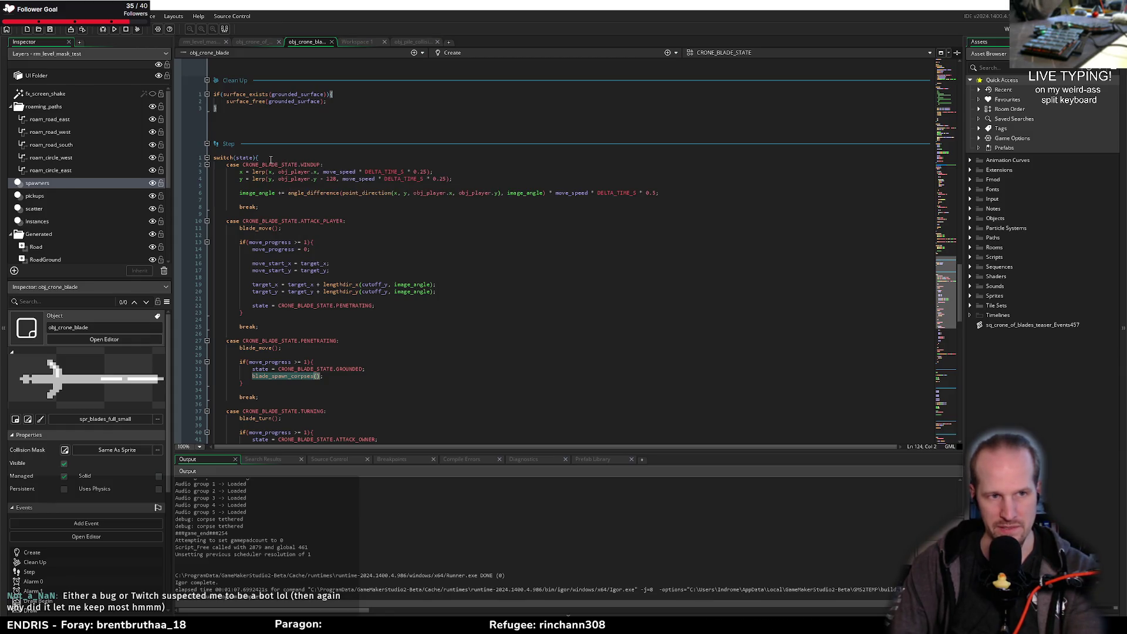
{"action": "left_click", "coordinate": [278, 158]}
{"action": "scroll", "coordinate": [287, 233], "scroll_direction": "down", "scroll_amount": 10}
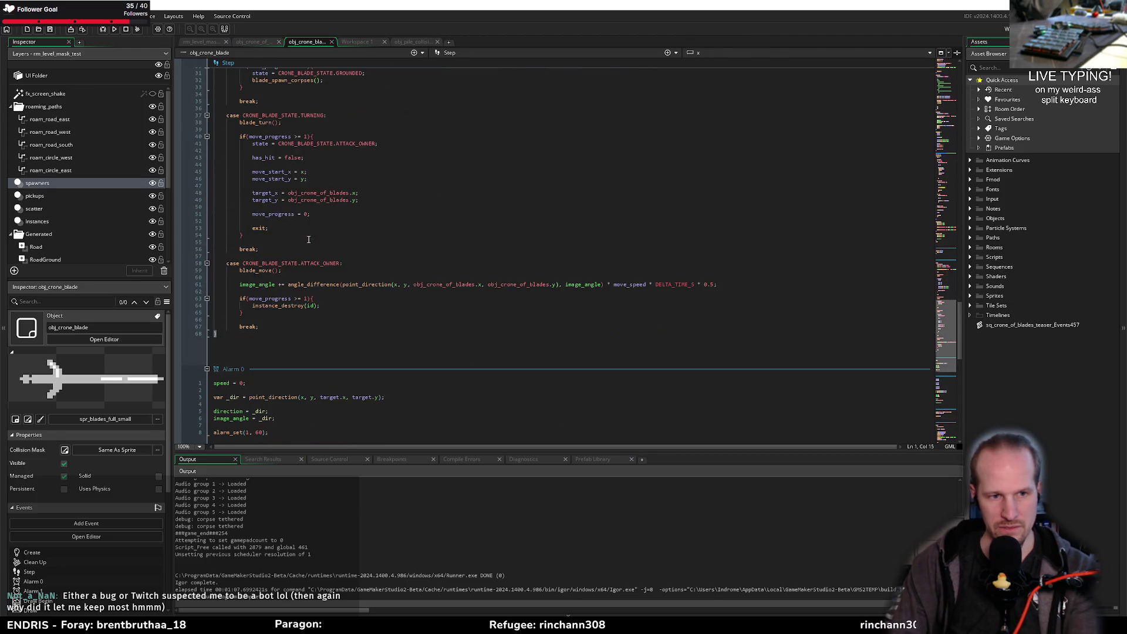
{"action": "left_click", "coordinate": [233, 336]}
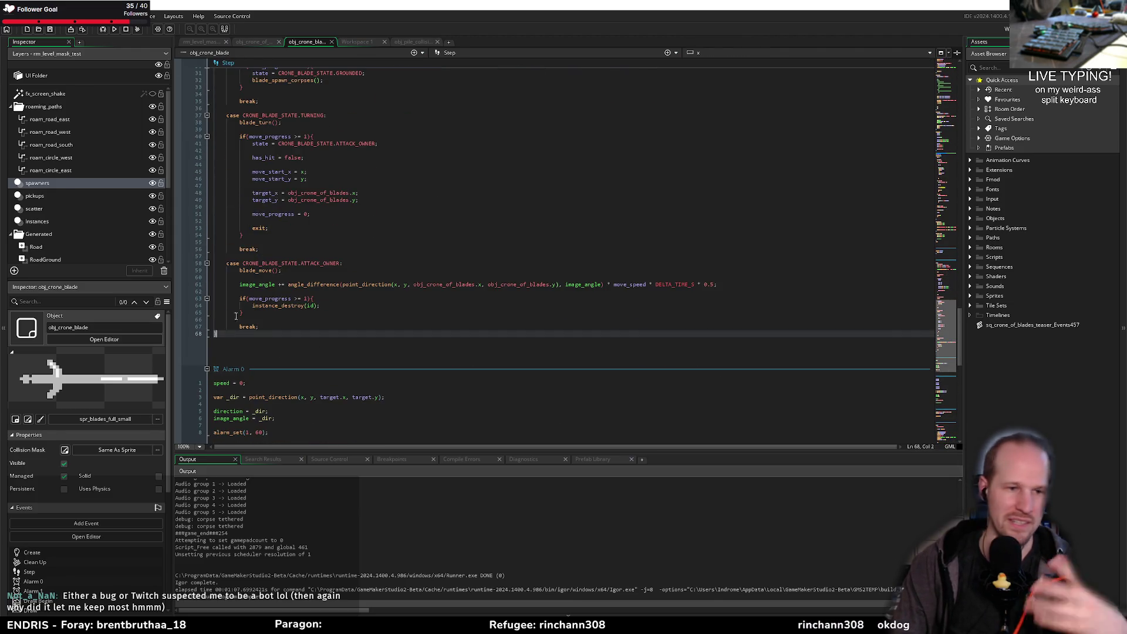
{"action": "scroll", "coordinate": [270, 311], "scroll_direction": "down", "scroll_amount": 2}
{"action": "key", "text": "Return"}
{"action": "key", "text": "Return"}
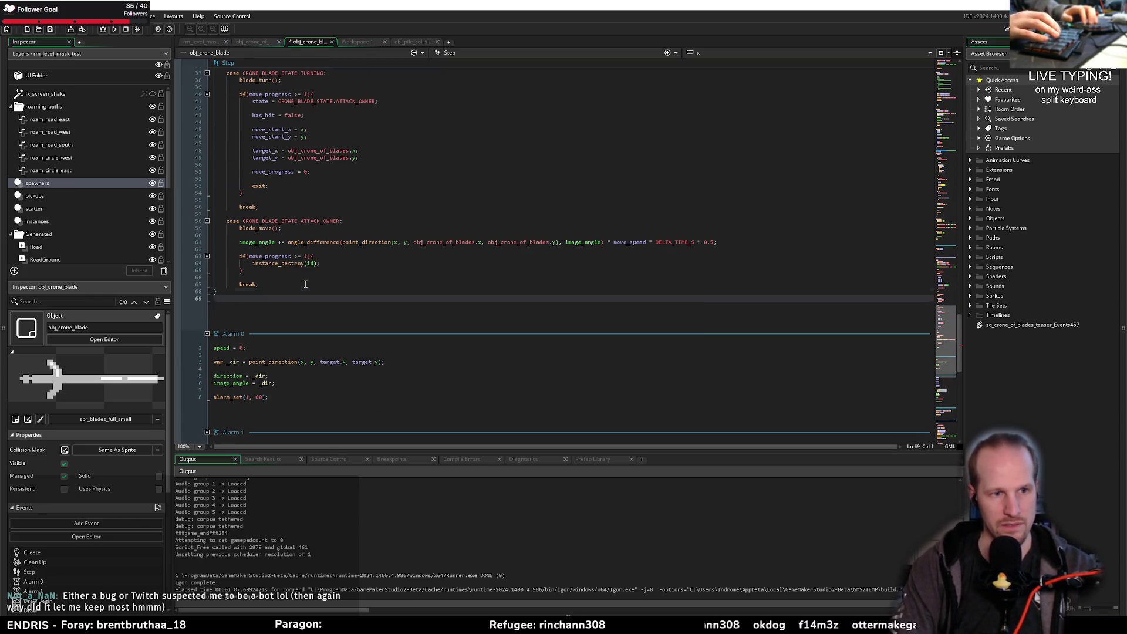
{"action": "type", "text": "y = -"}
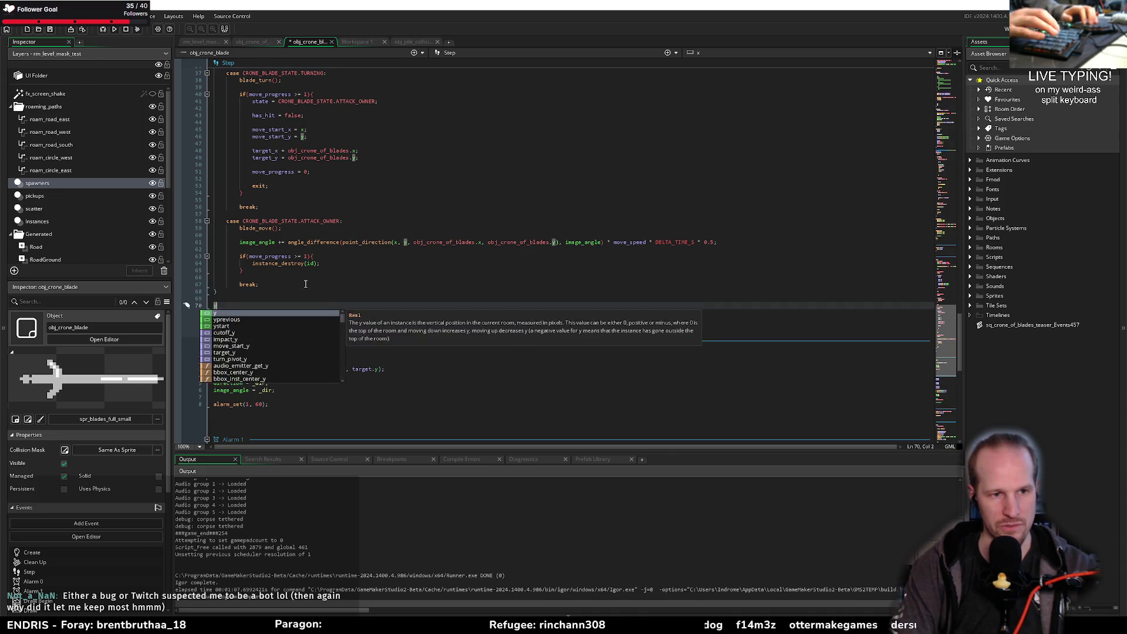
{"action": "key", "text": "BackSpace"}
{"action": "key", "text": "BackSpace"}
{"action": "key", "text": "BackSpace"}
{"action": "type", "text": "depth "}
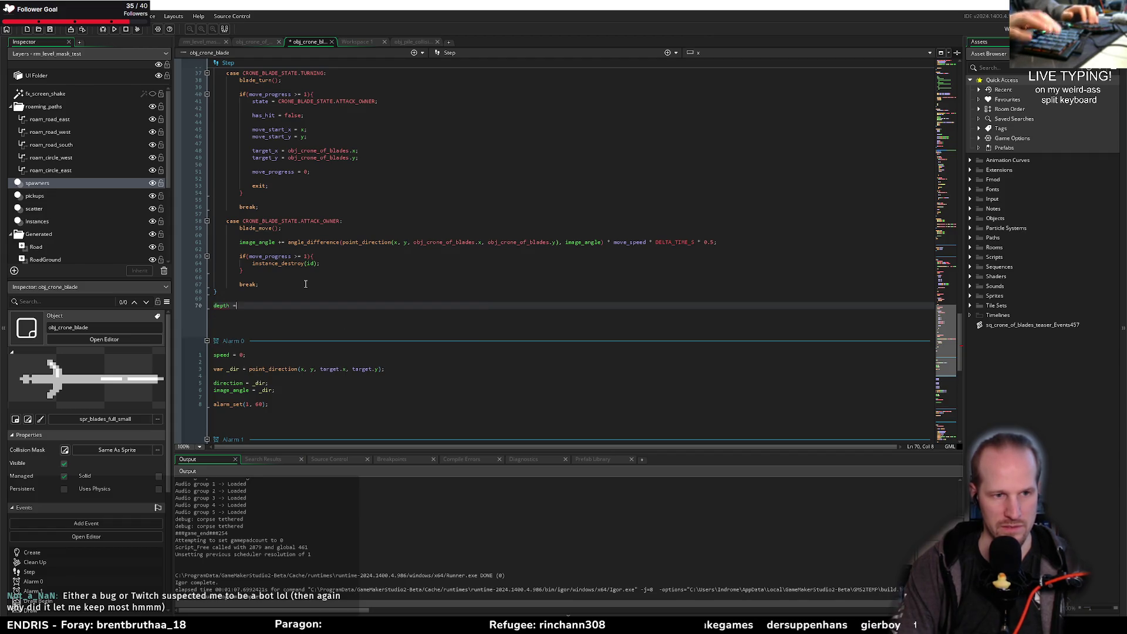
{"action": "type", "text": "= "}
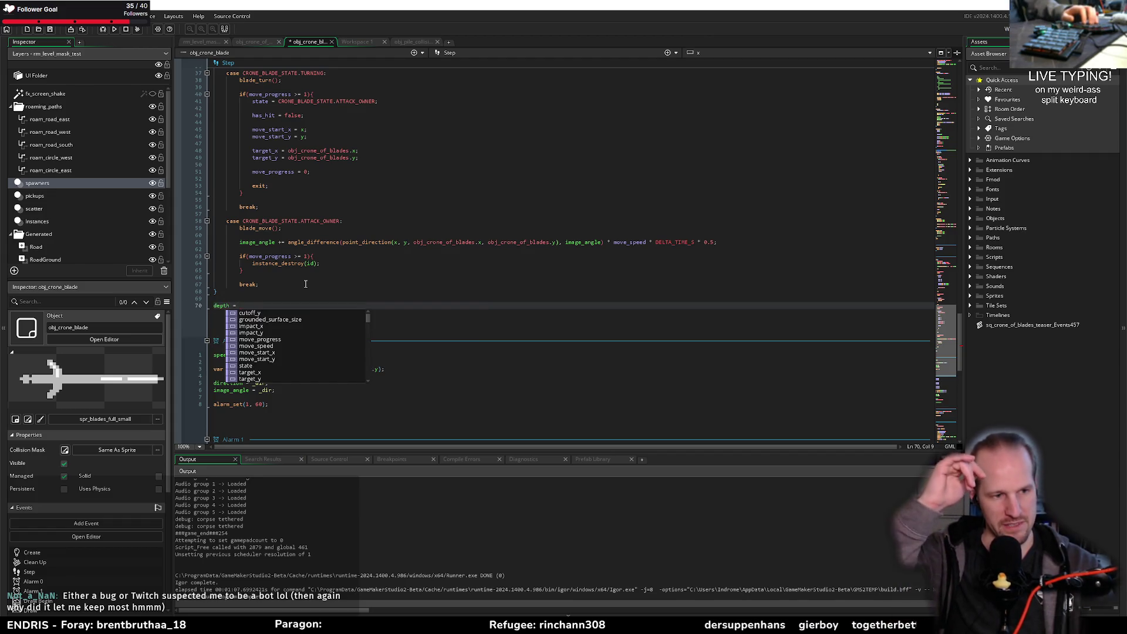
{"action": "type", "text": "-y"}
{"action": "key", "text": "ctrl+s"}
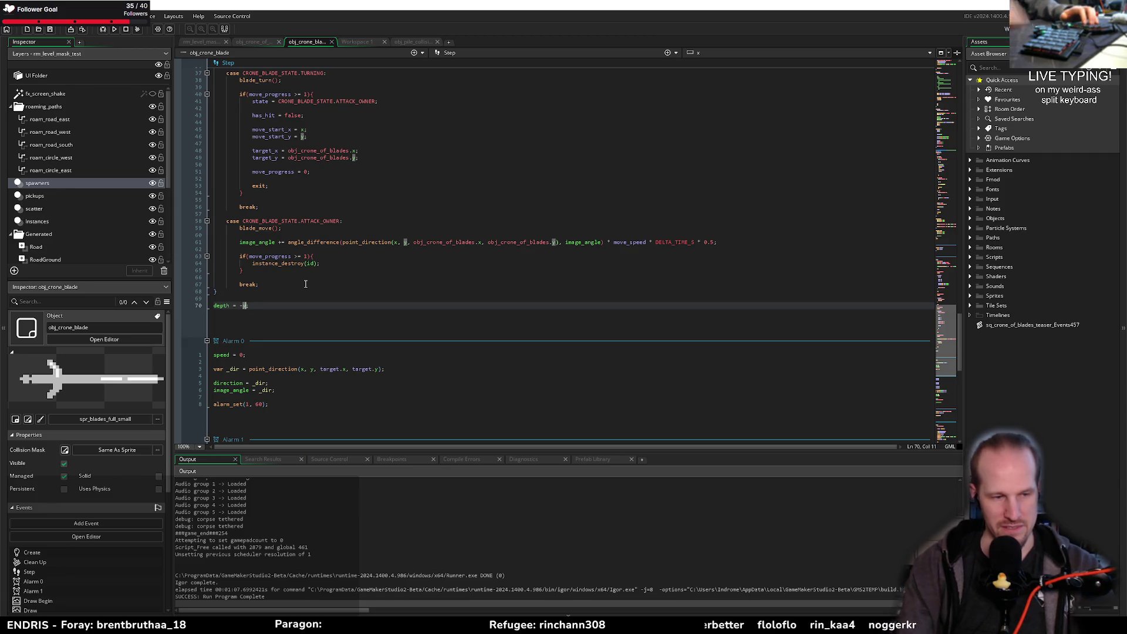
{"action": "key", "text": "ctrl+Tab"}
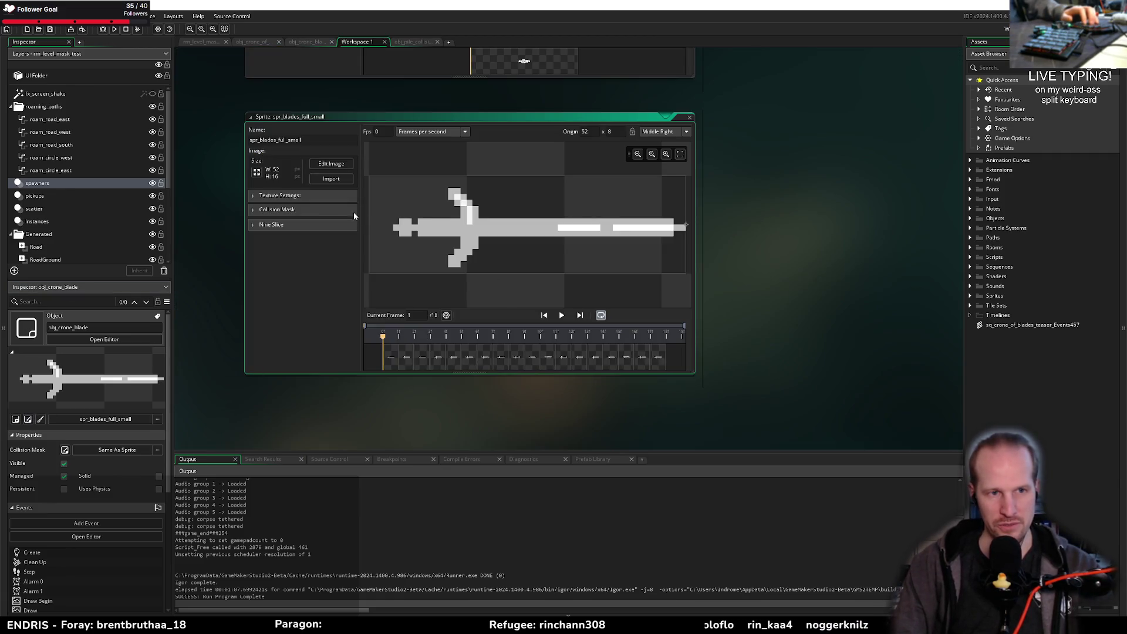
Step: Check the blade sprite's manual rectangle collision mask (18–51 by 5–11), then close the sprite workspace
{"action": "left_click", "coordinate": [350, 210]}
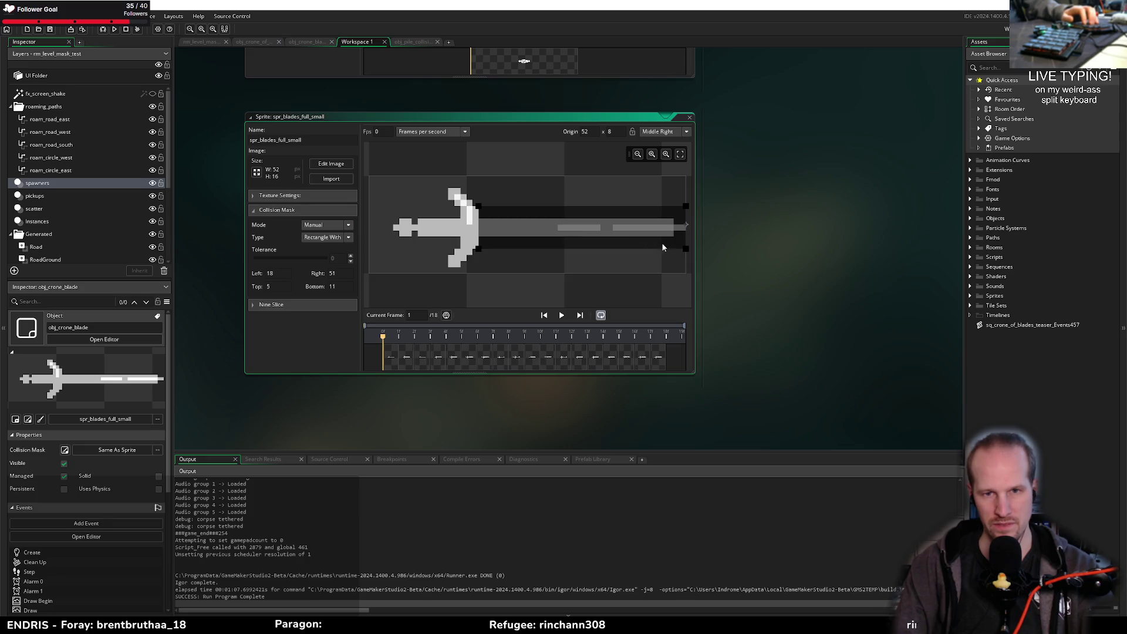
{"action": "middle_click", "coordinate": [362, 45]}
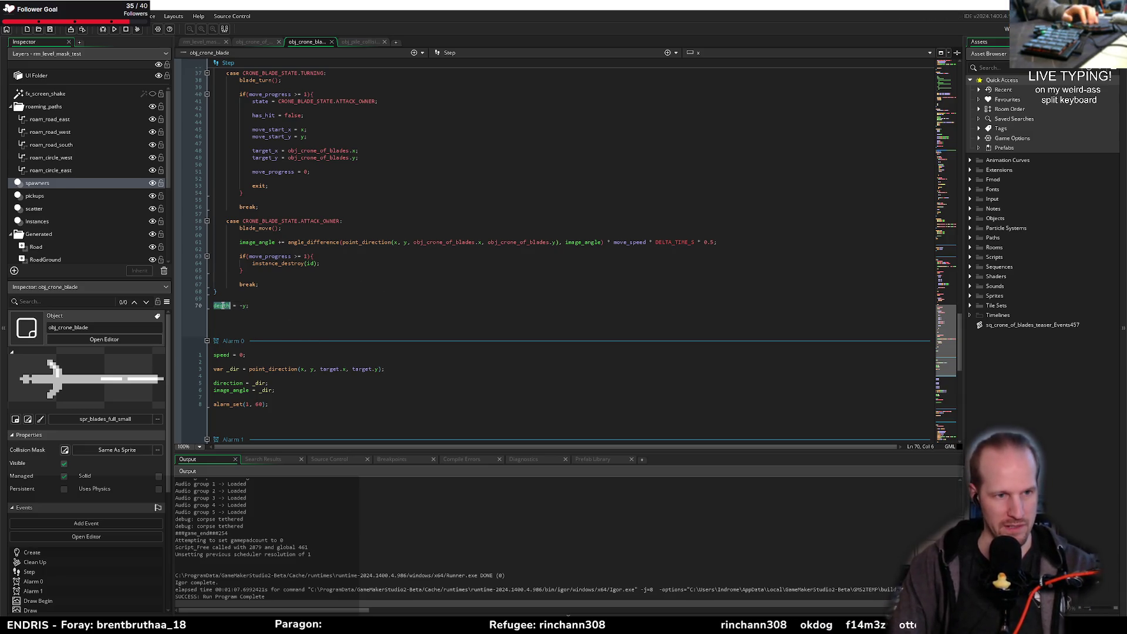
Step: Locate the commented instance_create_depth line inside blade_spawn_corpses
{"action": "scroll", "coordinate": [330, 344], "scroll_direction": "up", "scroll_amount": 15}
{"action": "scroll", "coordinate": [282, 275], "scroll_direction": "down", "scroll_amount": 8}
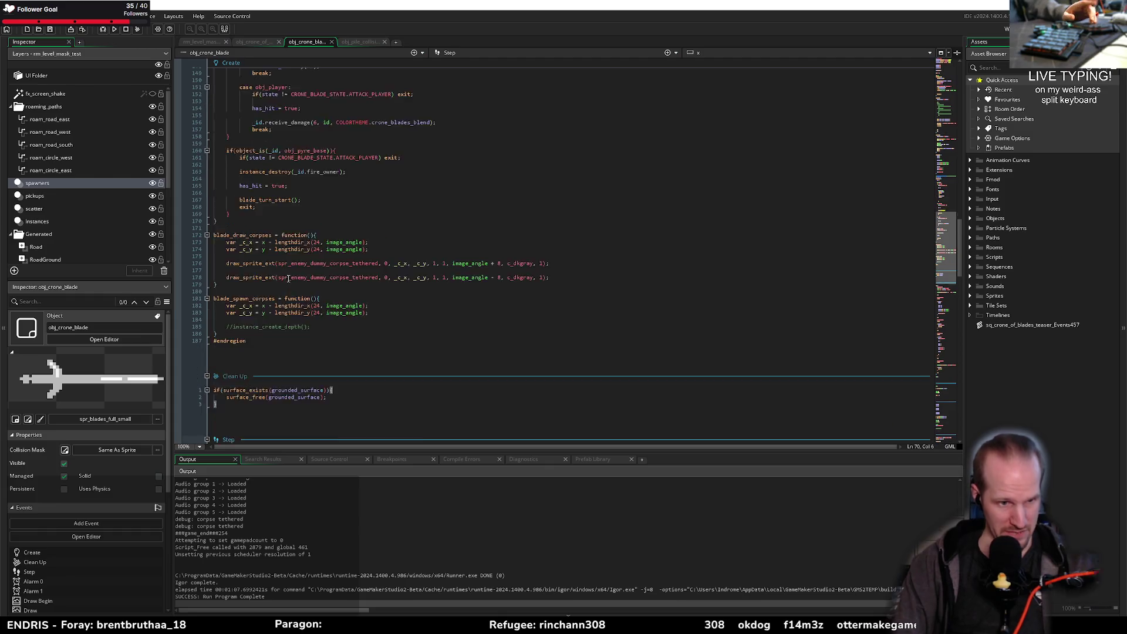
{"action": "scroll", "coordinate": [272, 258], "scroll_direction": "up", "scroll_amount": 20}
{"action": "scroll", "coordinate": [271, 242], "scroll_direction": "up", "scroll_amount": 6}
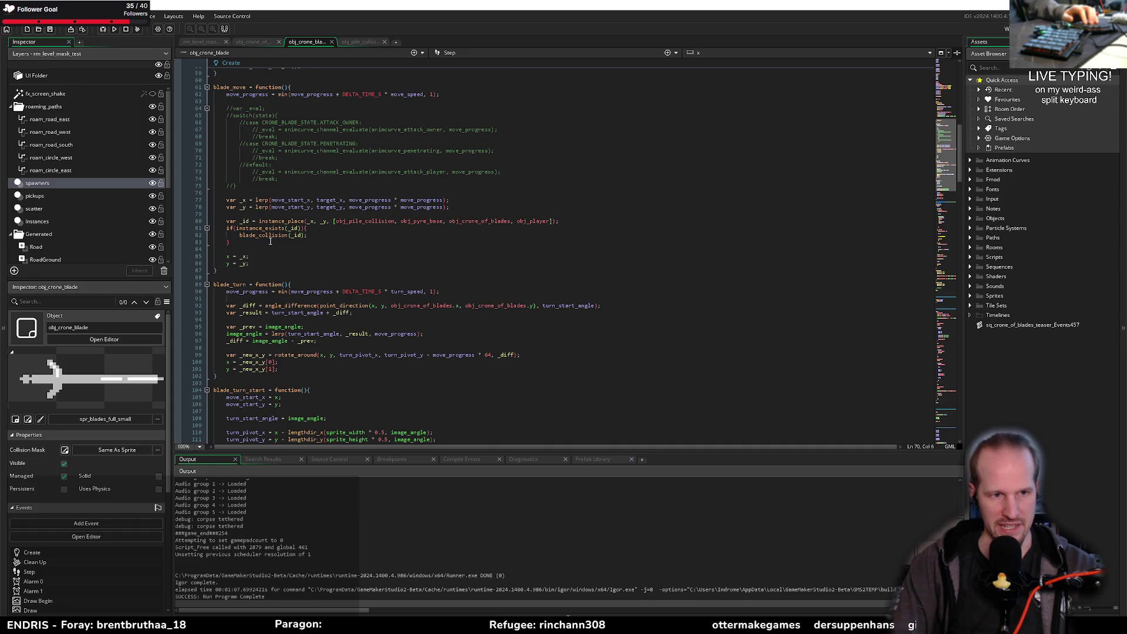
{"action": "scroll", "coordinate": [291, 296], "scroll_direction": "down", "scroll_amount": 20}
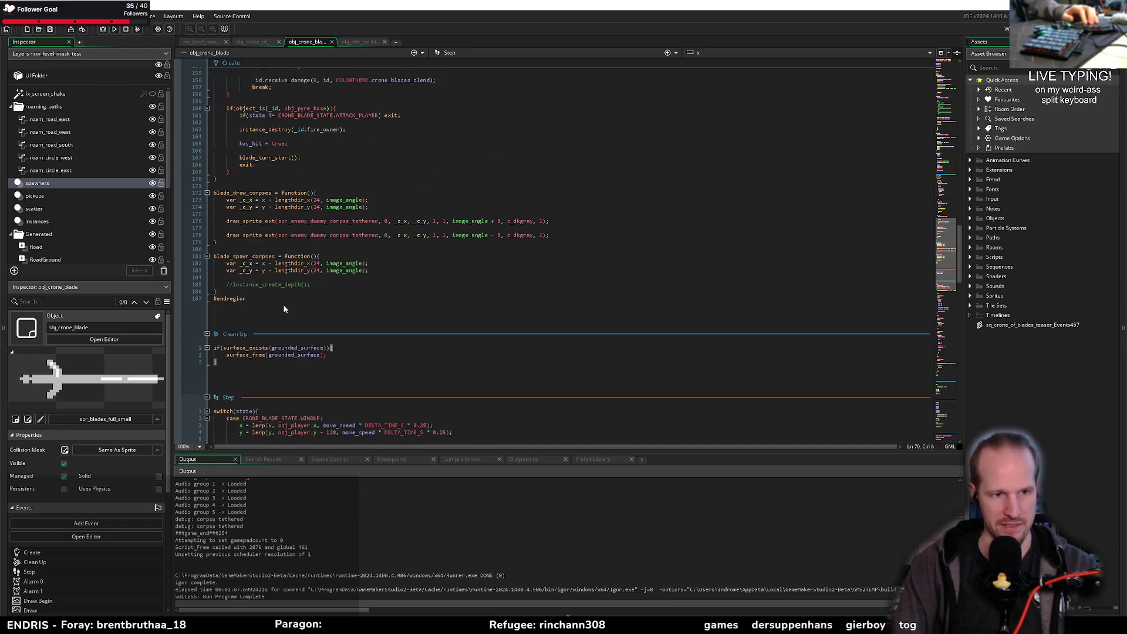
{"action": "left_click", "coordinate": [313, 284]}
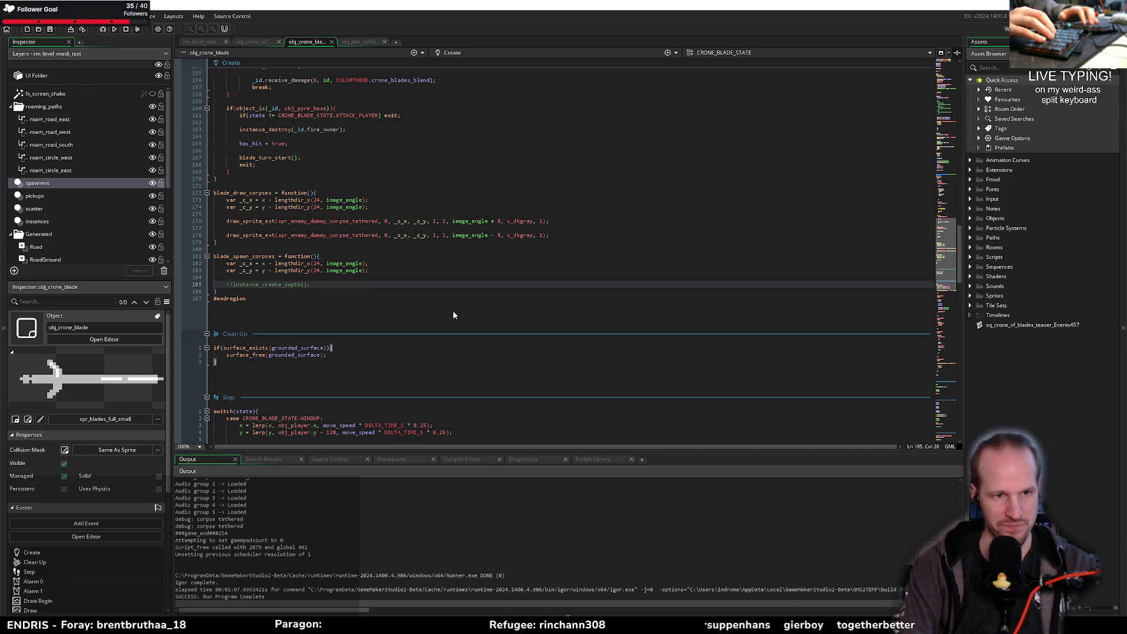
{"action": "key", "text": "ctrl+f"}
{"action": "key", "text": "Escape"}
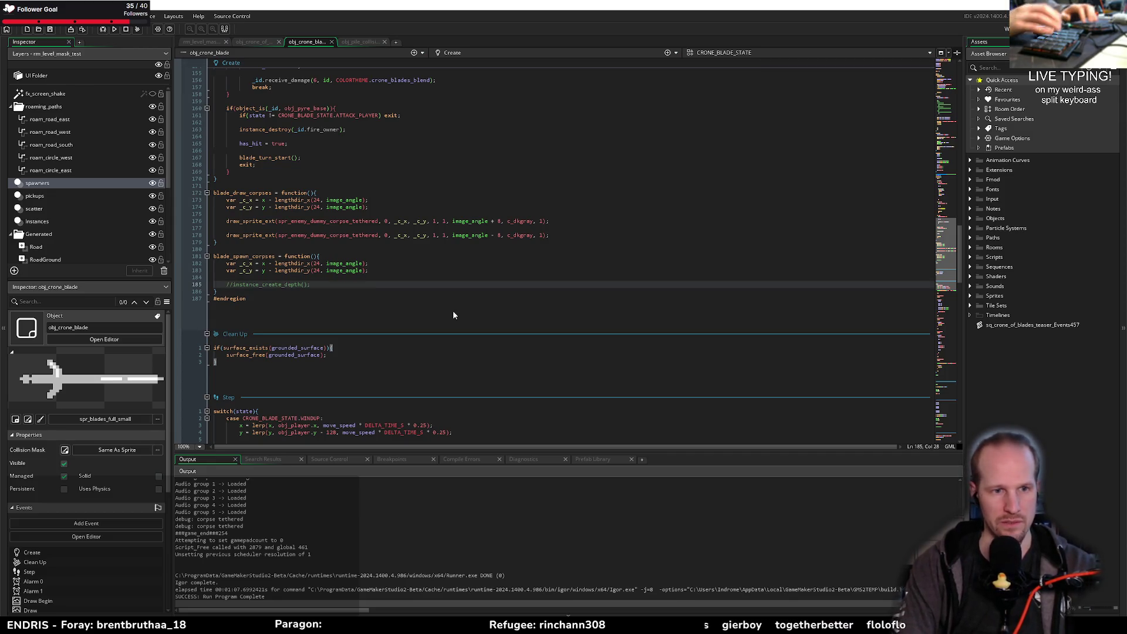
Step: Uncomment it and fill in arguments _c_x + 4, _c_y, depth, obj_corpse, { }
{"action": "key", "text": "ctrl+k"}
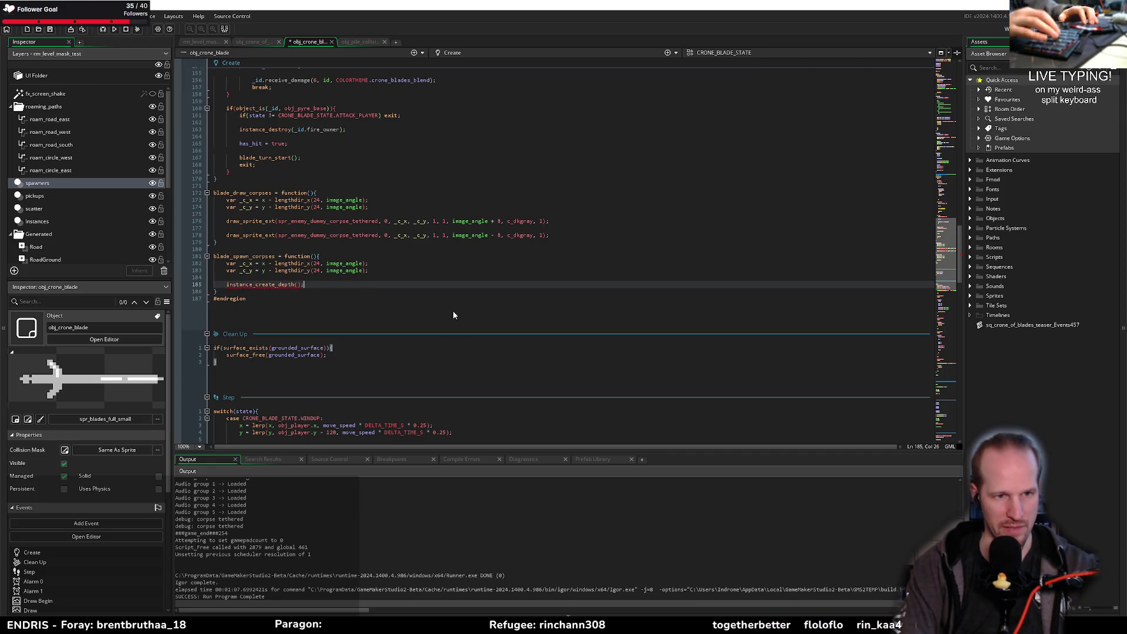
{"action": "key", "text": "Left"}
{"action": "key", "text": "Left"}
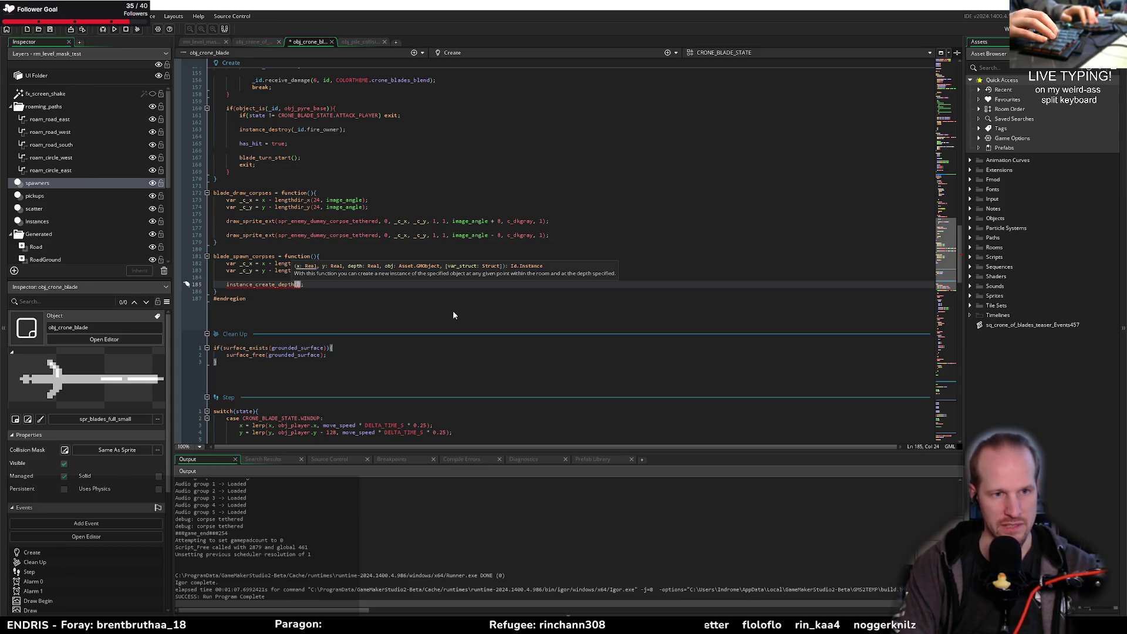
{"action": "type", "text": "_c_x +"}
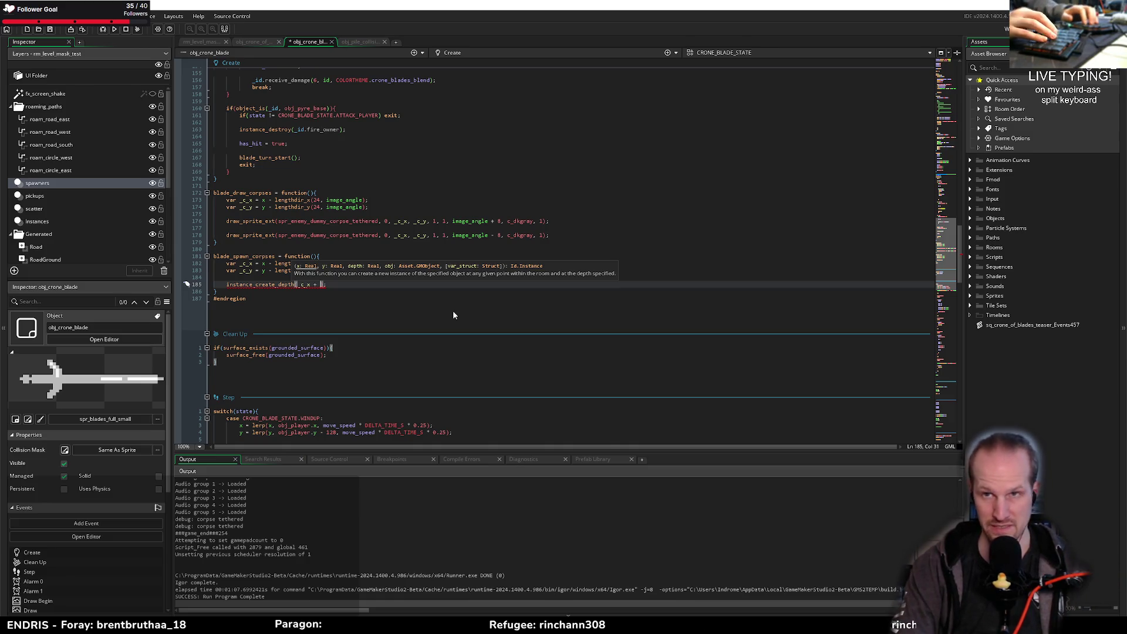
{"action": "type", "text": " 4, "}
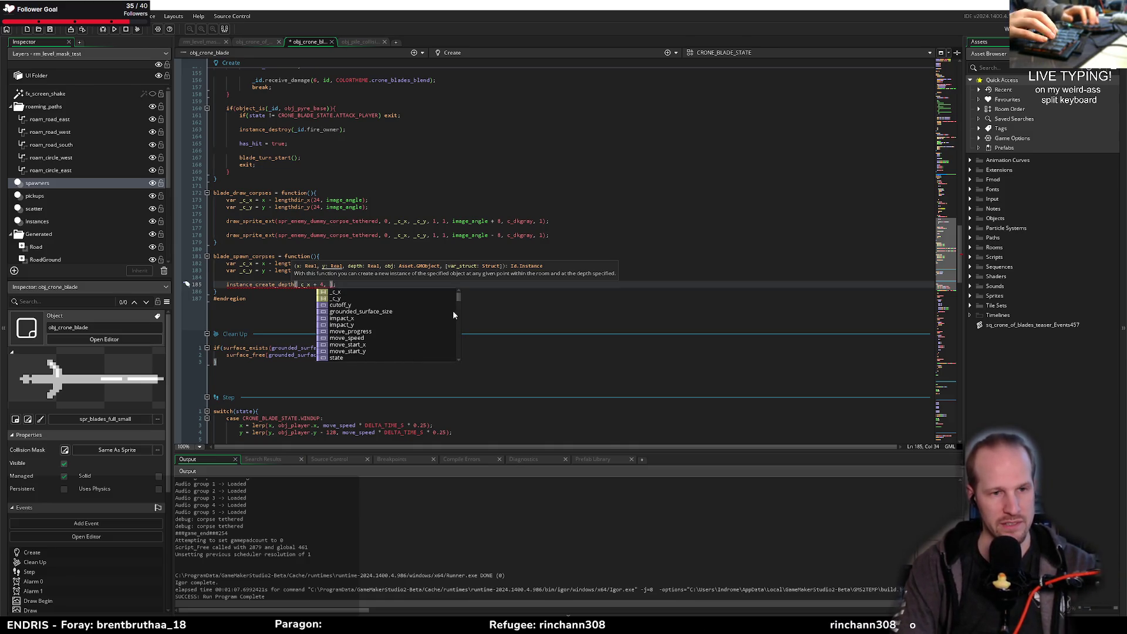
{"action": "type", "text": "_c_y"}
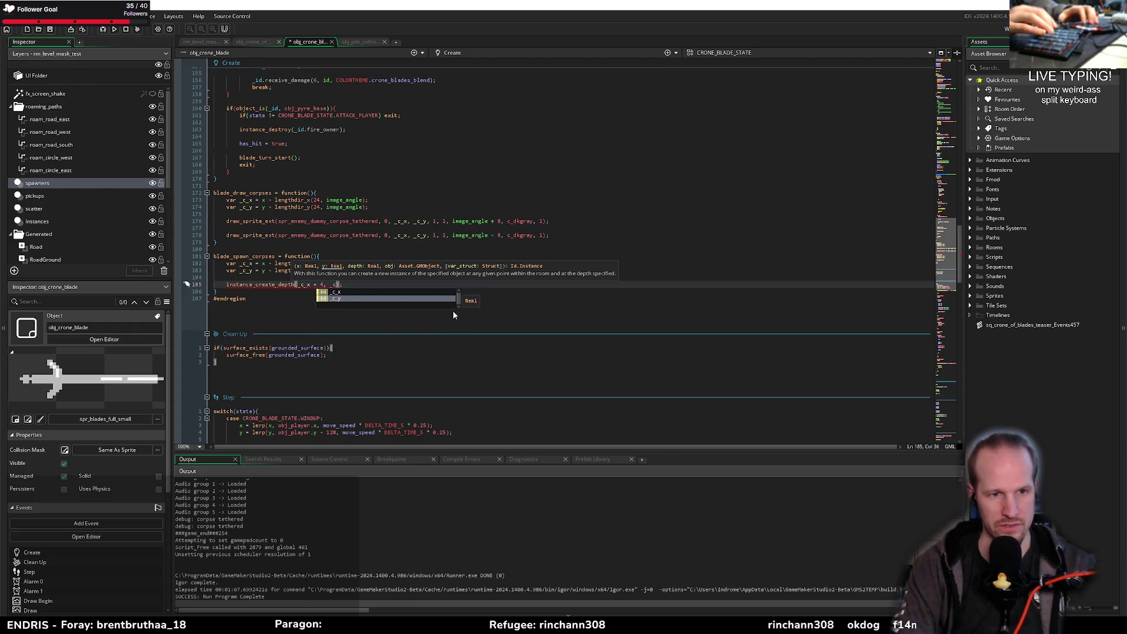
{"action": "type", "text": ", depth, "}
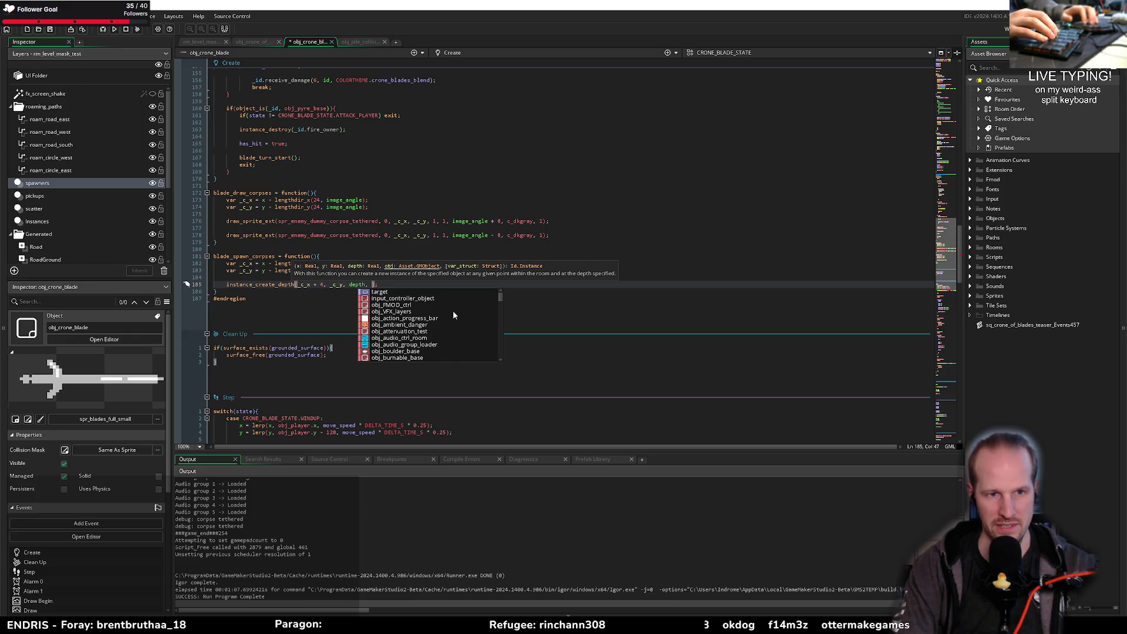
{"action": "type", "text": "obj_cor"}
{"action": "key", "text": "Return"}
{"action": "type", "text": ", {"}
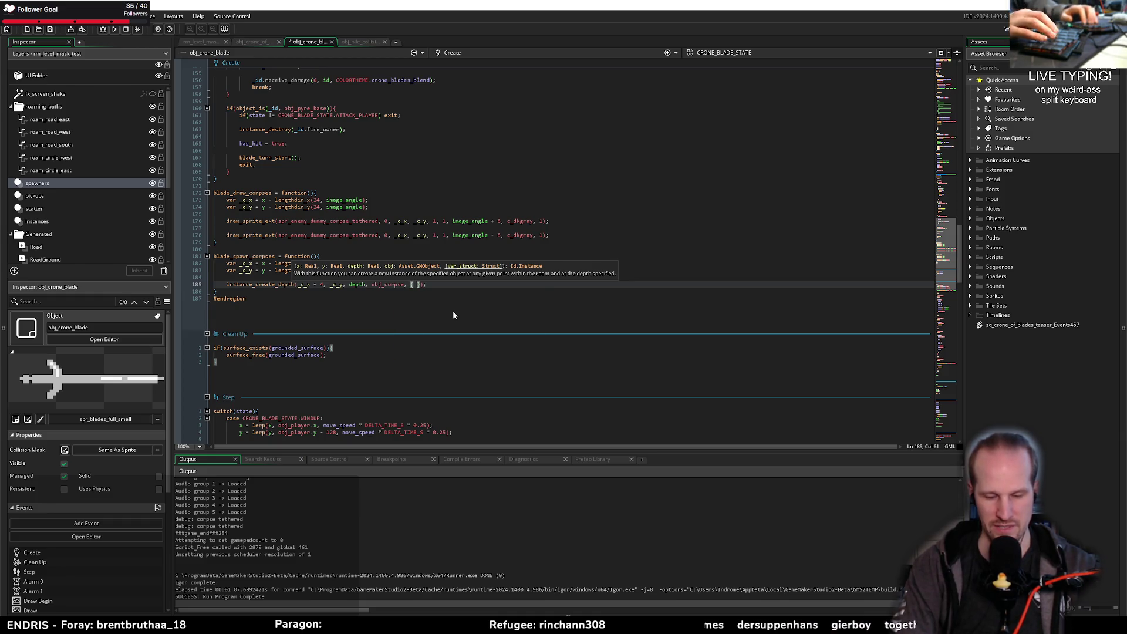
Step: Give the spawn's struct sprite_index spr_enemy_dummy_corpse_tethered
{"action": "key", "text": "BackSpace"}
{"action": "key", "text": "BackSpace"}
{"action": "key", "text": "BackSpace"}
{"action": "type", "text": "spr"}
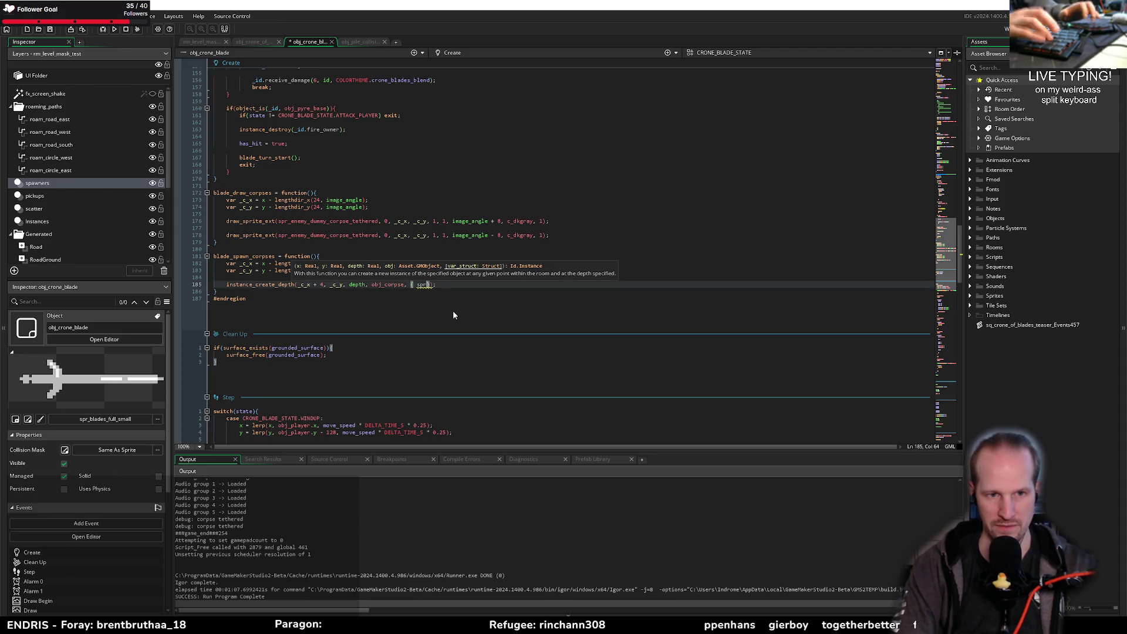
{"action": "type", "text": "x "}
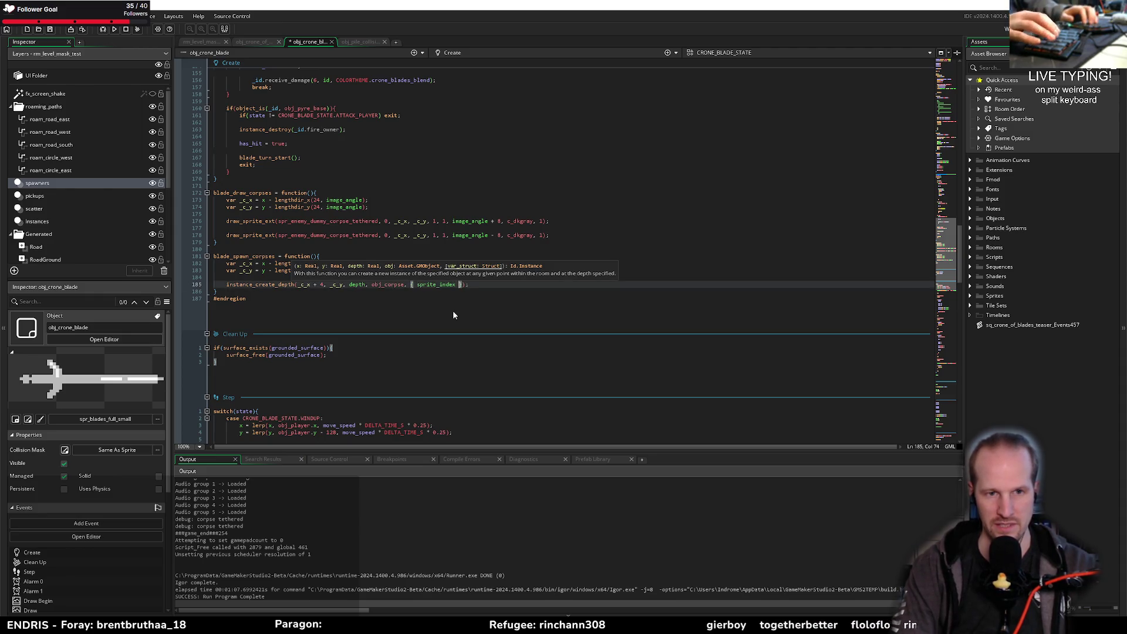
{"action": "type", "text": ":"}
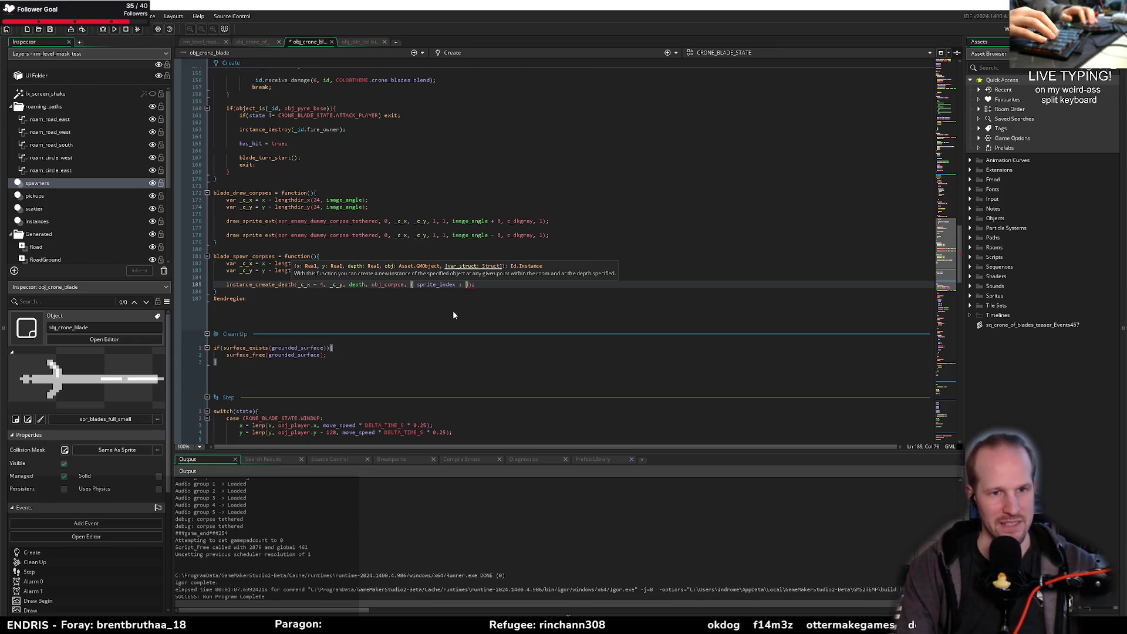
{"action": "type", "text": "spr_ene"}
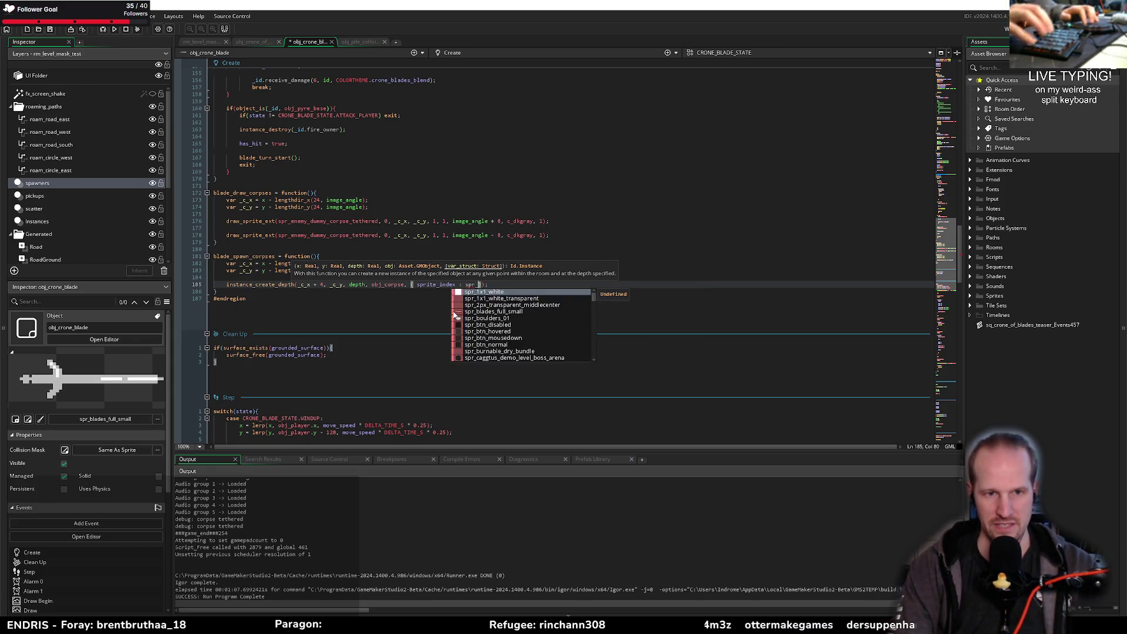
{"action": "key", "text": "Down"}
{"action": "key", "text": "Down"}
{"action": "key", "text": "Down"}
{"action": "key", "text": "Down"}
{"action": "key", "text": "Return"}
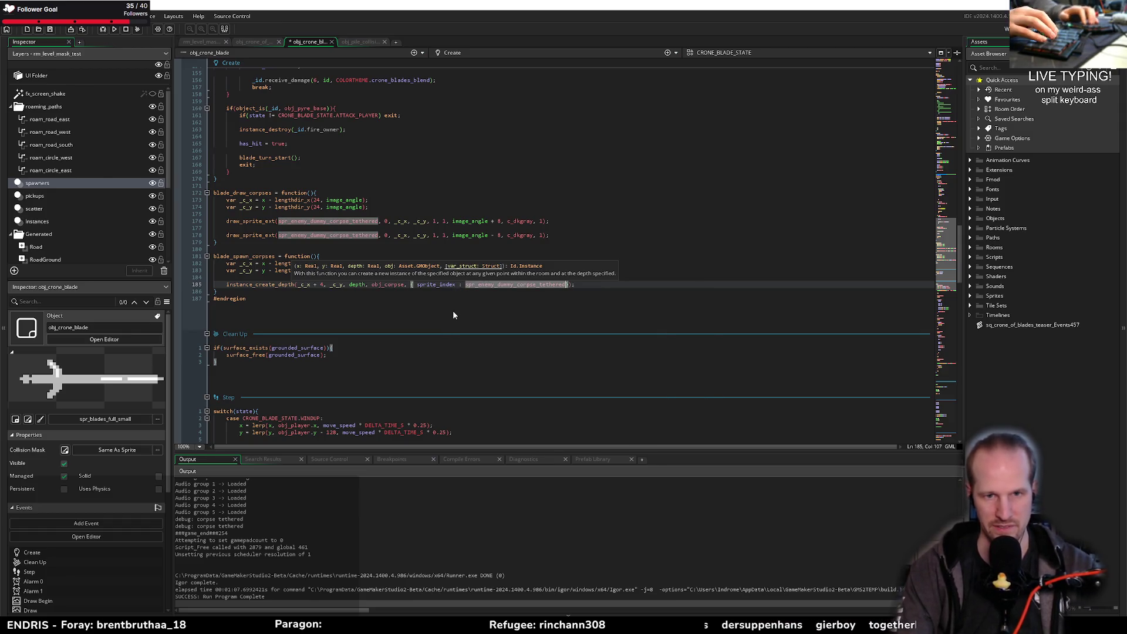
{"action": "type", "text": "}"}
{"action": "key", "text": "End"}
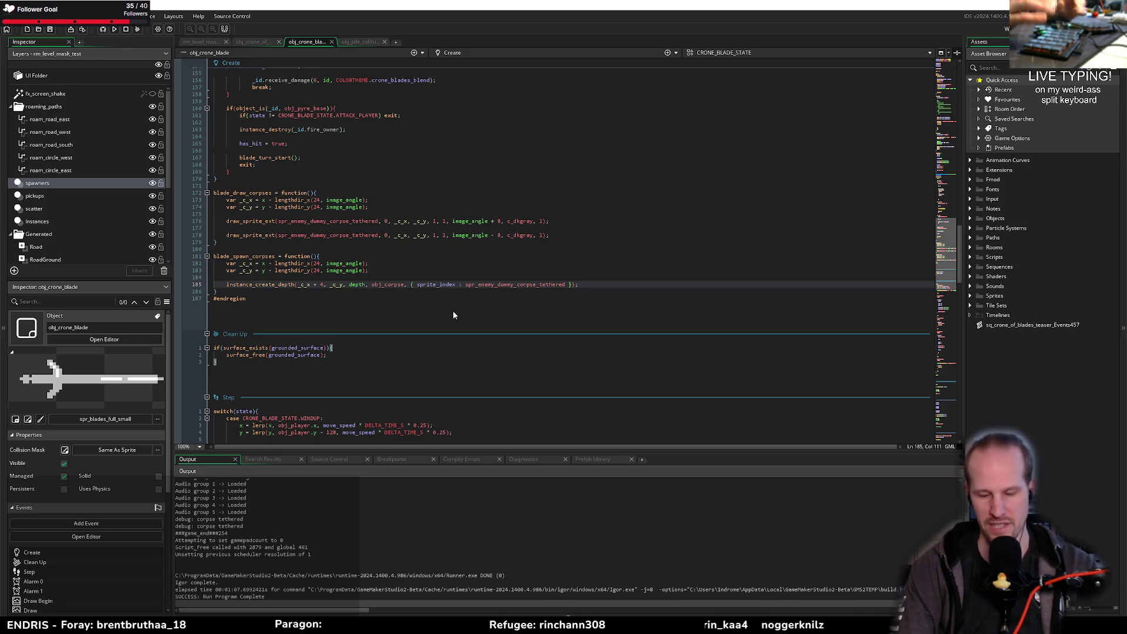
Step: Duplicate the spawn line with x offset _c_x - 4 and save
{"action": "key", "text": "ctrl+d"}
{"action": "key", "text": "Home"}
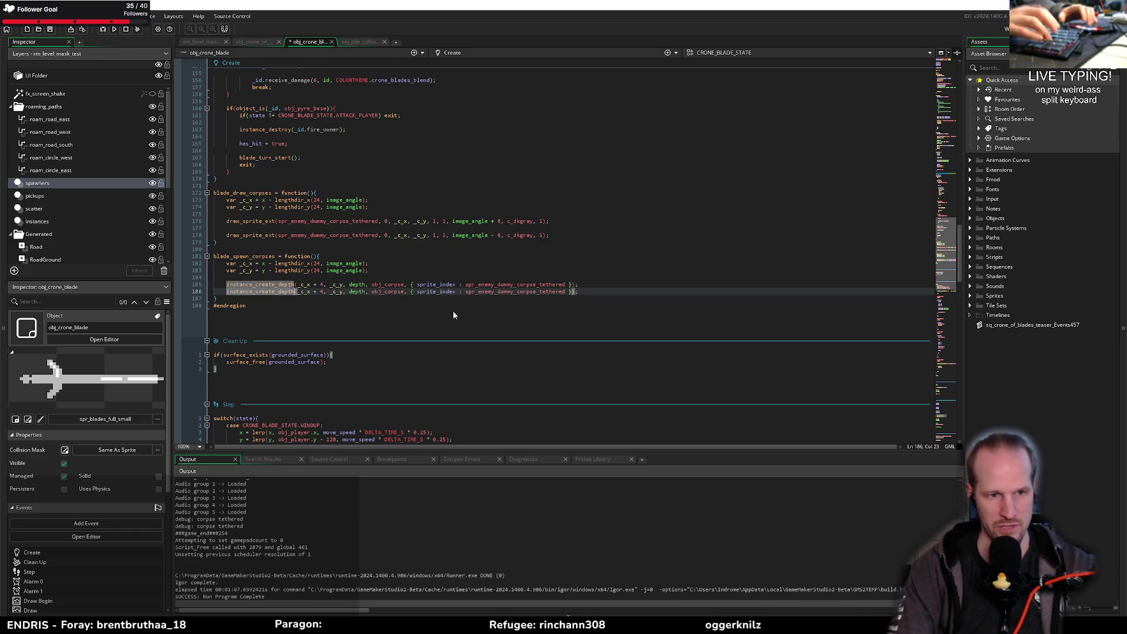
{"action": "key", "text": "ctrl+Right"}
{"action": "key", "text": "ctrl+Right"}
{"action": "key", "text": "ctrl+Right"}
{"action": "key", "text": "Left"}
{"action": "key", "text": "Left"}
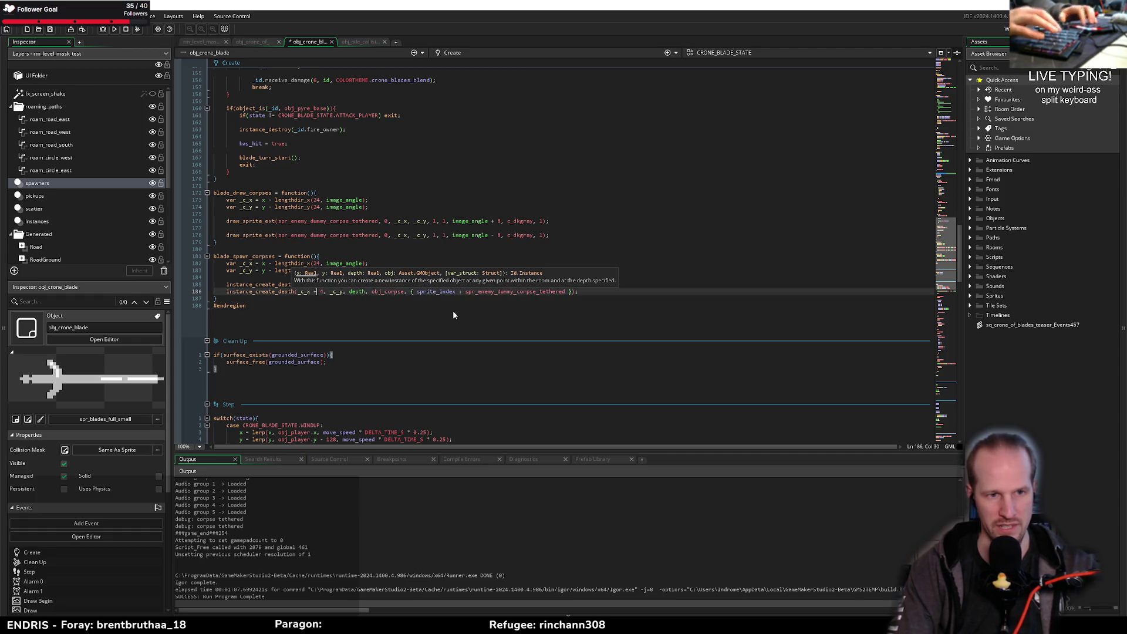
{"action": "key", "text": "Delete"}
{"action": "type", "text": "-"}
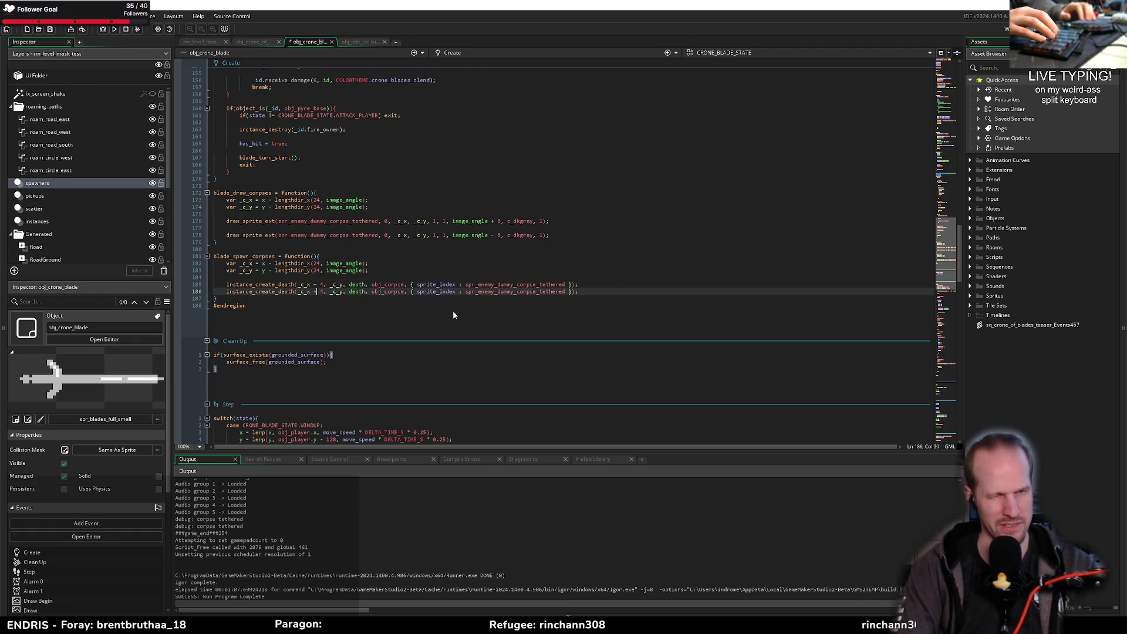
{"action": "key", "text": "ctrl+s"}
Step: Change the first spawn's y argument to _c_y + 4 and save
{"action": "key", "text": "Right"}
{"action": "key", "text": "Right"}
{"action": "key", "text": "Right"}
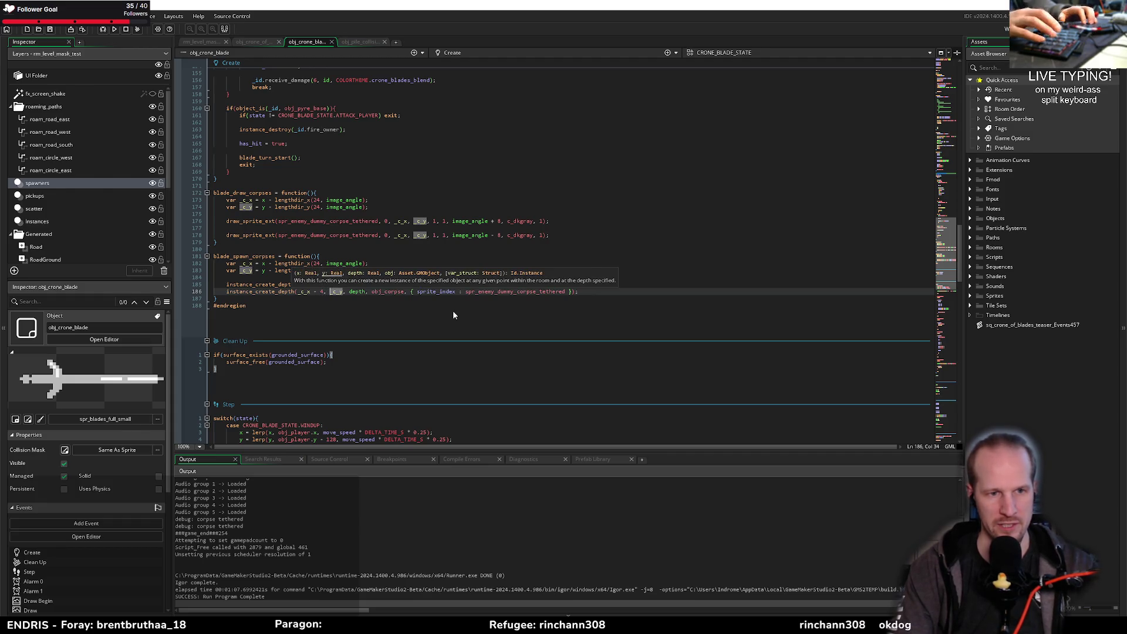
{"action": "key", "text": "Up"}
{"action": "key", "text": "Right"}
{"action": "key", "text": "Right"}
{"action": "key", "text": "Right"}
{"action": "type", "text": "+ "}
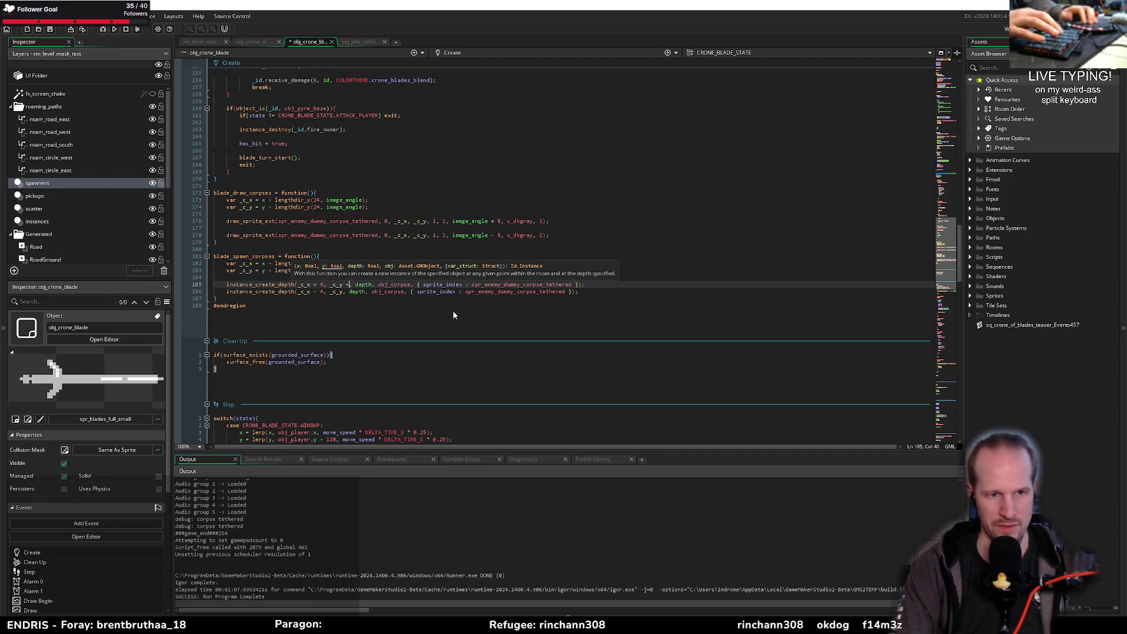
{"action": "type", "text": "4"}
{"action": "key", "text": "Down"}
{"action": "key", "text": "ctrl+s"}
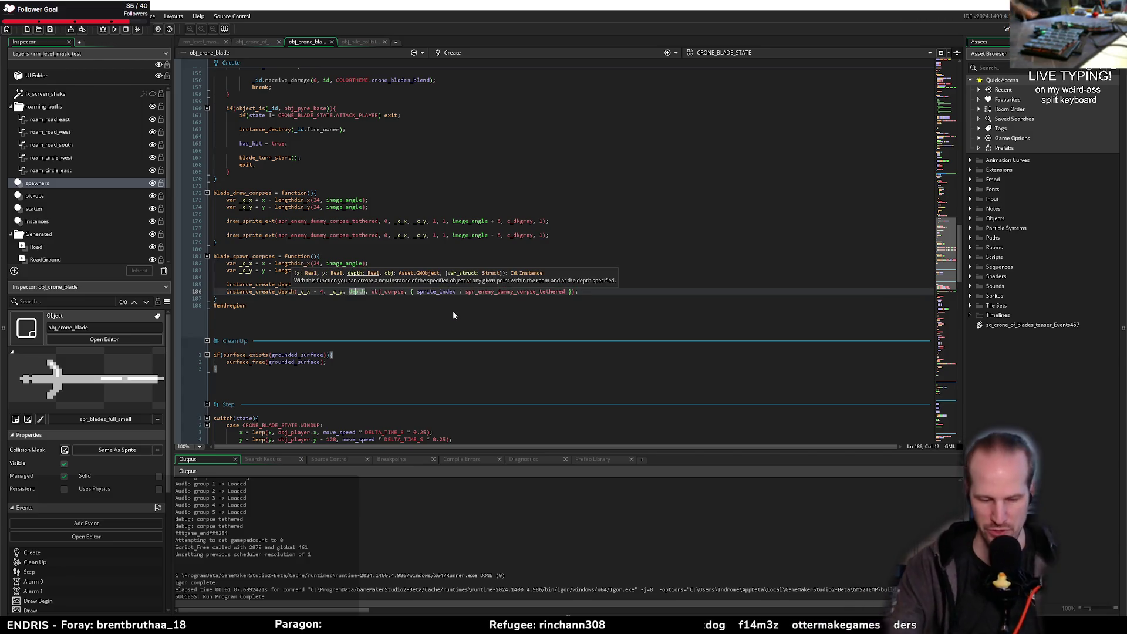
Step: Review blade_spawn_corpses, then open obj_corpse's Create event code in a new tab
{"action": "key", "text": "End"}
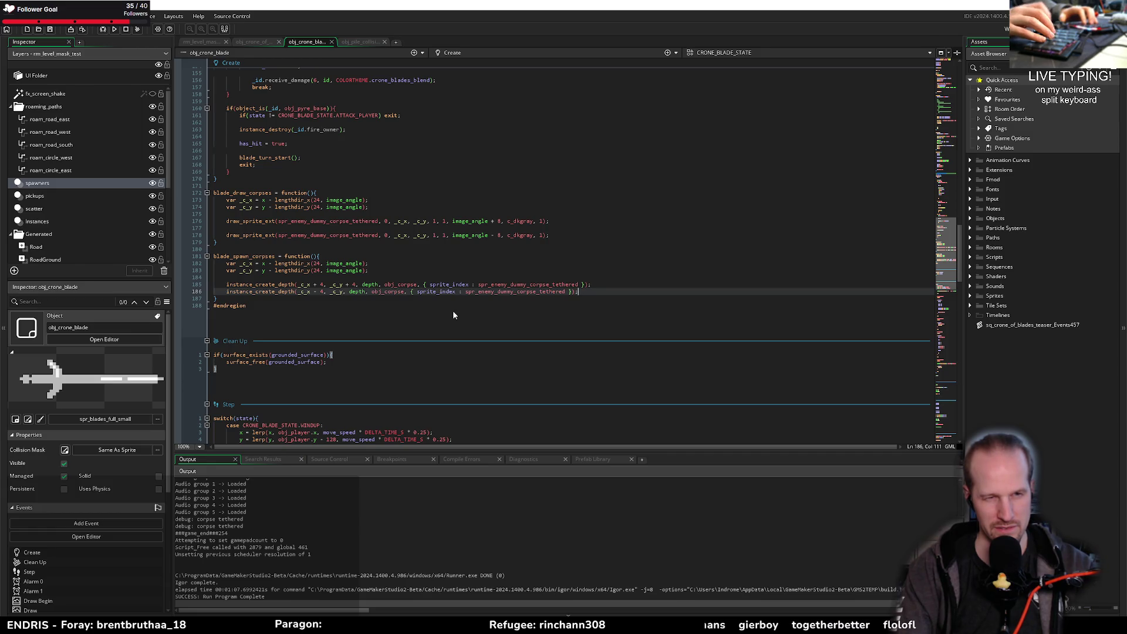
{"action": "key", "text": "Home"}
{"action": "key", "text": "End"}
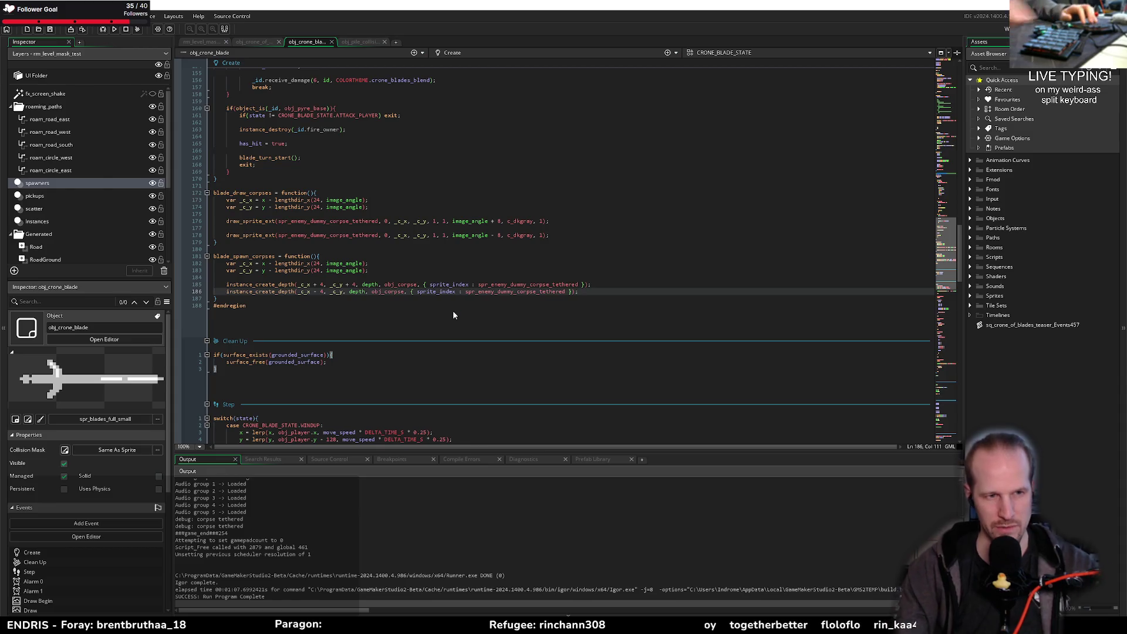
{"action": "double_click", "coordinate": [243, 261]}
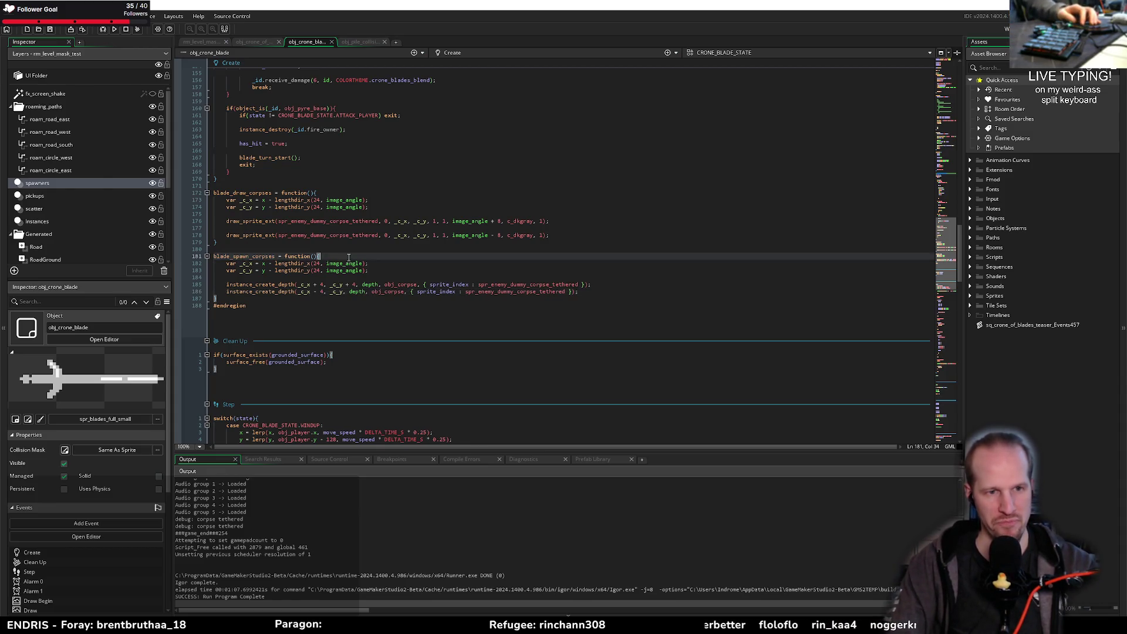
{"action": "key", "text": "End"}
{"action": "scroll", "coordinate": [265, 203], "scroll_direction": "up", "scroll_amount": 15}
{"action": "scroll", "coordinate": [265, 203], "scroll_direction": "up", "scroll_amount": 20}
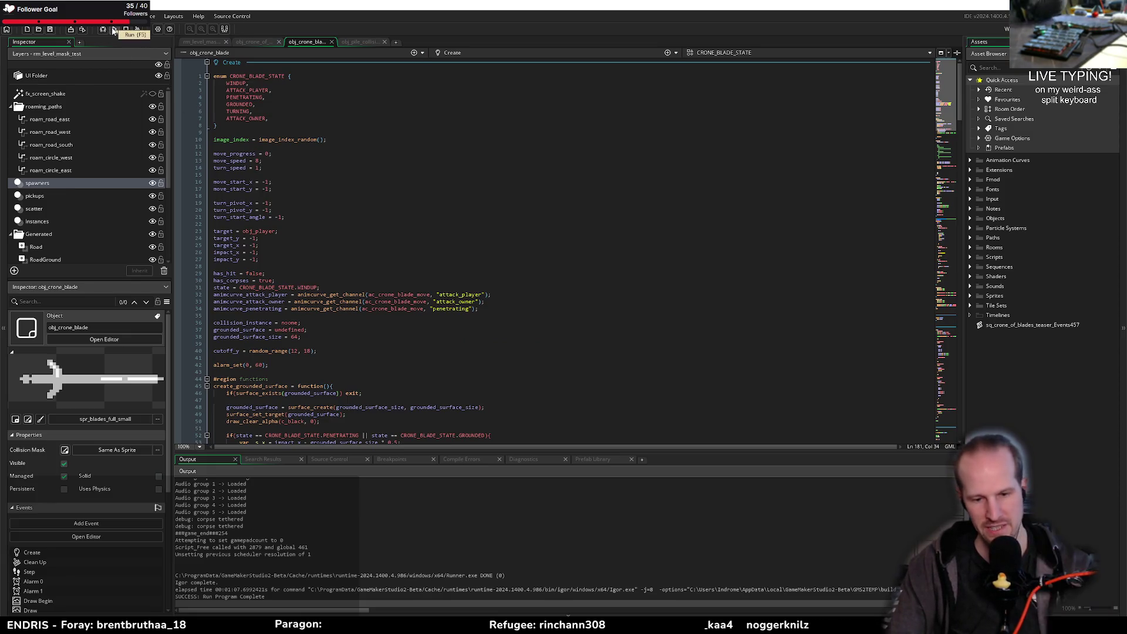
{"action": "scroll", "coordinate": [392, 235], "scroll_direction": "down", "scroll_amount": 12}
{"action": "scroll", "coordinate": [392, 235], "scroll_direction": "down", "scroll_amount": 20}
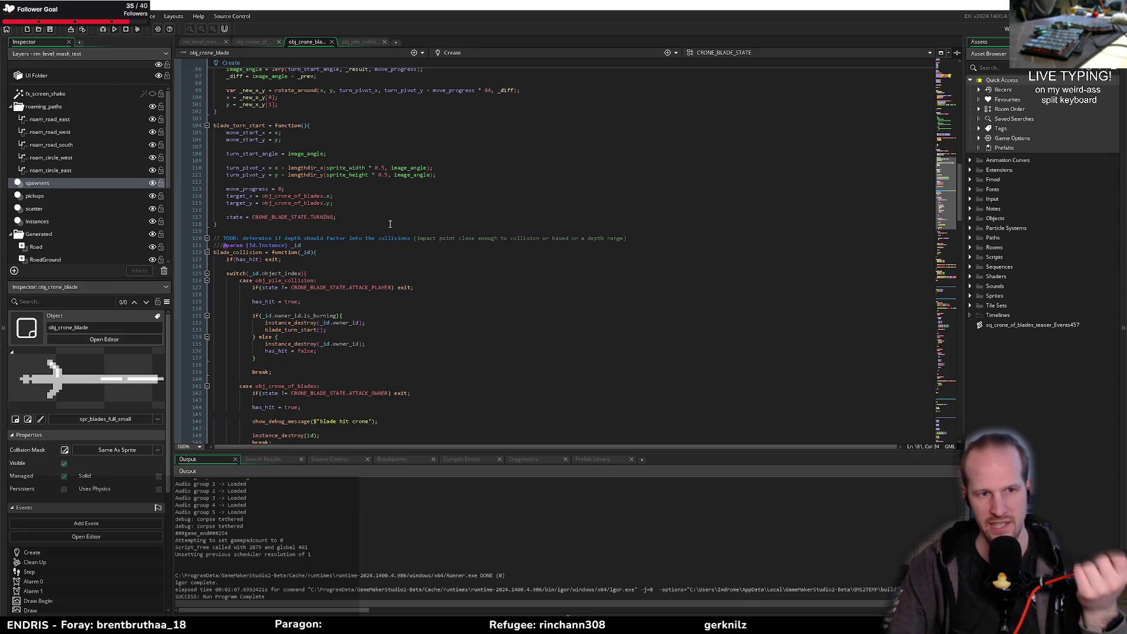
{"action": "scroll", "coordinate": [390, 224], "scroll_direction": "down", "scroll_amount": 10}
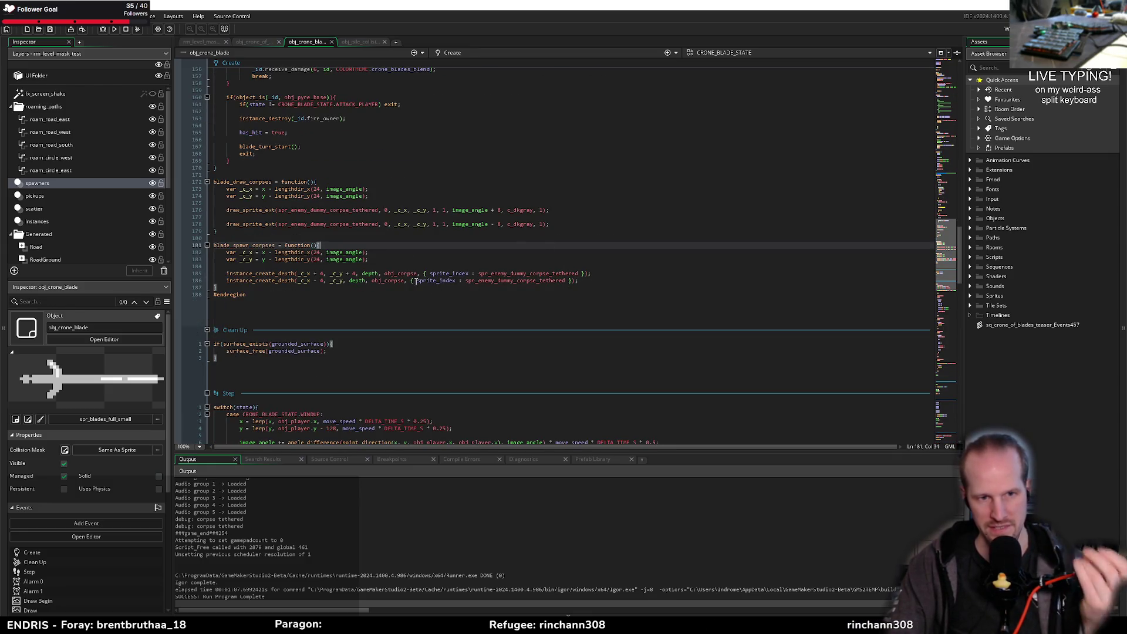
{"action": "middle_click", "coordinate": [385, 279]}
{"action": "left_click", "coordinate": [349, 257]}
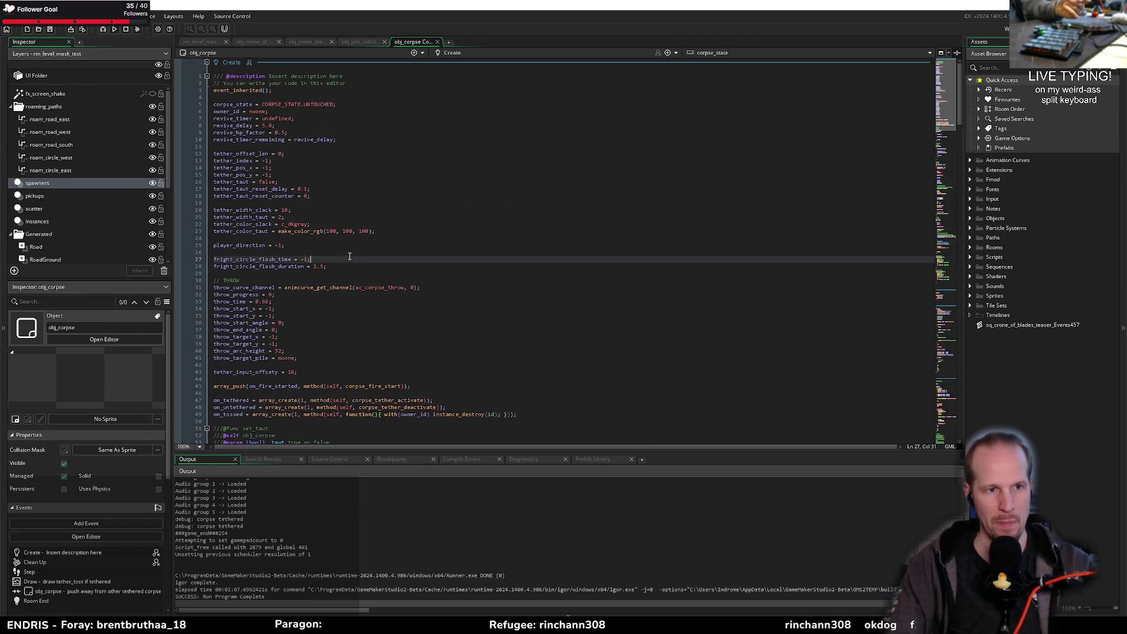
{"action": "double_click", "coordinate": [233, 112]}
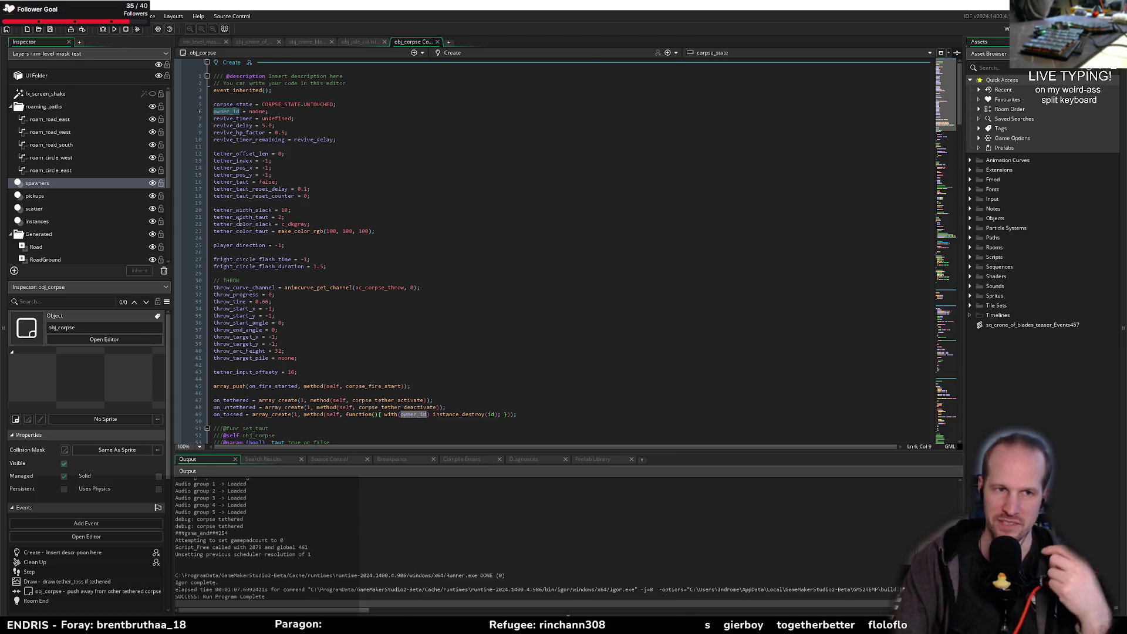
{"action": "left_click", "coordinate": [359, 168]}
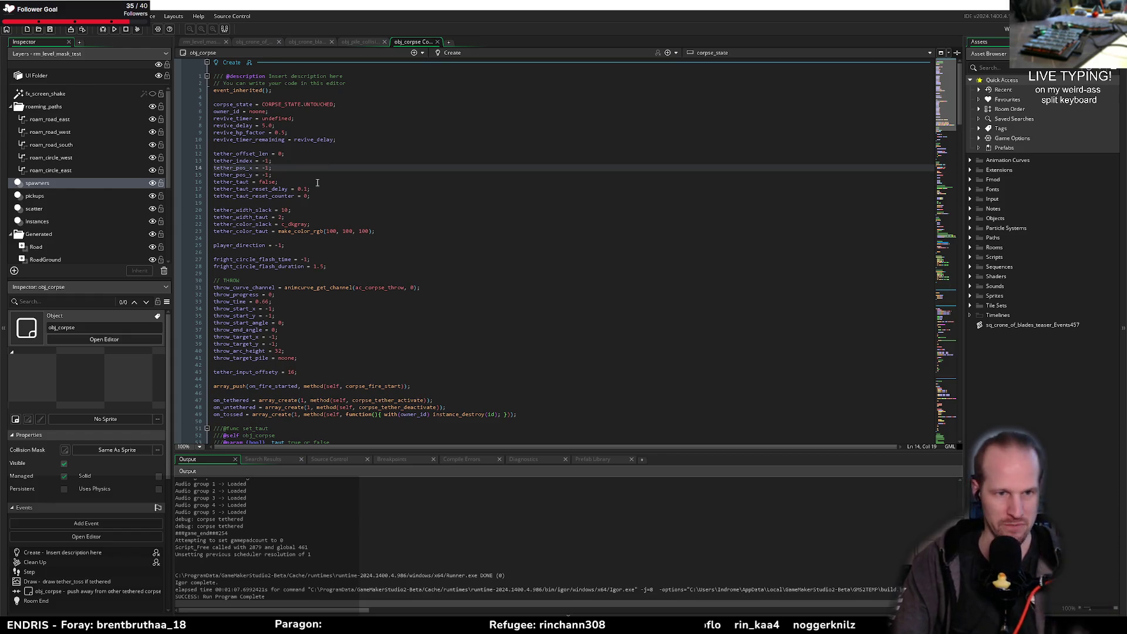
{"action": "double_click", "coordinate": [234, 105]}
{"action": "left_click", "coordinate": [325, 140]}
{"action": "left_click", "coordinate": [347, 126]}
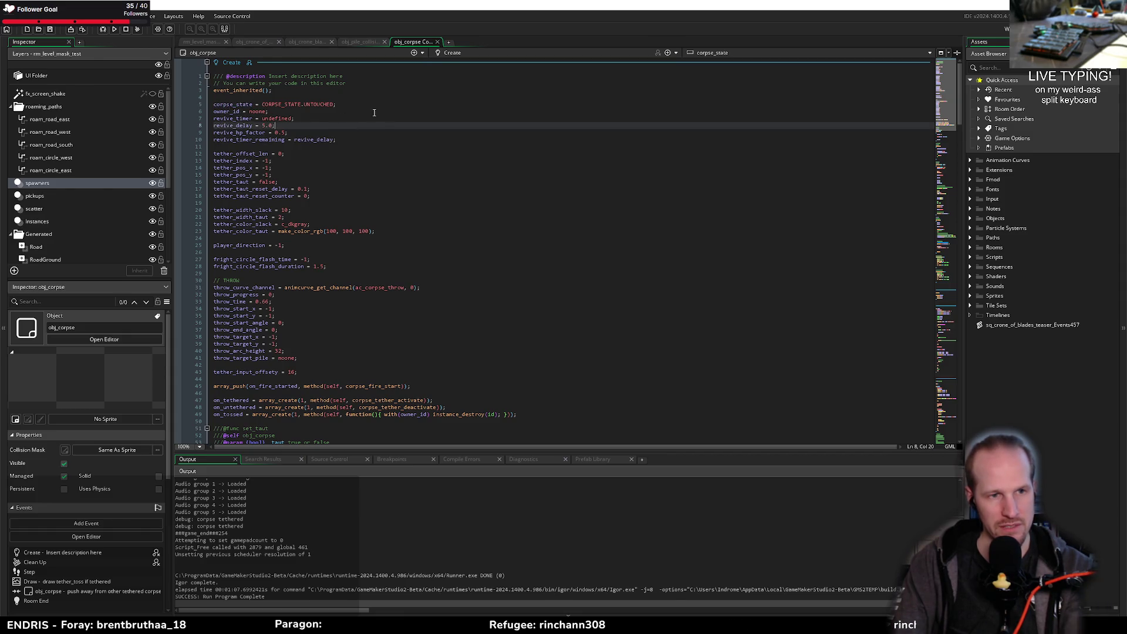
{"action": "scroll", "coordinate": [365, 191], "scroll_direction": "down", "scroll_amount": 10}
{"action": "scroll", "coordinate": [307, 287], "scroll_direction": "up", "scroll_amount": 10}
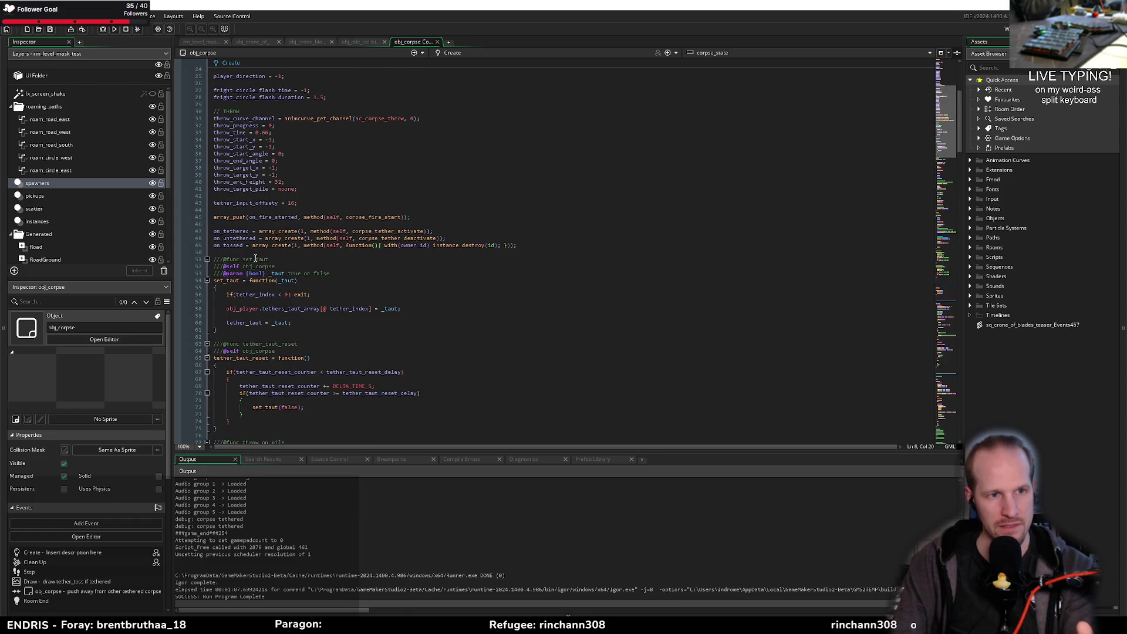
{"action": "left_click", "coordinate": [253, 251]}
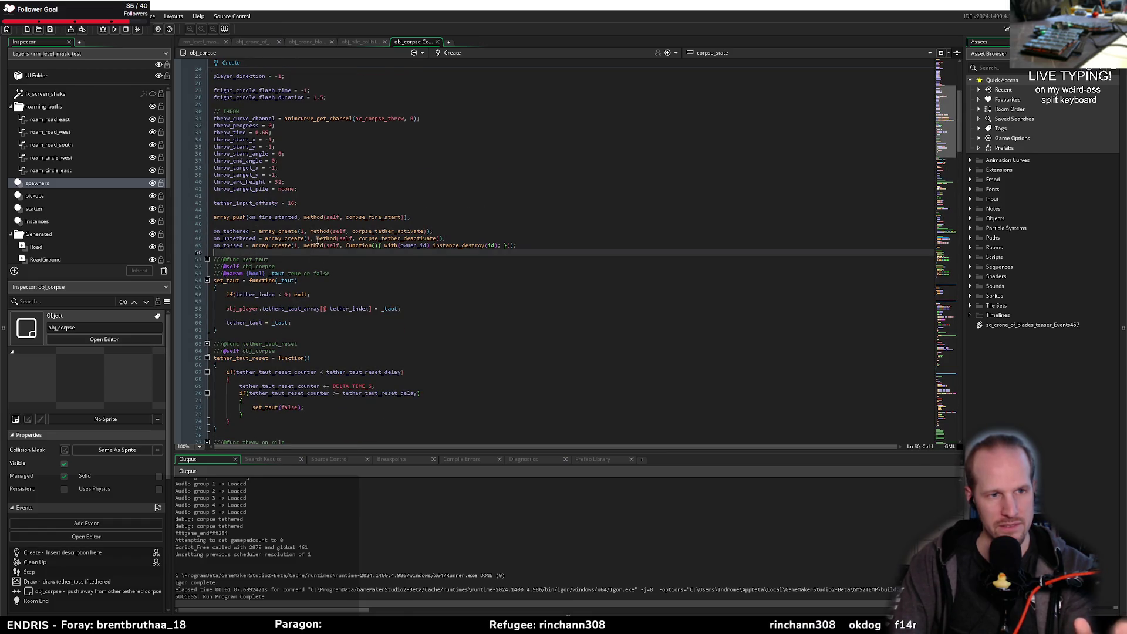
{"action": "left_click", "coordinate": [277, 196]}
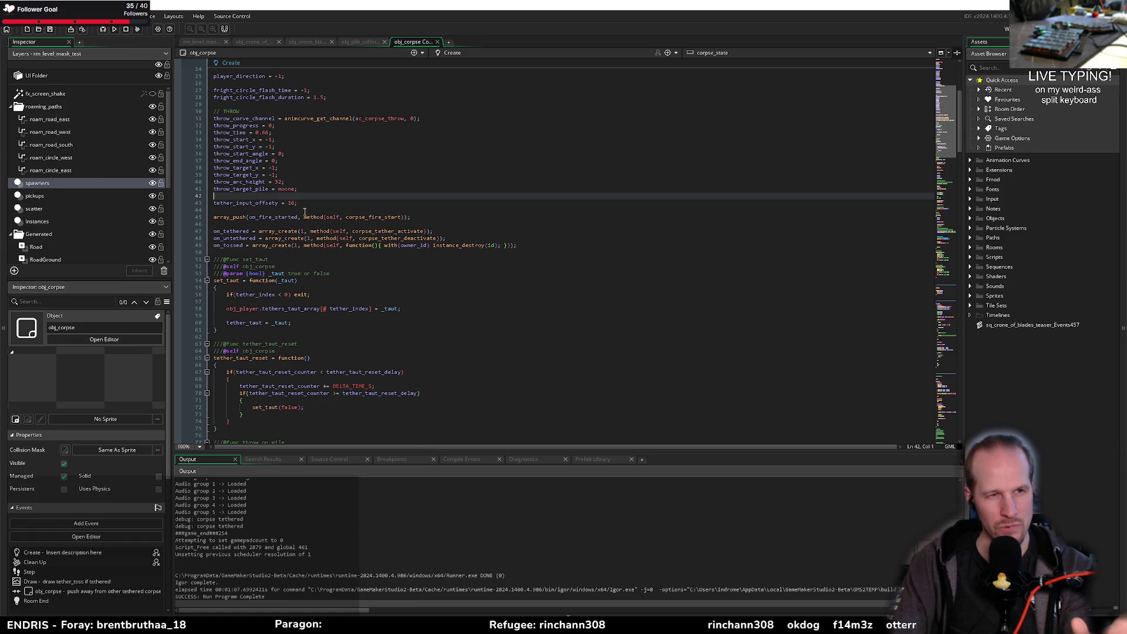
{"action": "scroll", "coordinate": [294, 210], "scroll_direction": "up", "scroll_amount": 8}
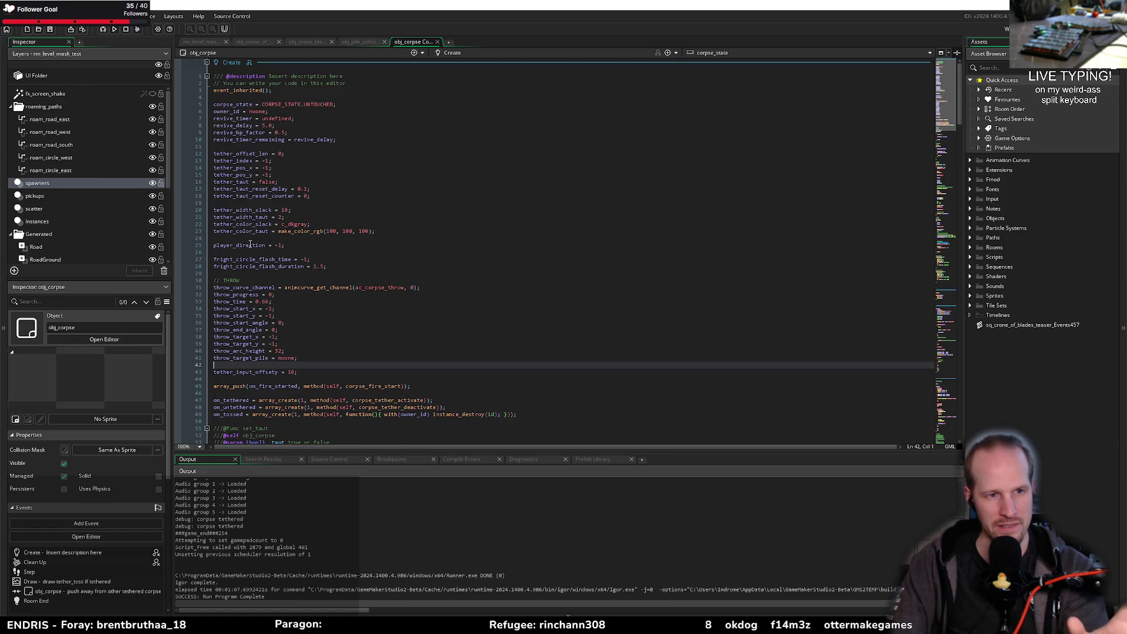
{"action": "scroll", "coordinate": [263, 232], "scroll_direction": "down", "scroll_amount": 20}
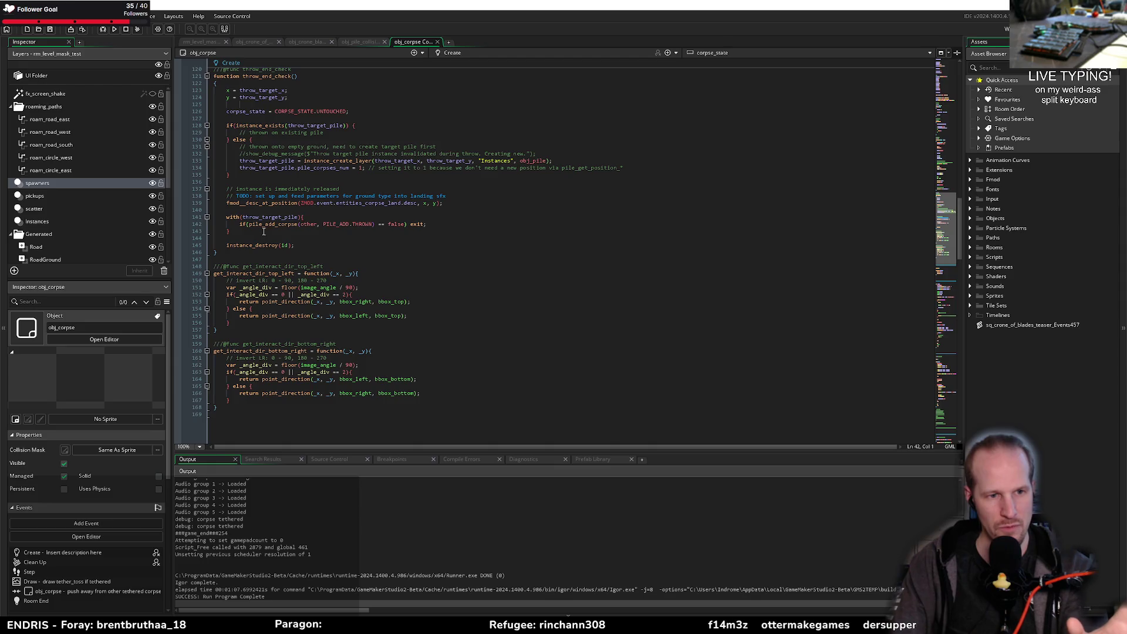
{"action": "scroll", "coordinate": [263, 231], "scroll_direction": "down", "scroll_amount": 10}
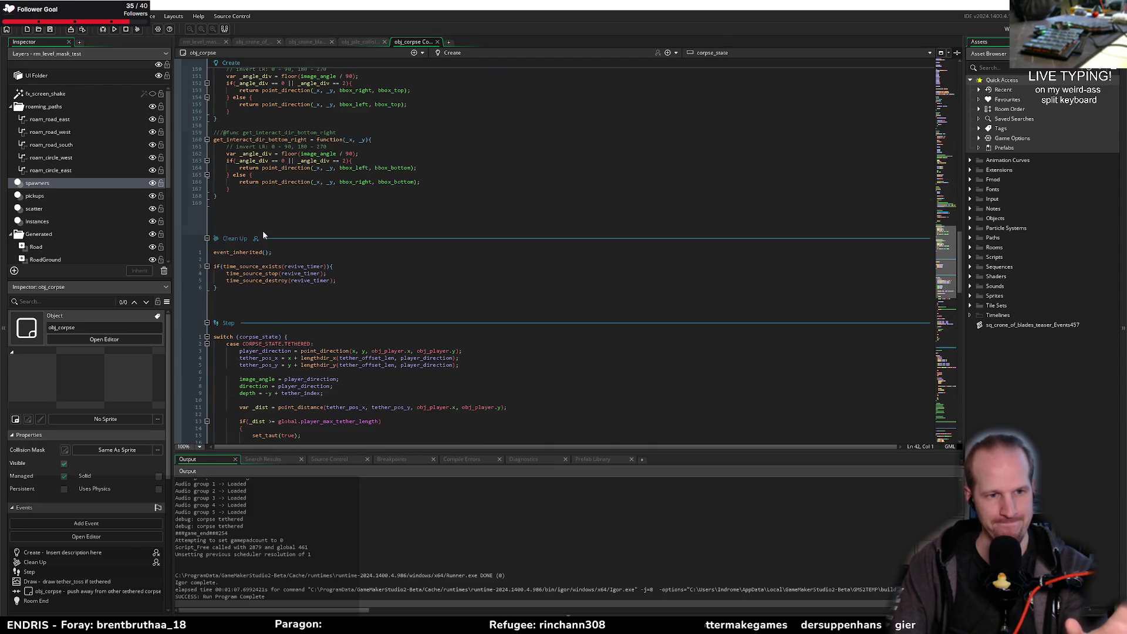
{"action": "scroll", "coordinate": [263, 235], "scroll_direction": "down", "scroll_amount": 7}
{"action": "scroll", "coordinate": [306, 184], "scroll_direction": "up", "scroll_amount": 3}
{"action": "double_click", "coordinate": [306, 184]}
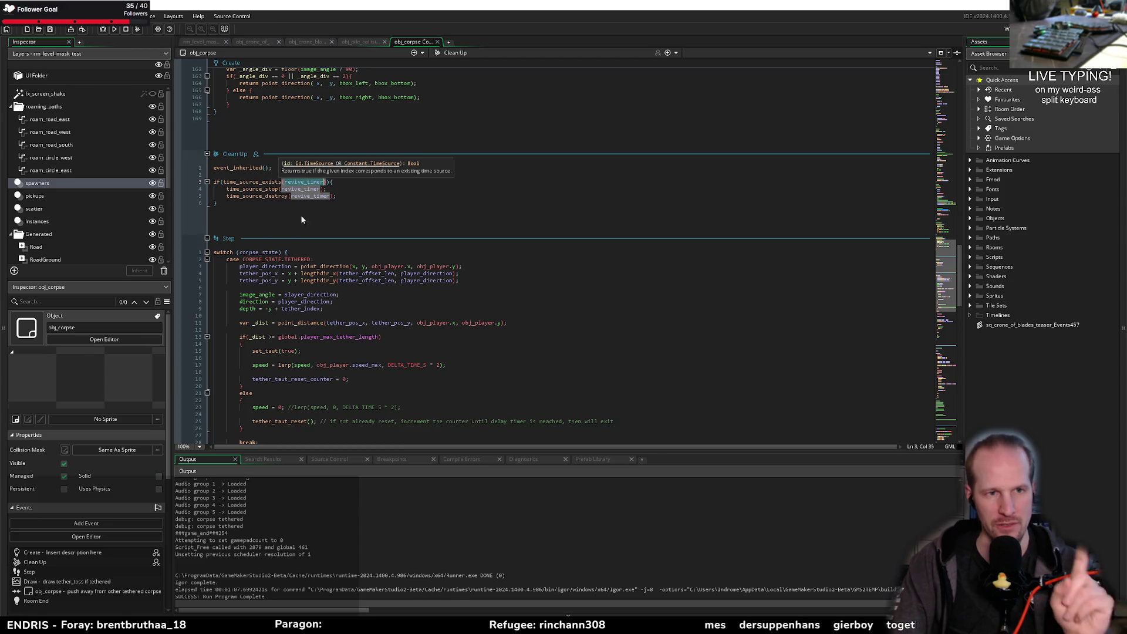
{"action": "scroll", "coordinate": [301, 209], "scroll_direction": "up", "scroll_amount": 20}
{"action": "scroll", "coordinate": [305, 224], "scroll_direction": "down", "scroll_amount": 20}
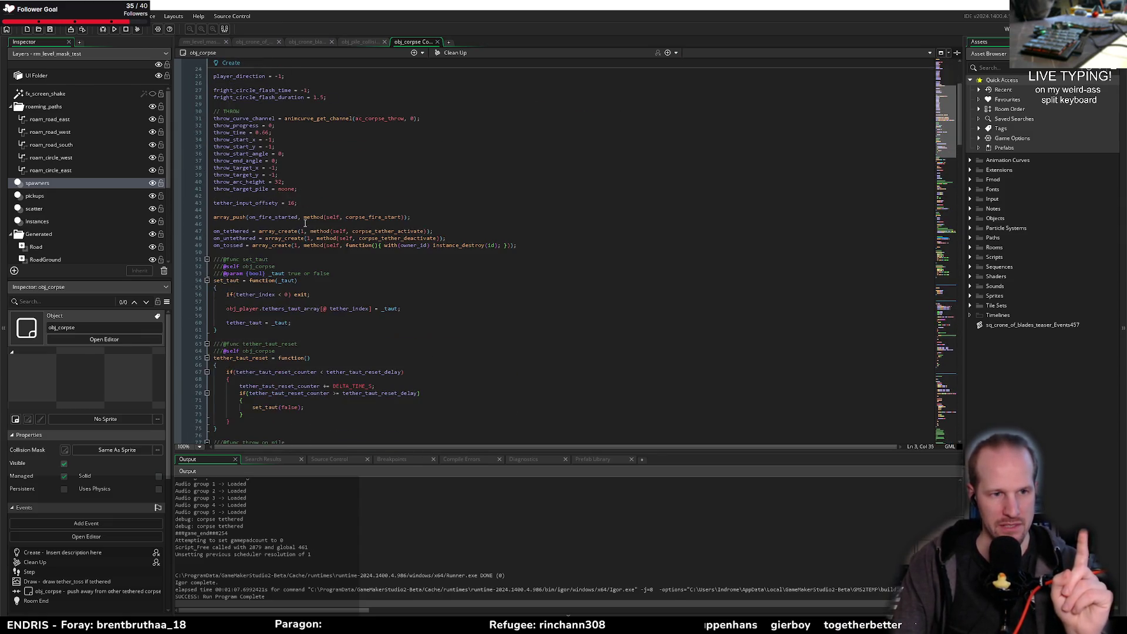
{"action": "scroll", "coordinate": [304, 217], "scroll_direction": "up", "scroll_amount": 20}
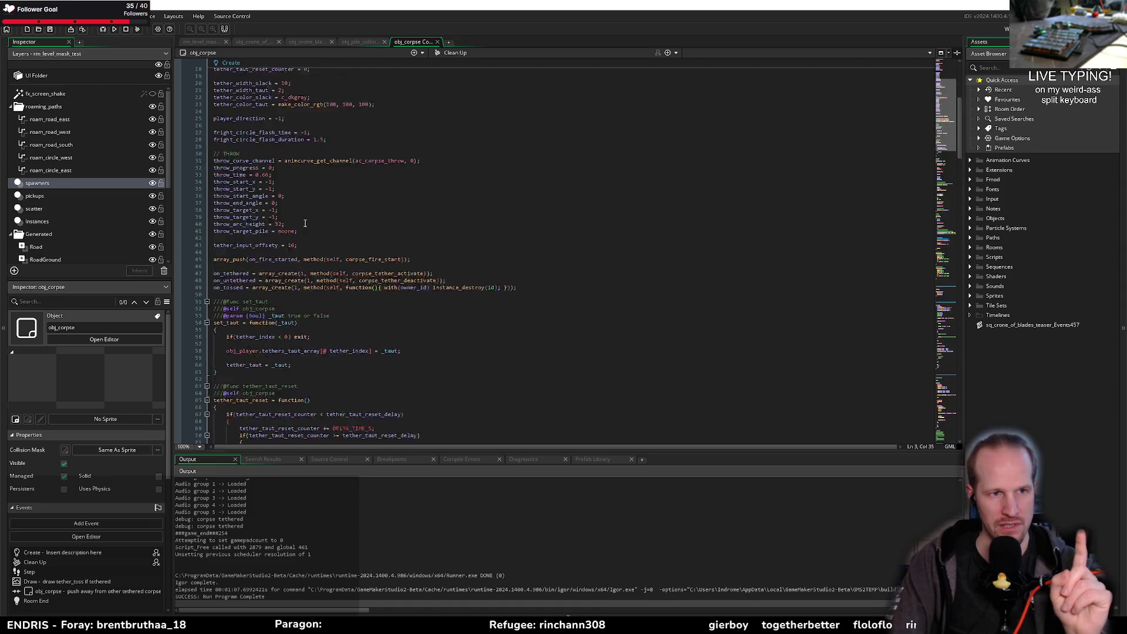
{"action": "scroll", "coordinate": [297, 204], "scroll_direction": "up", "scroll_amount": 4}
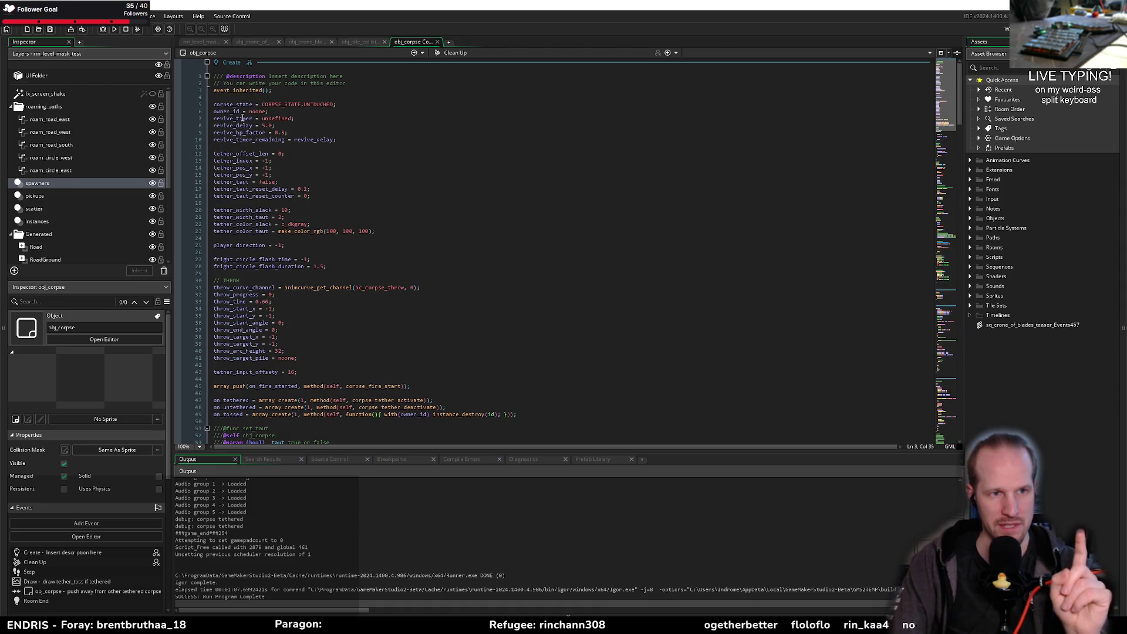
{"action": "key", "text": "F3"}
{"action": "key", "text": "ctrl+shift+f"}
Step: Search the project for all 32 revive_timer uses, browsing corpse_functions and obj_ambient_danger results
{"action": "key", "text": "Return"}
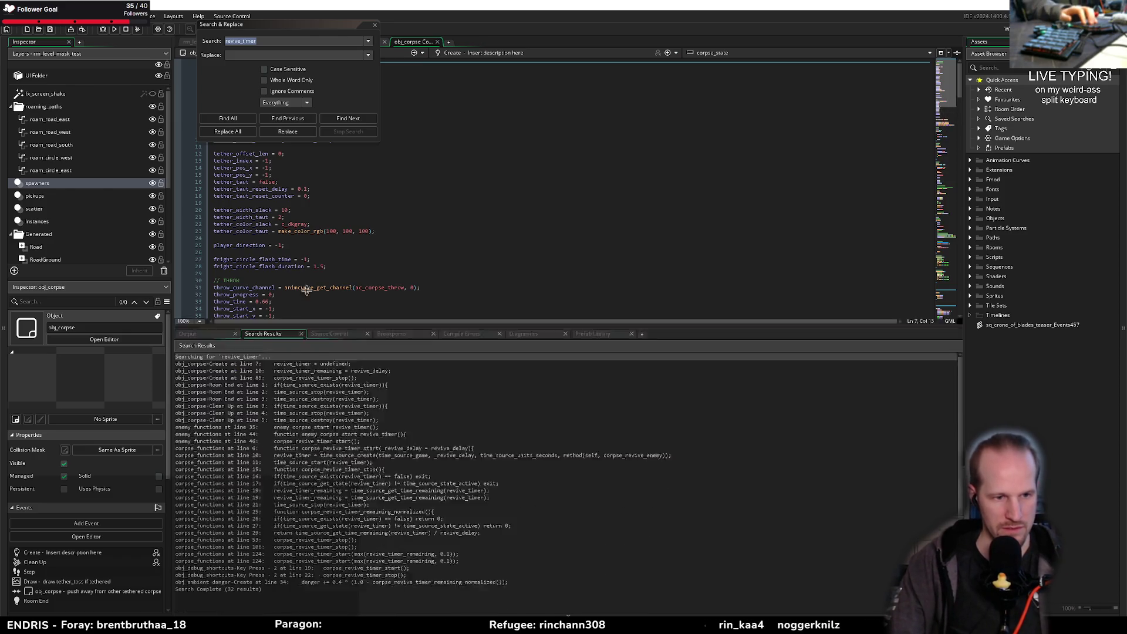
{"action": "left_click", "coordinate": [202, 388]}
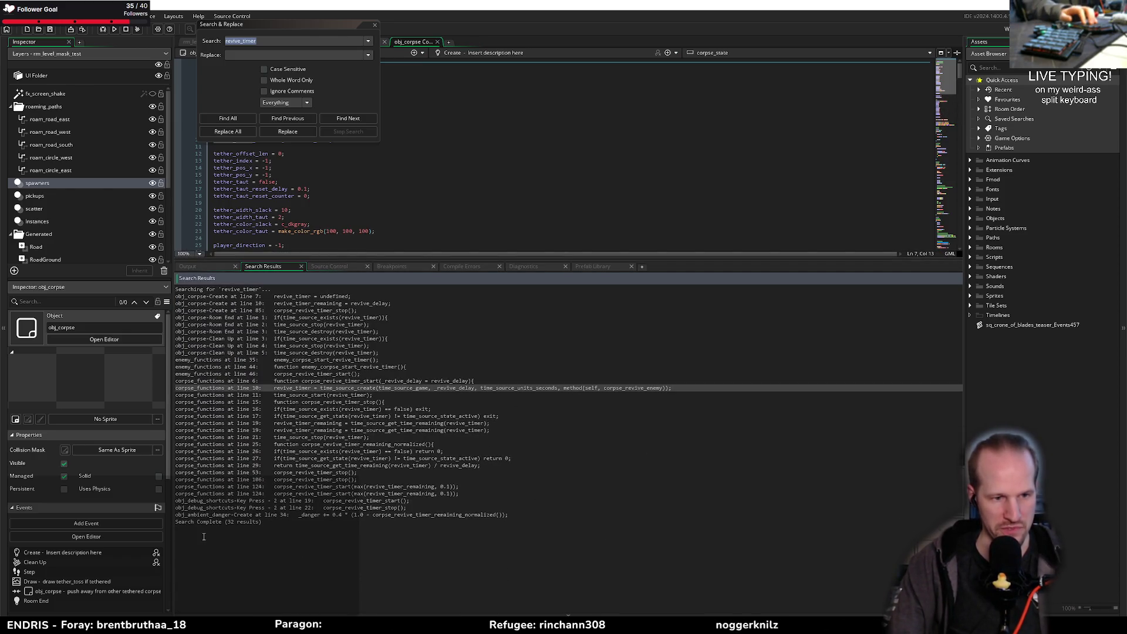
{"action": "left_click", "coordinate": [399, 515]}
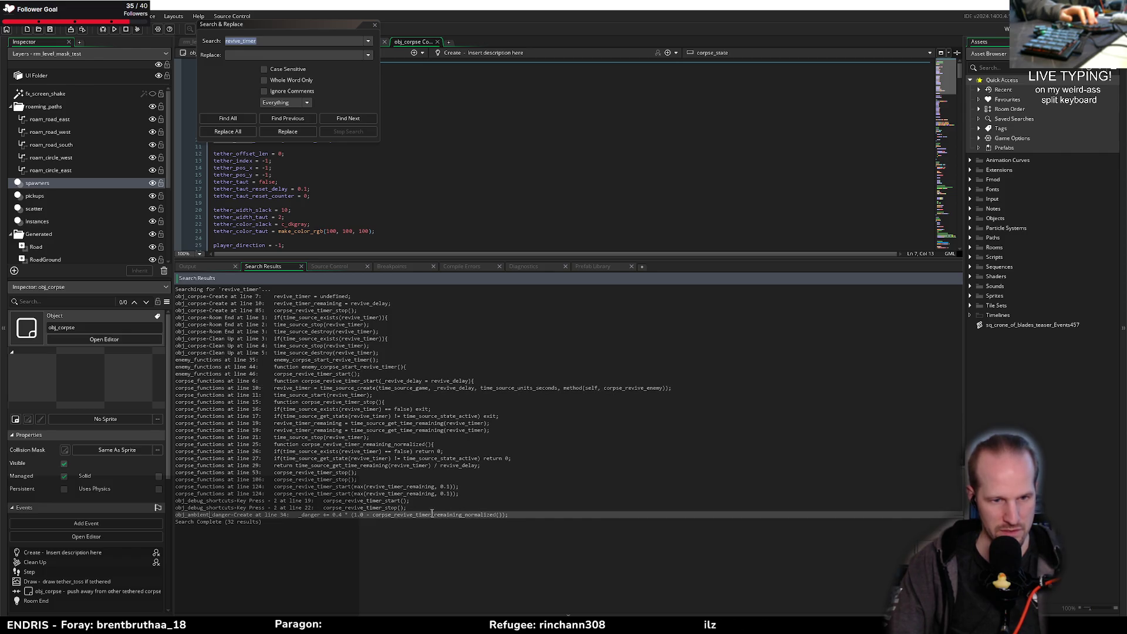
{"action": "left_click", "coordinate": [293, 465]}
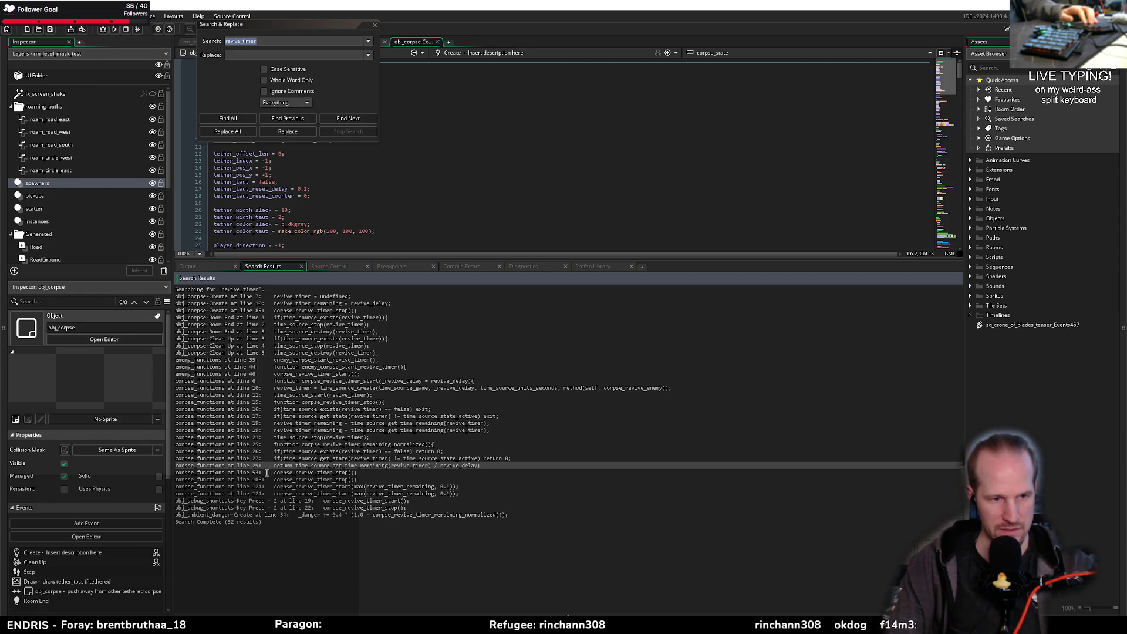
{"action": "double_click", "coordinate": [228, 515]}
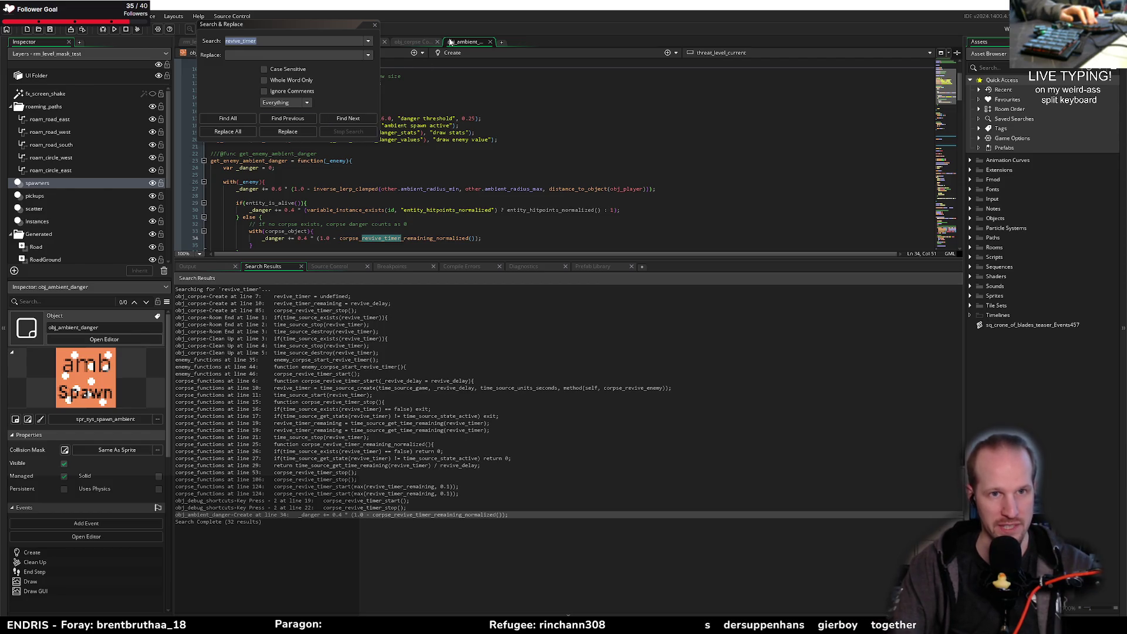
{"action": "key", "text": "Return"}
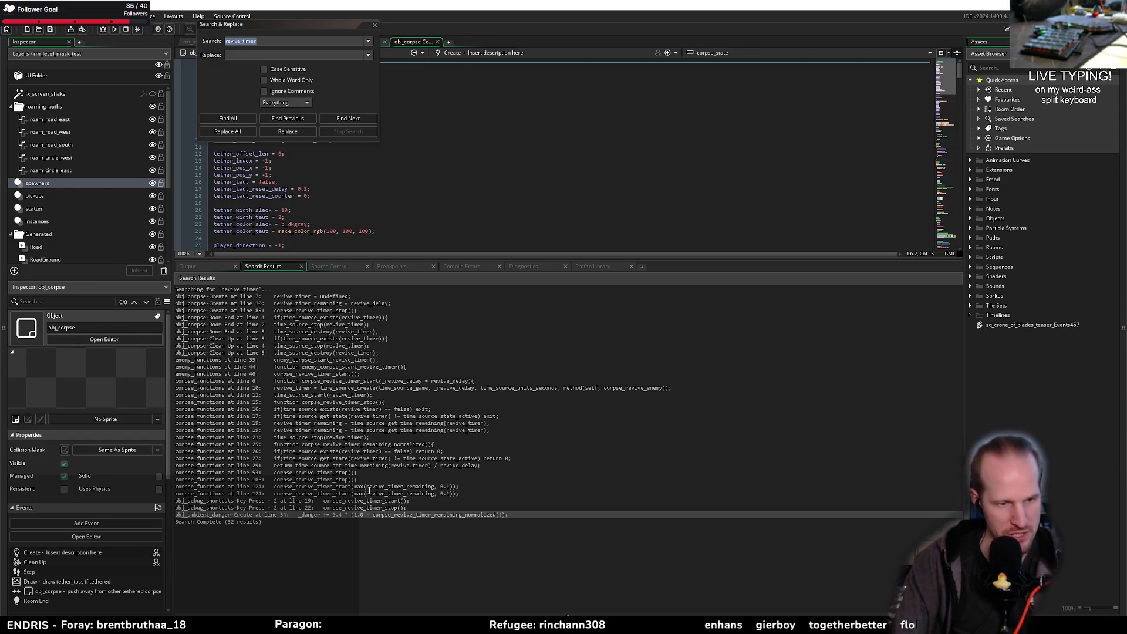
{"action": "left_click", "coordinate": [315, 472]}
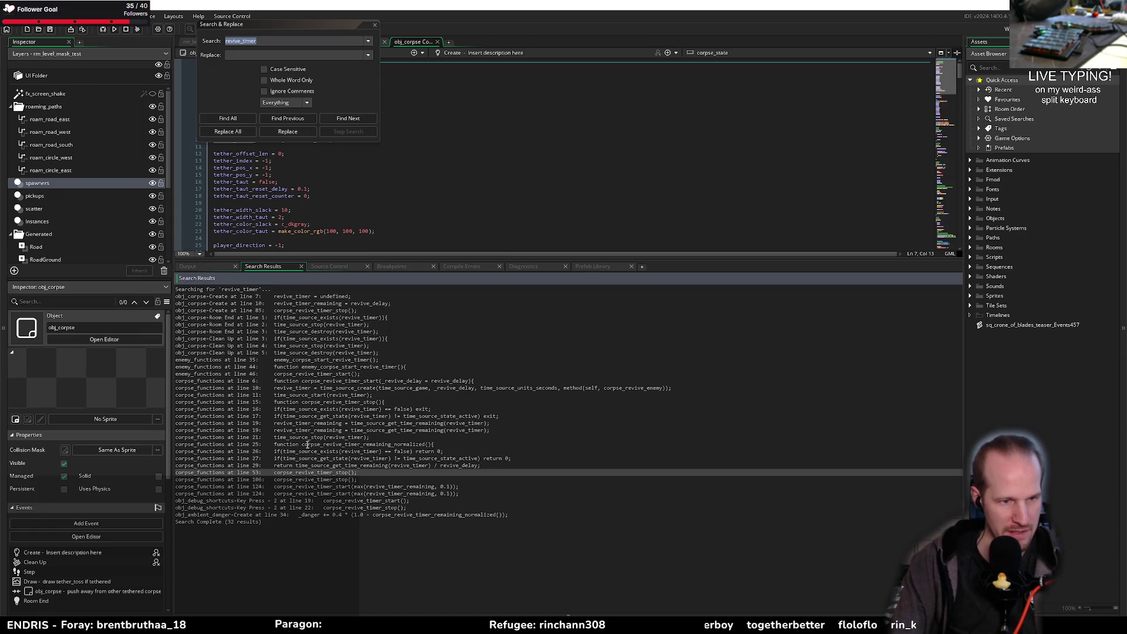
{"action": "left_click", "coordinate": [274, 381]}
{"action": "key", "text": "Down"}
{"action": "key", "text": "Down"}
{"action": "key", "text": "Down"}
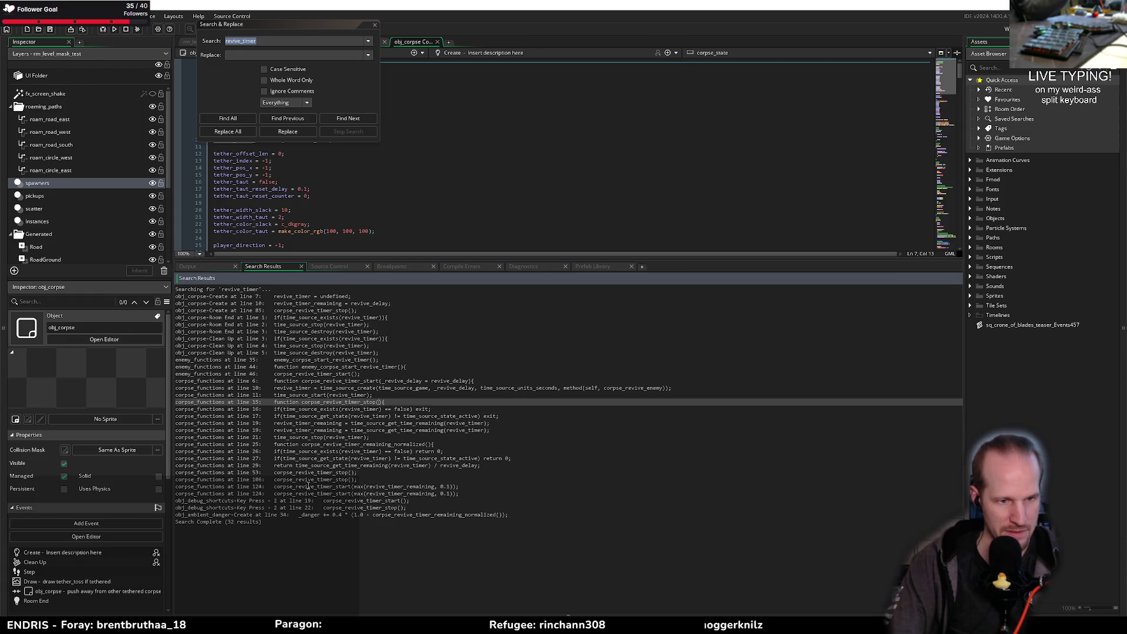
{"action": "left_click", "coordinate": [375, 25]}
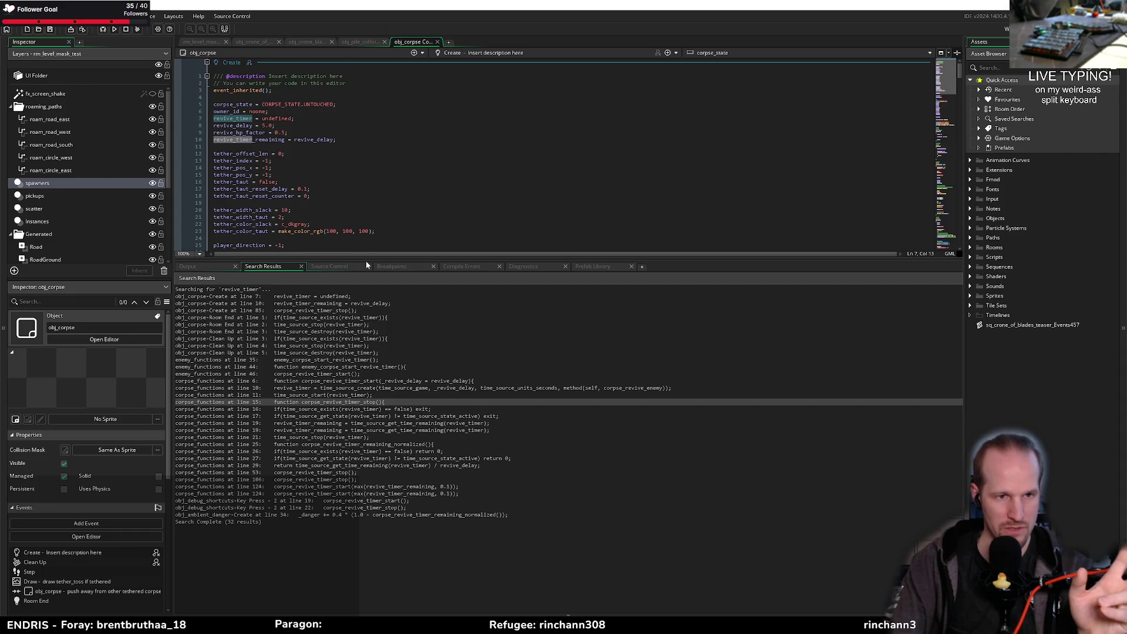
Step: Review obj_corpse's Create variables like throw_start_y and fright_circle_flash_duration, then close its tab
{"action": "left_click_drag", "start_coordinate": [367, 262], "coordinate": [383, 489]}
{"action": "left_click", "coordinate": [297, 322]}
{"action": "left_click", "coordinate": [298, 294]}
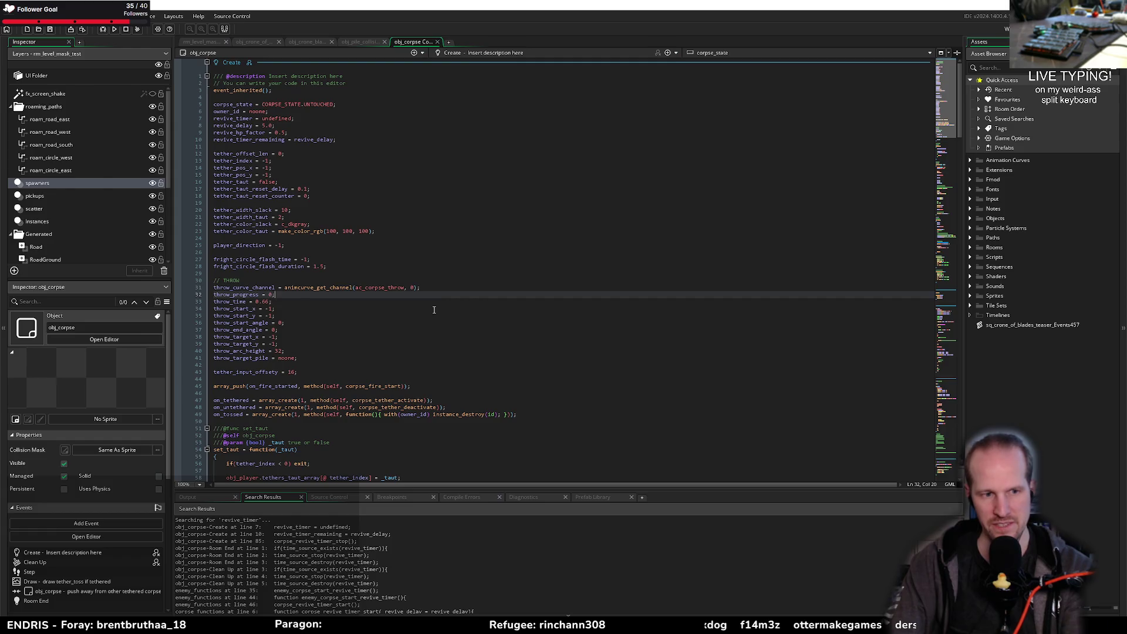
{"action": "left_click", "coordinate": [300, 314]}
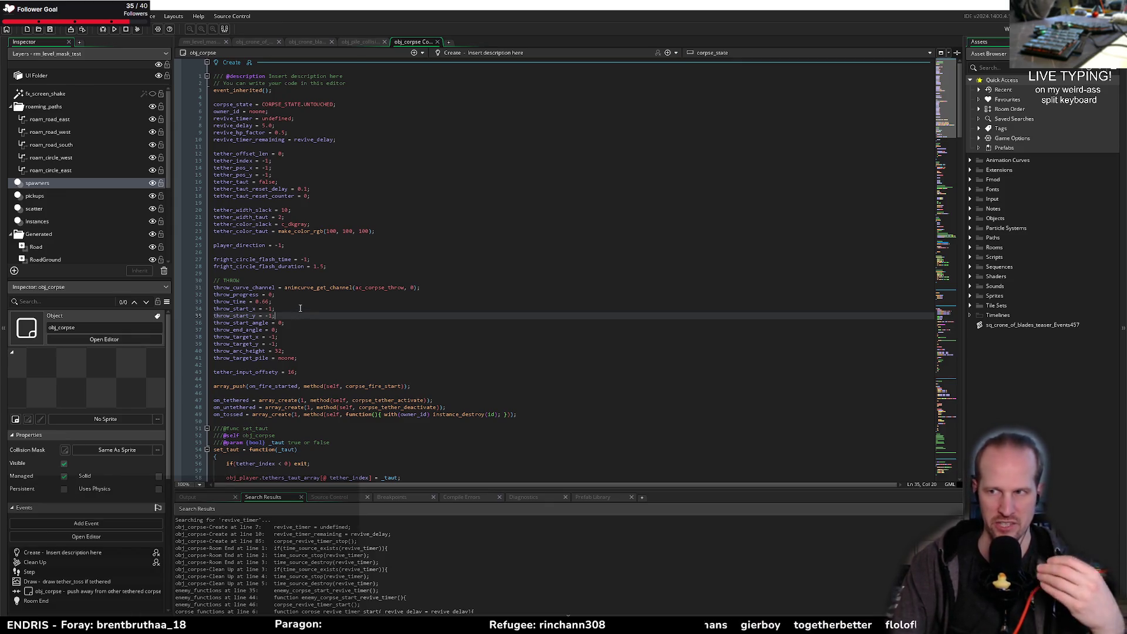
{"action": "left_click", "coordinate": [330, 266]}
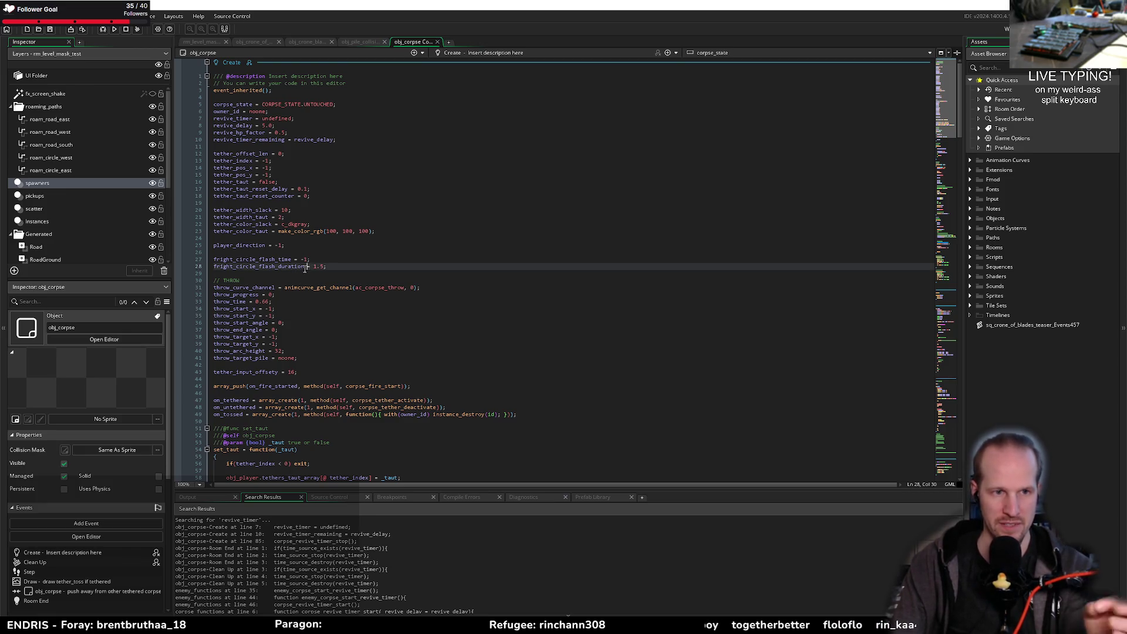
{"action": "middle_click", "coordinate": [411, 43]}
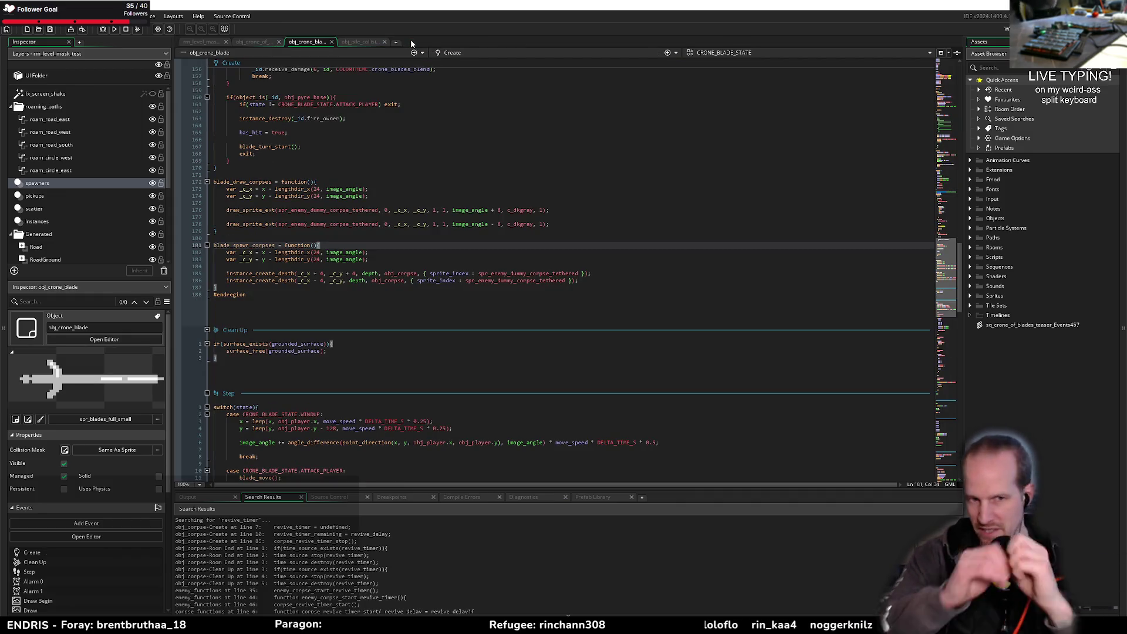
Step: Build and run Pyrebound with F5, play toward the crone boss, then quit the game
{"action": "key", "text": "Down"}
{"action": "key", "text": "Down"}
{"action": "key", "text": "Down"}
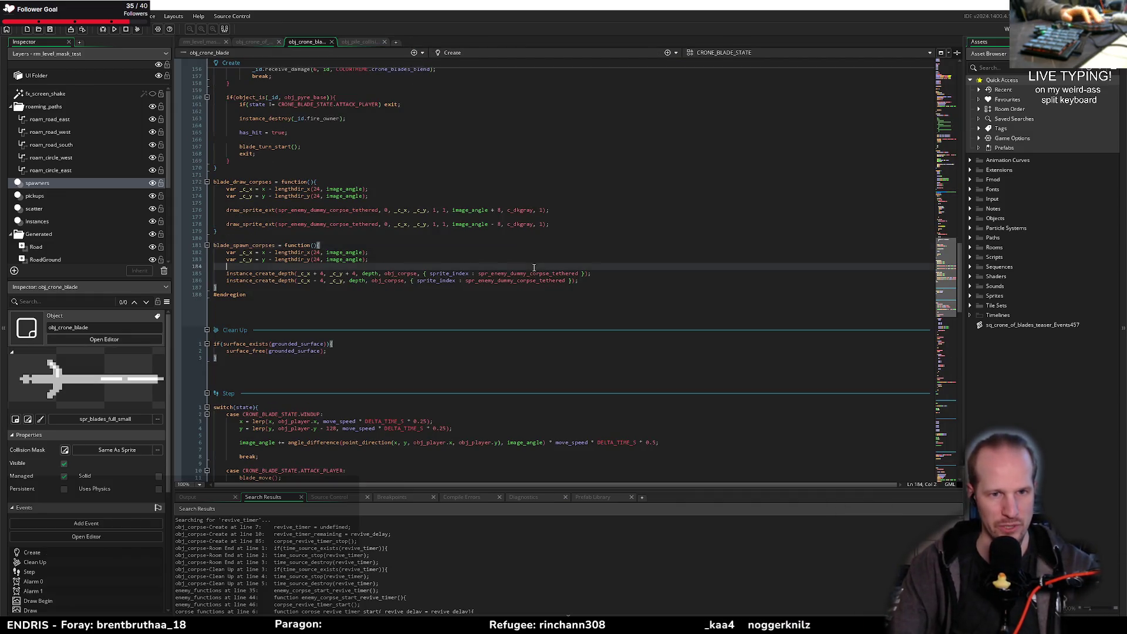
{"action": "key", "text": "F5"}
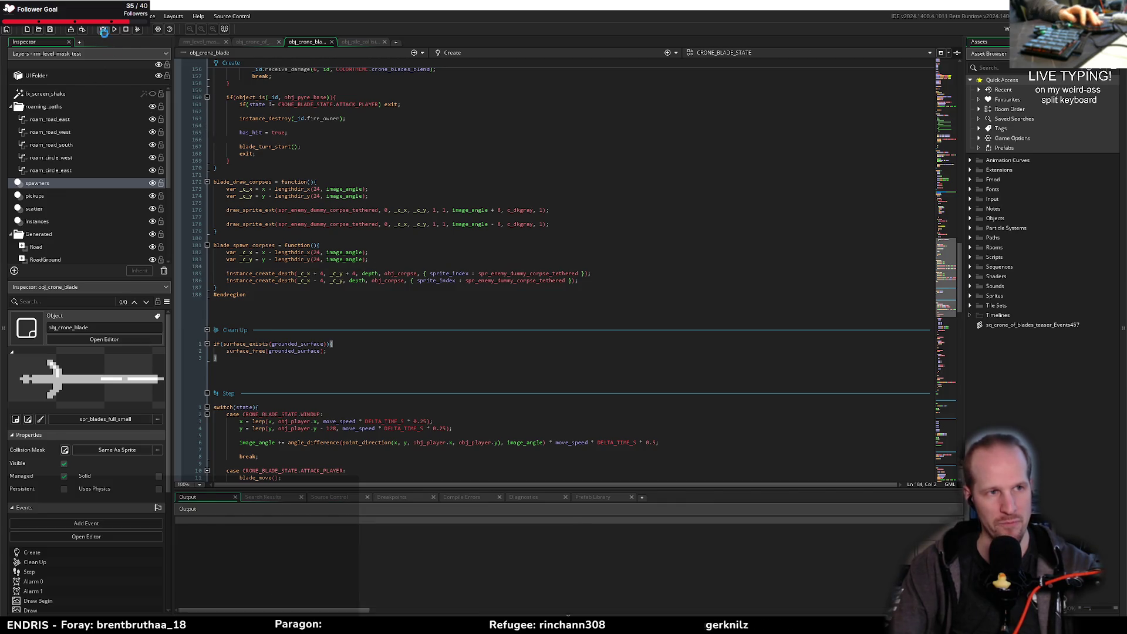
{"action": "key", "text": "Up"}
{"action": "key", "text": "Up"}
{"action": "key", "text": "Up"}
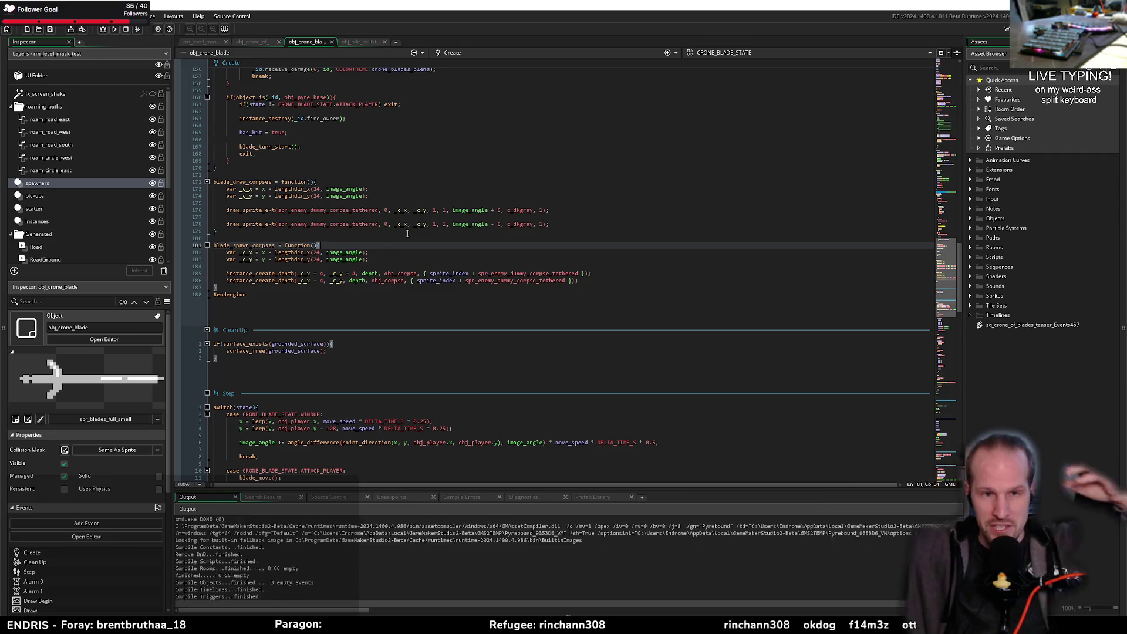
{"action": "left_click", "coordinate": [375, 293]}
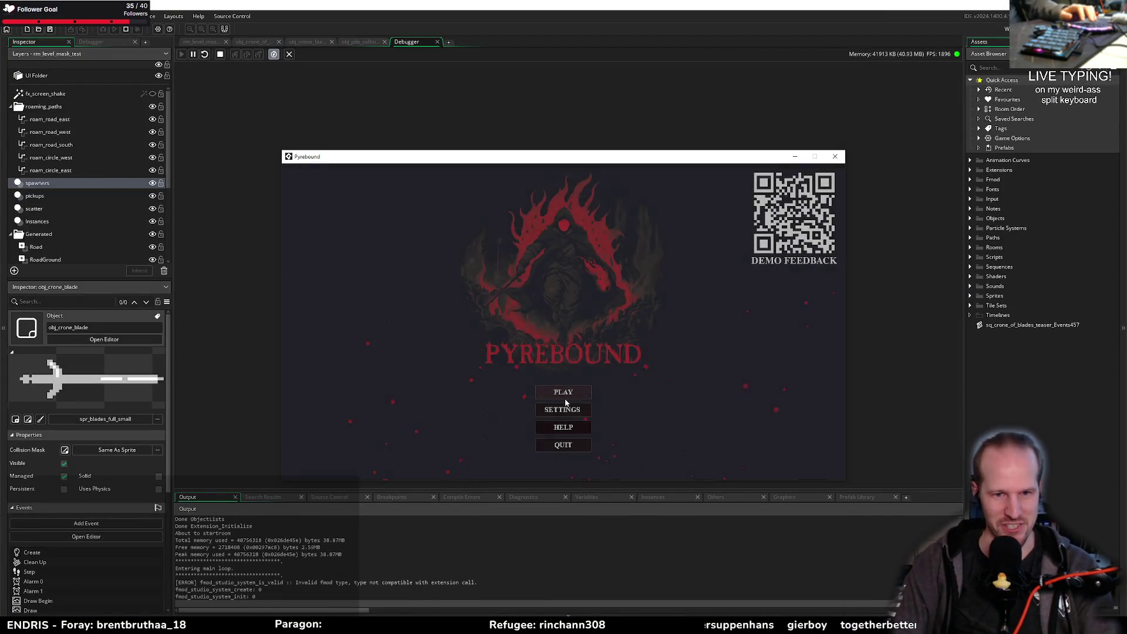
{"action": "left_click", "coordinate": [567, 397]}
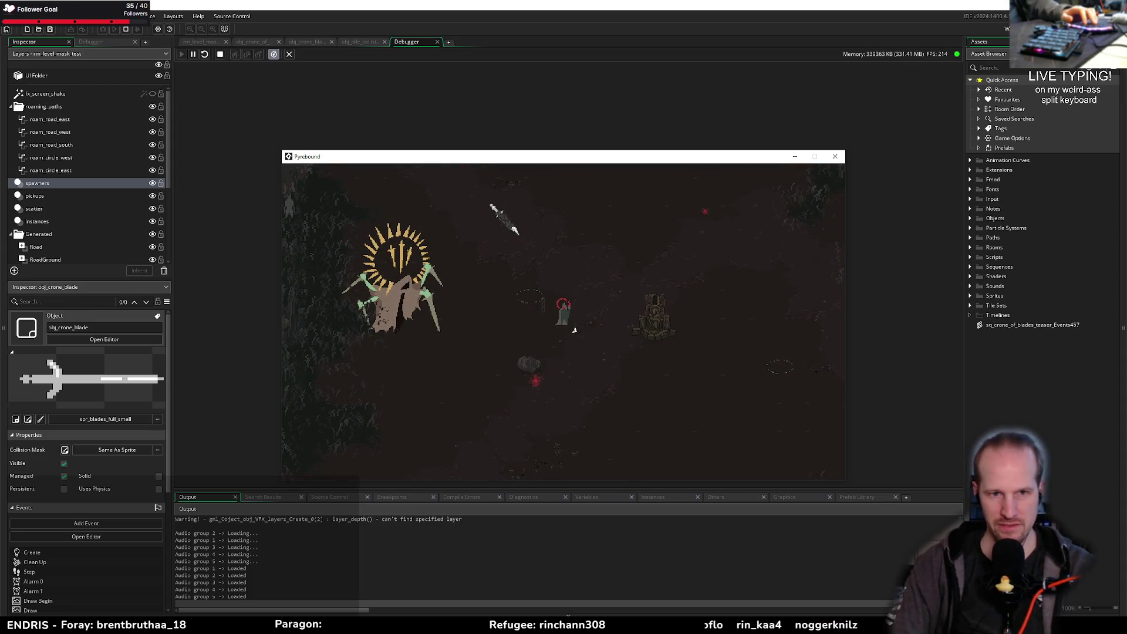
{"action": "key", "text": "a"}
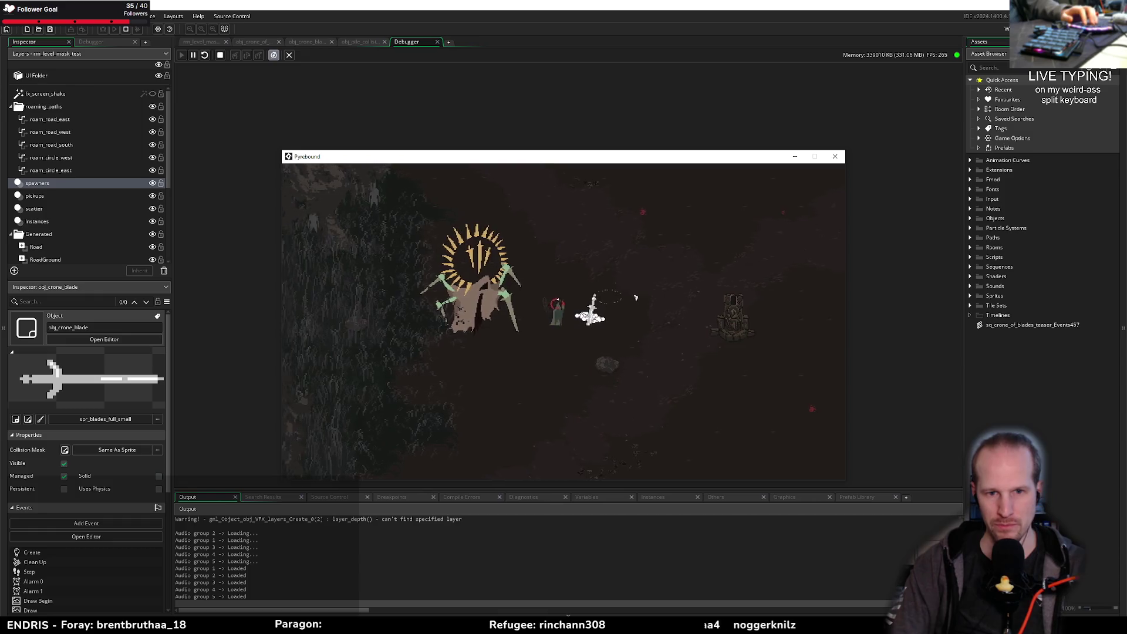
{"action": "key", "text": "a"}
{"action": "key", "text": "a"}
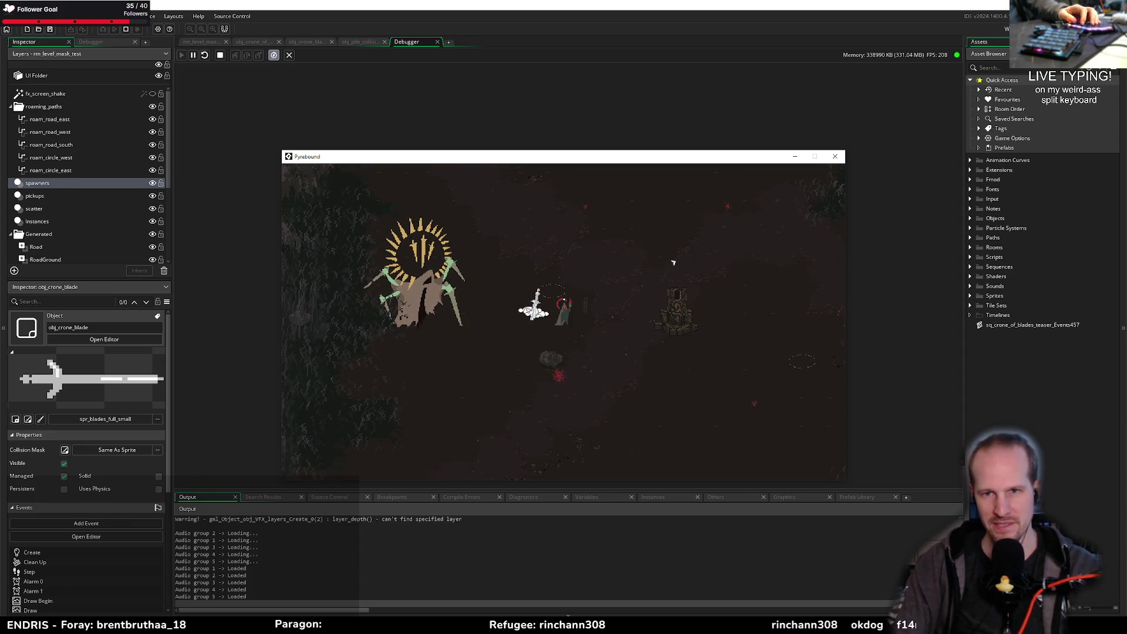
{"action": "key", "text": "Escape"}
{"action": "left_click", "coordinate": [368, 42]}
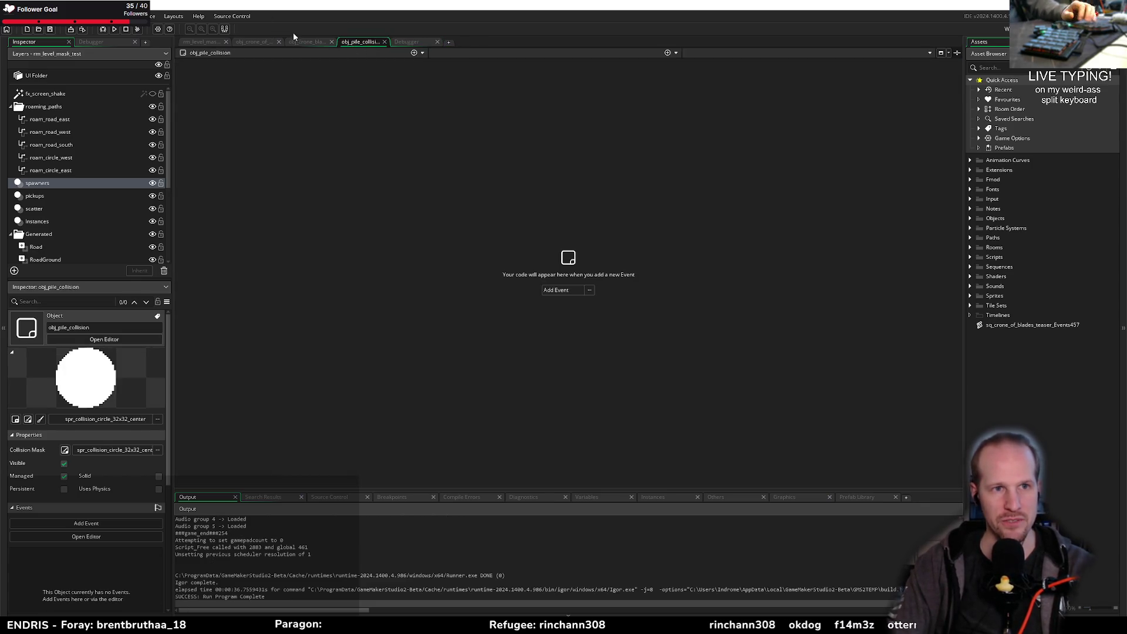
Step: Back in obj_crone_blade, start a new 'var _corpse' declaration line above the two corpse spawns
{"action": "left_click", "coordinate": [307, 42]}
{"action": "left_click", "coordinate": [254, 41]}
{"action": "left_click", "coordinate": [302, 41]}
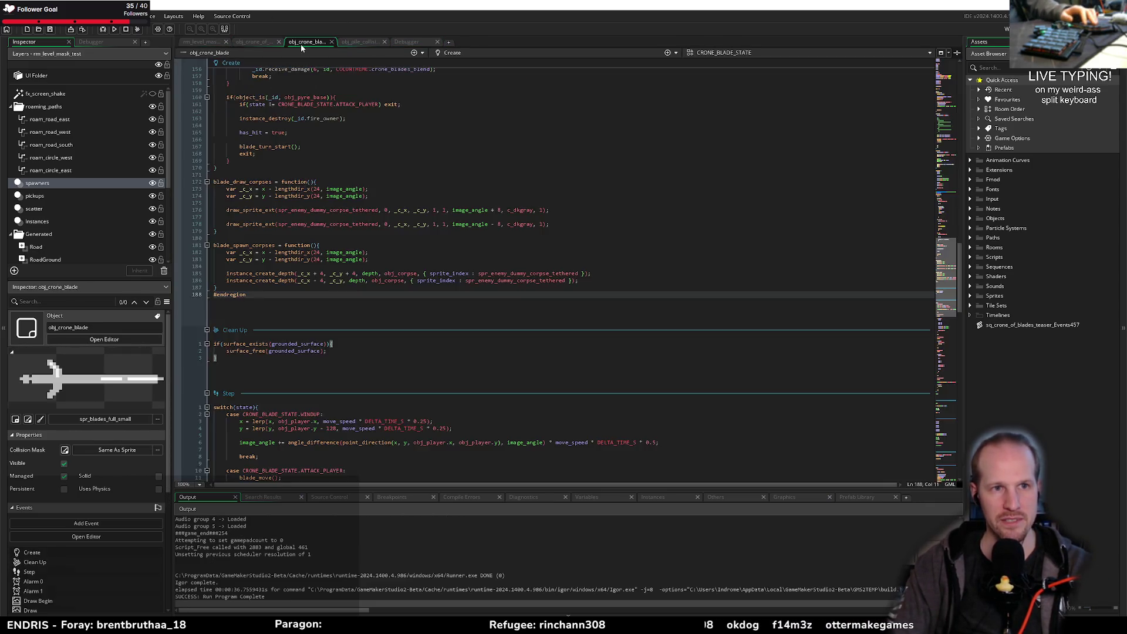
{"action": "left_click", "coordinate": [583, 273]}
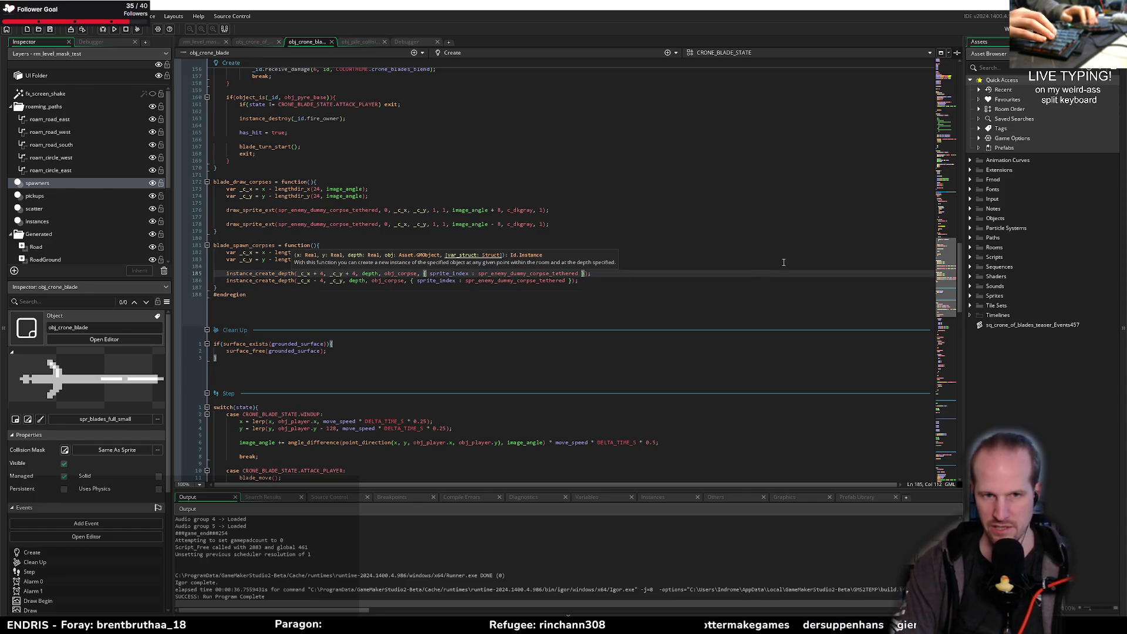
{"action": "left_click", "coordinate": [559, 268]}
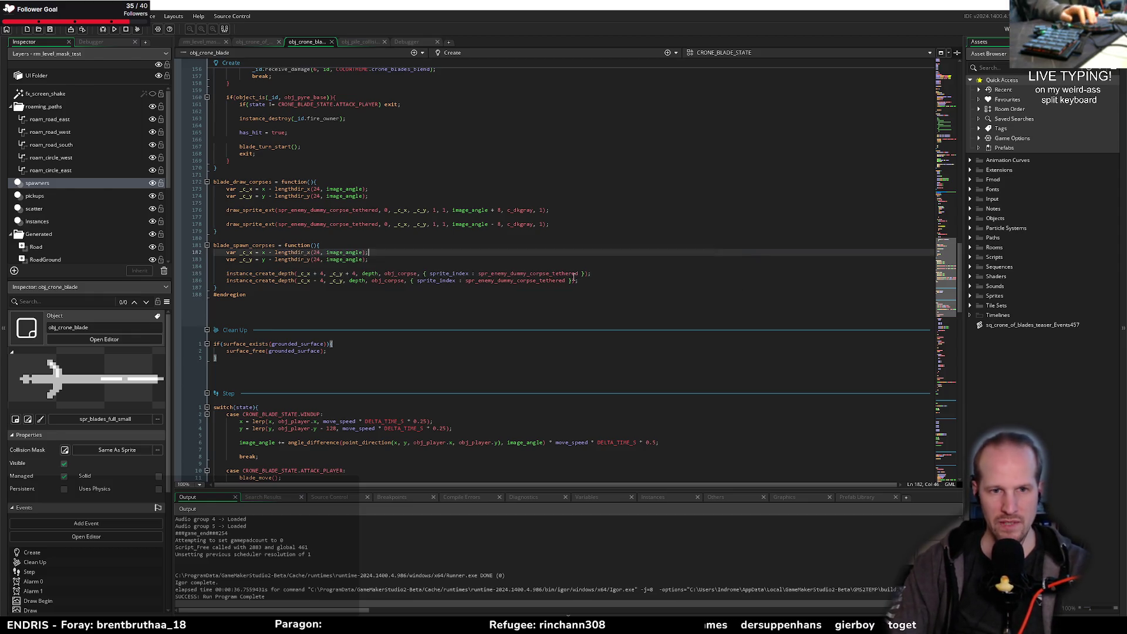
{"action": "key", "text": "Return"}
{"action": "key", "text": "Return"}
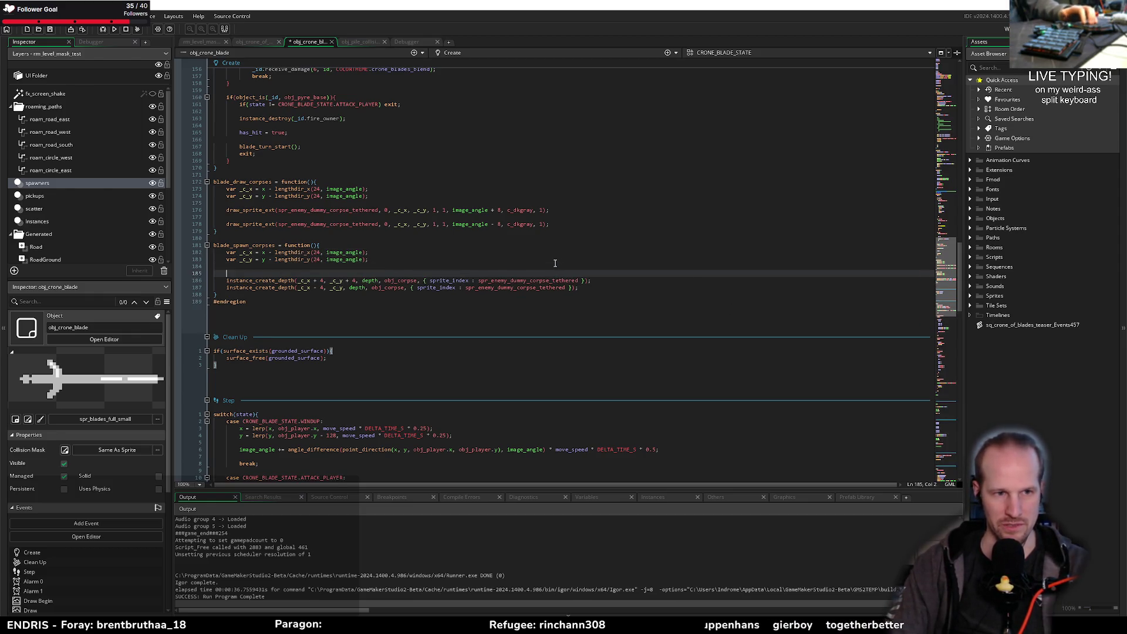
{"action": "key", "text": "Up"}
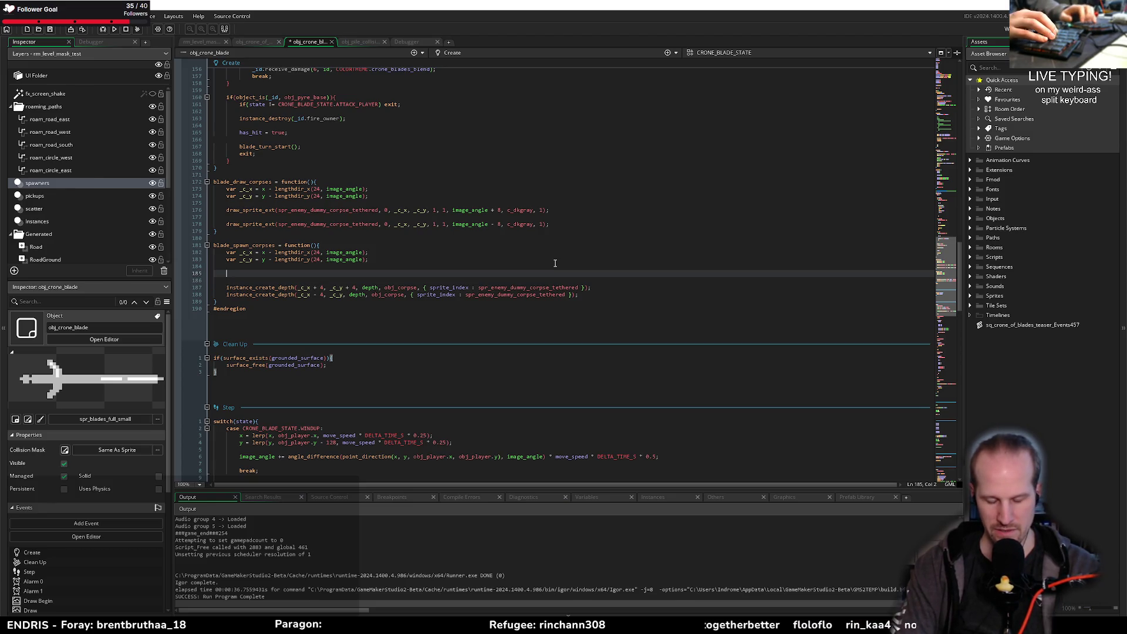
{"action": "type", "text": "var _corp"}
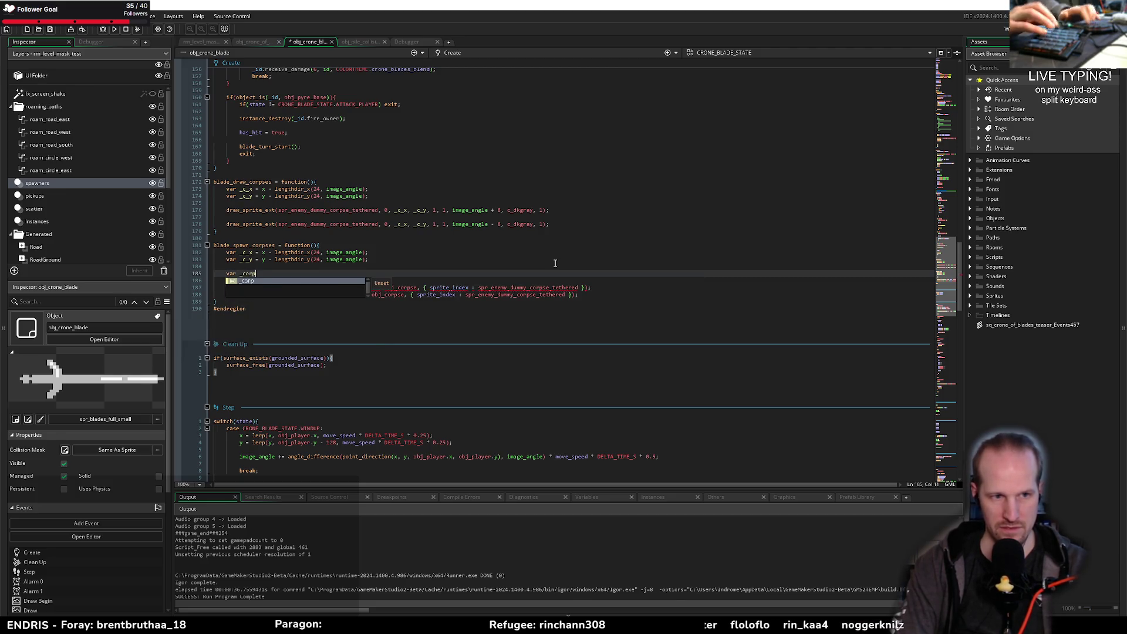
{"action": "type", "text": "se_vals"}
Step: Declare 'static _corpse_struct = {' above the two spawn calls
{"action": "key", "text": "BackSpace"}
{"action": "key", "text": "BackSpace"}
{"action": "type", "text": "struct = "}
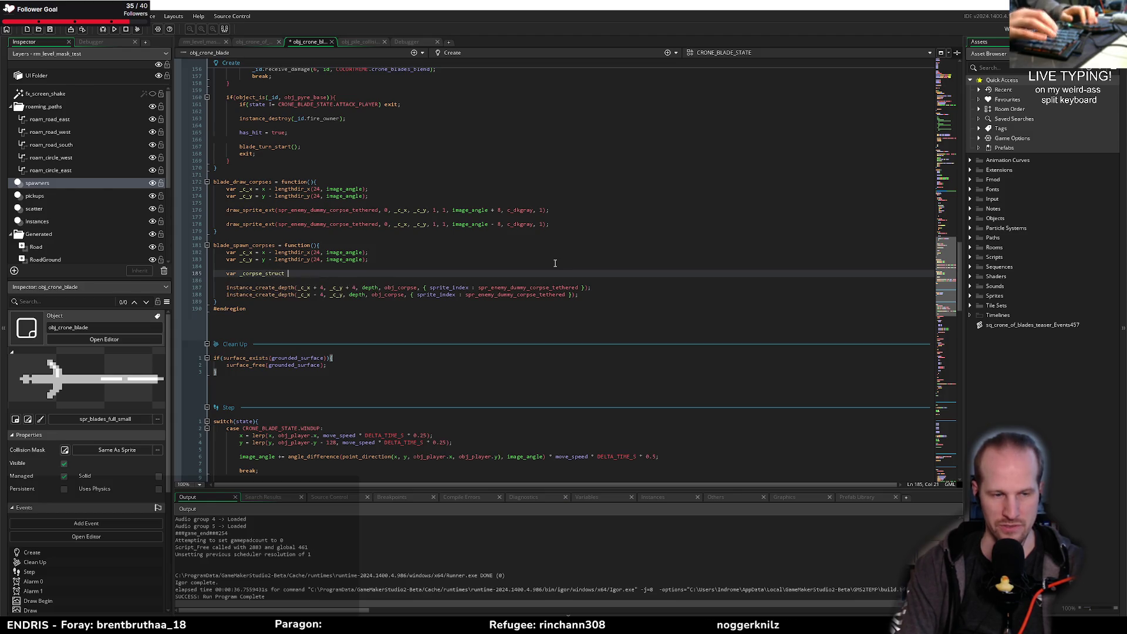
{"action": "type", "text": "{"}
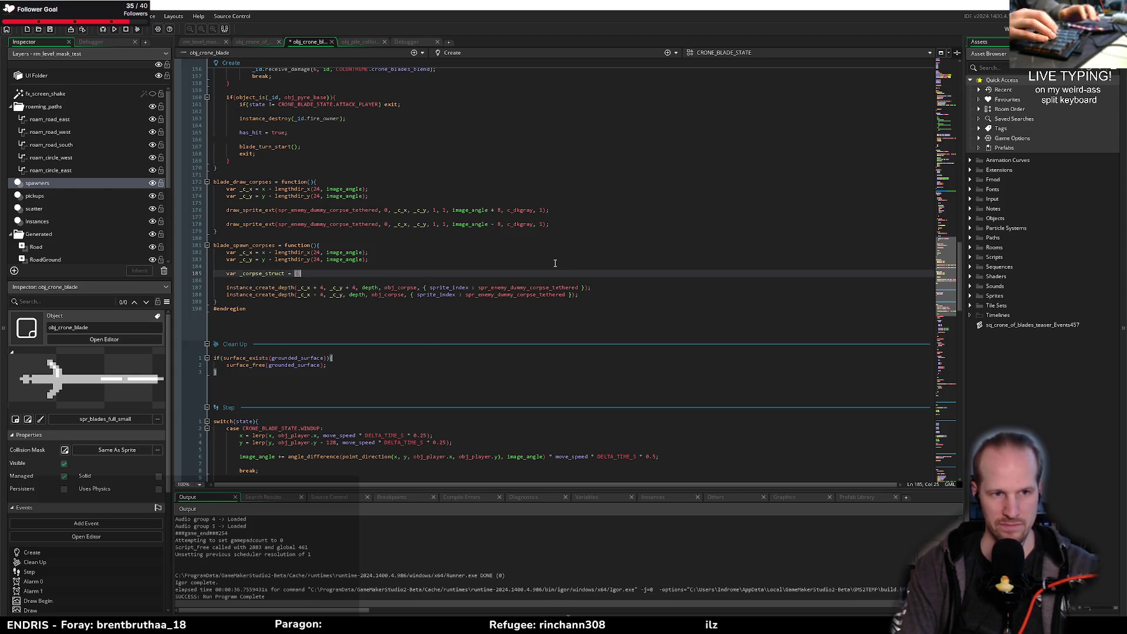
{"action": "key", "text": "Home"}
{"action": "key", "text": "ctrl+shift+Right"}
{"action": "type", "text": "static"}
{"action": "key", "text": "End"}
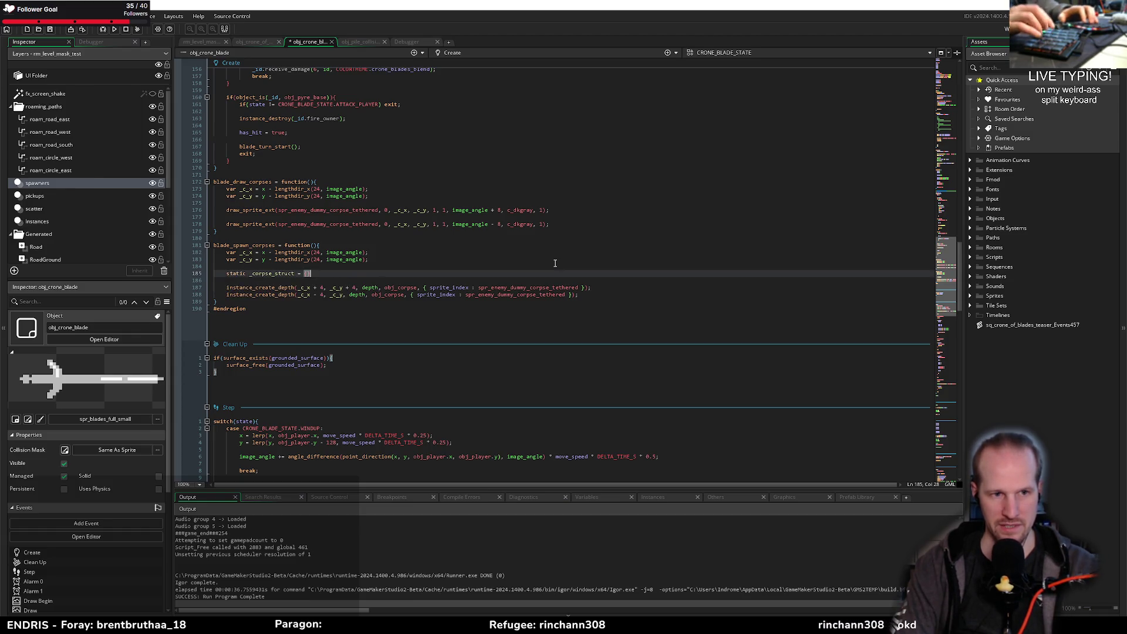
{"action": "key", "text": "Return"}
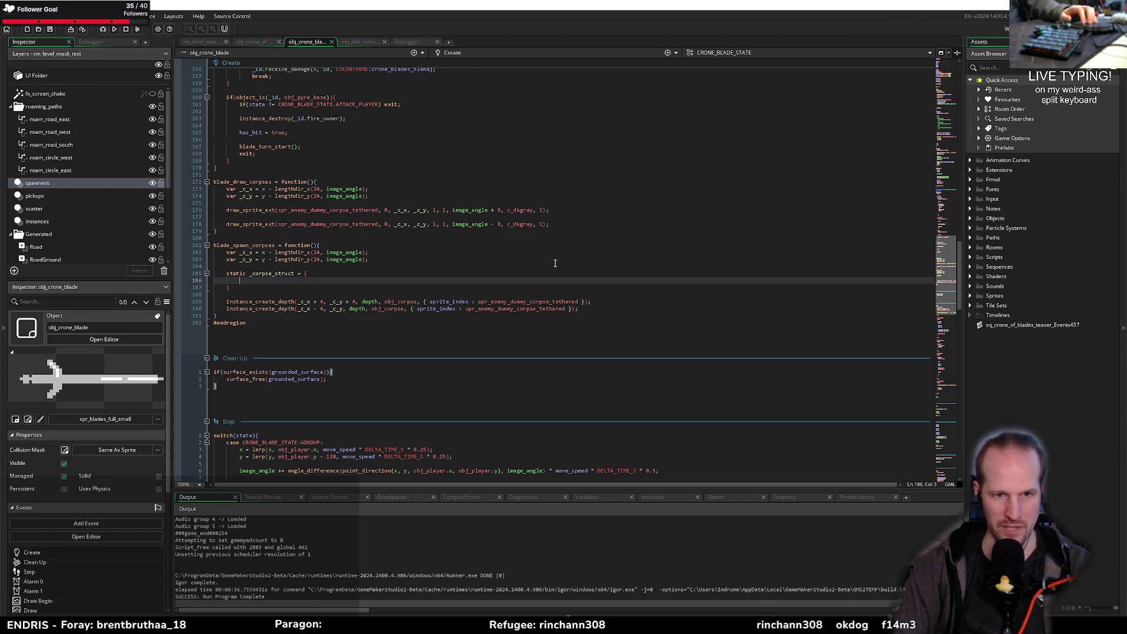
Step: Move the sprite_index entry from the first spawn call into _corpse_struct
{"action": "left_click_drag", "start_coordinate": [430, 302], "coordinate": [581, 302]}
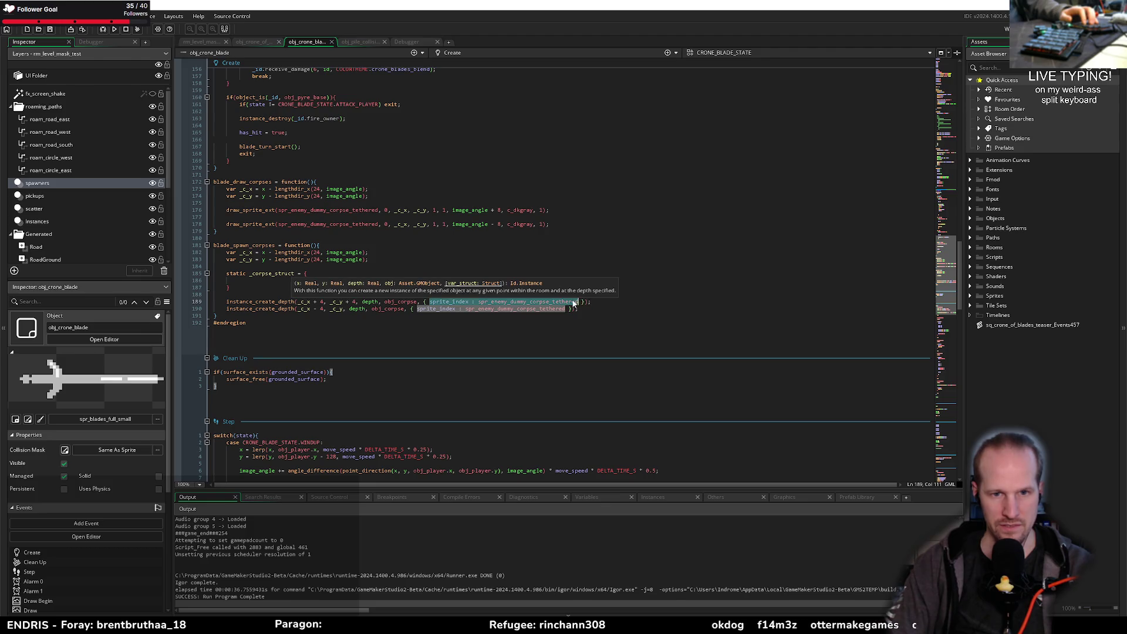
{"action": "key", "text": "ctrl+x"}
{"action": "left_click", "coordinate": [261, 281]}
{"action": "key", "text": "ctrl+v"}
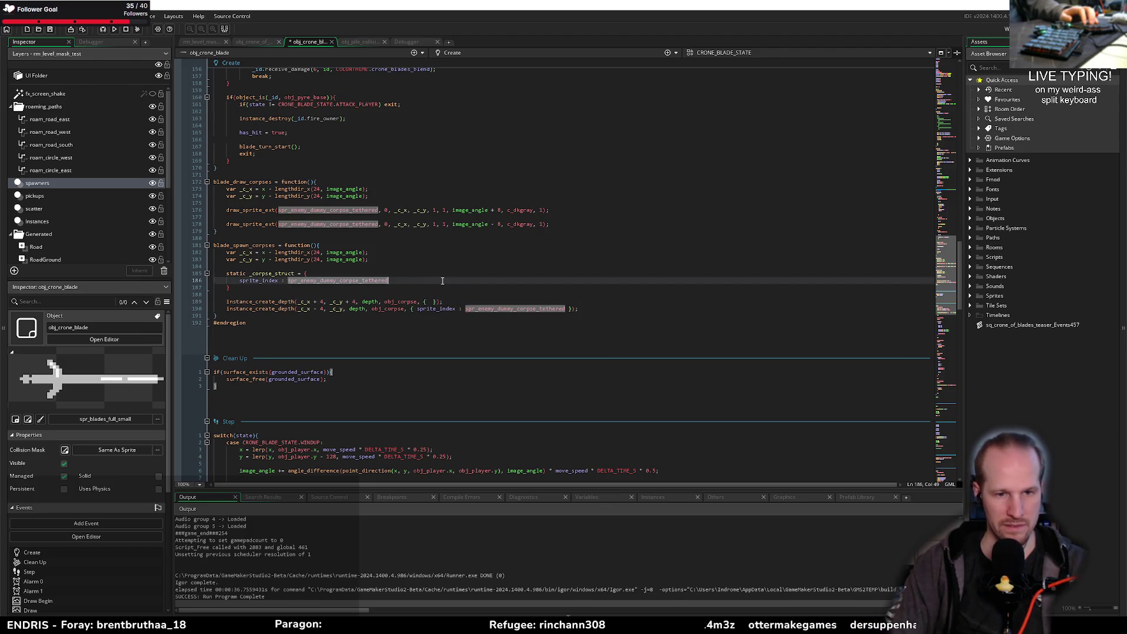
{"action": "type", "text": ","}
{"action": "key", "text": "Return"}
{"action": "type", "text": "image_ang"}
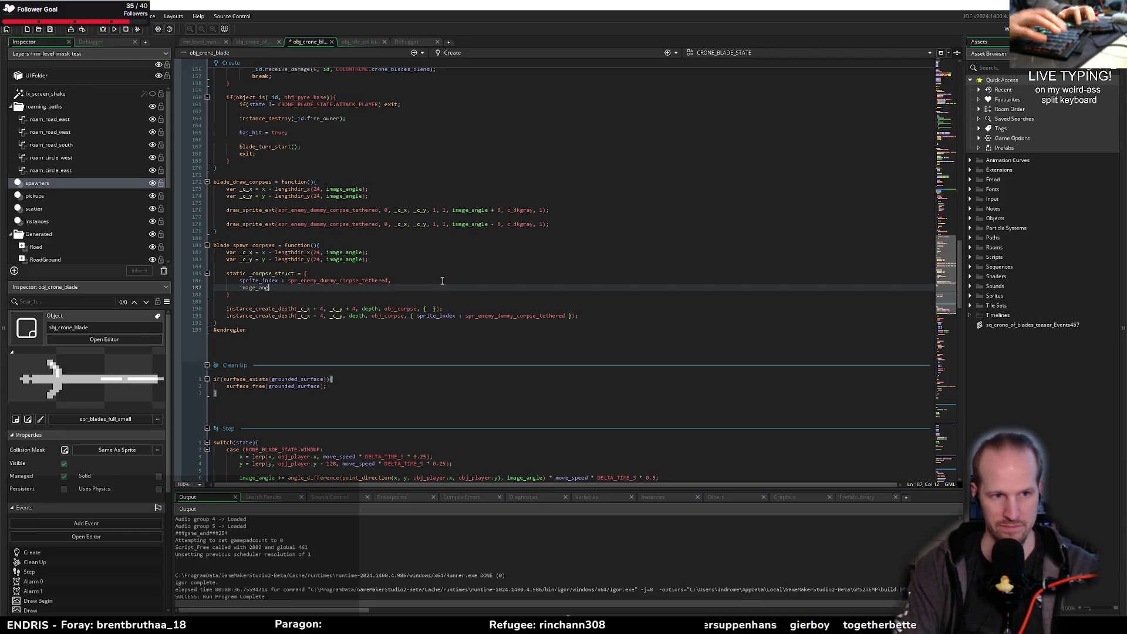
Step: Add image_angle and image_blend c_dkgray fields to _corpse_struct
{"action": "type", "text": "le : "}
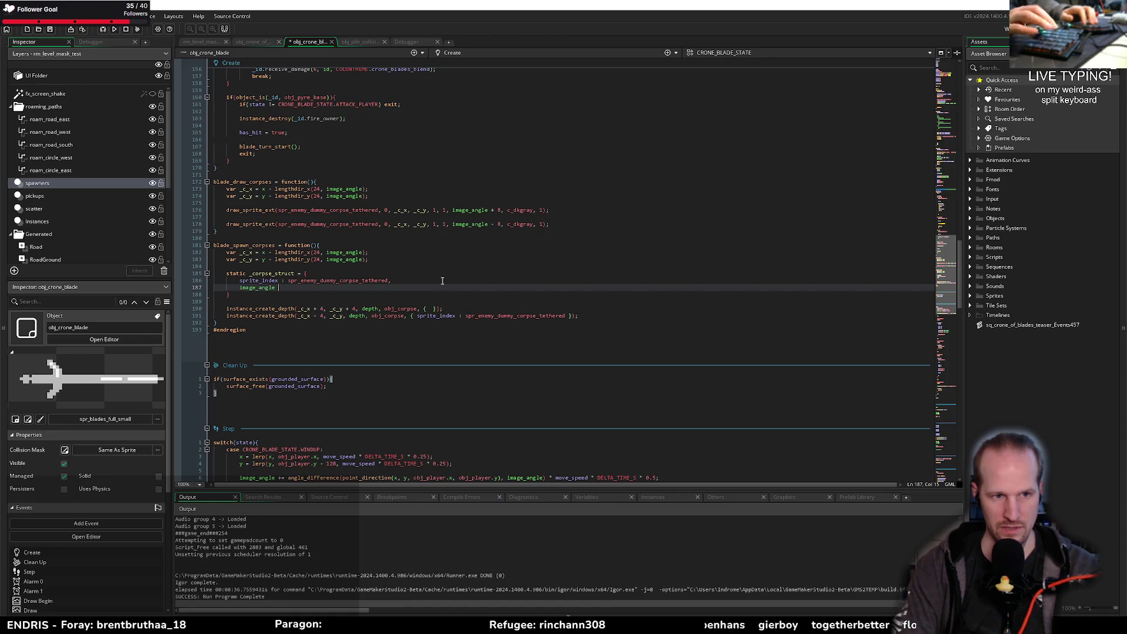
{"action": "type", "text": "image"}
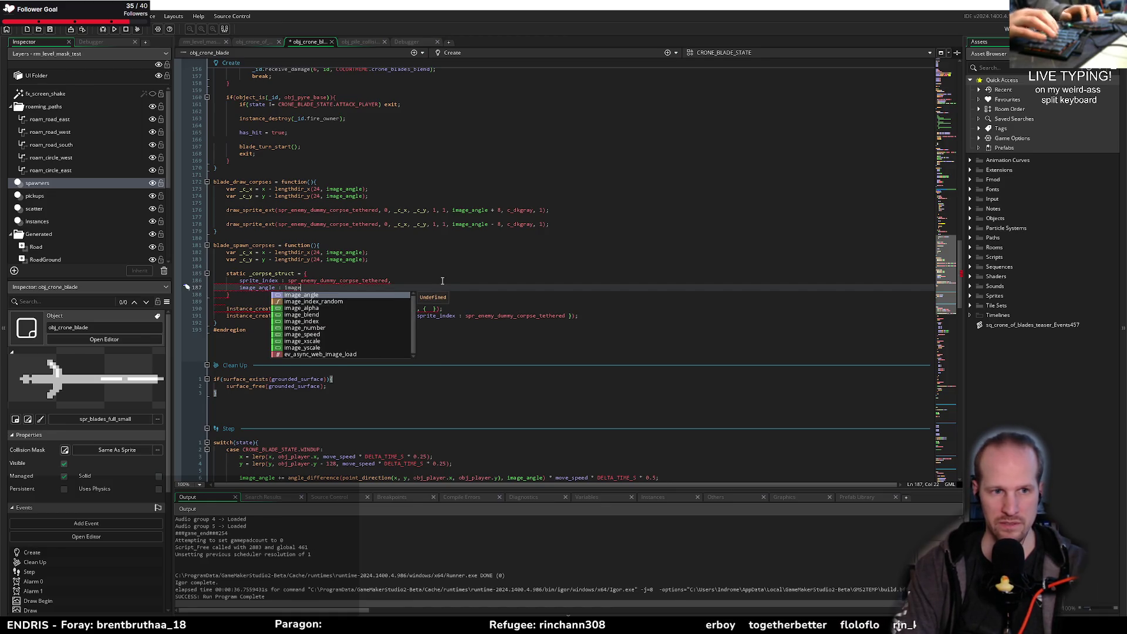
{"action": "key", "text": "Return"}
{"action": "type", "text": ";"}
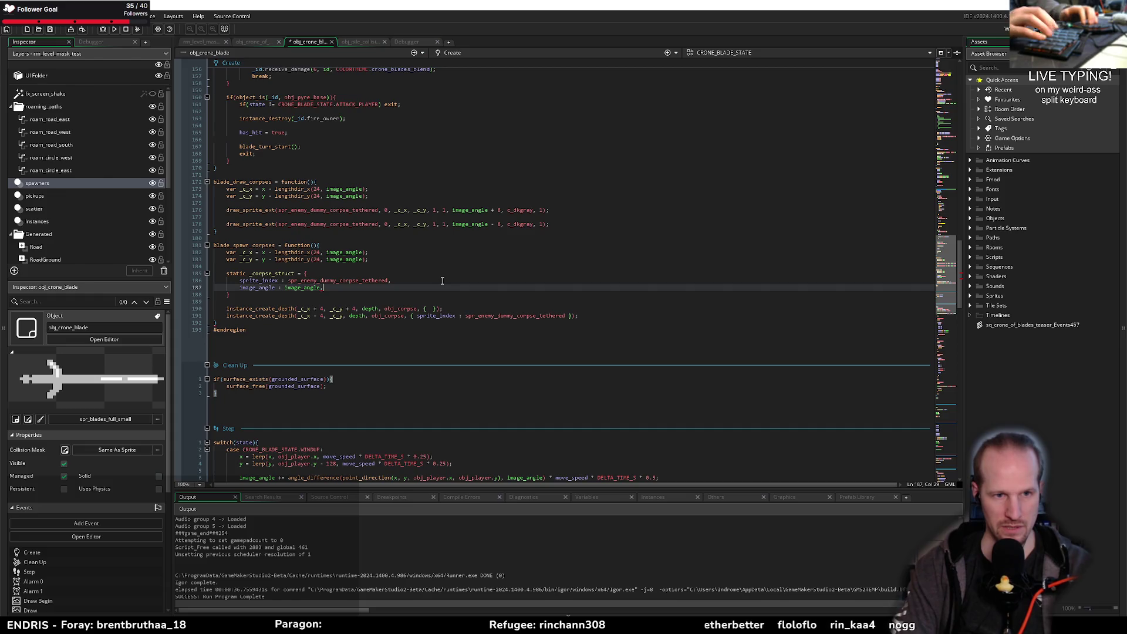
{"action": "key", "text": "Return"}
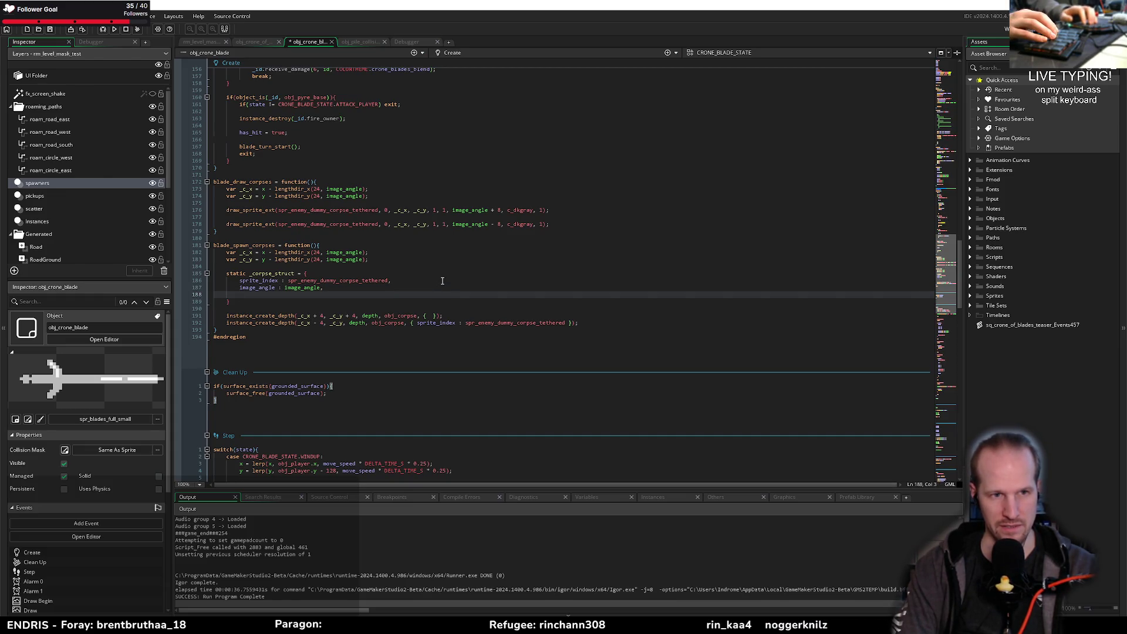
{"action": "type", "text": "image_i"}
{"action": "type", "text": "blend : c"}
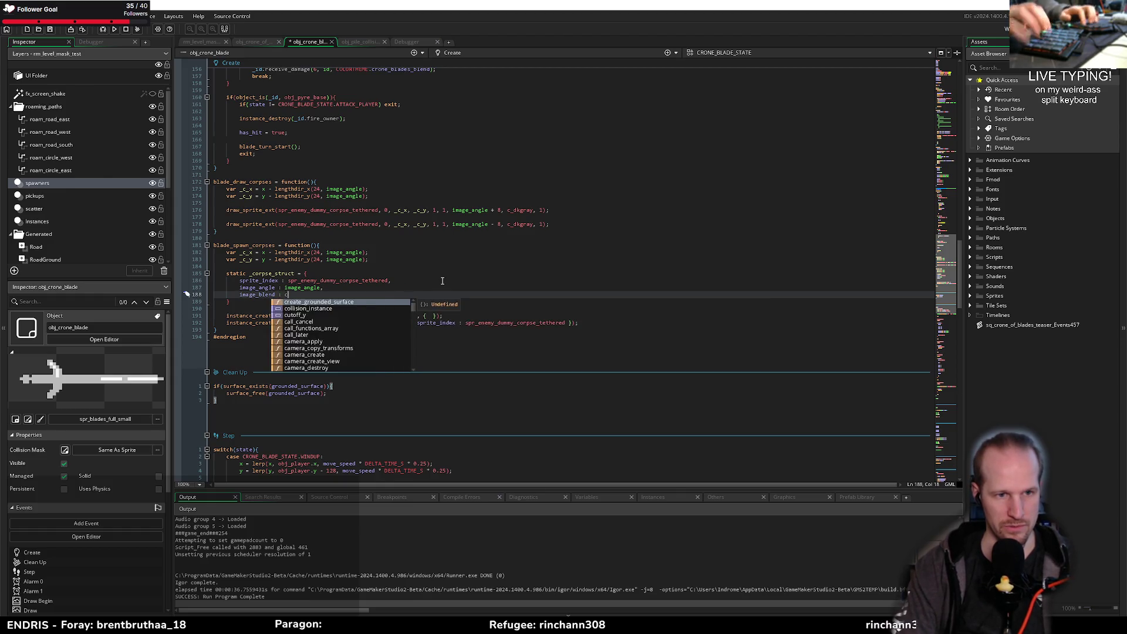
{"action": "type", "text": "_dkgray"}
{"action": "key", "text": "Down"}
{"action": "key", "text": "Up"}
{"action": "type", "text": ","}
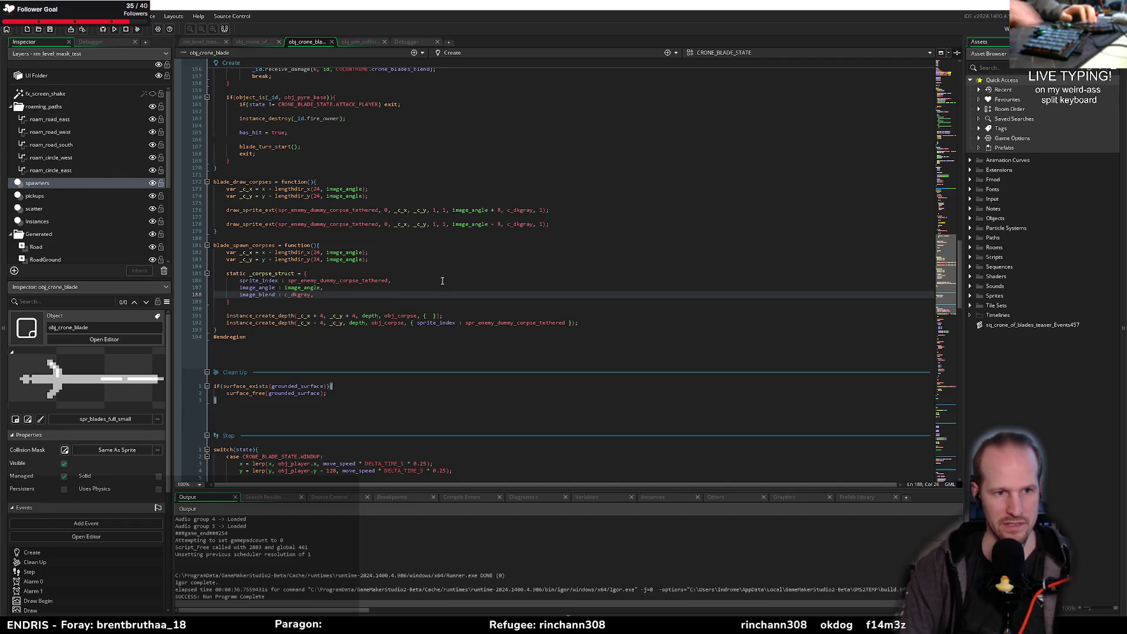
Step: Replace both spawns' inline struct arguments with _corpse_struct and save
{"action": "double_click", "coordinate": [259, 274]}
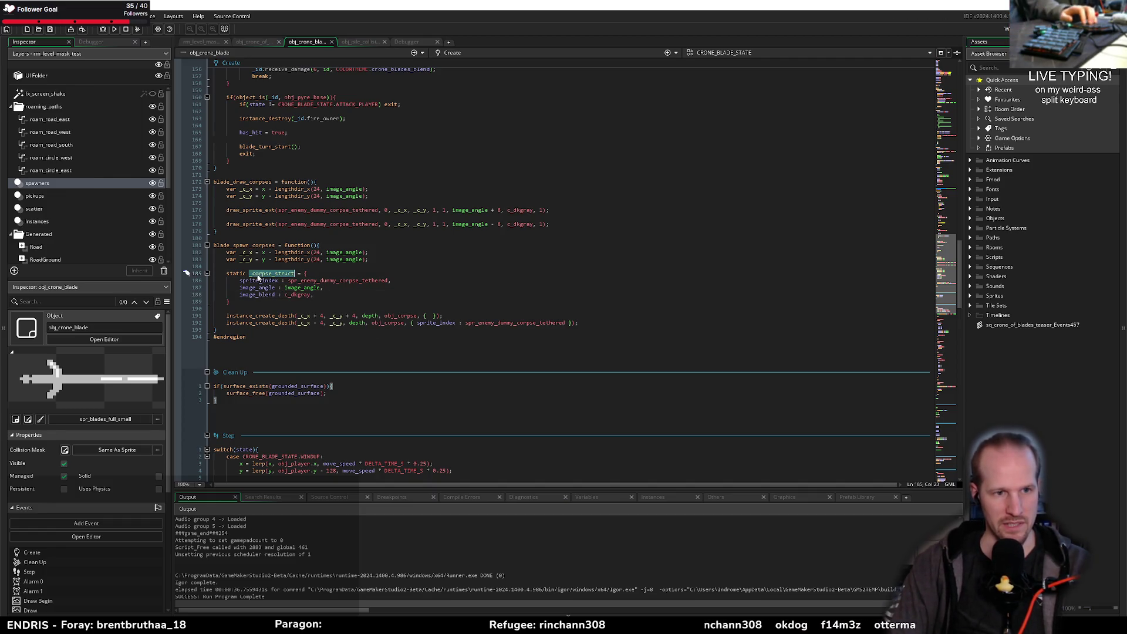
{"action": "left_click", "coordinate": [429, 317]}
{"action": "left_click_drag", "start_coordinate": [417, 323], "coordinate": [566, 327]}
{"action": "key", "text": "ctrl+v"}
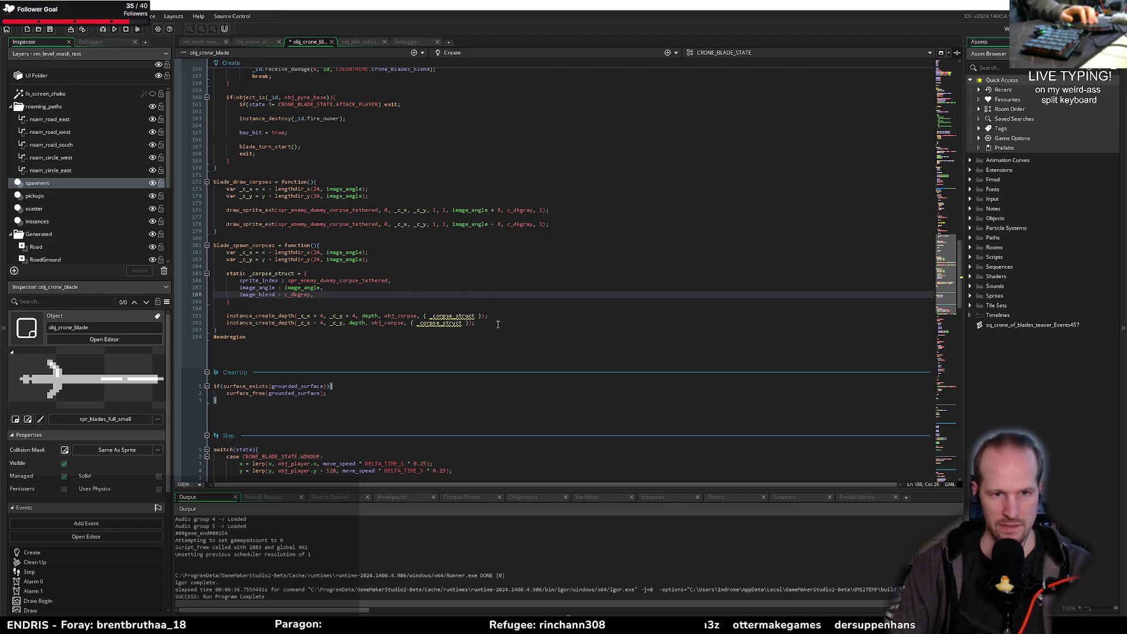
{"action": "left_click_drag", "start_coordinate": [424, 316], "coordinate": [482, 316]}
{"action": "key", "text": "ctrl+v"}
{"action": "left_click_drag", "start_coordinate": [411, 323], "coordinate": [470, 324]}
{"action": "key", "text": "ctrl+v"}
{"action": "key", "text": "End"}
{"action": "key", "text": "ctrl+s"}
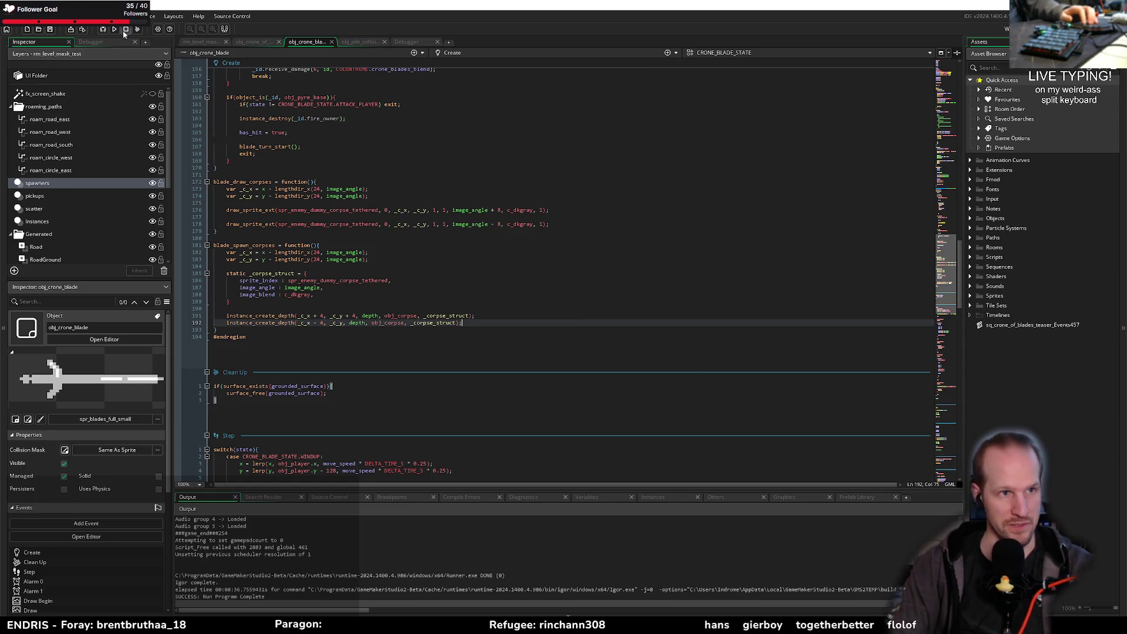
{"action": "left_click", "coordinate": [116, 29]}
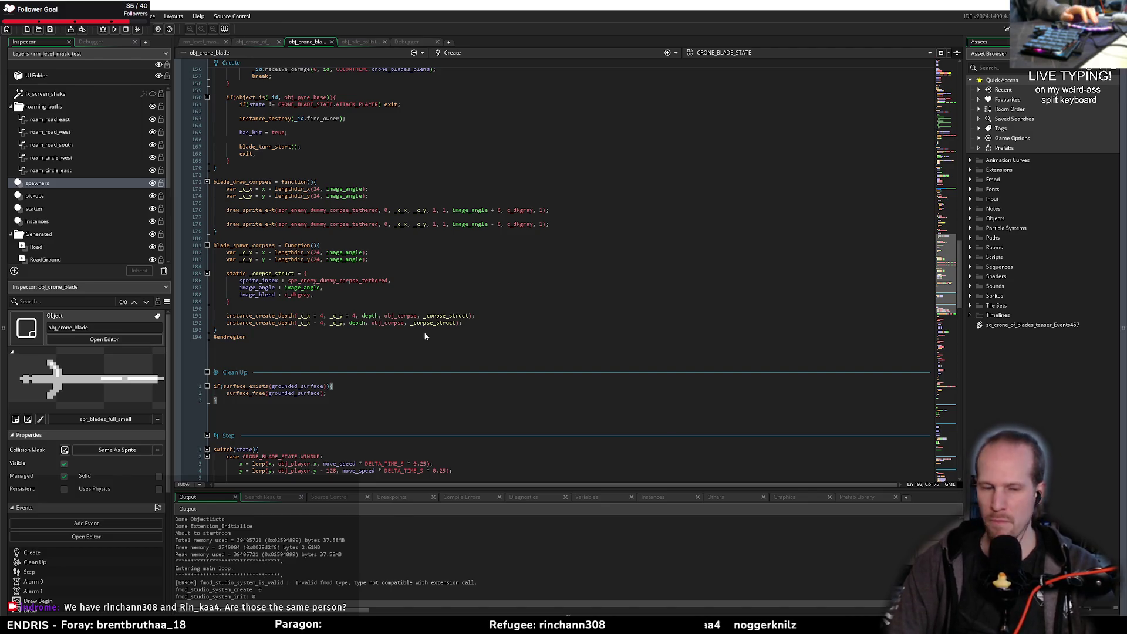
Step: Once the build finishes, start play from Pyrebound's title menu
{"action": "left_click", "coordinate": [563, 392]}
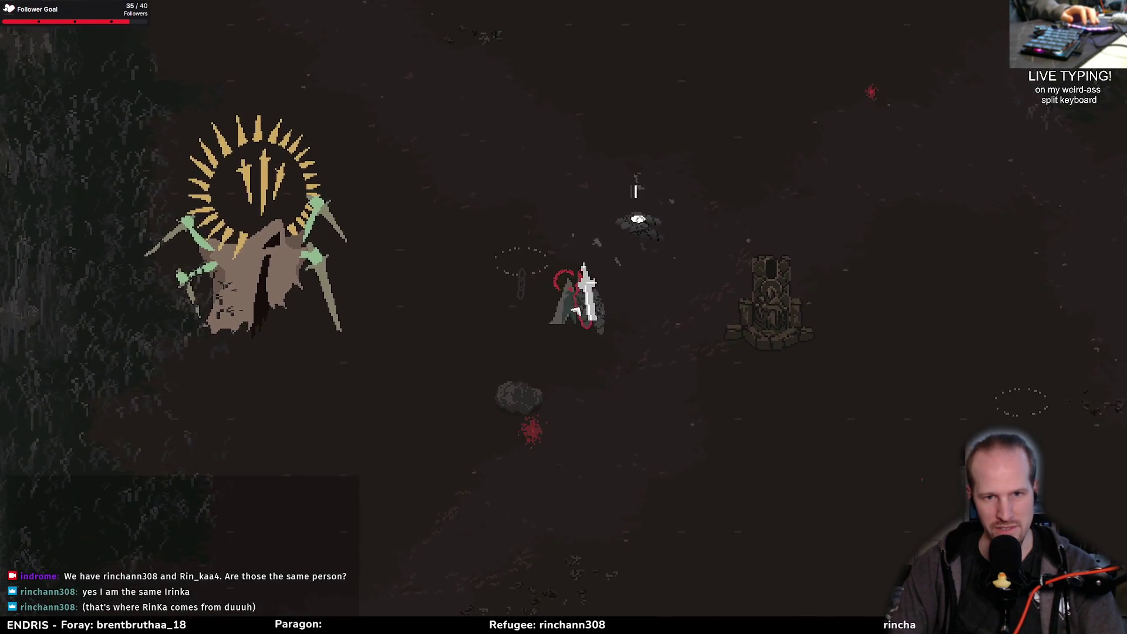
Step: Walk the player around the crone of blades fight with WASD to trigger the blade beam
{"action": "key", "text": "d"}
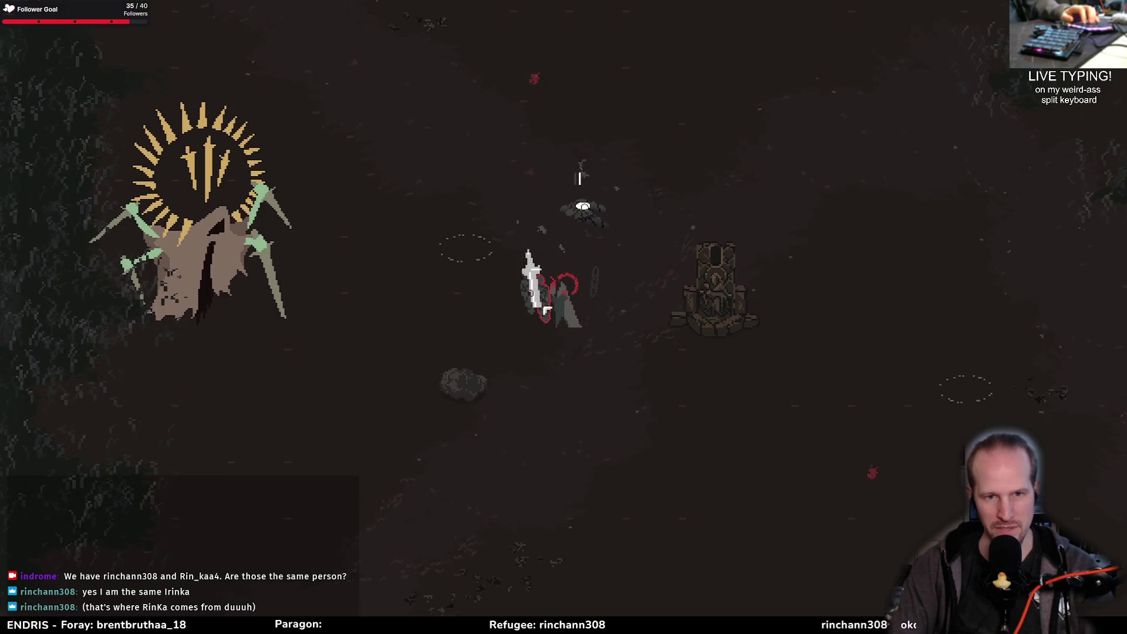
{"action": "key", "text": "s"}
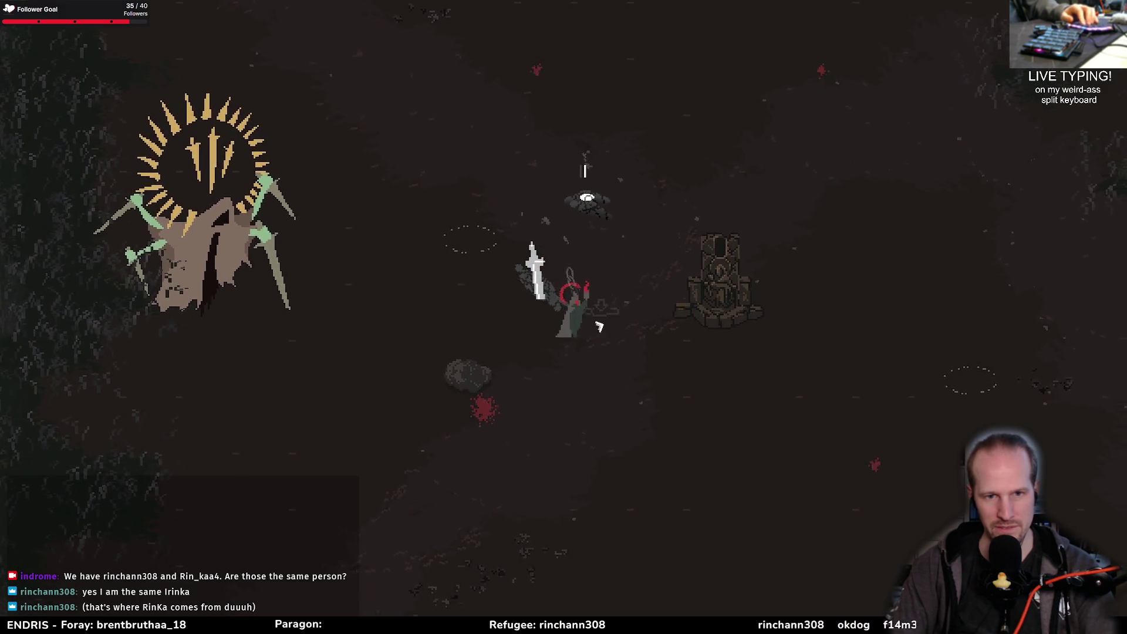
{"action": "key", "text": "s"}
{"action": "key", "text": "d"}
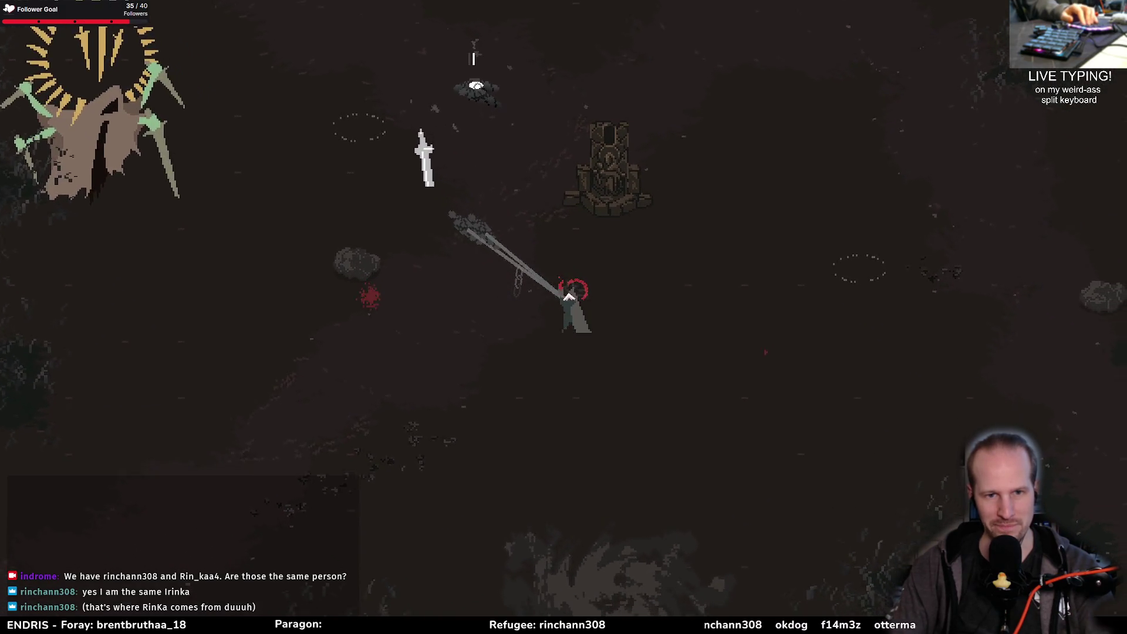
{"action": "key", "text": "w"}
{"action": "key", "text": "a"}
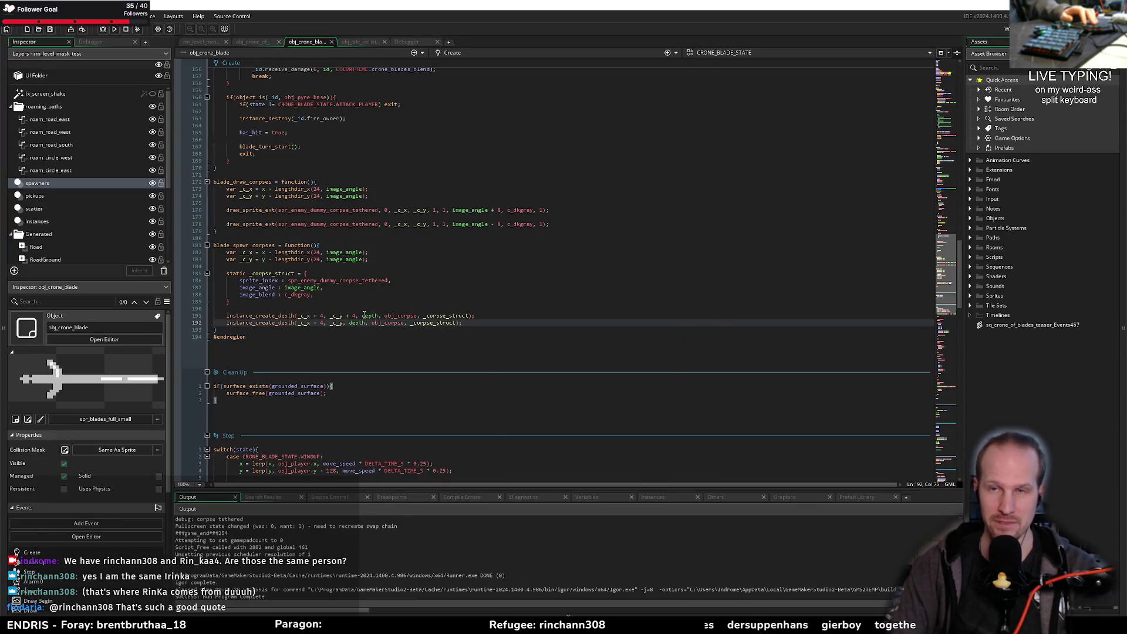
{"action": "left_click", "coordinate": [390, 308]}
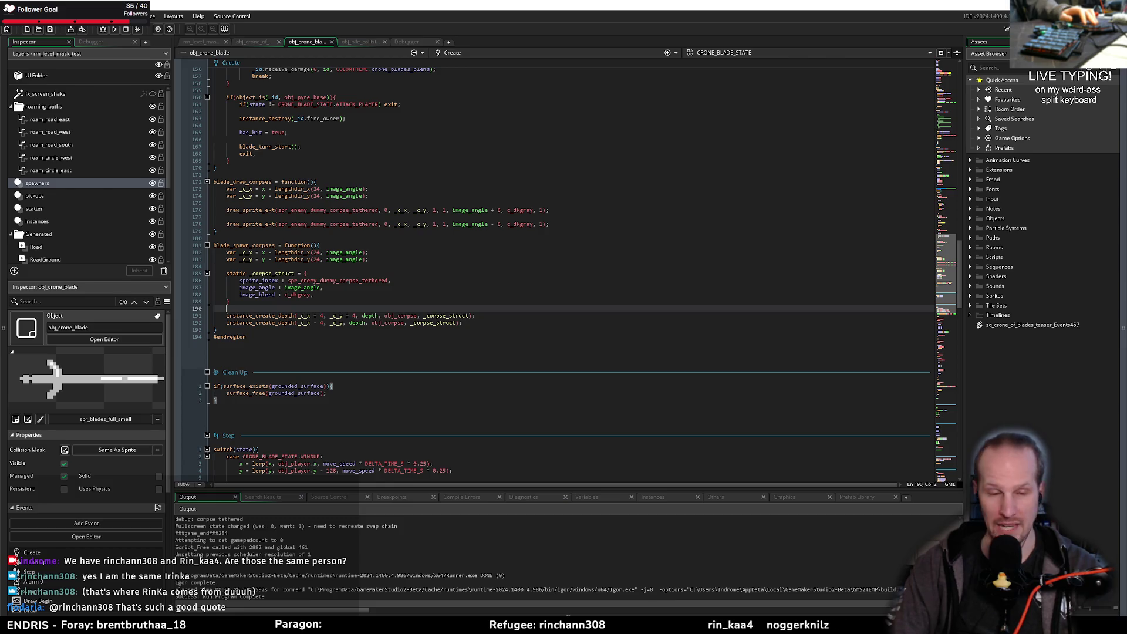
{"action": "left_click", "coordinate": [468, 322]}
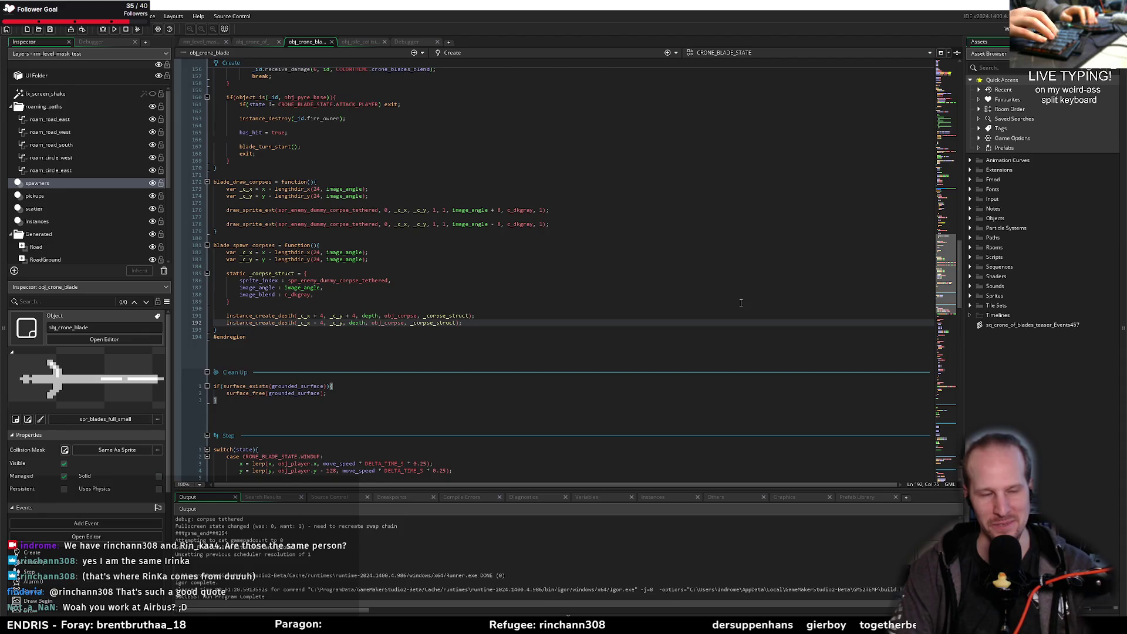
{"action": "left_click", "coordinate": [740, 305]}
Step: Add a 'depth : depth - 1' entry after image_blend in _corpse_struct and save
{"action": "key", "text": "Up"}
{"action": "key", "text": "Up"}
{"action": "key", "text": "Return"}
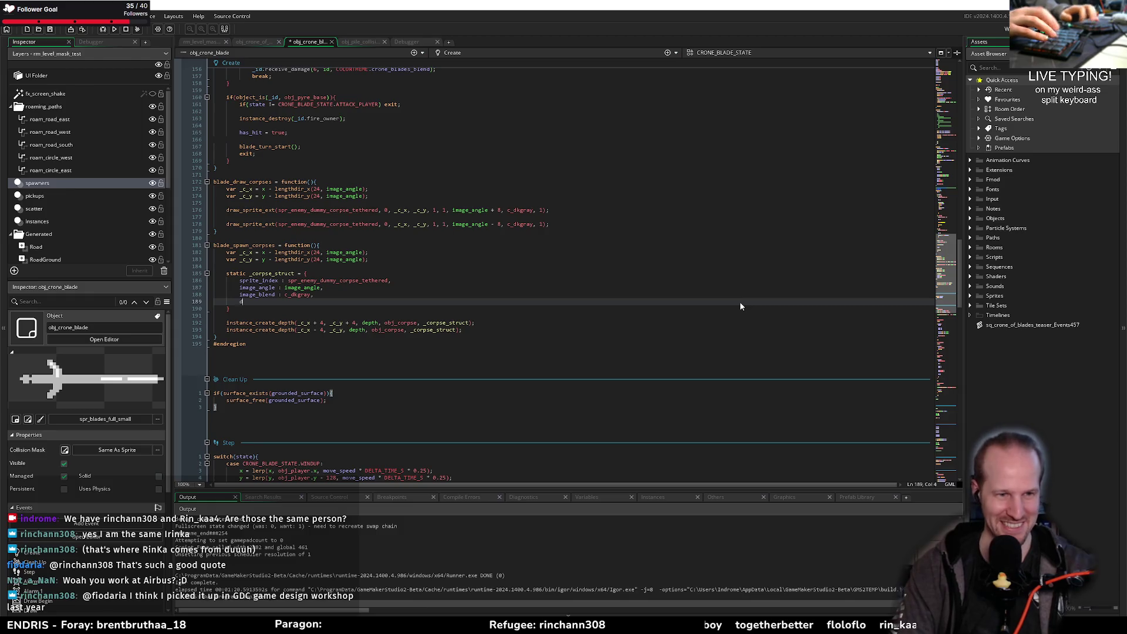
{"action": "type", "text": "epth ="}
{"action": "key", "text": "BackSpace"}
{"action": "type", "text": ": depth -"}
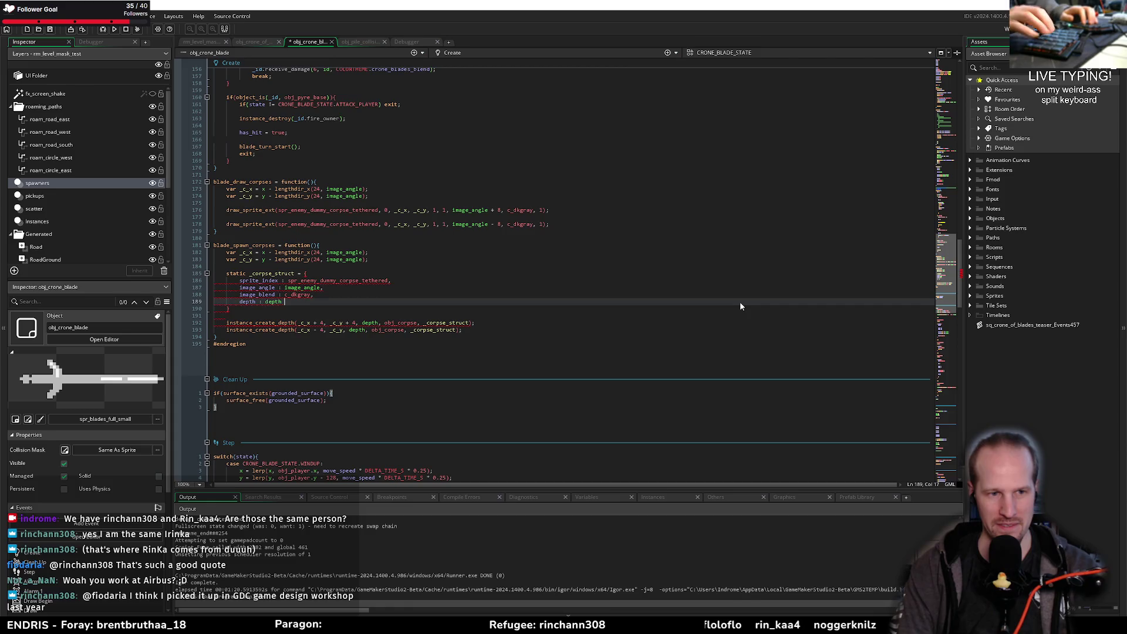
{"action": "type", "text": " 1;"}
{"action": "key", "text": "ctrl+s"}
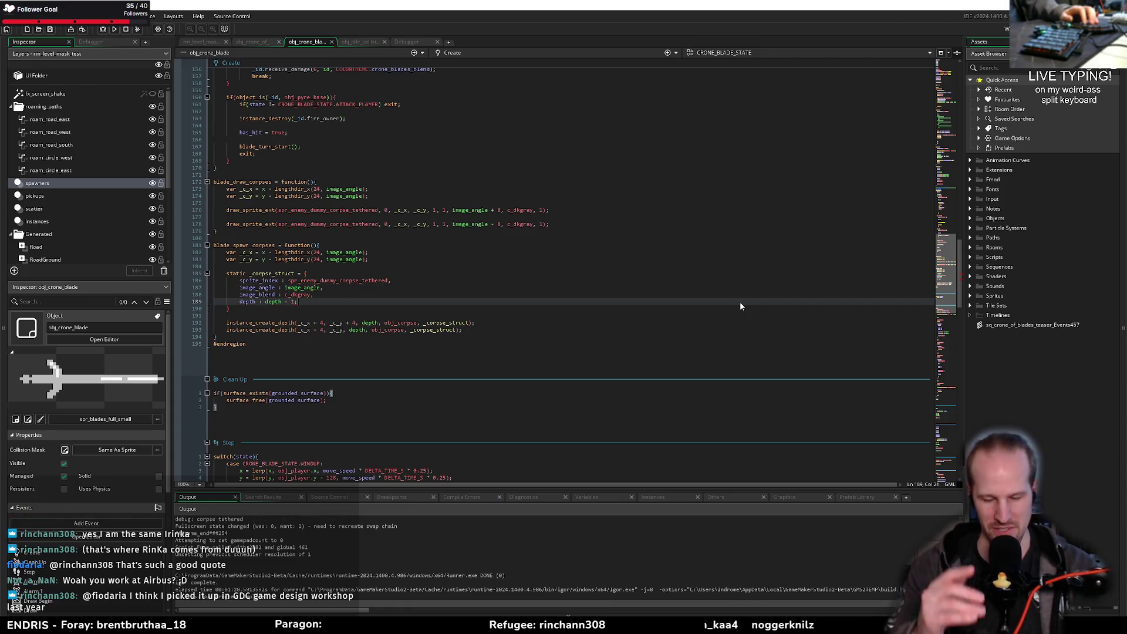
Step: Replace the trailing semicolon with a comma and start a new build of the game
{"action": "key", "text": "BackSpace"}
{"action": "type", "text": ","}
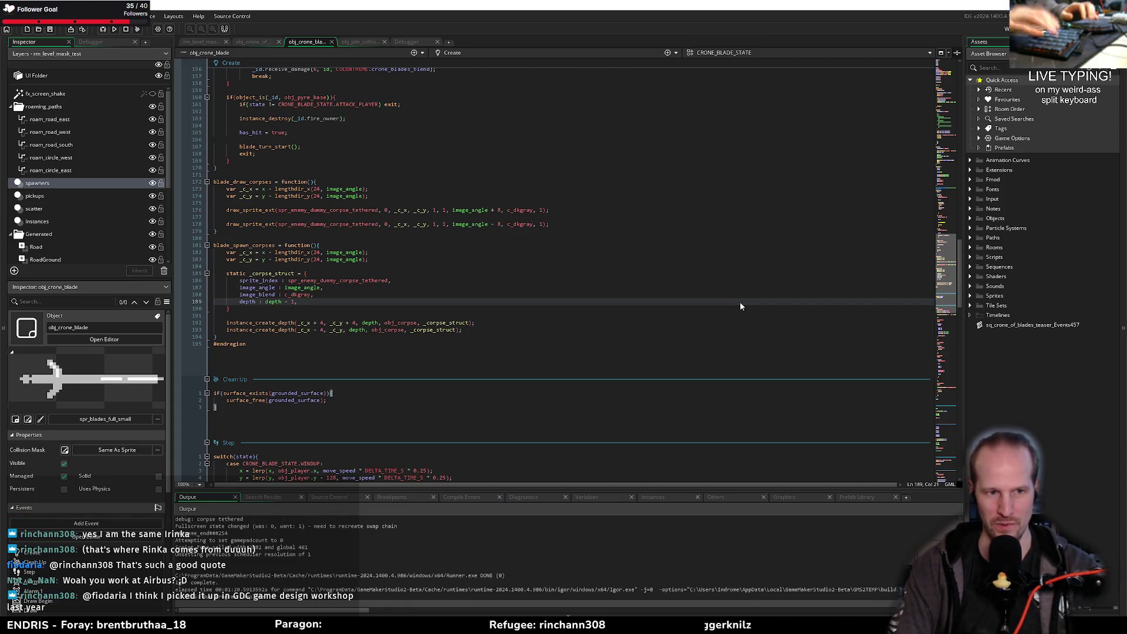
{"action": "left_click", "coordinate": [115, 30]}
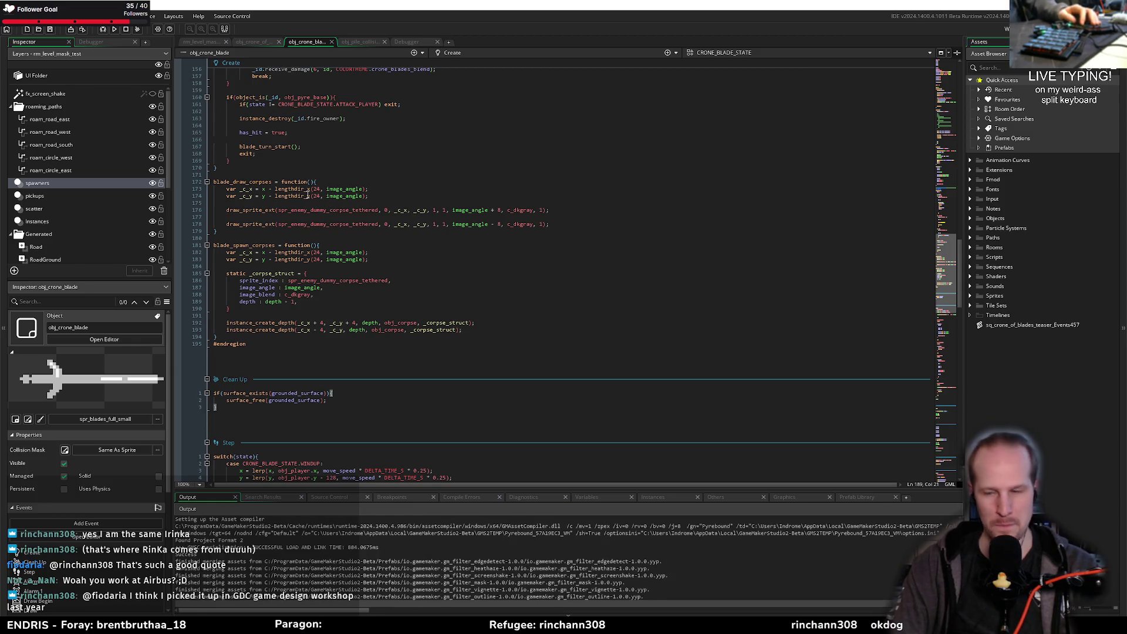
{"action": "mouse_move", "coordinate": [307, 195]}
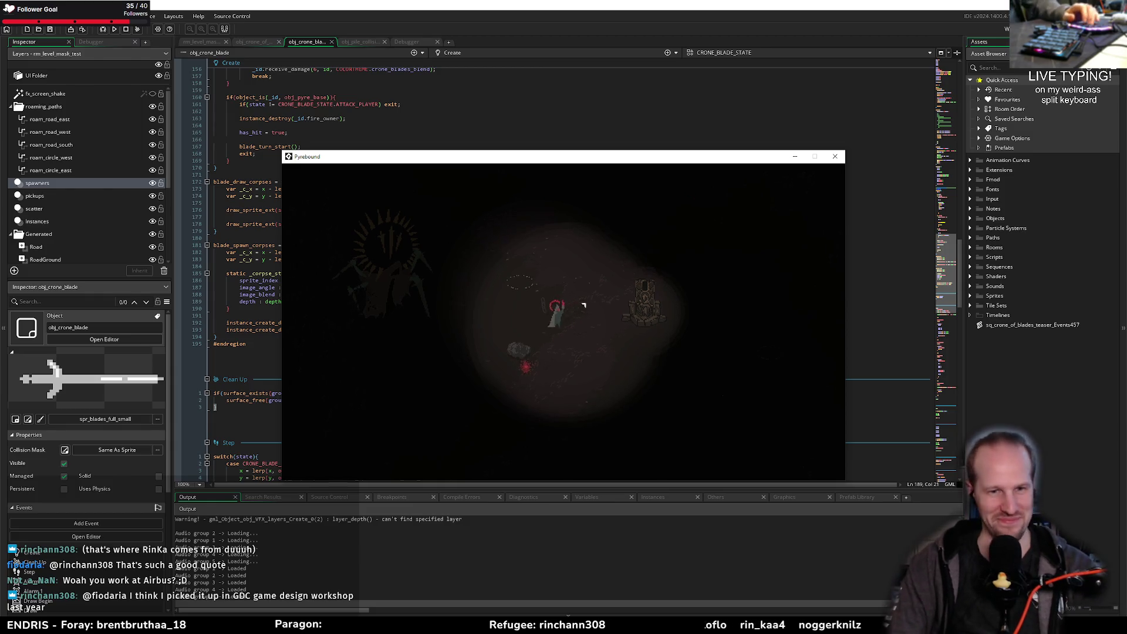
Step: Walk the character left, right and diagonally up to watch the crone's blades land and corpses appear
{"action": "key", "text": "d"}
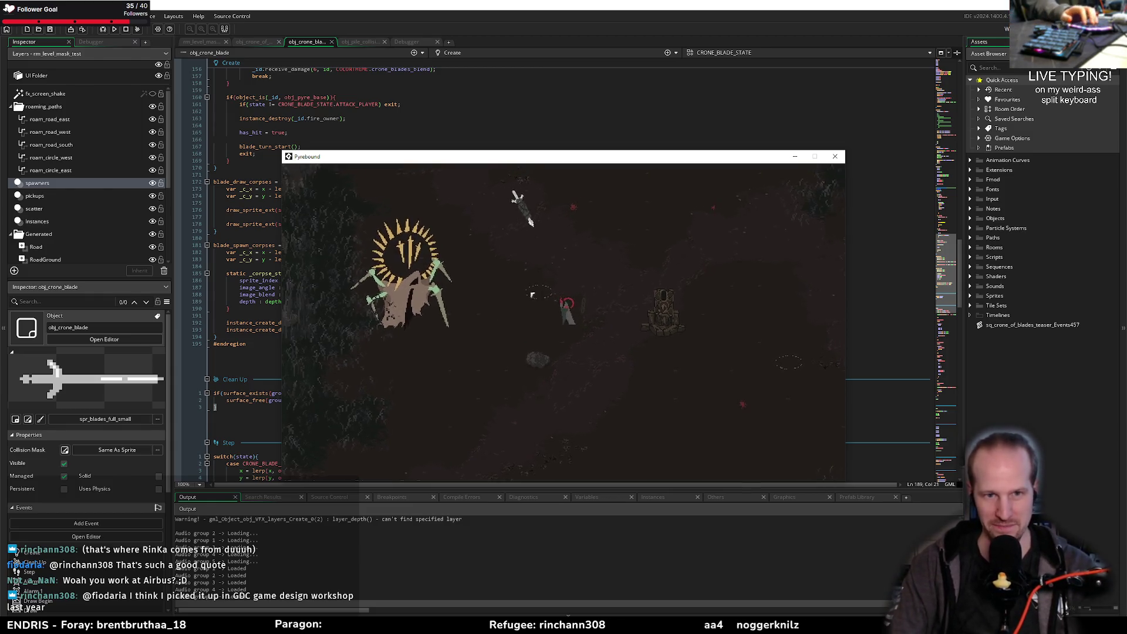
{"action": "key", "text": "a"}
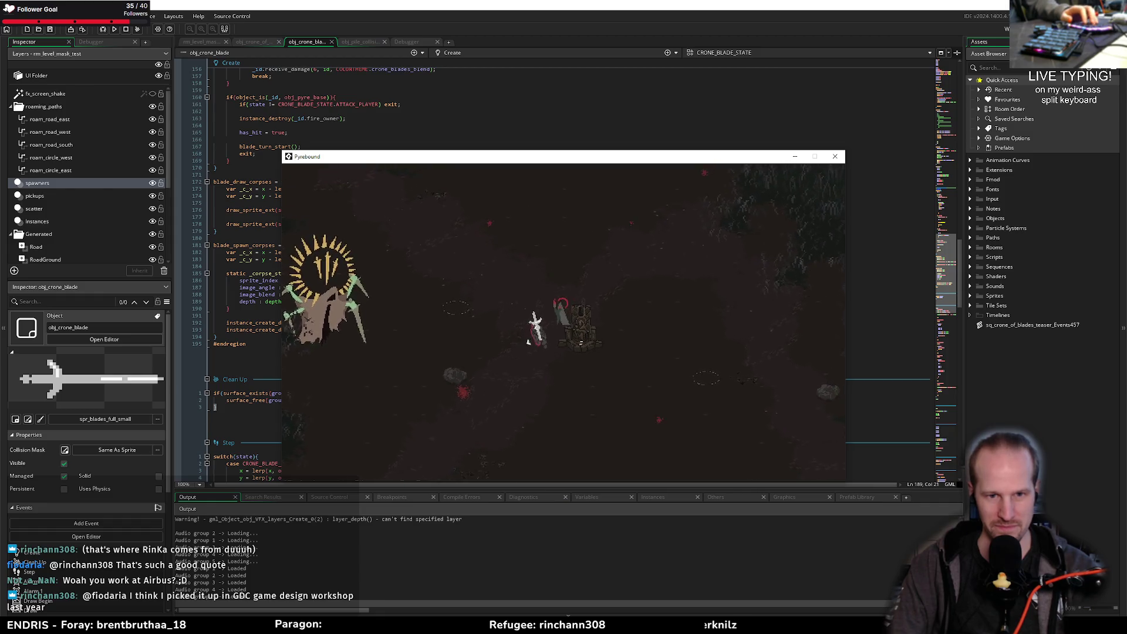
{"action": "key", "text": "d"}
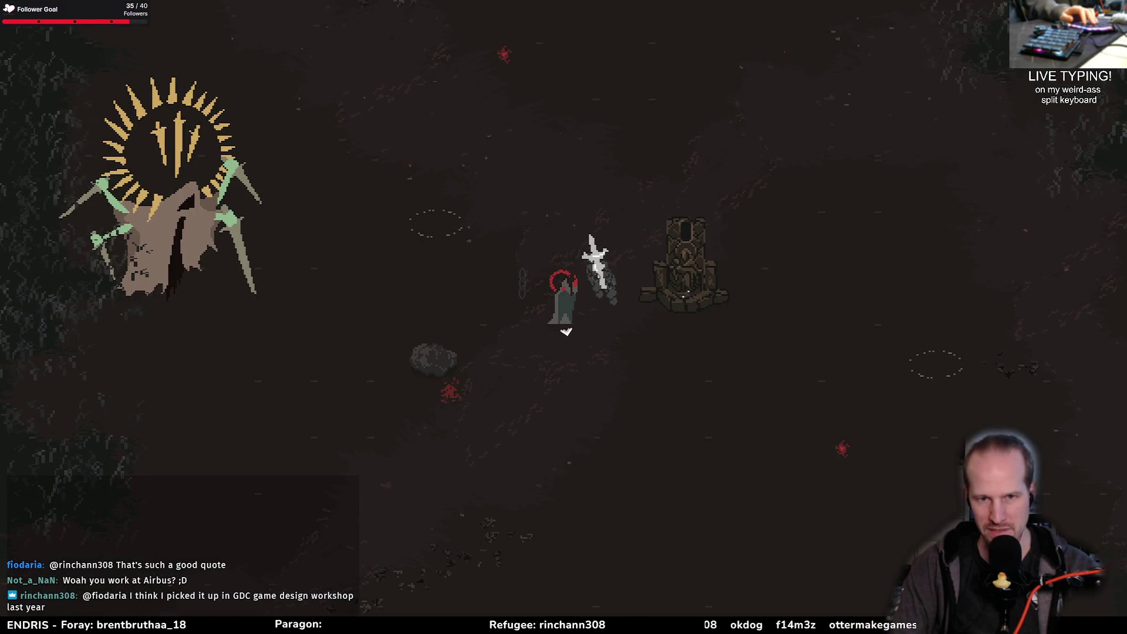
{"action": "key", "text": "w+a"}
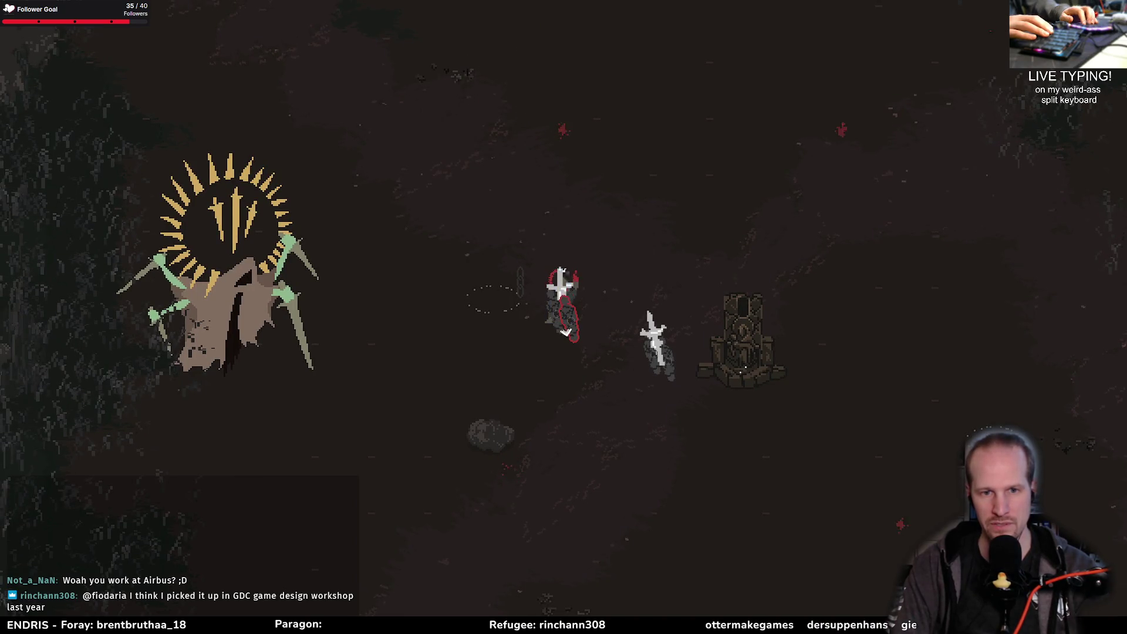
{"action": "key", "text": "d"}
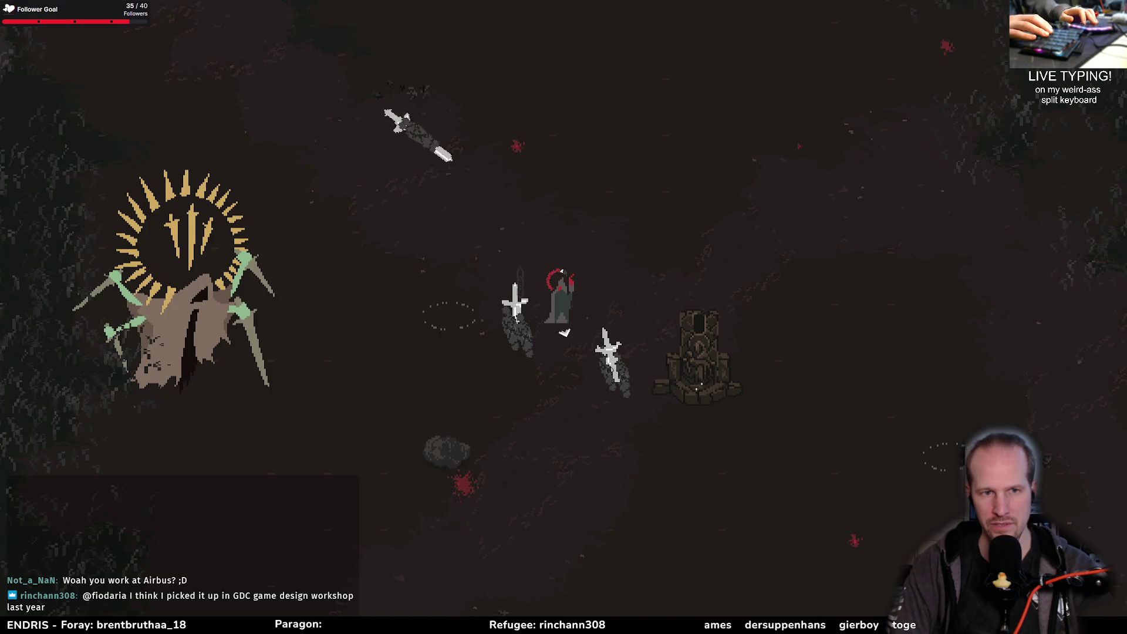
{"action": "key", "text": "w+d"}
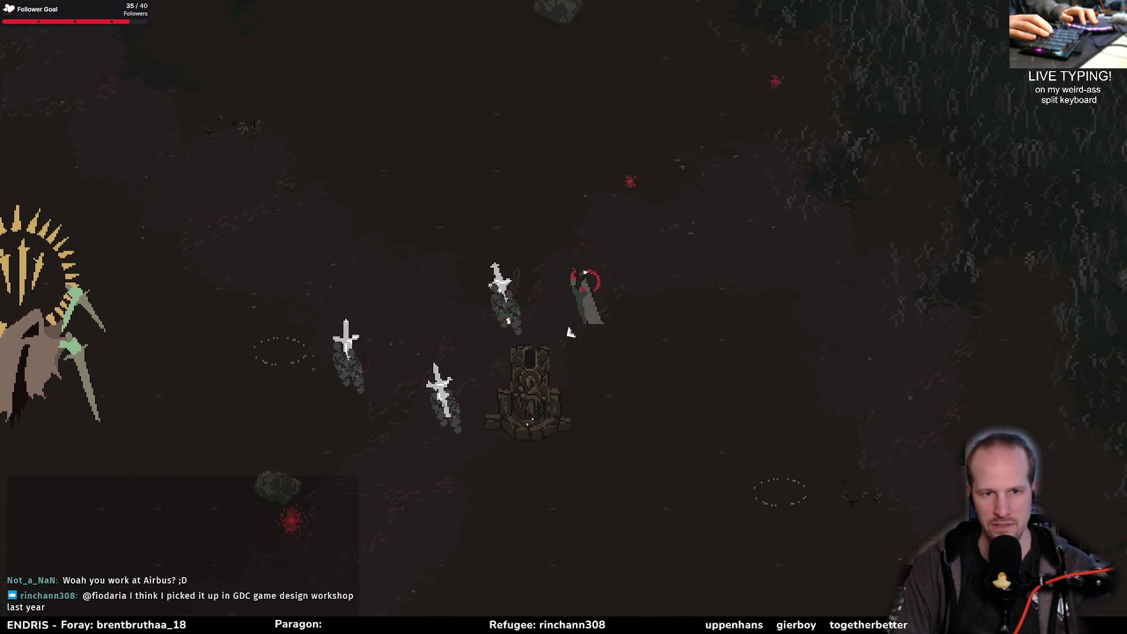
{"action": "key", "text": "a"}
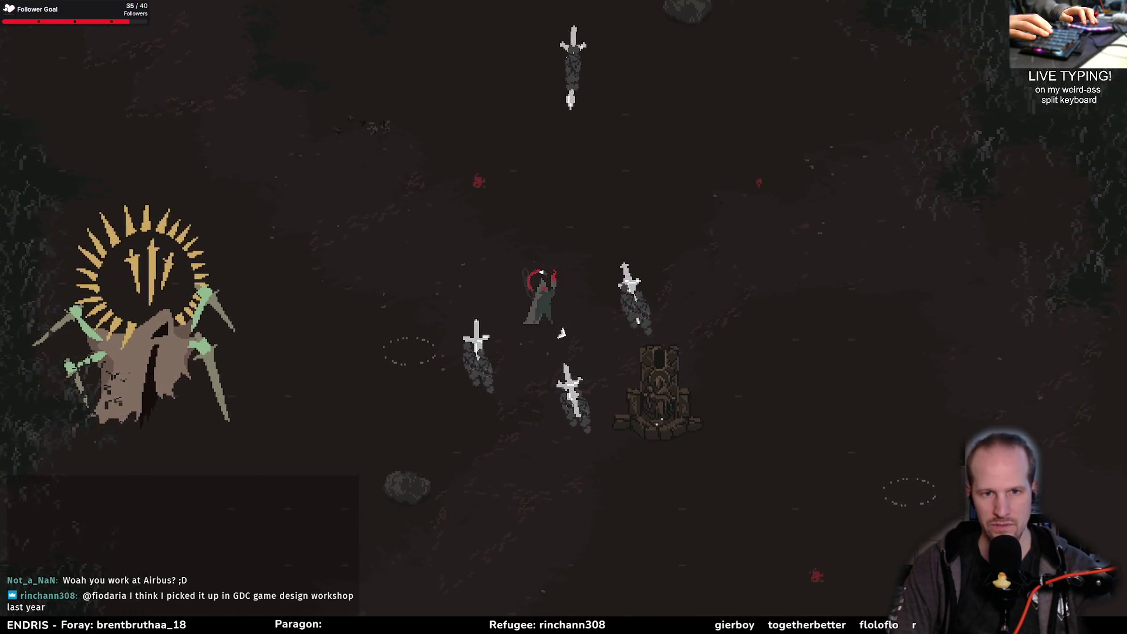
{"action": "key", "text": "a"}
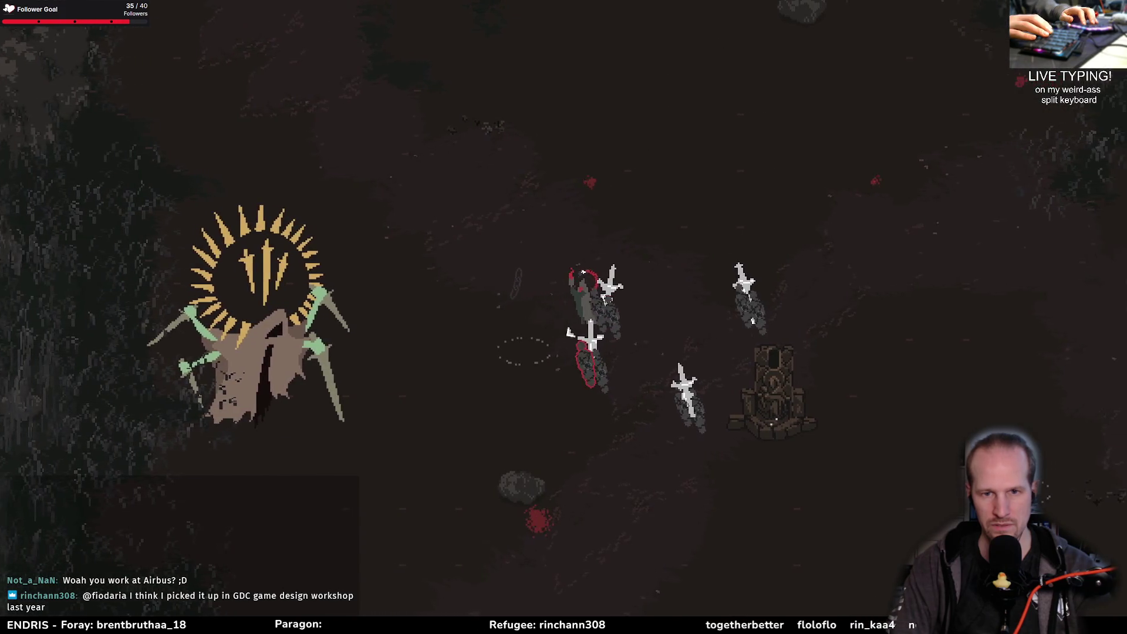
{"action": "key", "text": "d"}
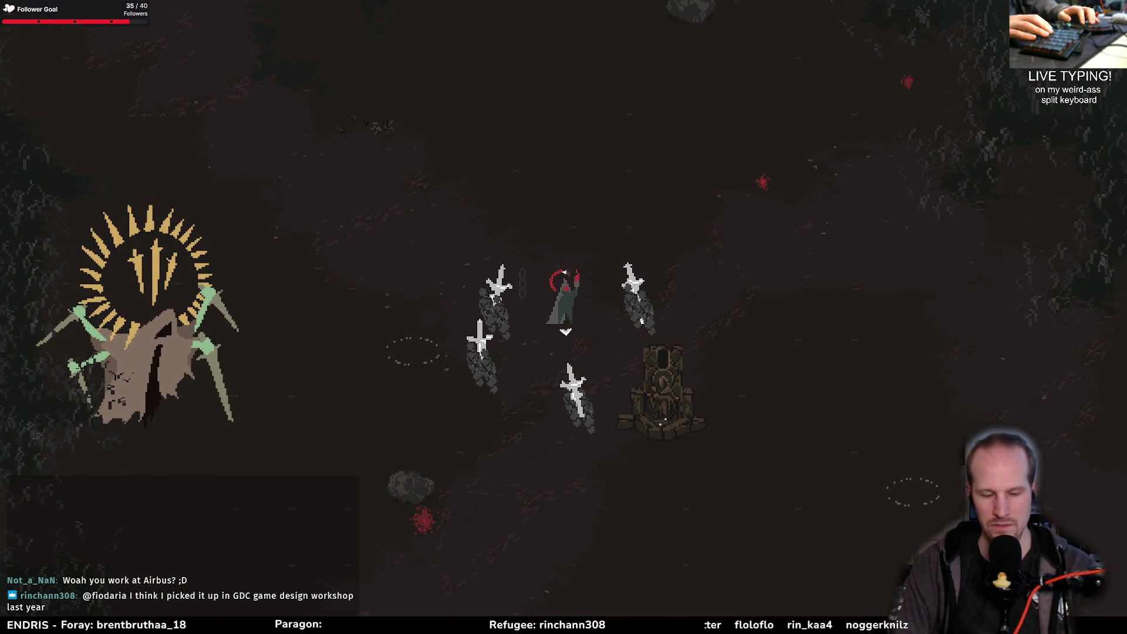
{"action": "key", "text": "d"}
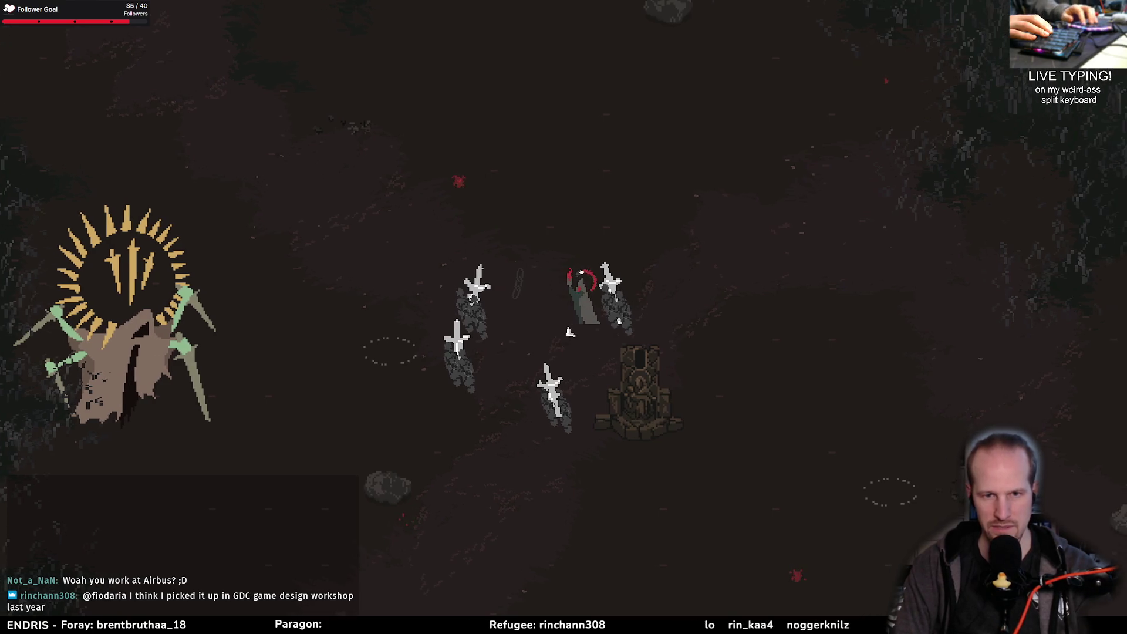
{"action": "key", "text": "d"}
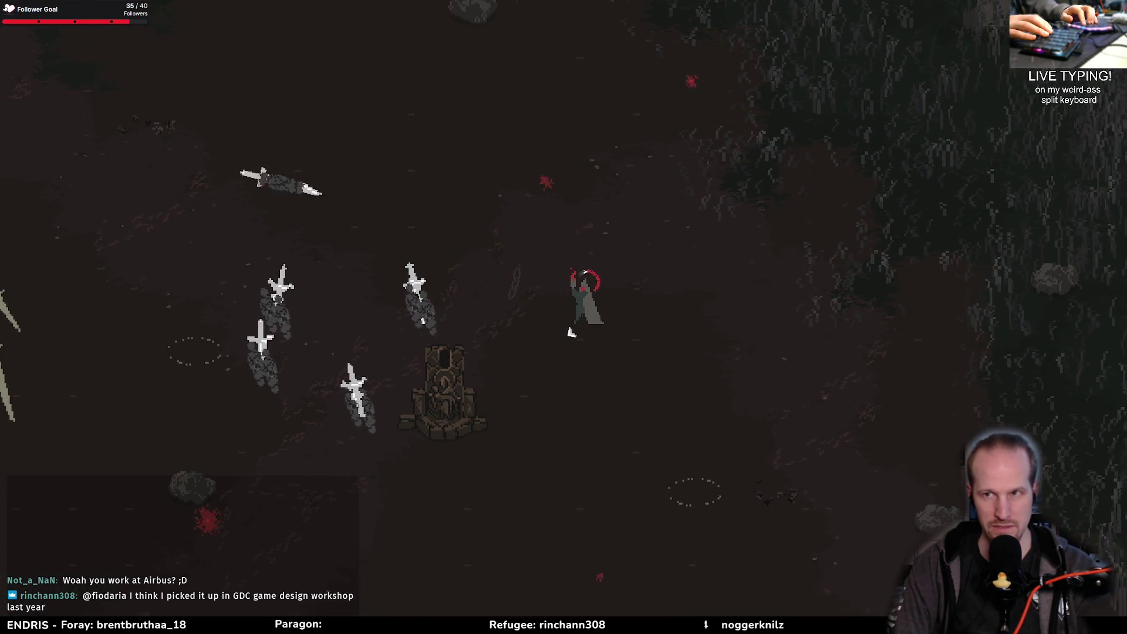
{"action": "key", "text": "d"}
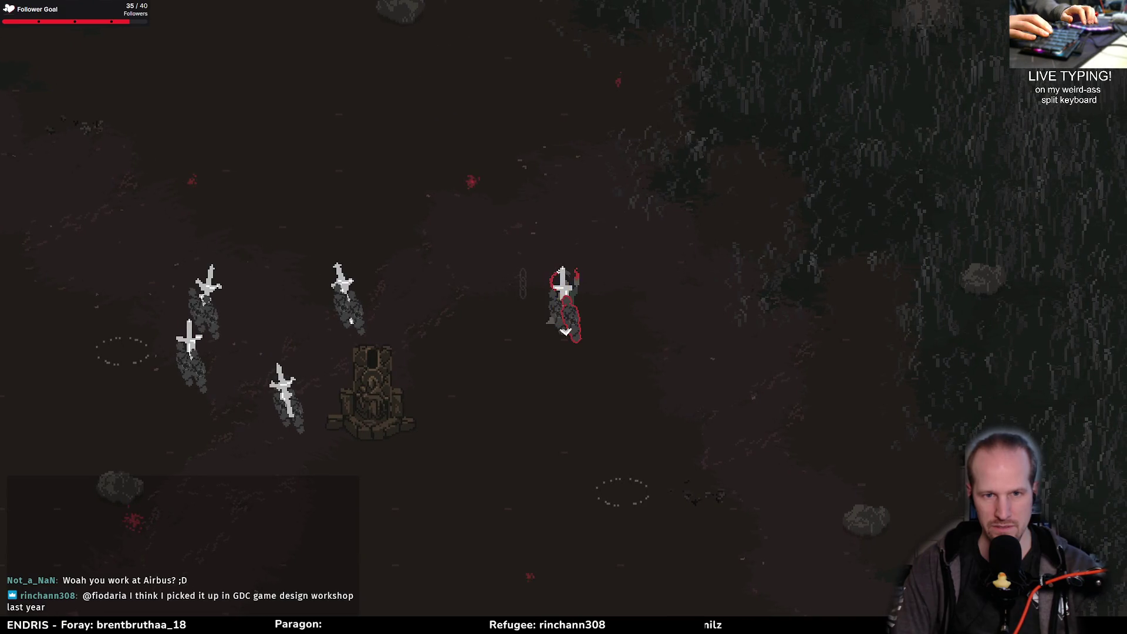
{"action": "key", "text": "a"}
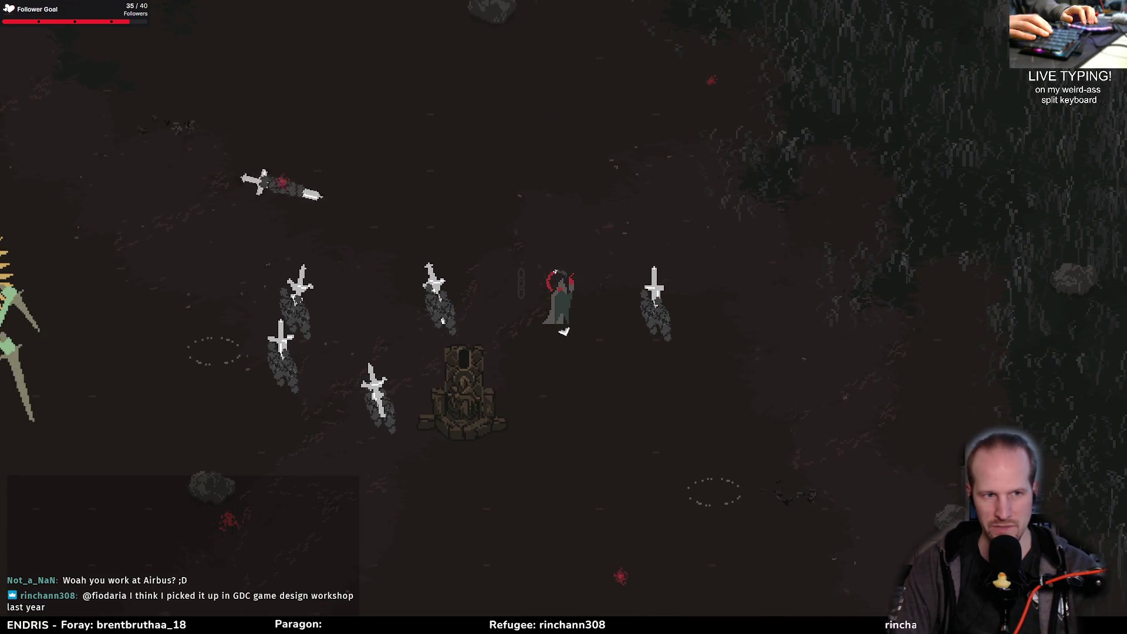
{"action": "key", "text": "a"}
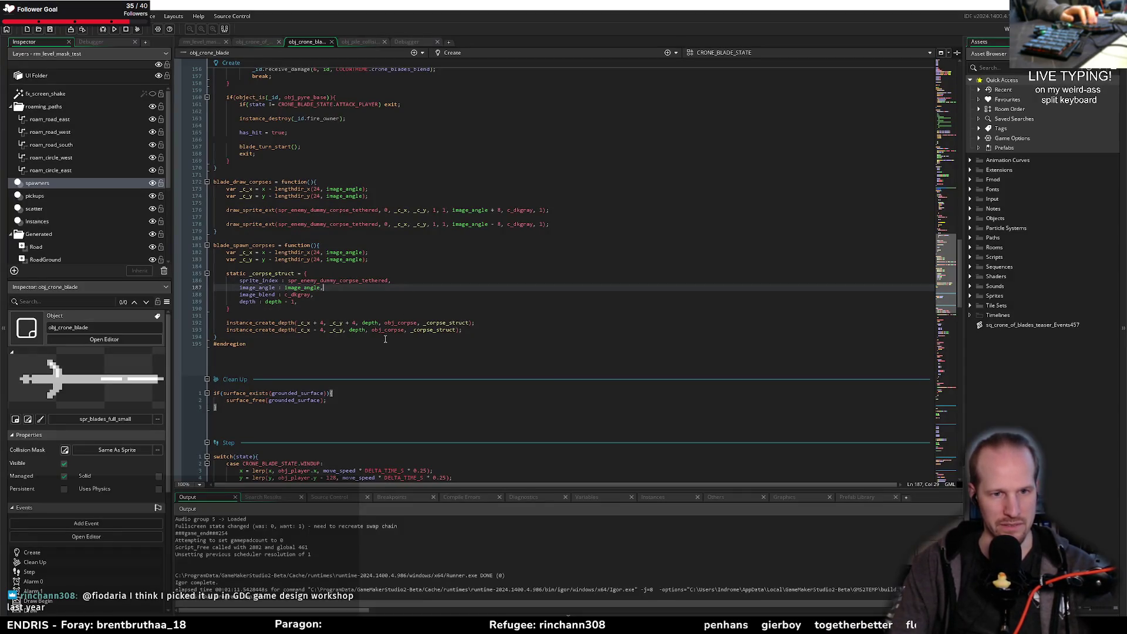
Step: Change the first obj_corpse spawn's depth argument to depth - 1
{"action": "key", "text": "Left"}
{"action": "key", "text": "Left"}
{"action": "key", "text": "Left"}
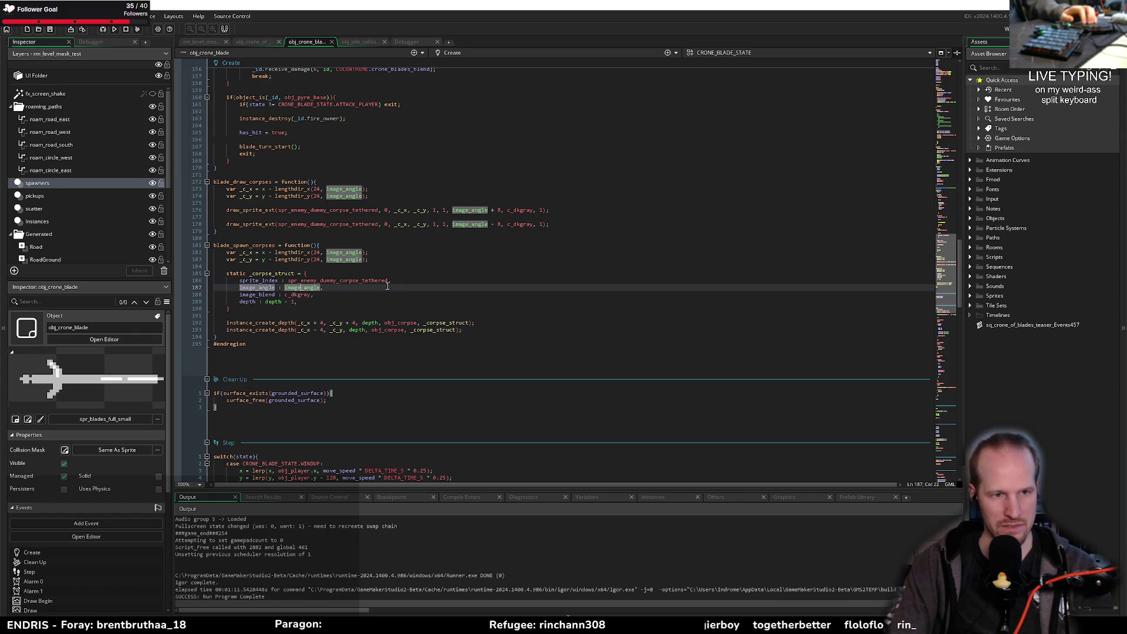
{"action": "left_click", "coordinate": [307, 268]}
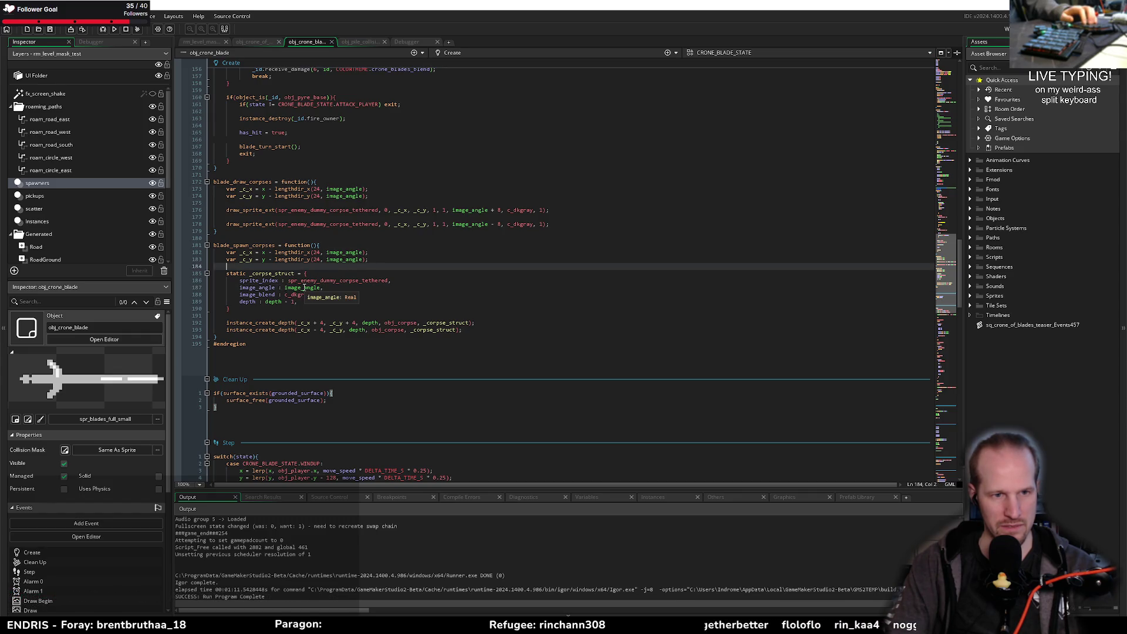
{"action": "left_click", "coordinate": [290, 301]}
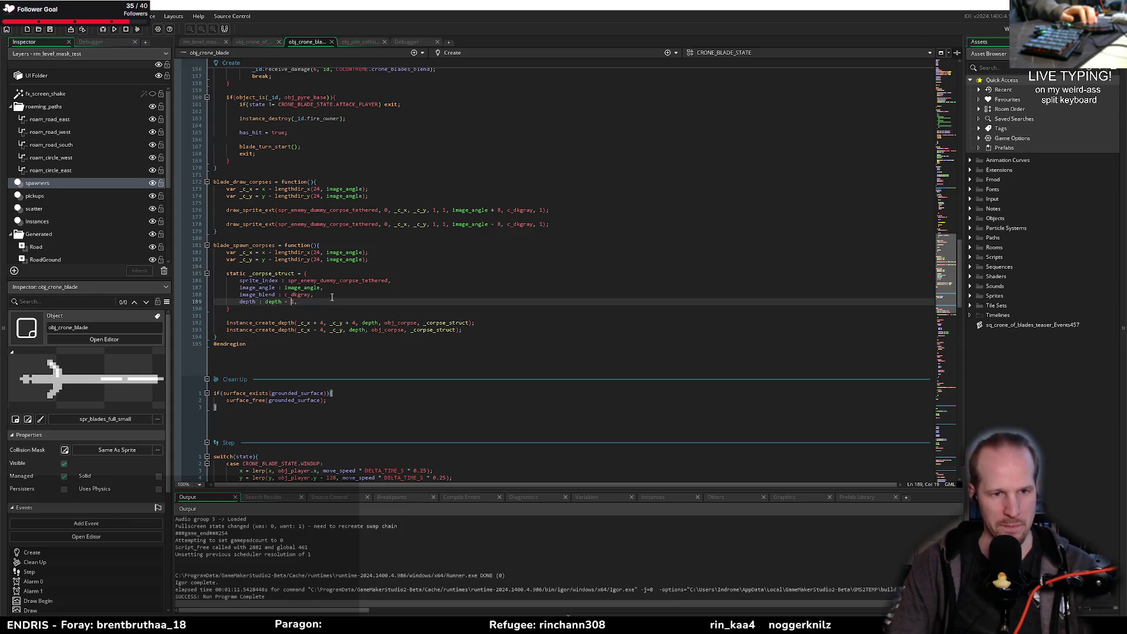
{"action": "left_click", "coordinate": [372, 324]}
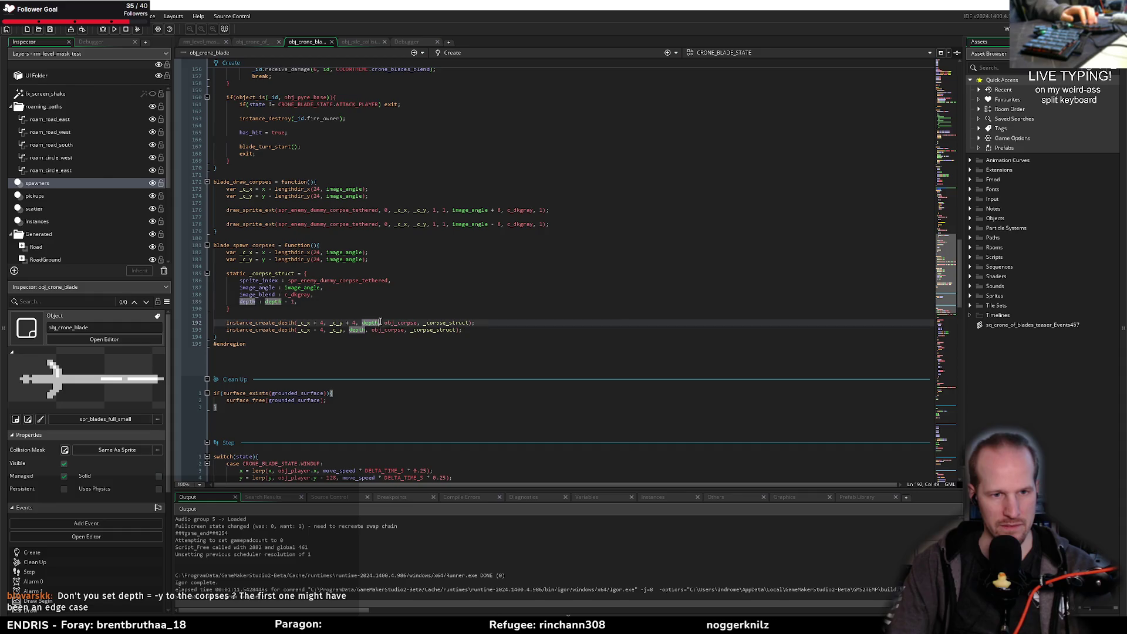
{"action": "key", "text": "ctrl+Left"}
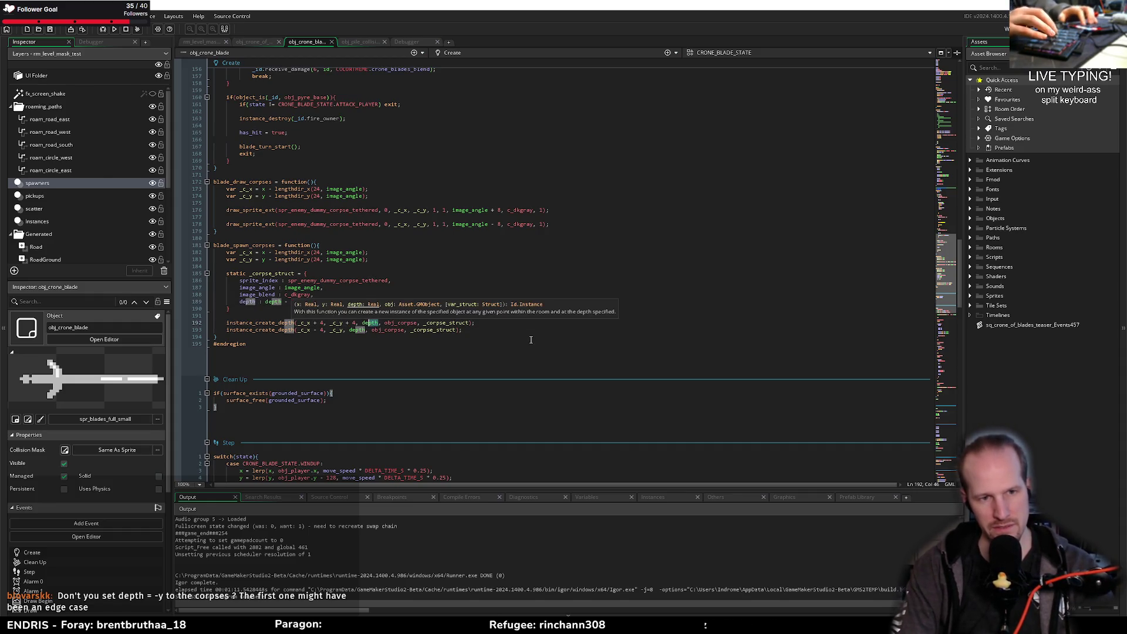
{"action": "key", "text": "ctrl+Right"}
{"action": "type", "text": "- 1"}
Step: Give the second spawn depth - 1 too and delete the depth line from _corpse_struct
{"action": "key", "text": "Down"}
{"action": "key", "text": "ctrl+Left"}
{"action": "key", "text": "Left"}
{"action": "key", "text": "Left"}
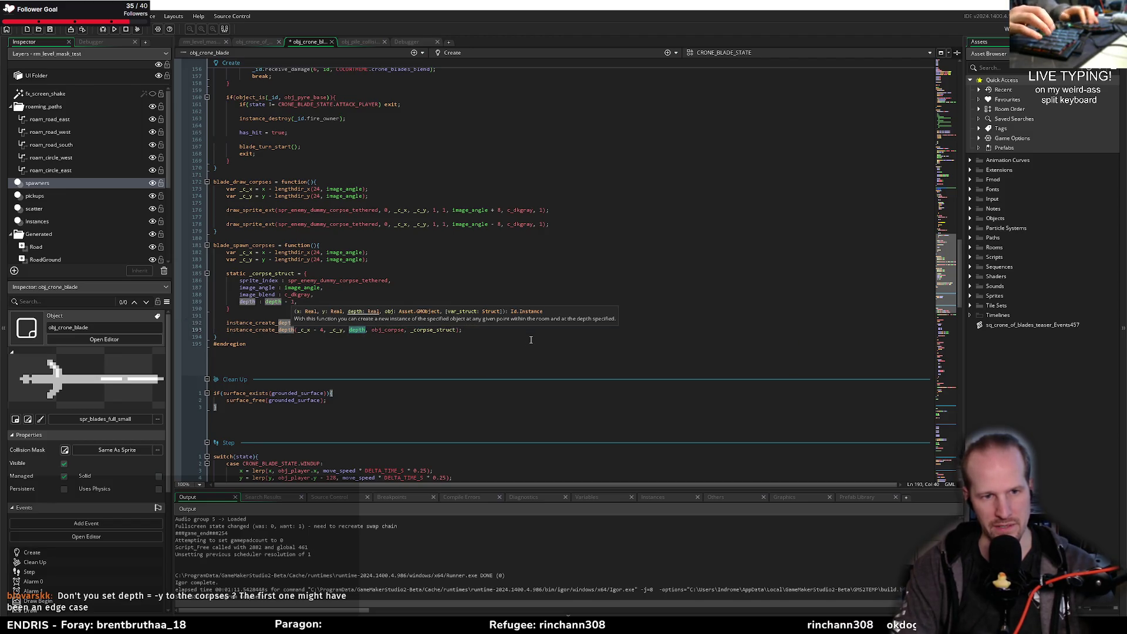
{"action": "type", "text": "- 1"}
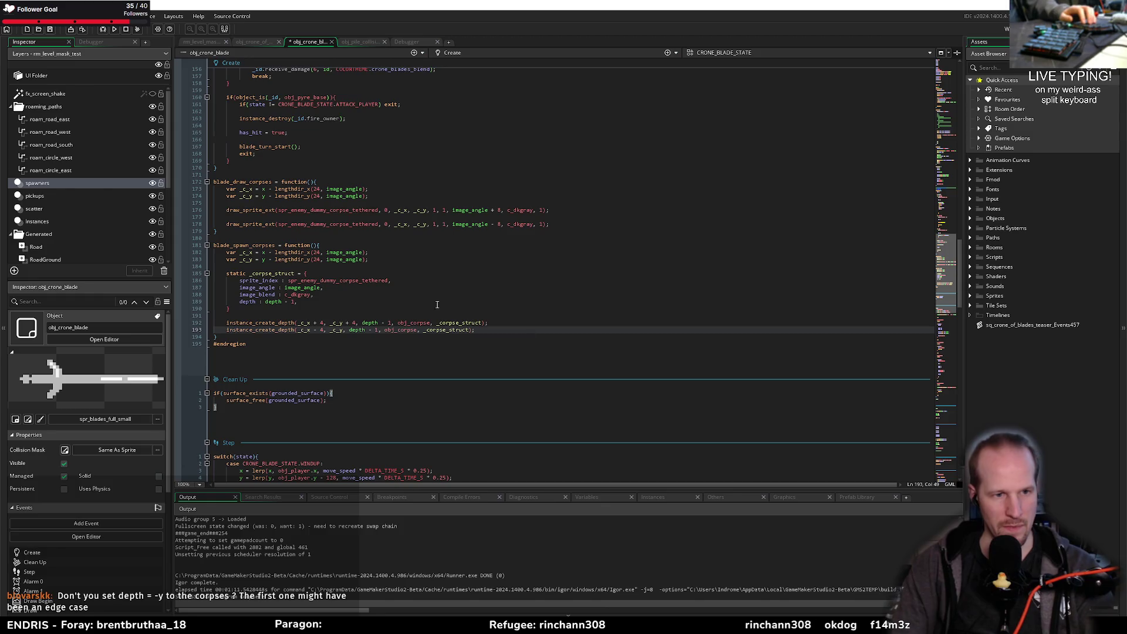
{"action": "left_click", "coordinate": [276, 304]}
{"action": "key", "text": "ctrl+d"}
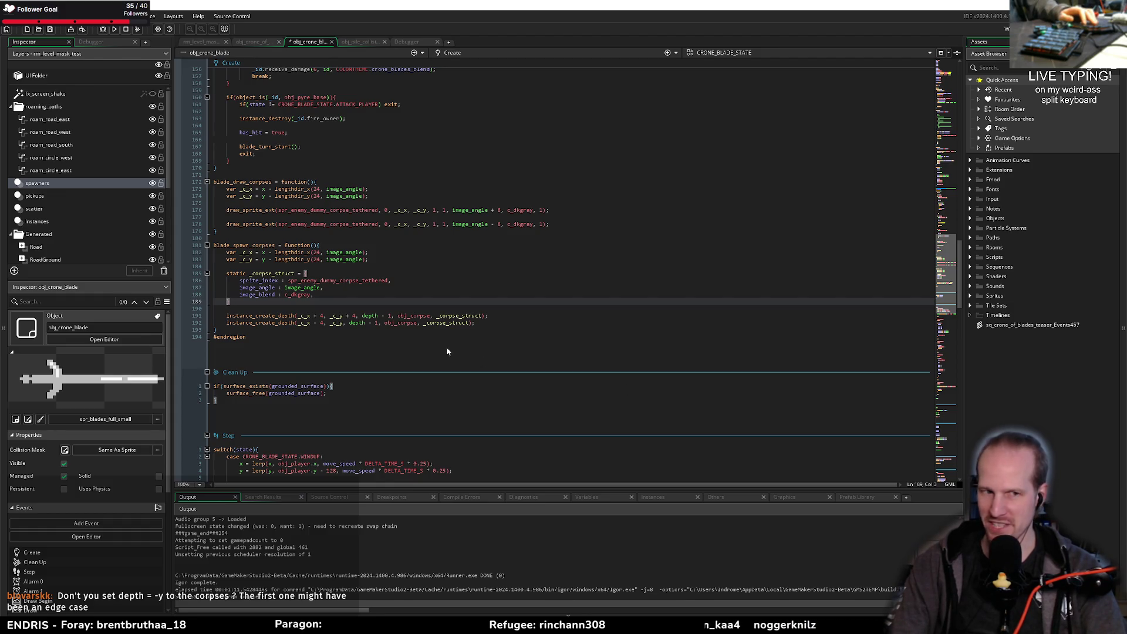
Step: Close _corpse_struct with a brace and check the instance_create_depth and image_angle uses
{"action": "type", "text": "}"}
{"action": "left_click", "coordinate": [331, 296]}
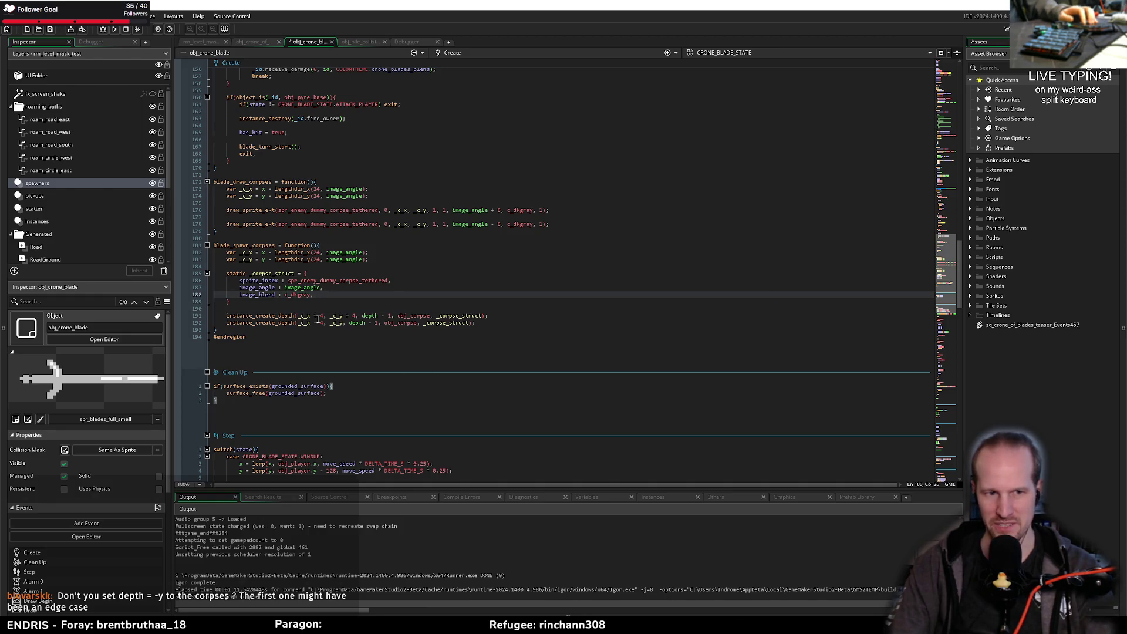
{"action": "double_click", "coordinate": [262, 315]}
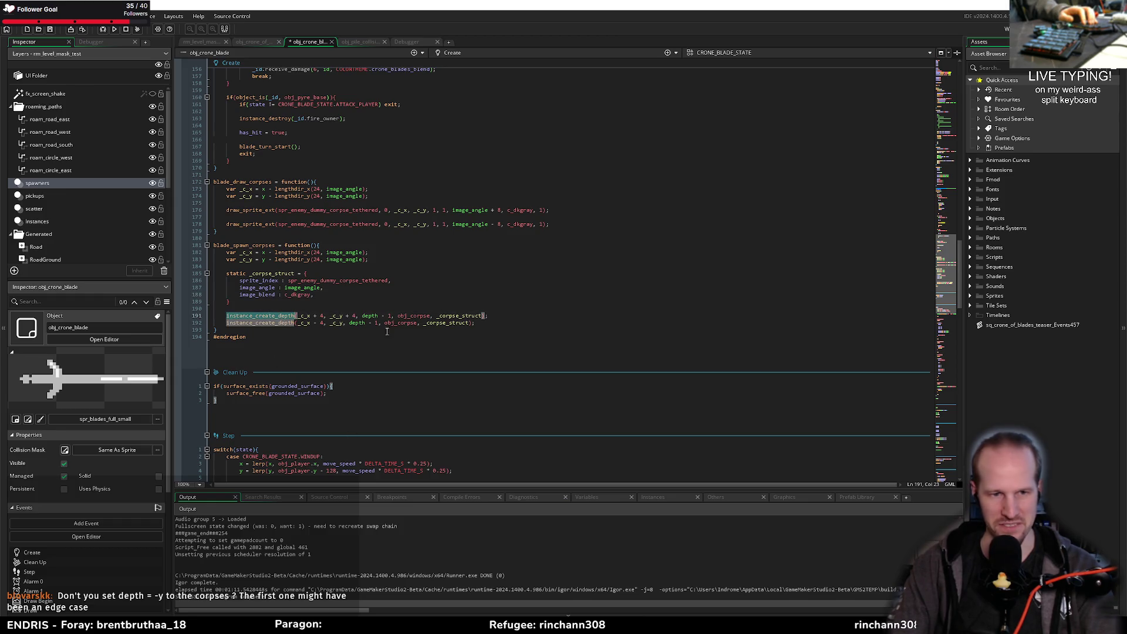
{"action": "left_click", "coordinate": [329, 294]}
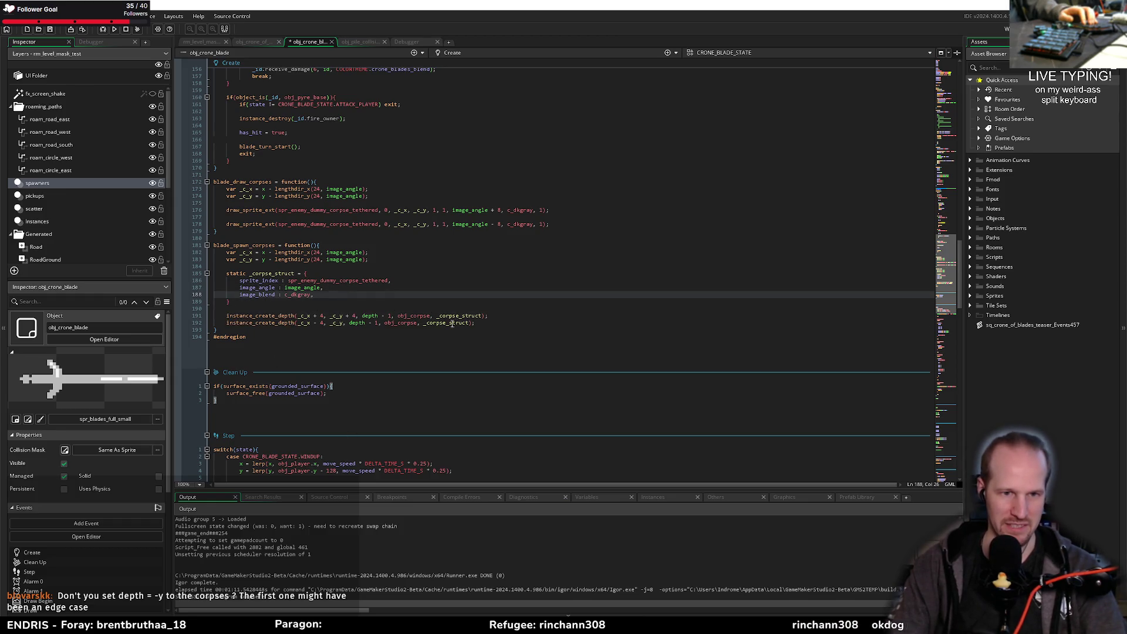
{"action": "mouse_move", "coordinate": [276, 318]}
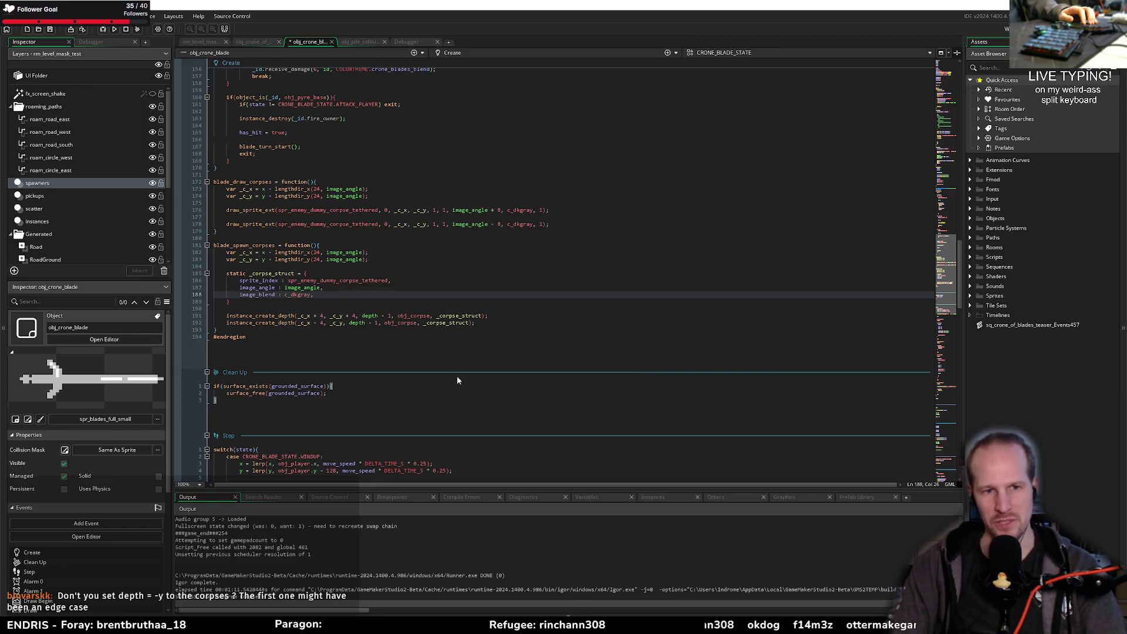
{"action": "double_click", "coordinate": [268, 323]}
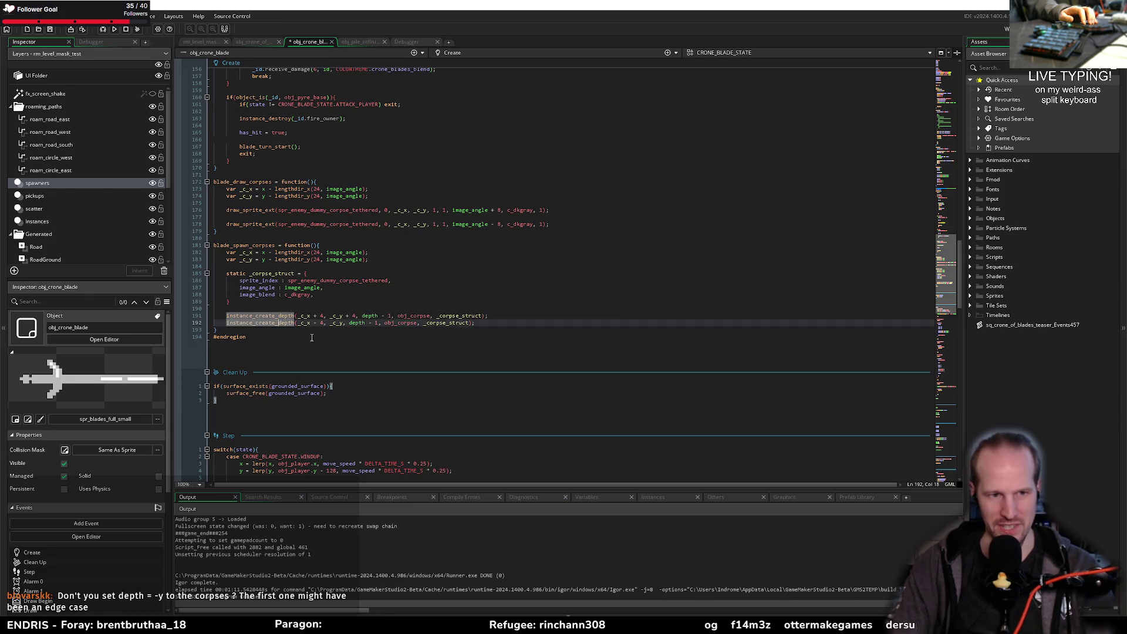
{"action": "left_click", "coordinate": [296, 298]}
{"action": "left_click", "coordinate": [329, 295]}
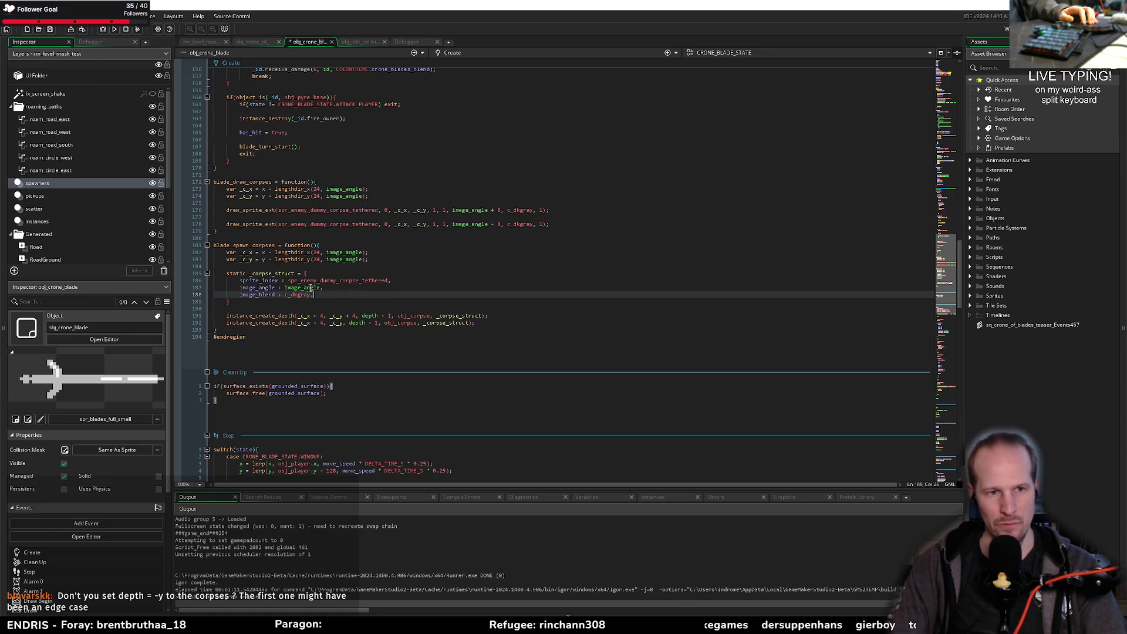
{"action": "double_click", "coordinate": [312, 288]}
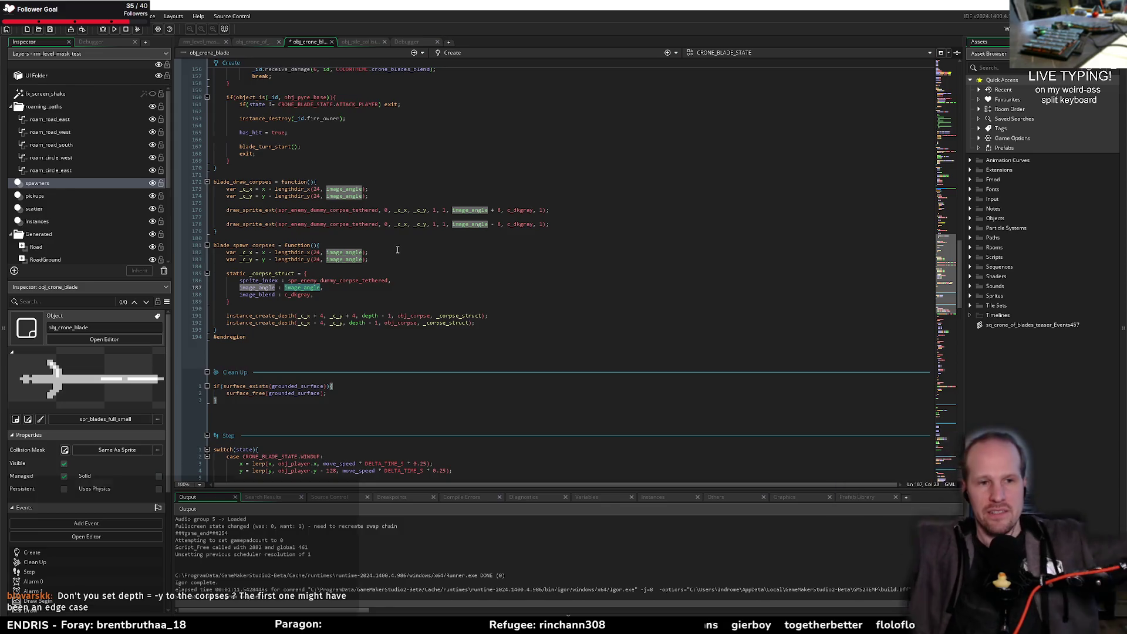
{"action": "left_click", "coordinate": [382, 259]}
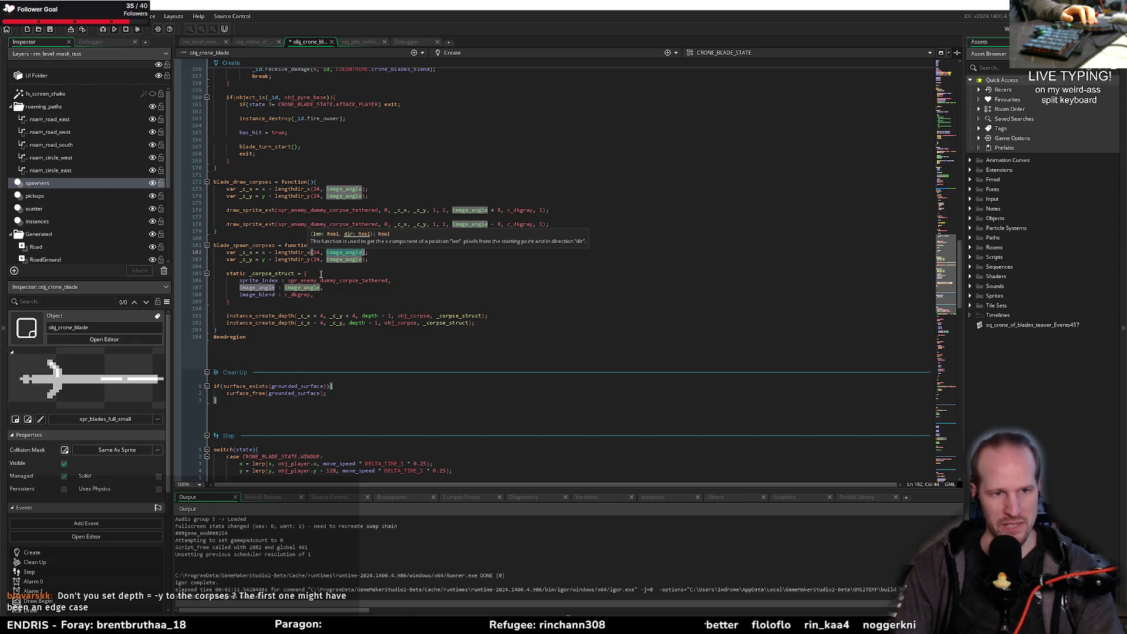
{"action": "left_click", "coordinate": [295, 267]}
Step: Jump to the blade_move function definition and place the cursor at line 76
{"action": "scroll", "coordinate": [249, 243], "scroll_direction": "down", "scroll_amount": 20}
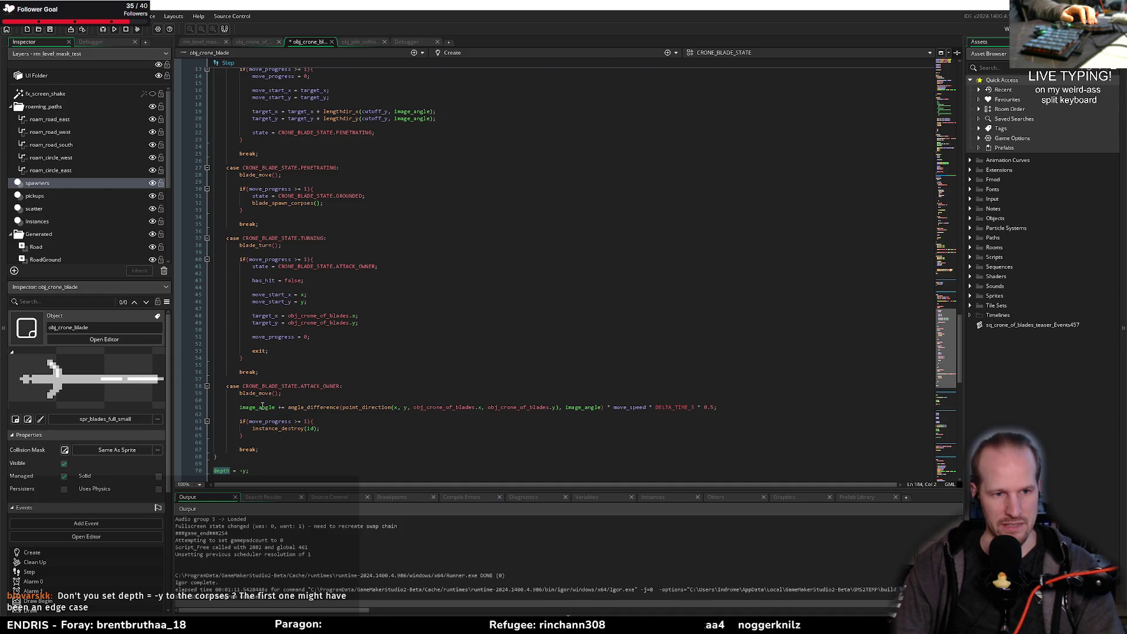
{"action": "scroll", "coordinate": [306, 235], "scroll_direction": "up", "scroll_amount": 2}
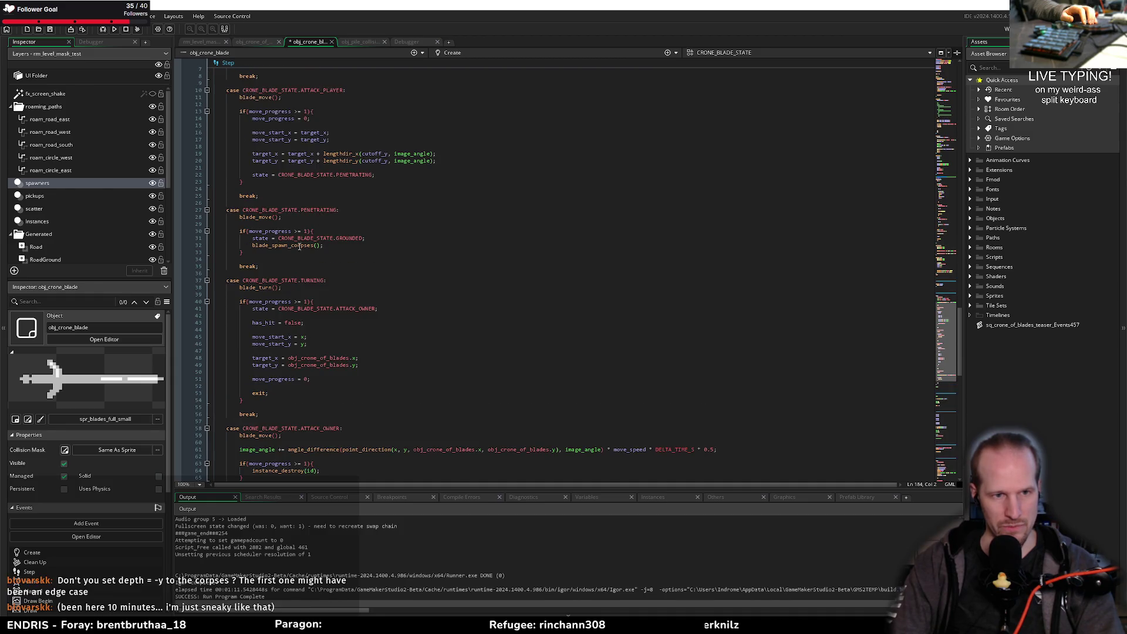
{"action": "middle_click", "coordinate": [263, 221]}
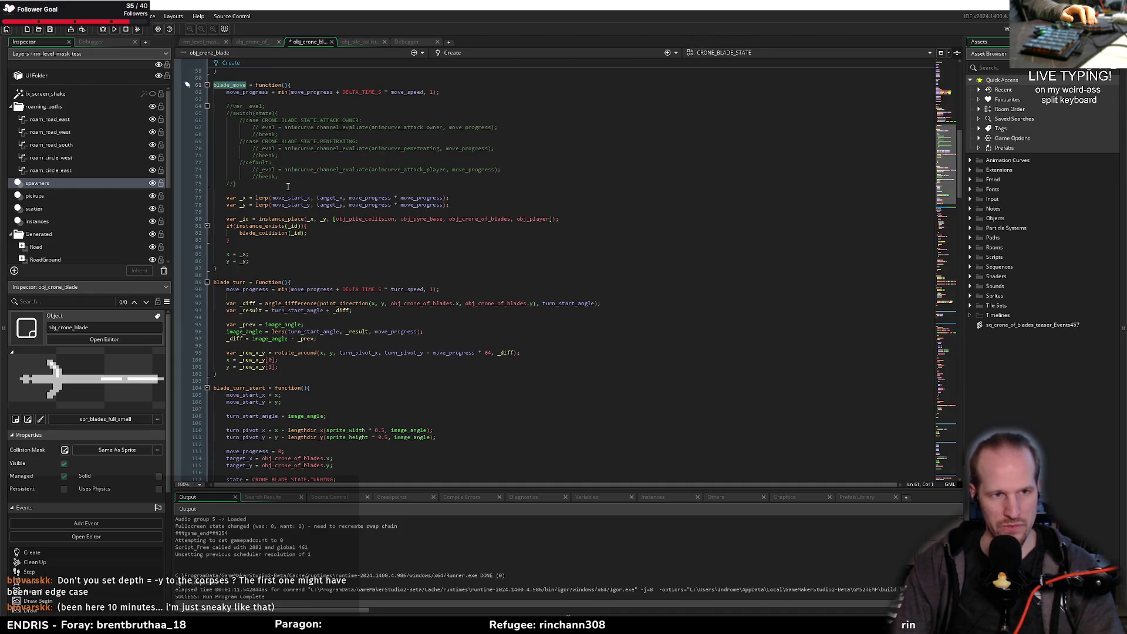
{"action": "left_click", "coordinate": [360, 189]}
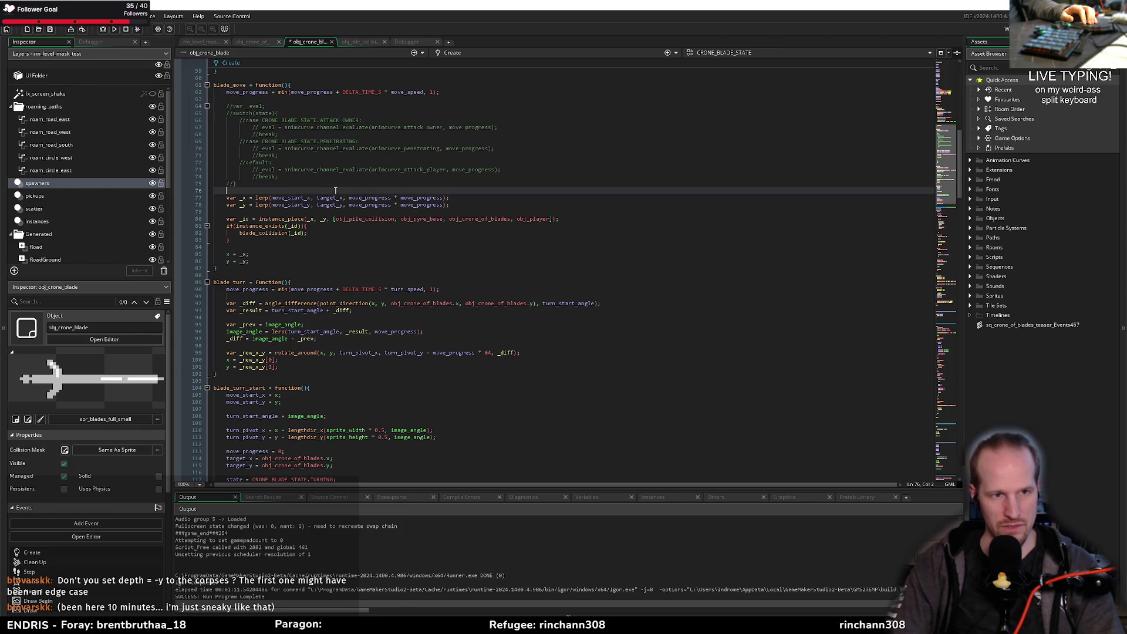